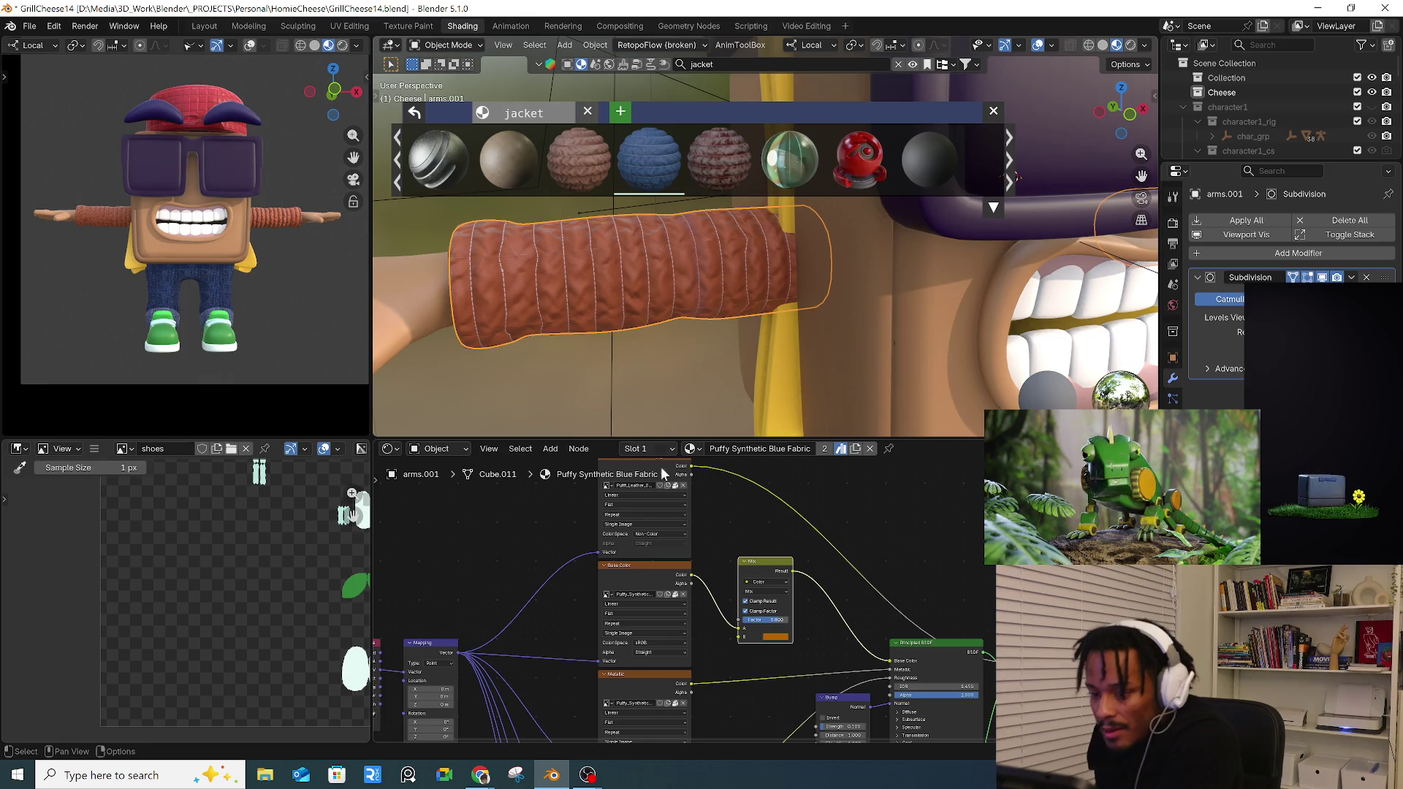
- Run a material library search for 'sunglasses' after viewing the character from the side
middle_drag(626, 312, 839, 332)
scroll(841, 329, down, 3)
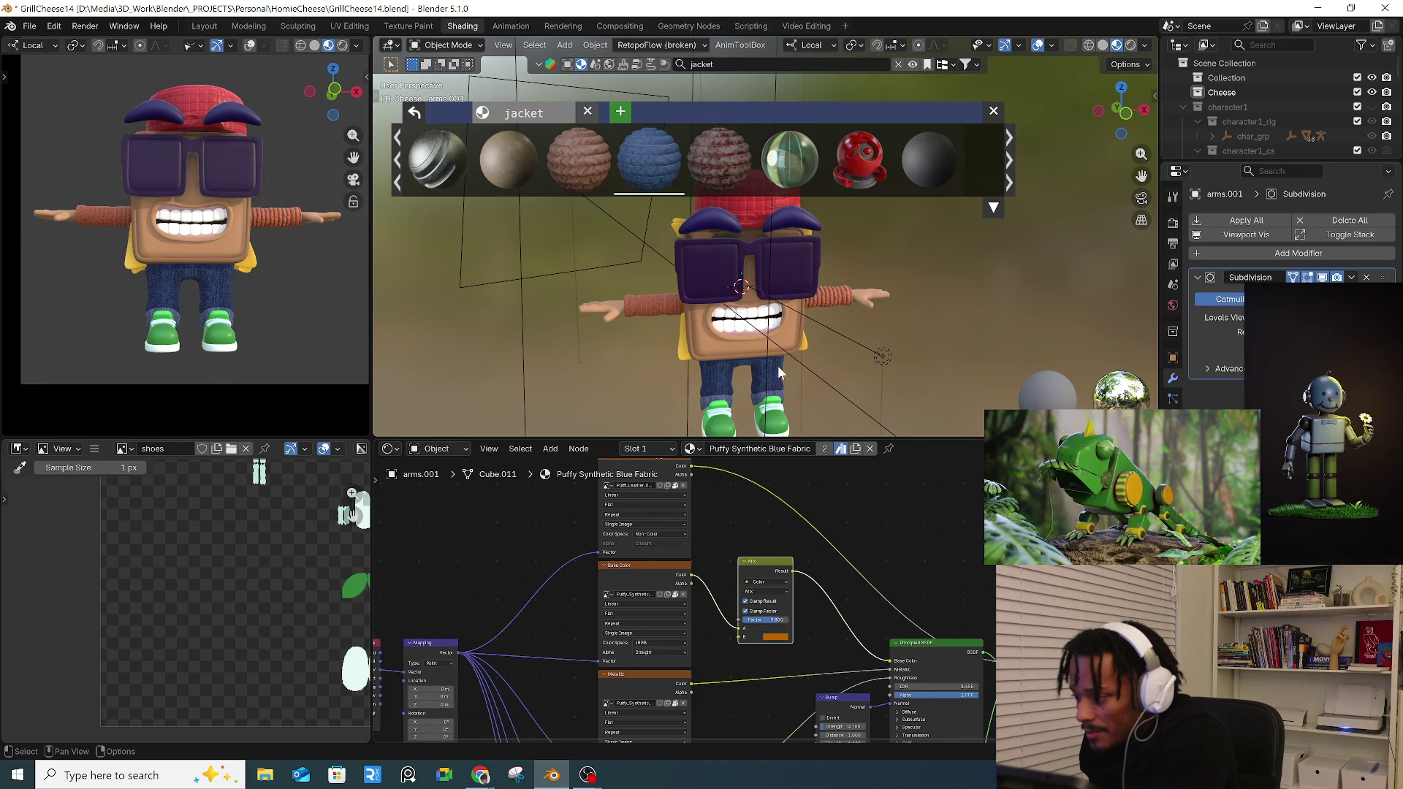
scroll(774, 367, up, 3)
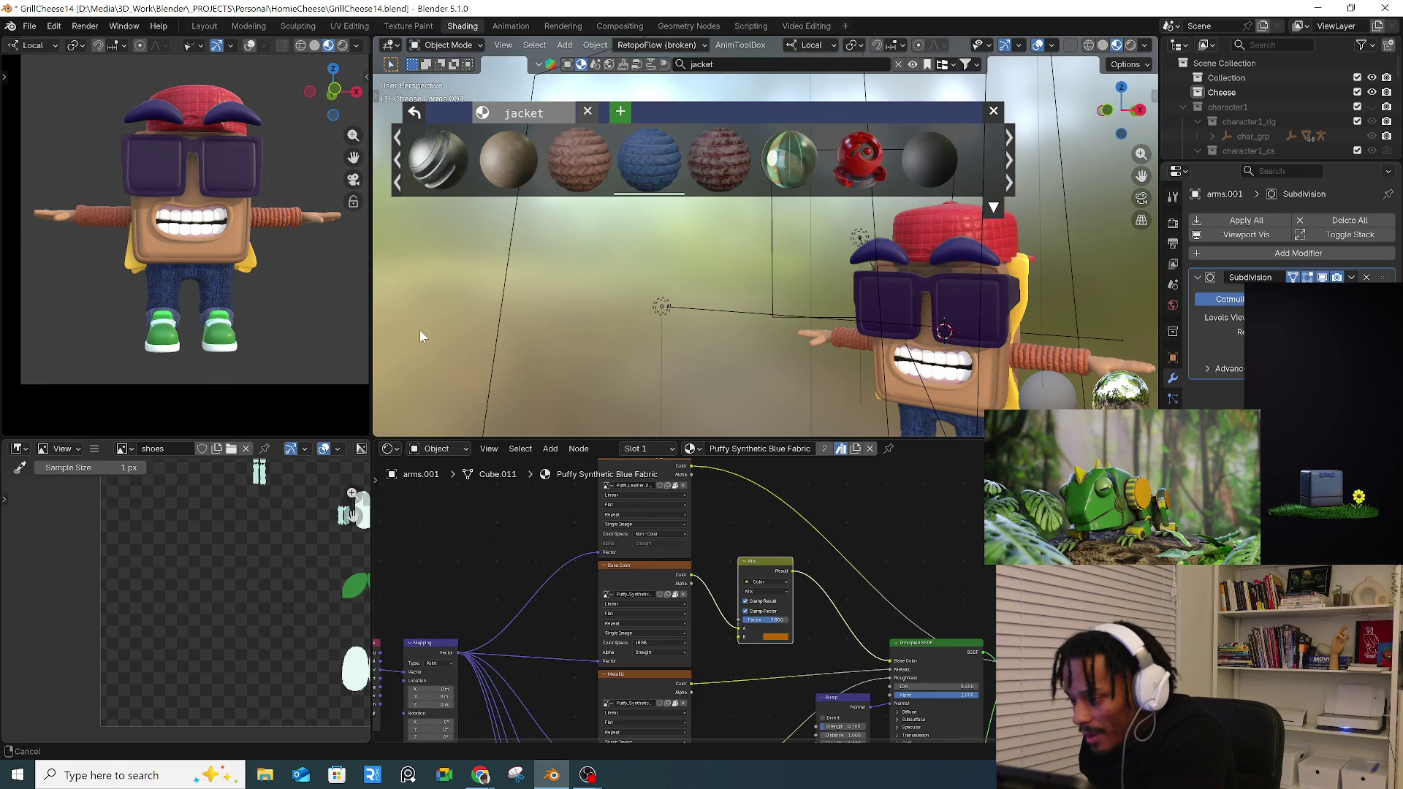
middle_drag(420, 330, 752, 359)
scroll(655, 306, up, 5)
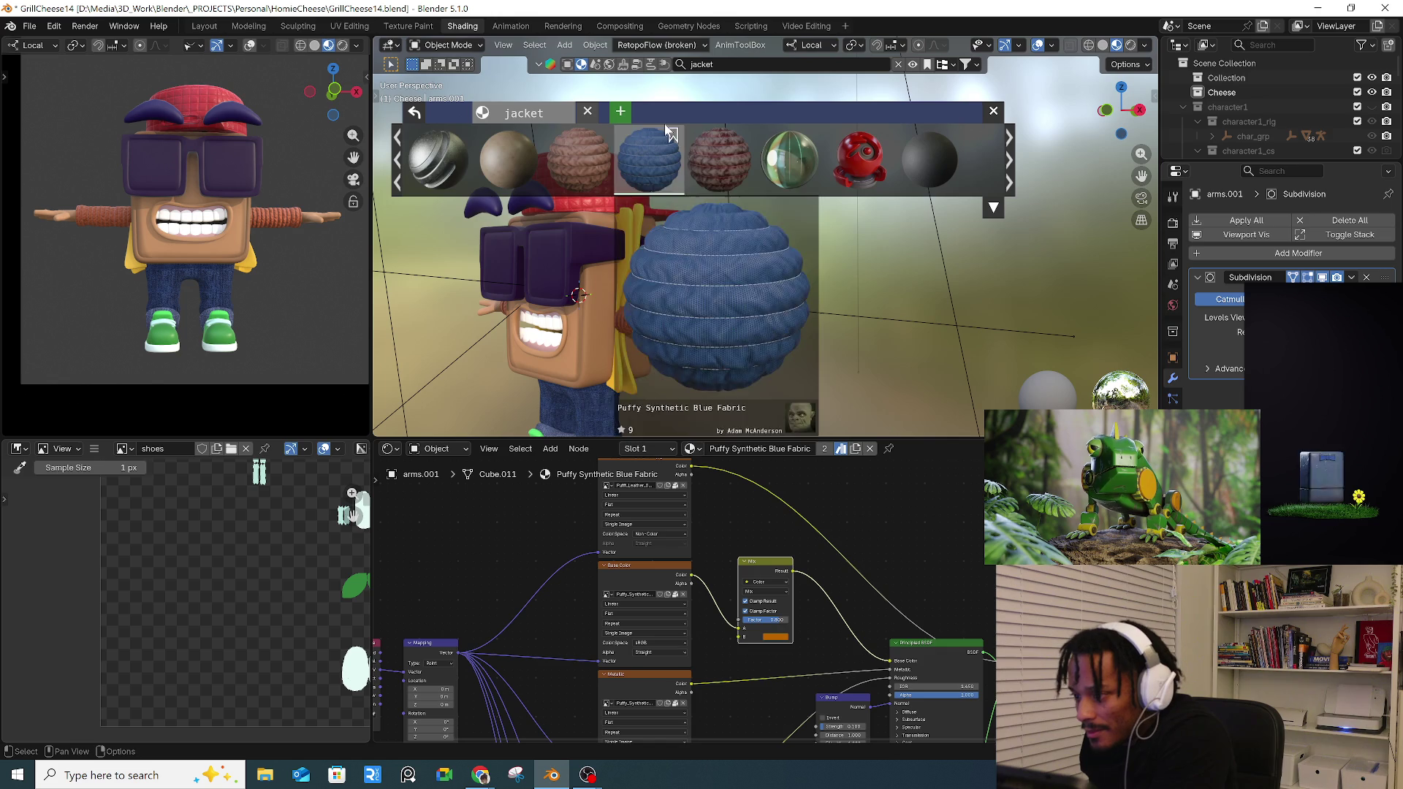
click(701, 63)
text(su)
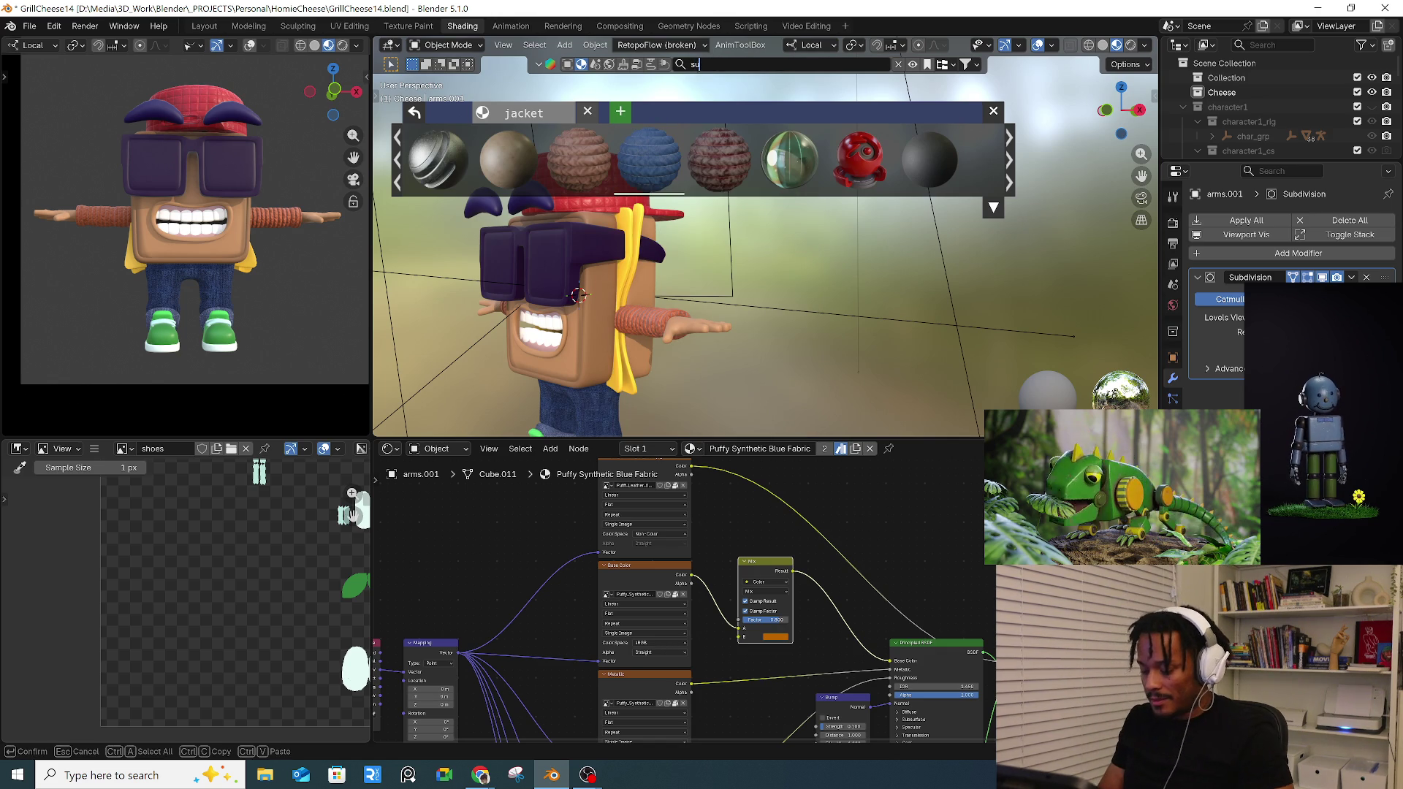
text(rglasses)
key(Return)
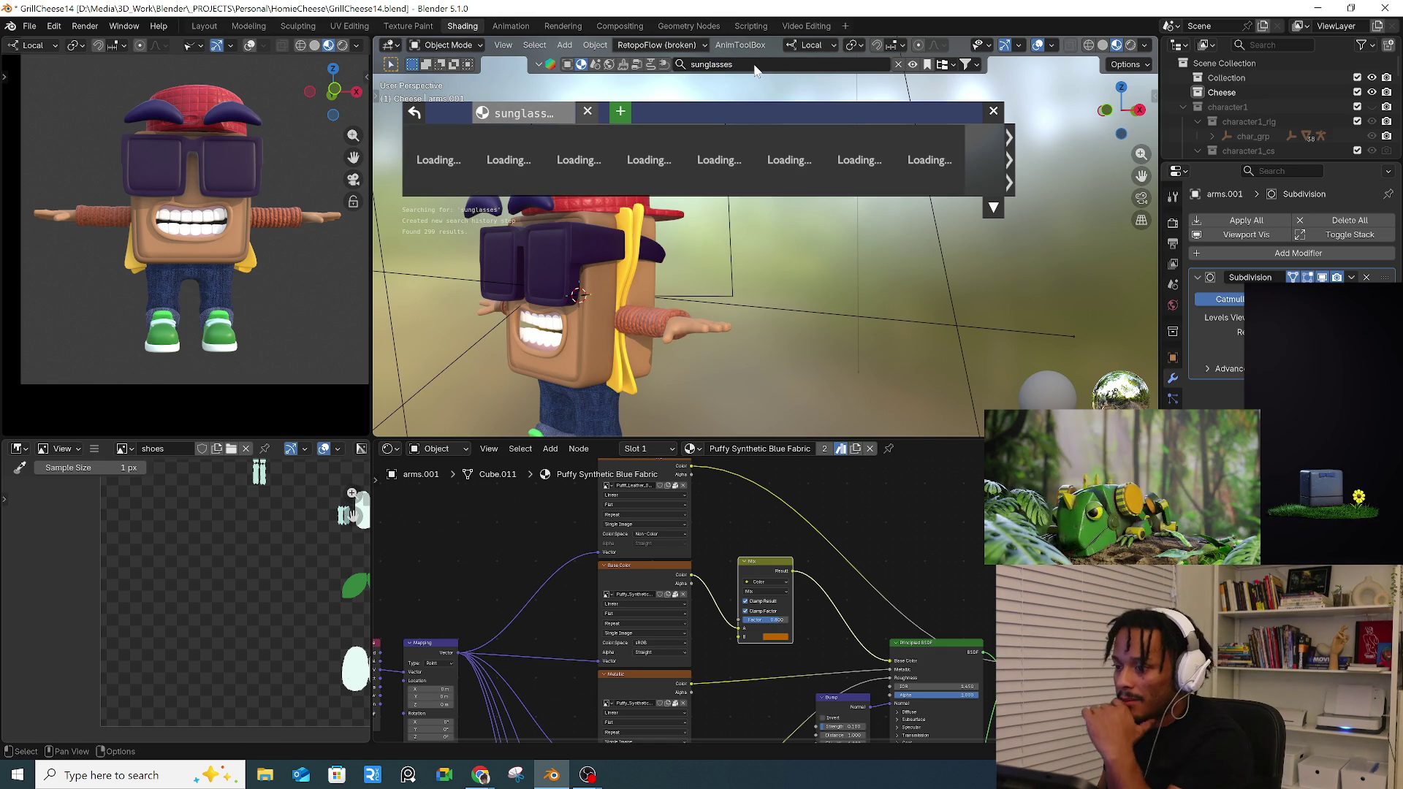
- Apply the Metal Black Dixon material from the second results page to the sunglasses
click(555, 254)
mouse_move(578, 161)
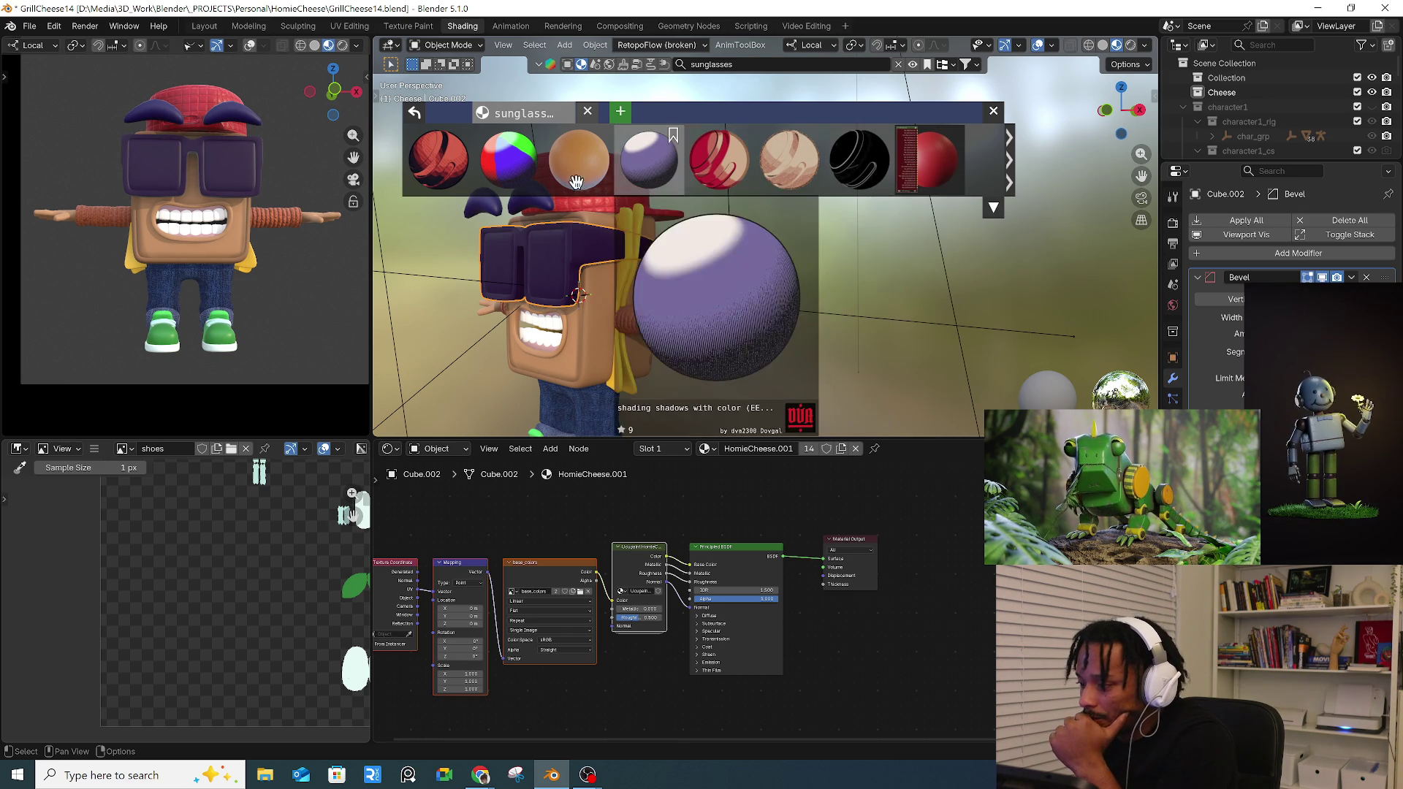
click(1009, 155)
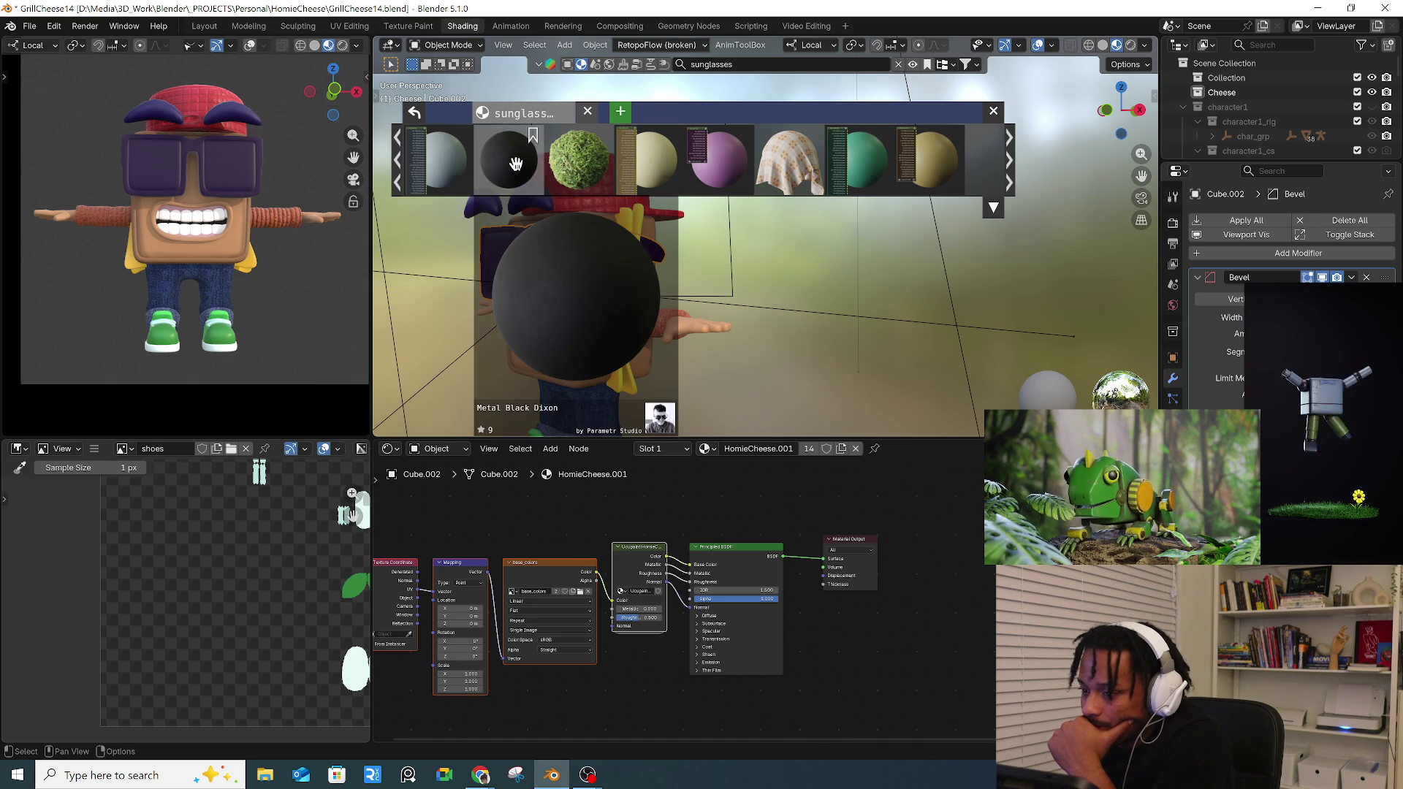
click(514, 163)
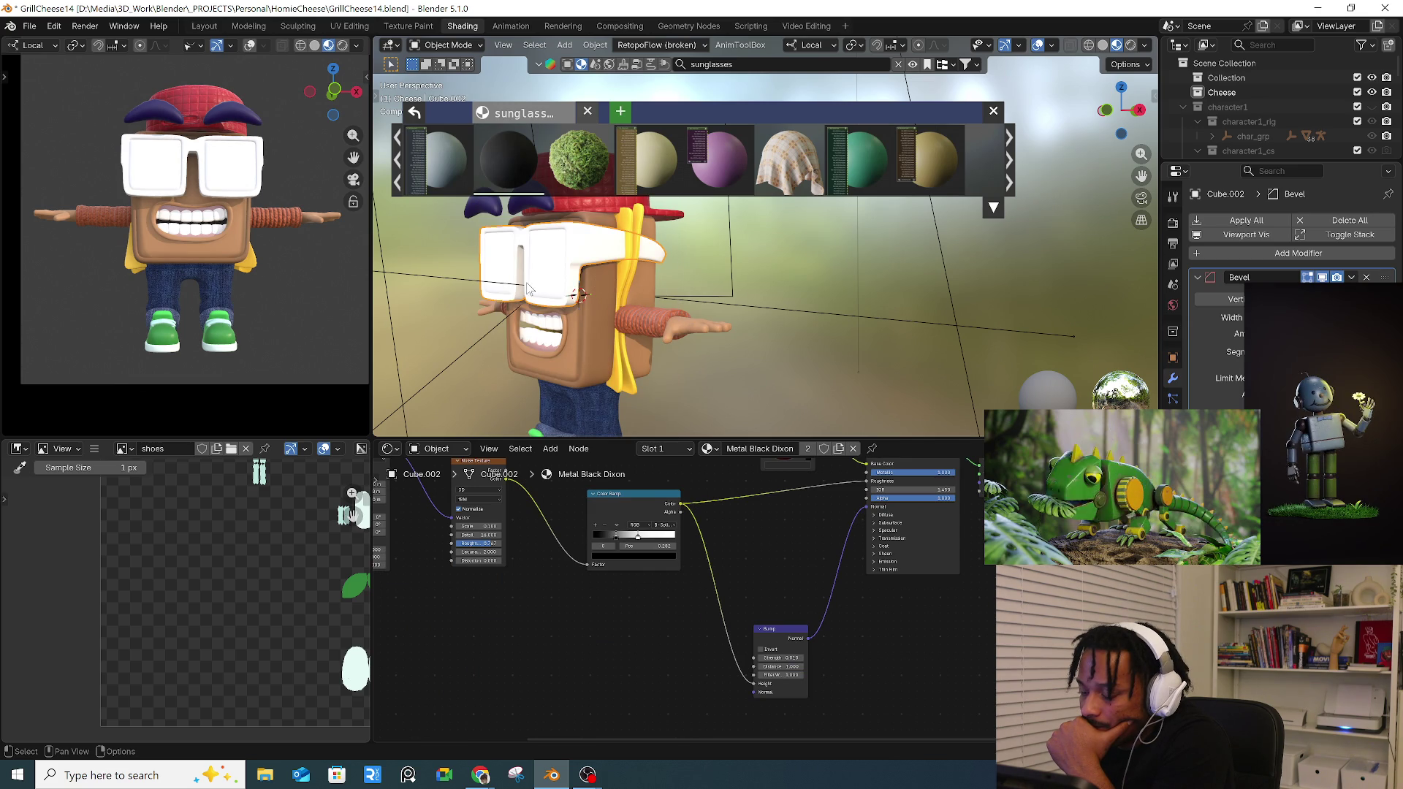
- Inspect the sunglasses material from front and side, then select the eyebrows
middle_drag(688, 275, 692, 281)
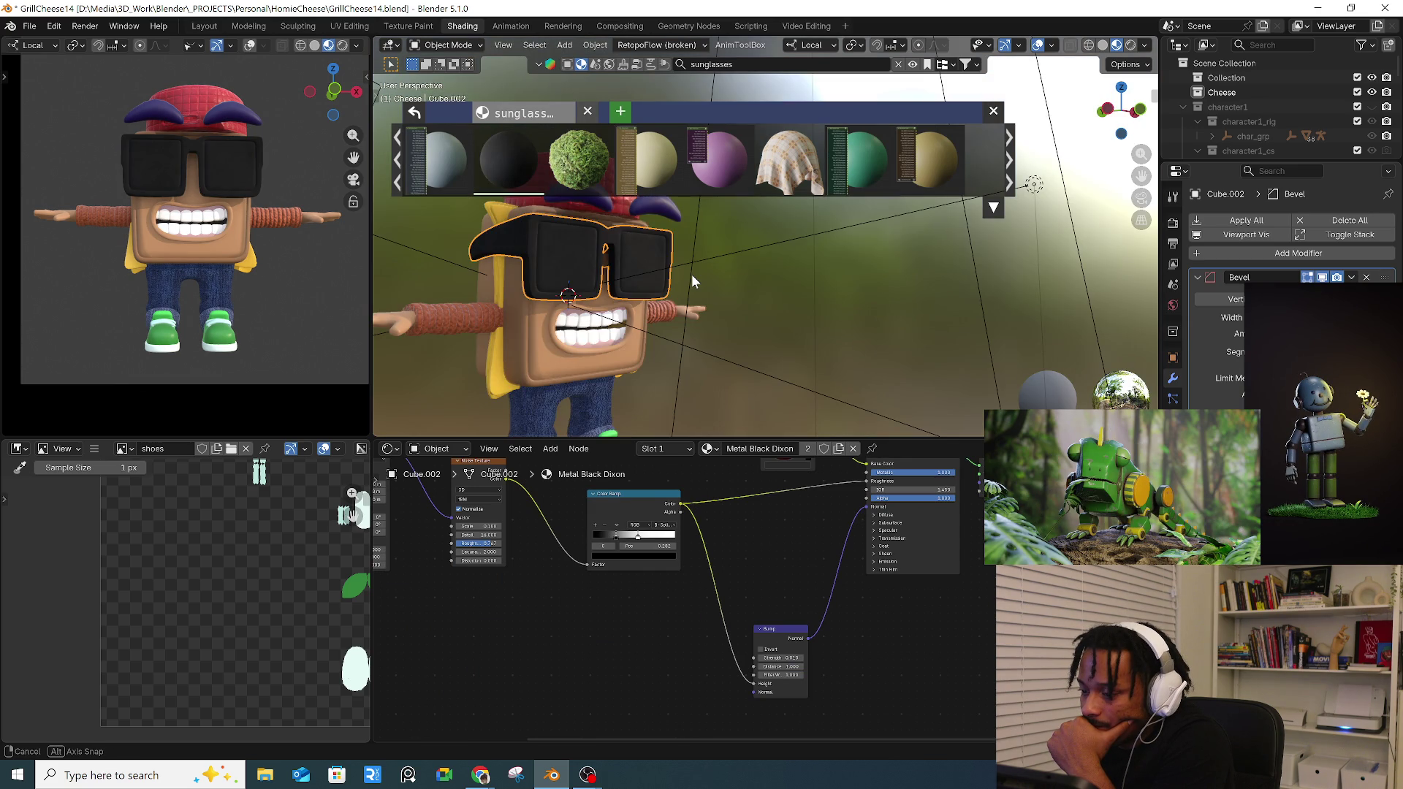
scroll(509, 266, up, 4)
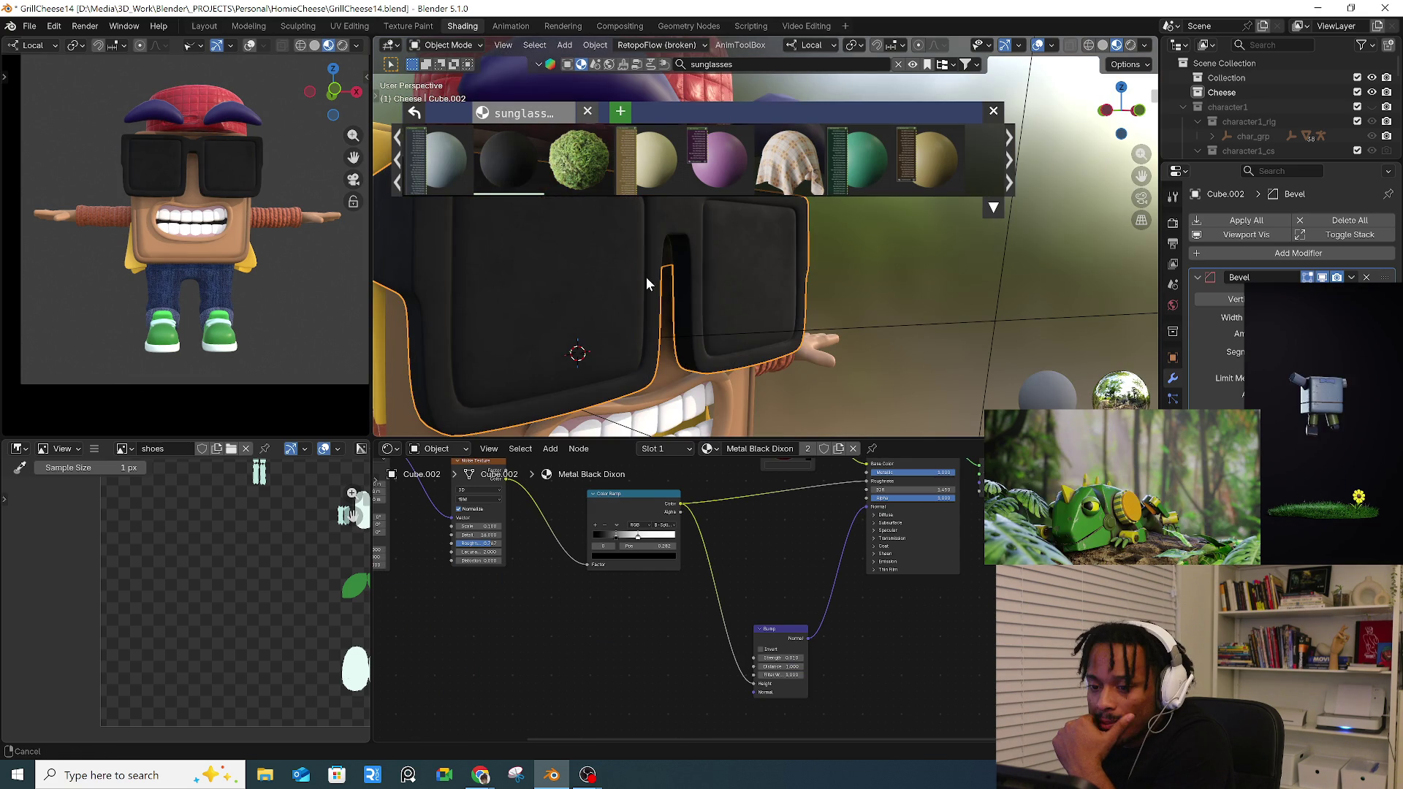
middle_drag(646, 276, 768, 286)
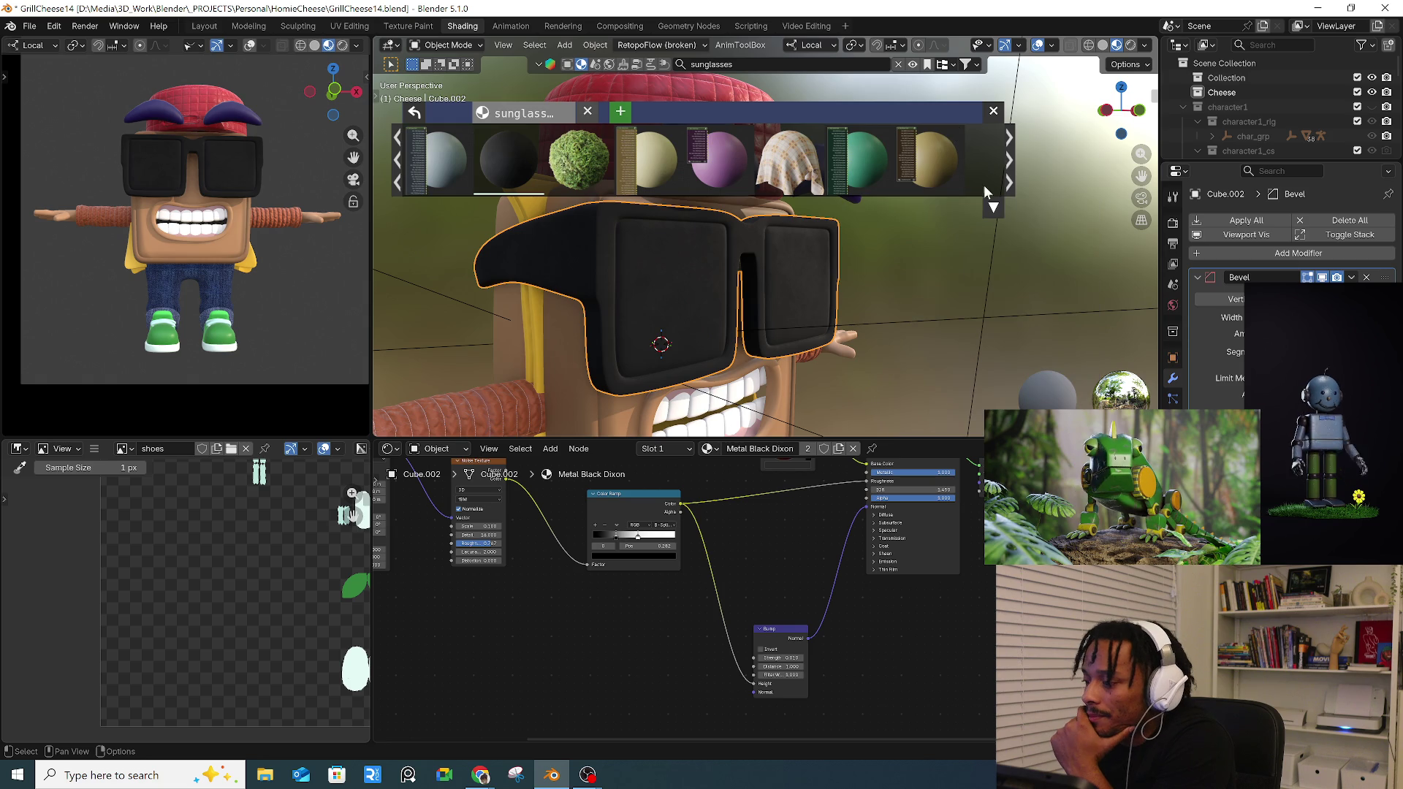
click(943, 285)
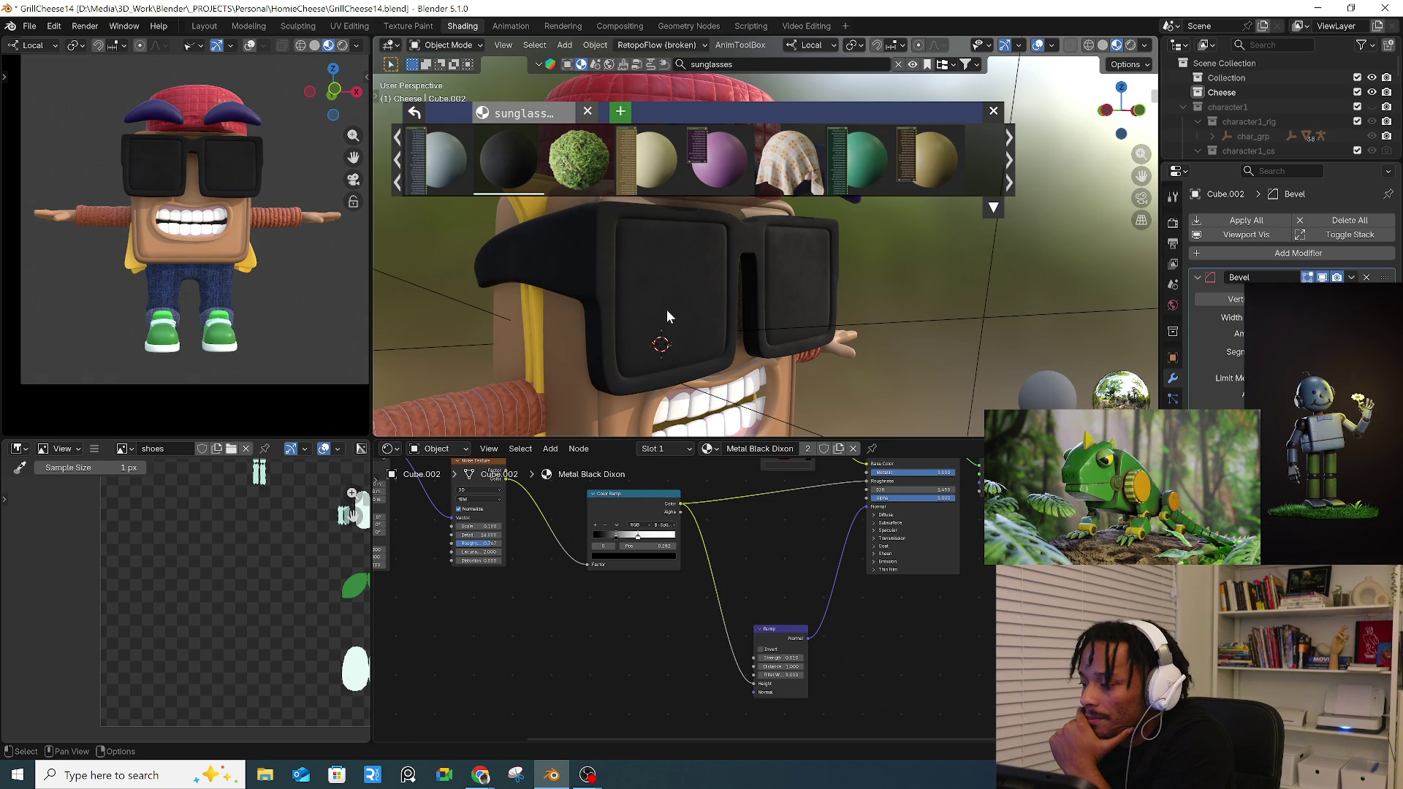
middle_drag(667, 310, 626, 319)
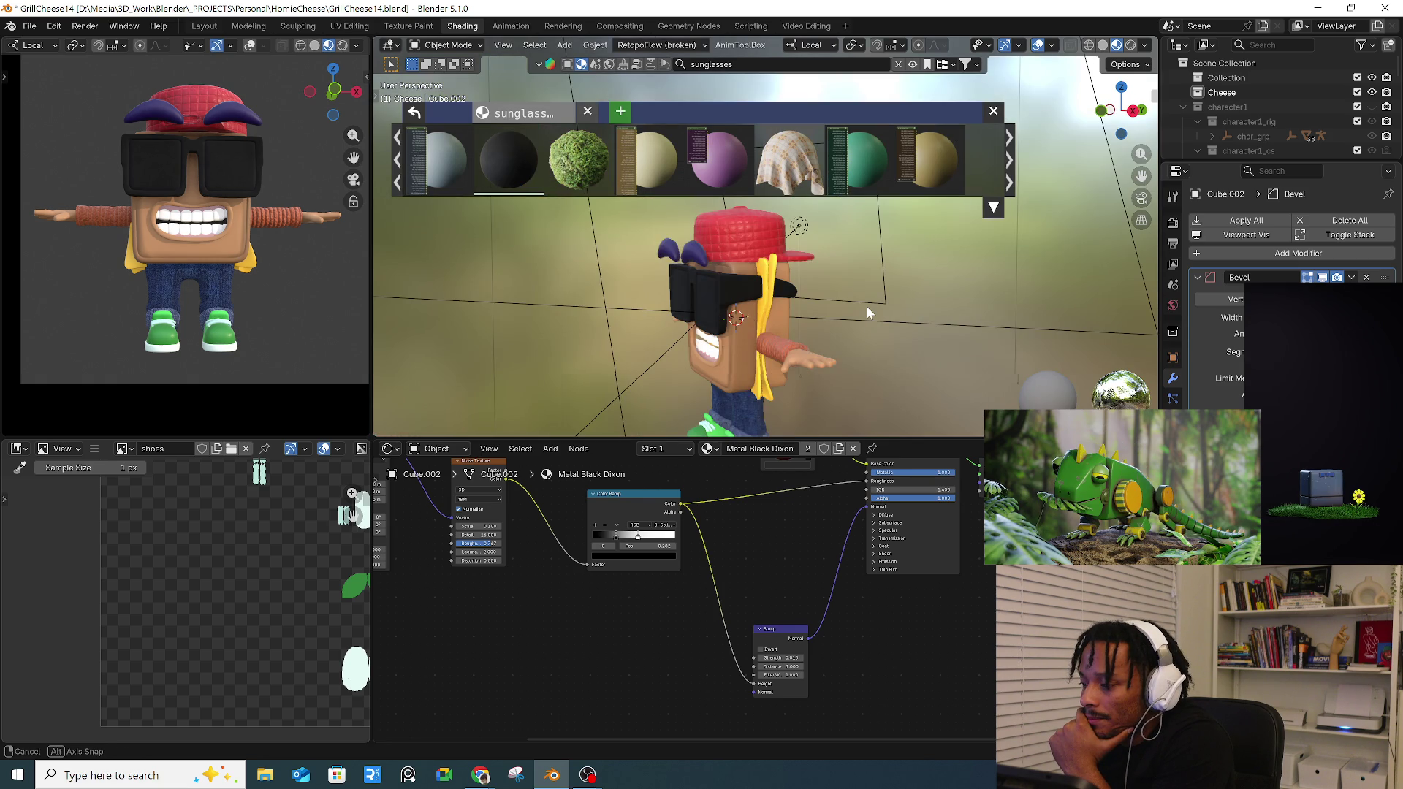
middle_drag(866, 306, 767, 285)
click(743, 260)
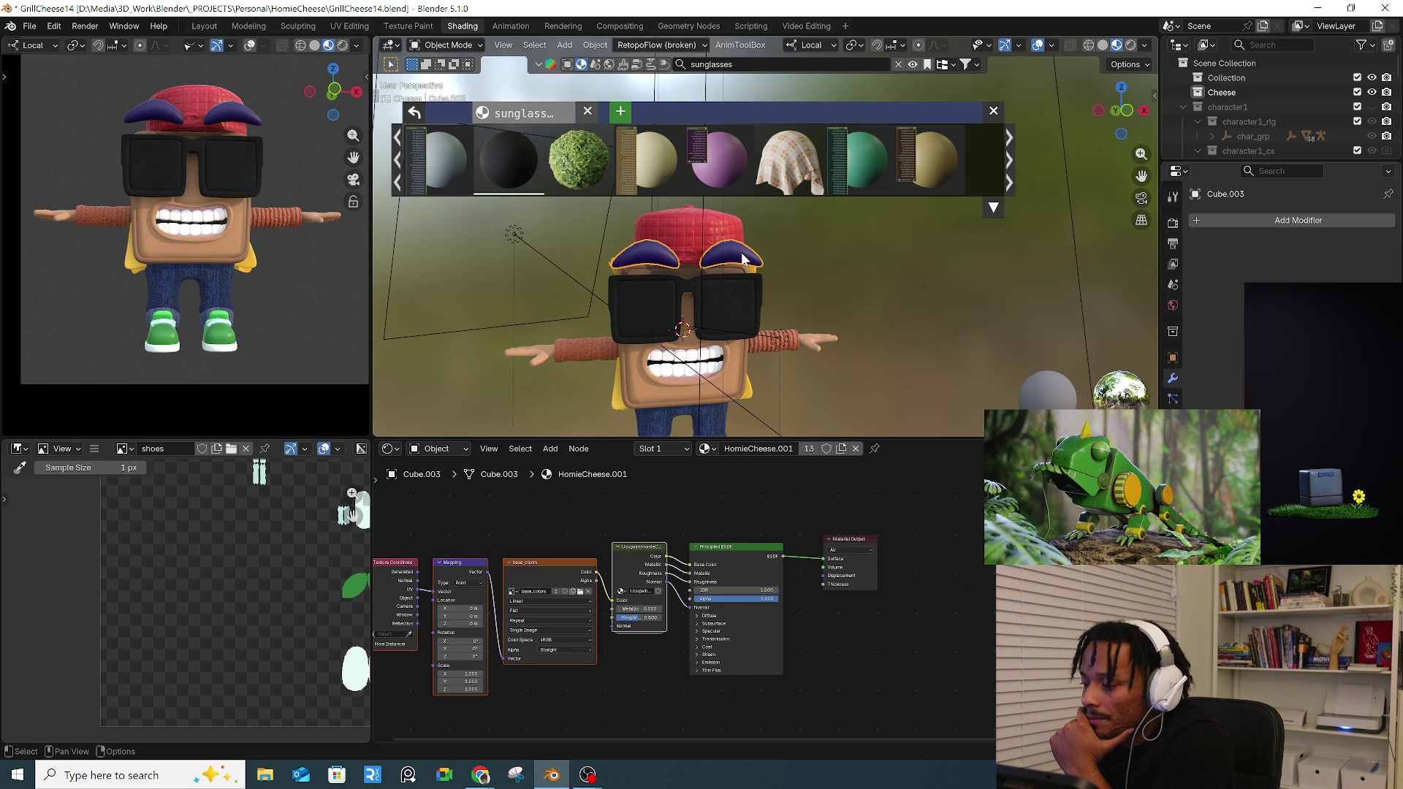
- Unlink the shared HomieCheese.001 material from the eyebrows and create a new material
middle_drag(794, 256, 860, 439)
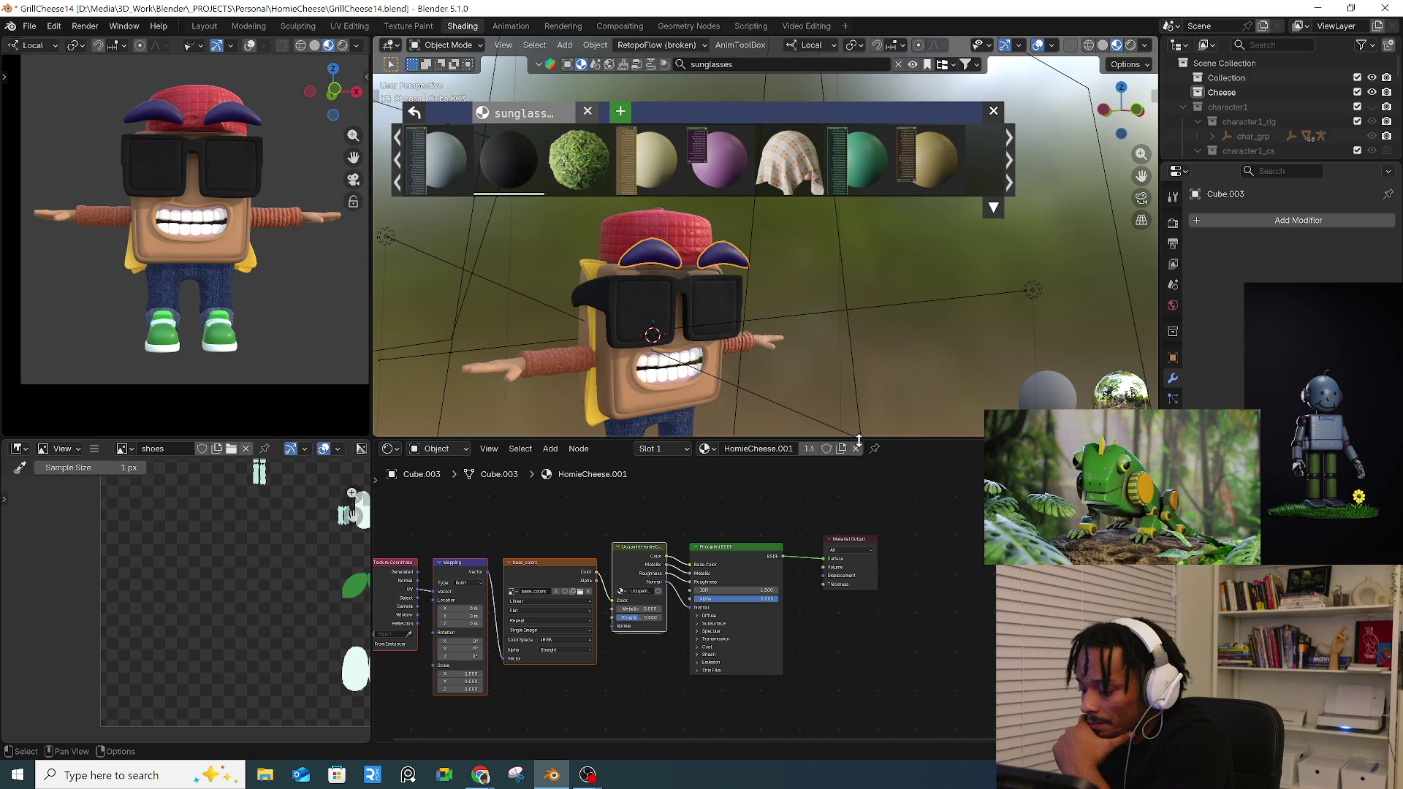
middle_drag(606, 648, 757, 632)
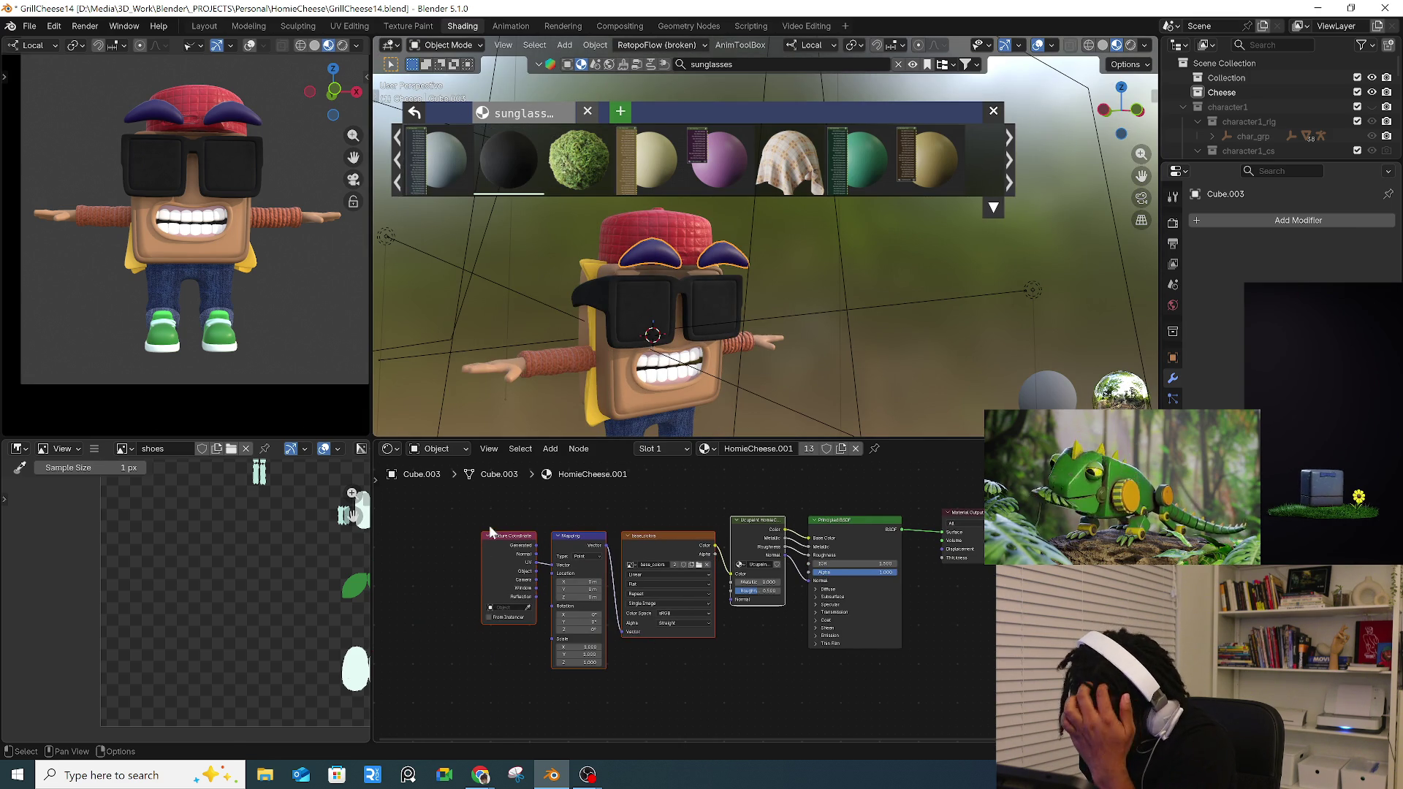
drag(489, 525, 759, 681)
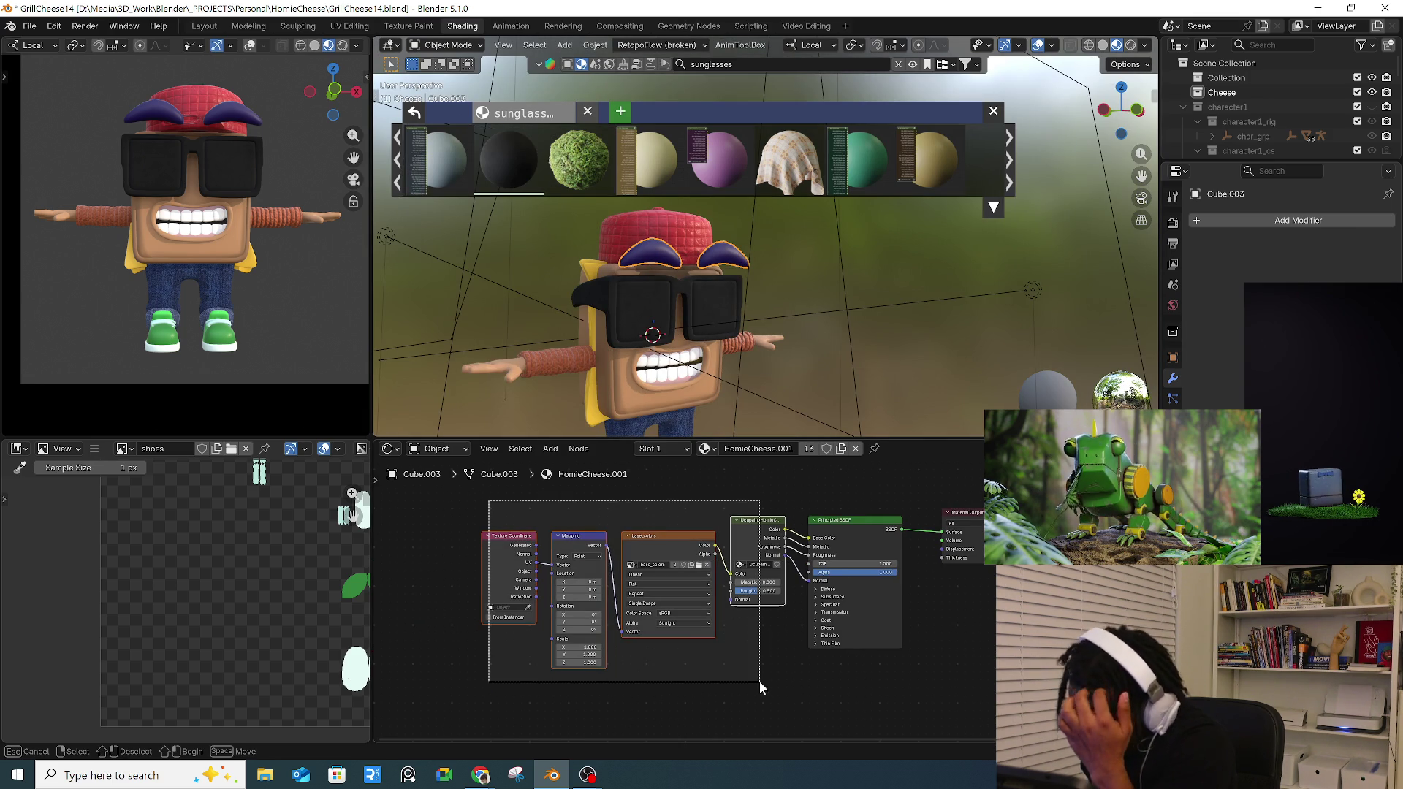
click(856, 448)
click(1173, 304)
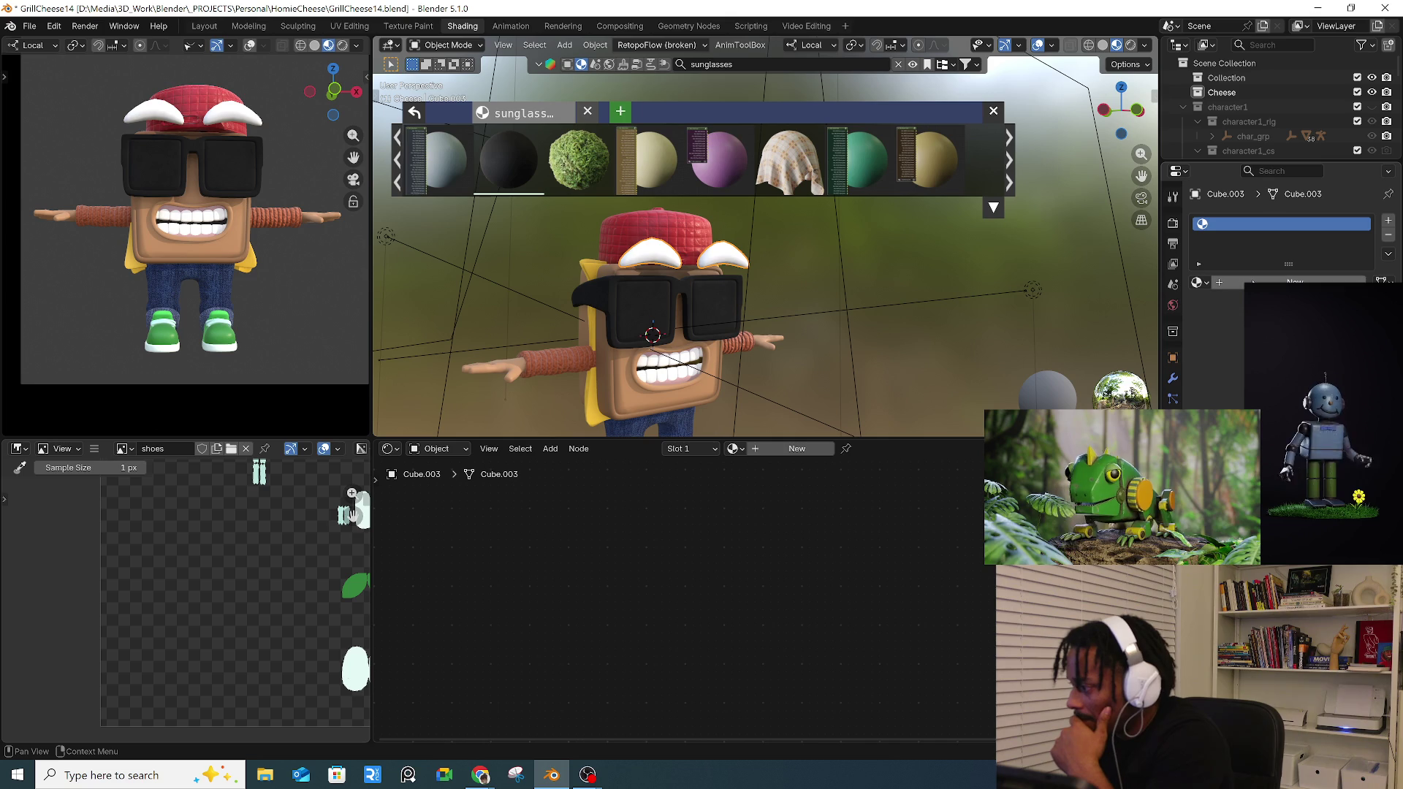
click(1294, 282)
- Set the eyebrow material's base colour to dark purple and adjust its roughness
click(1305, 374)
drag(1363, 133, 1362, 224)
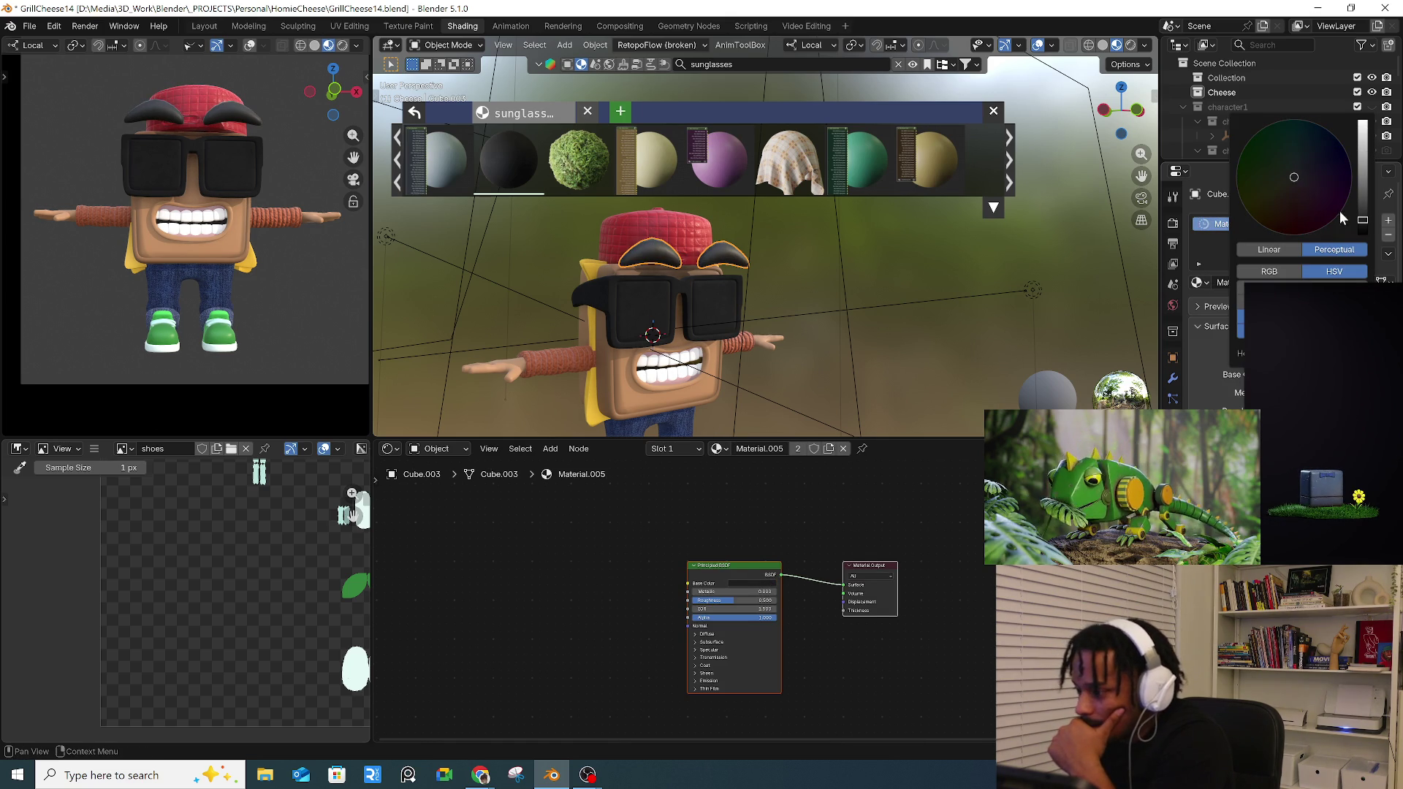
drag(1294, 177, 1327, 202)
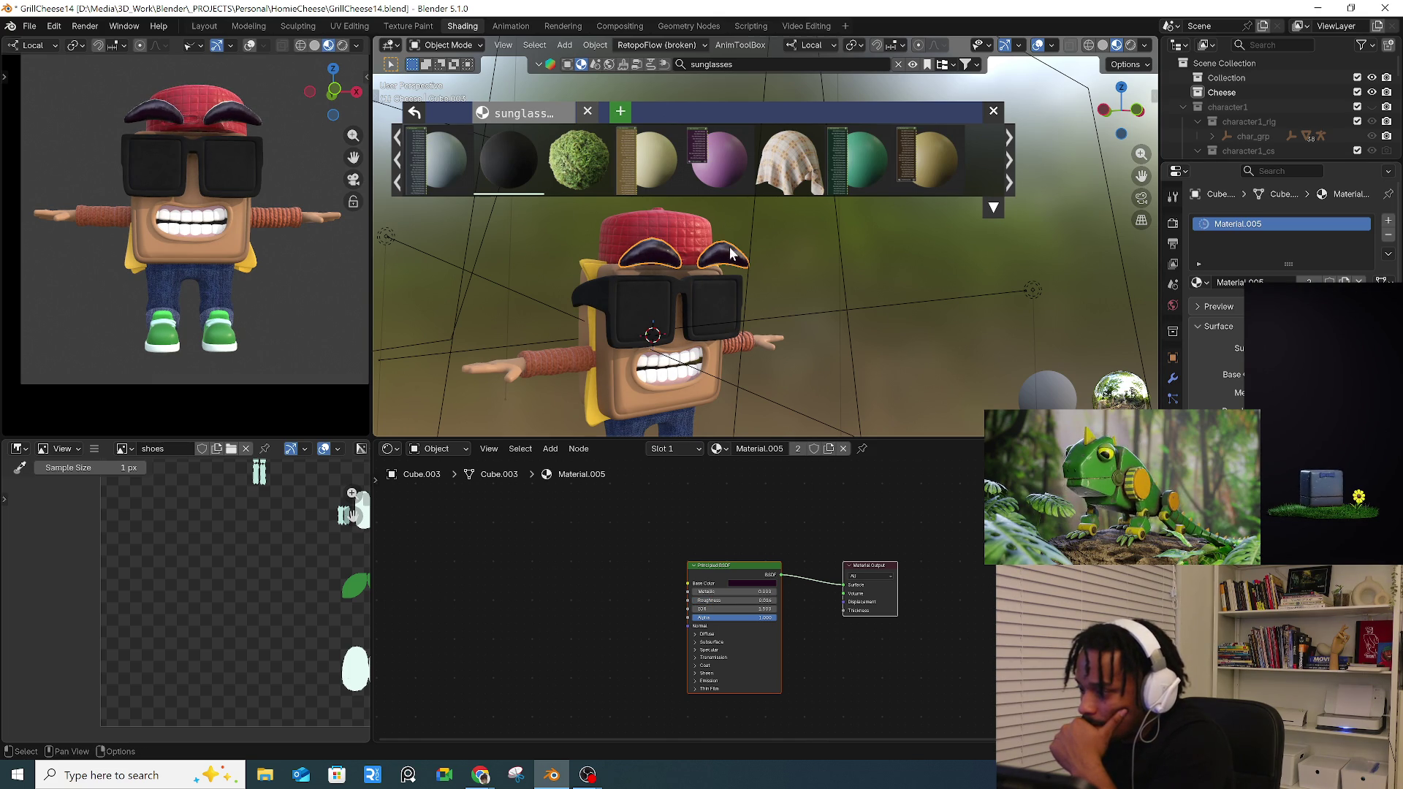
scroll(733, 252, up, 2)
scroll(738, 254, up, 4)
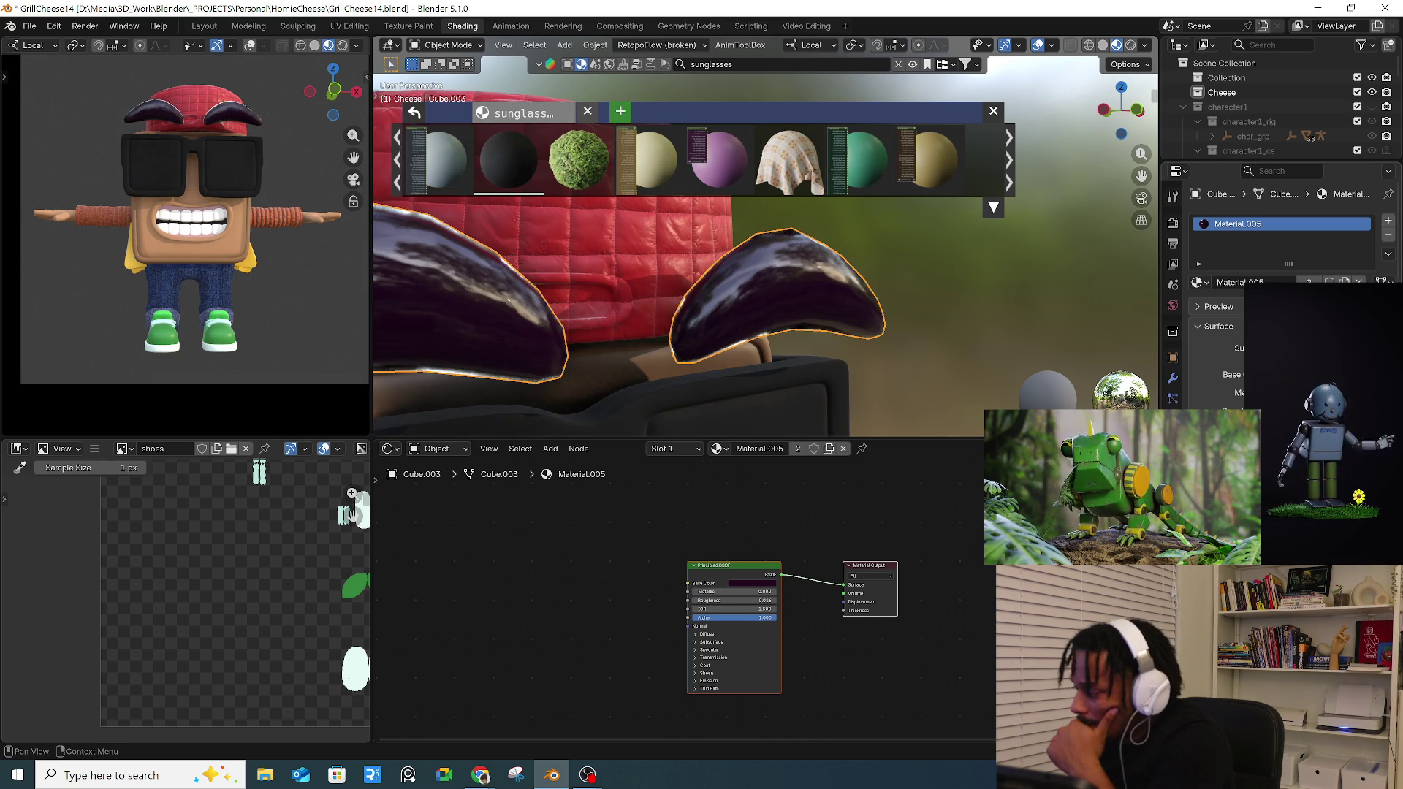
drag(745, 599, 768, 599)
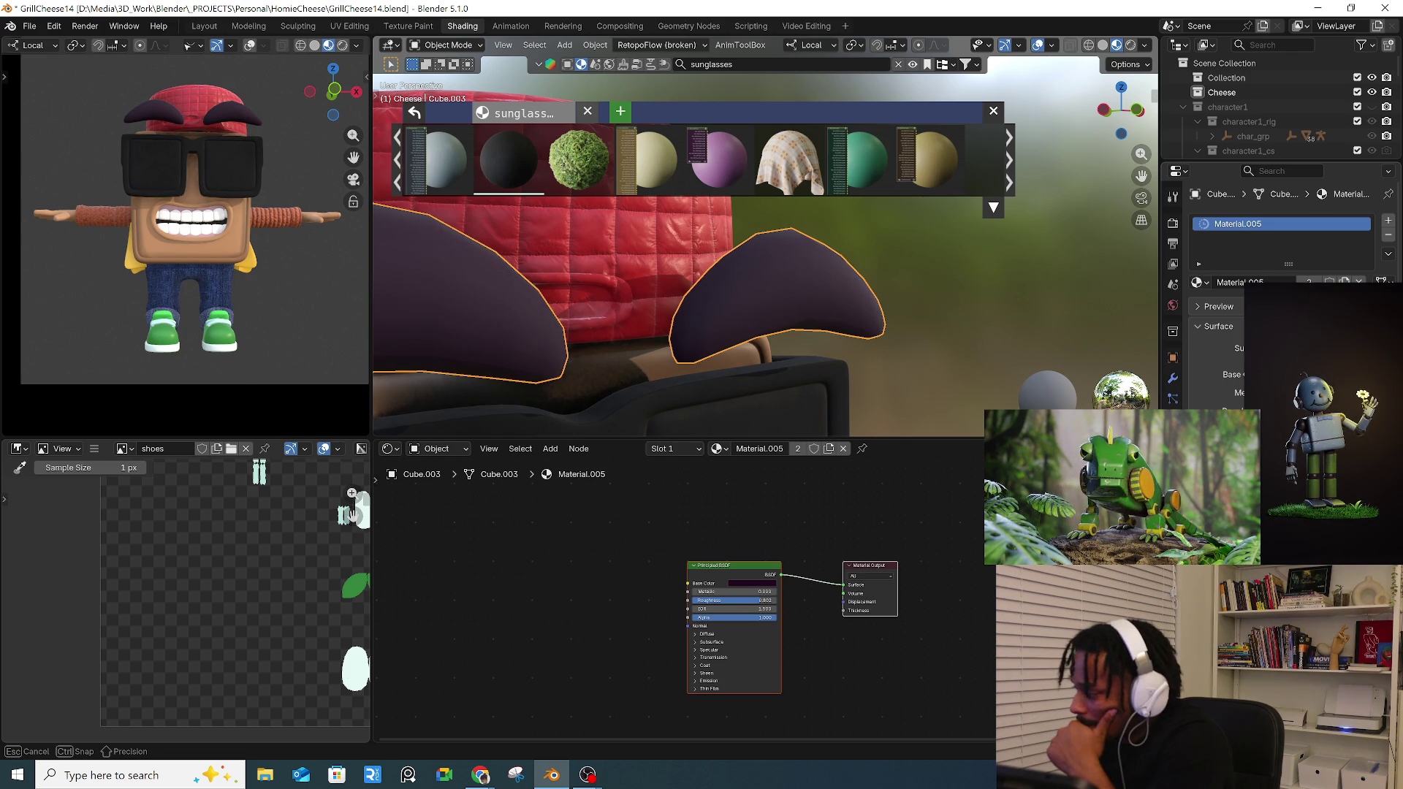
mouse_move(767, 599)
mouse_down()
mouse_move(746, 600)
mouse_move(767, 599)
mouse_up()
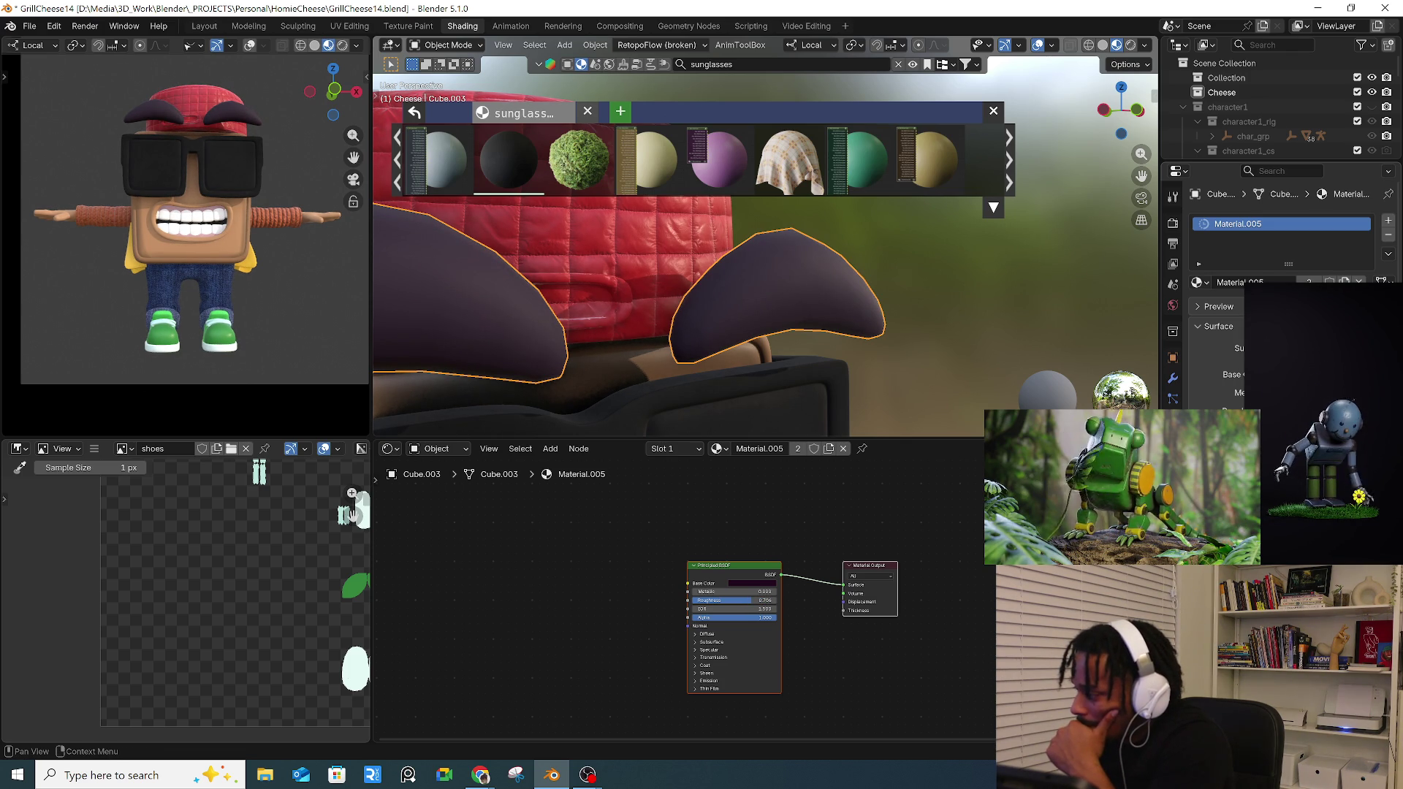
click(1331, 246)
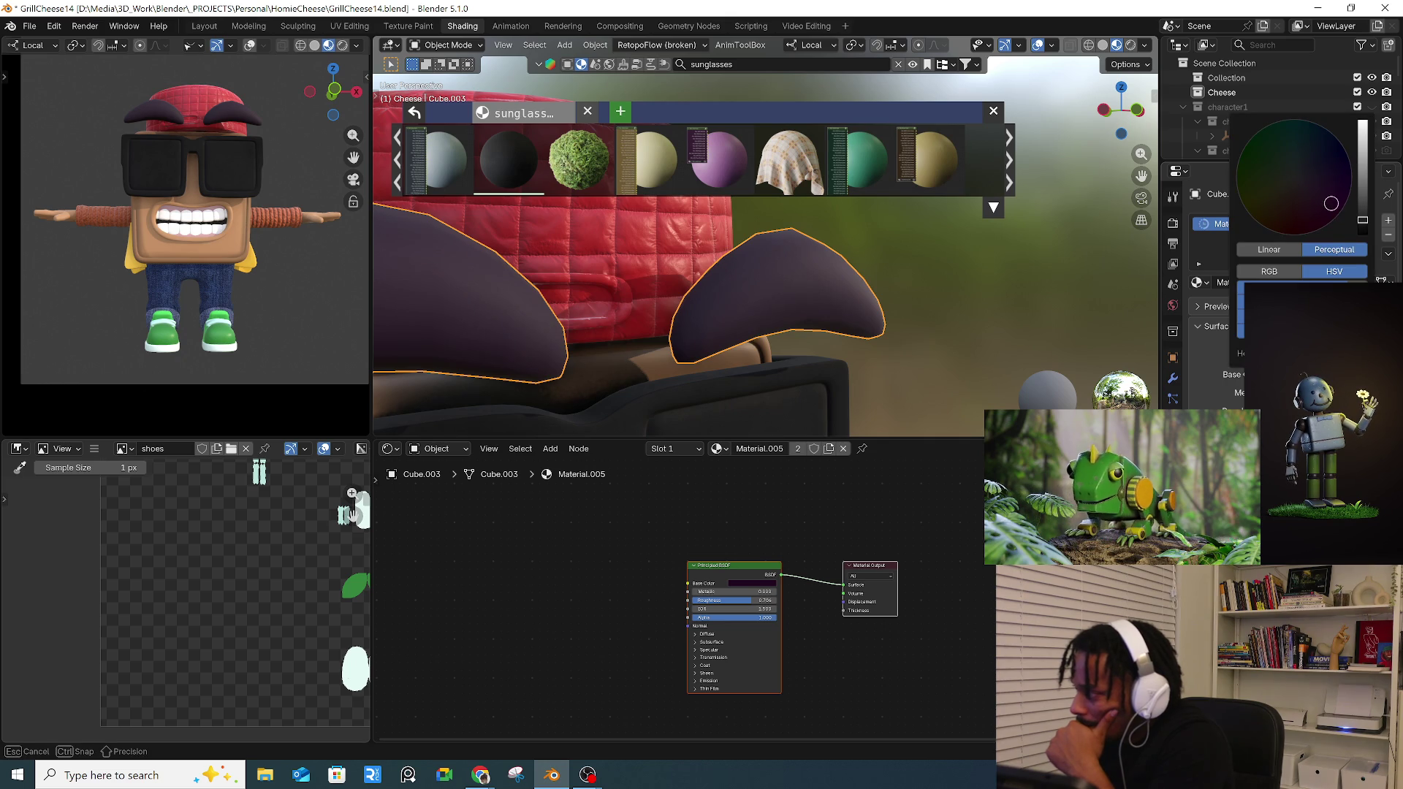
drag(1327, 203, 1332, 203)
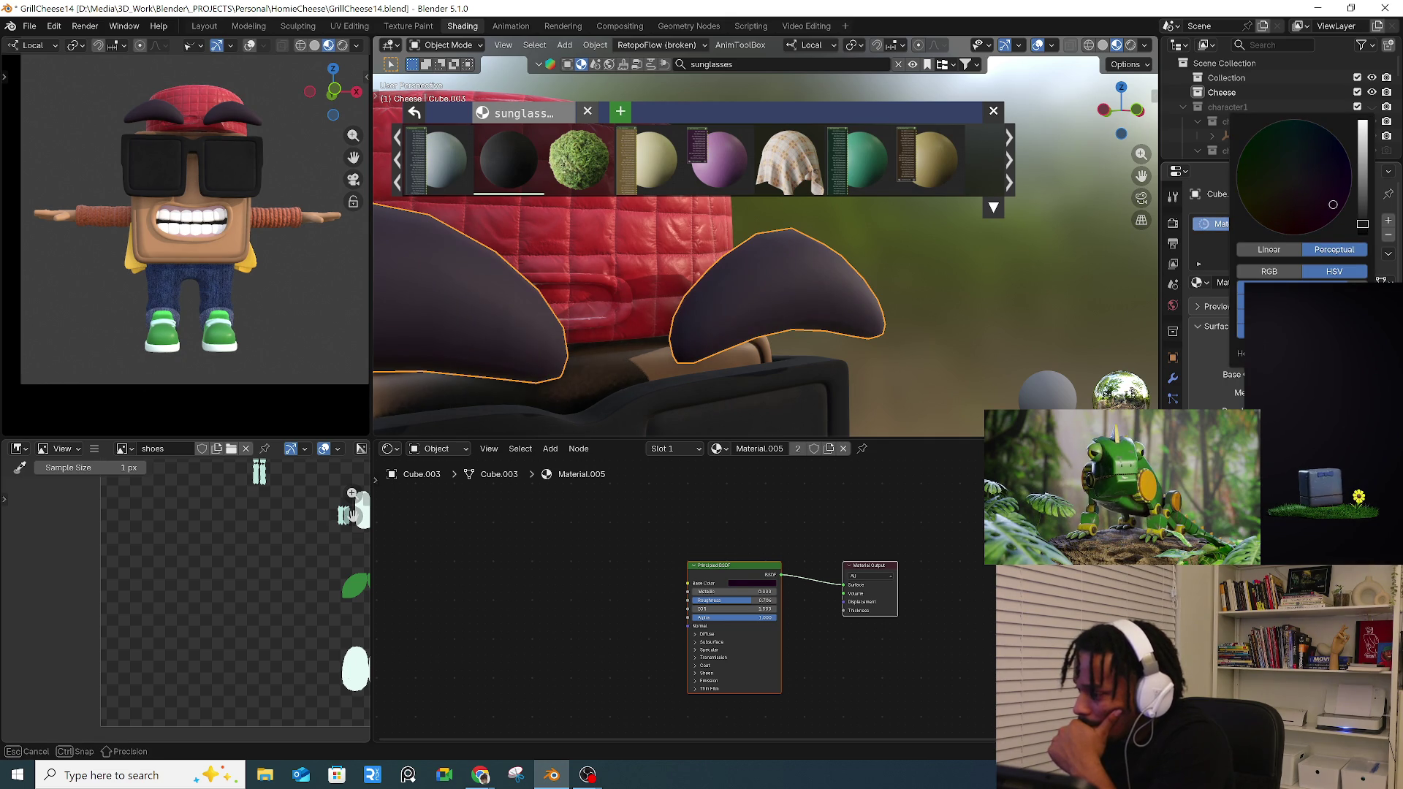
click(1174, 378)
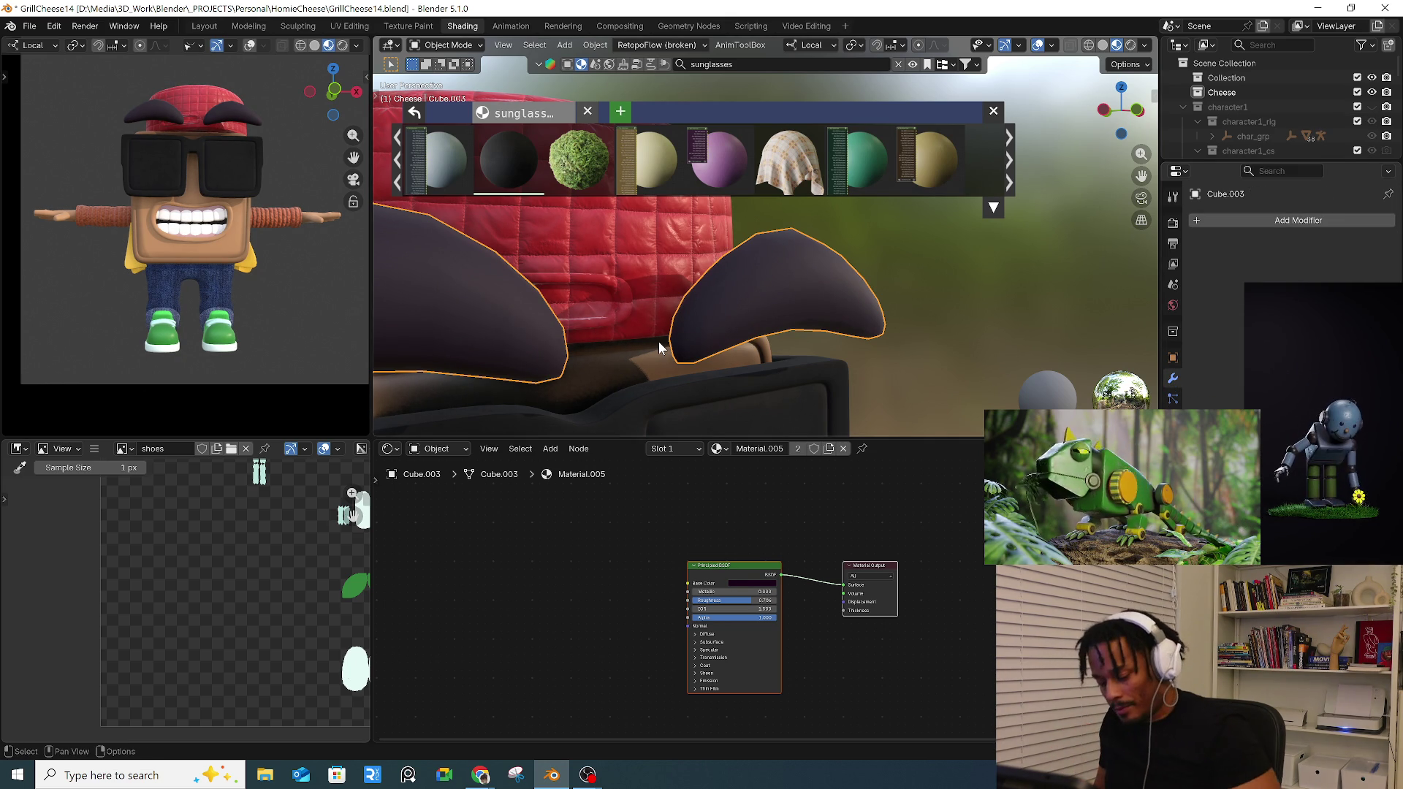
- Add a Subdivision modifier to the eyebrows and briefly check the sunglasses mesh in Edit Mode
key(ctrl+2)
scroll(754, 291, down, 3)
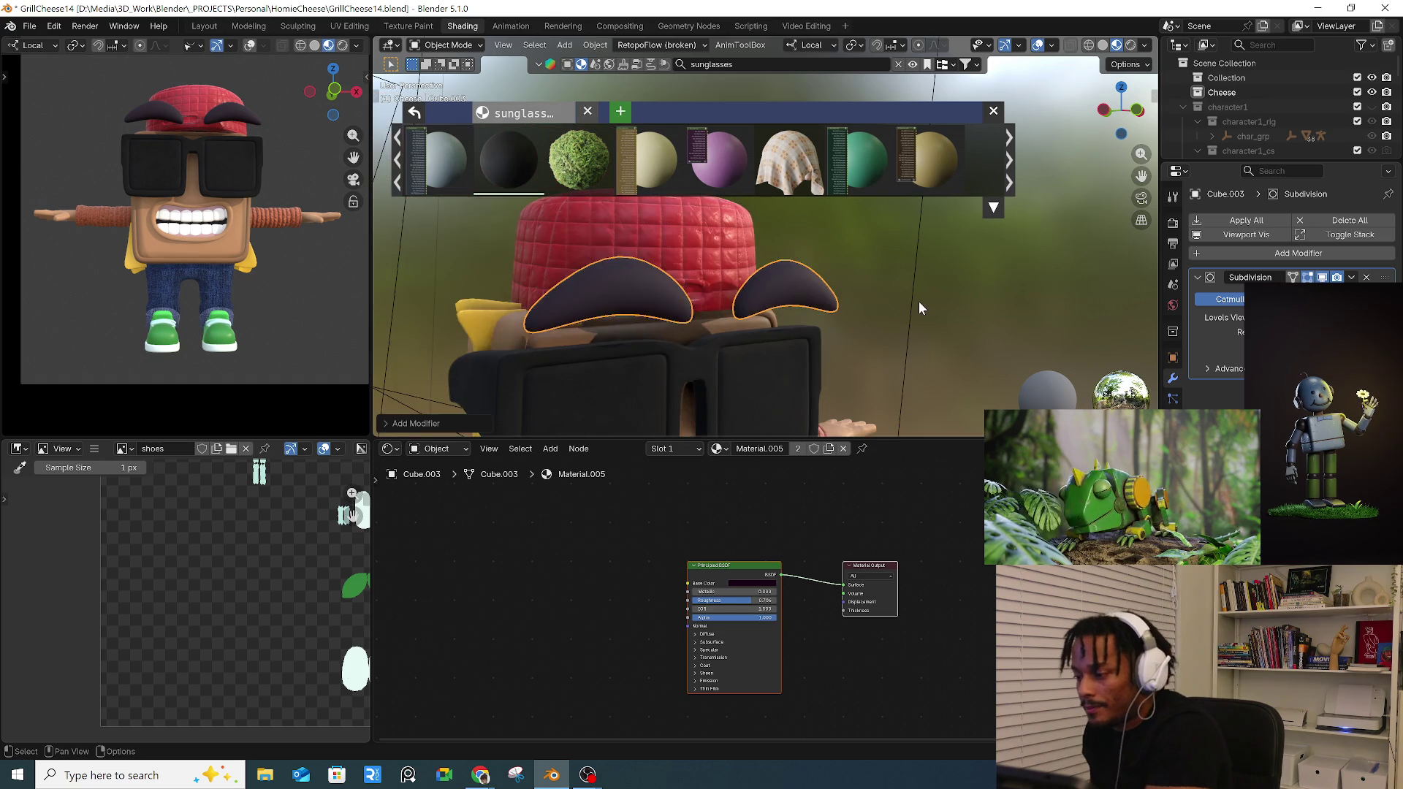
scroll(919, 301, down, 5)
scroll(893, 357, down, 4)
mouse_move(883, 338)
middle_down()
mouse_move(715, 338)
mouse_move(810, 336)
middle_up()
scroll(790, 342, up, 4)
scroll(850, 351, up, 3)
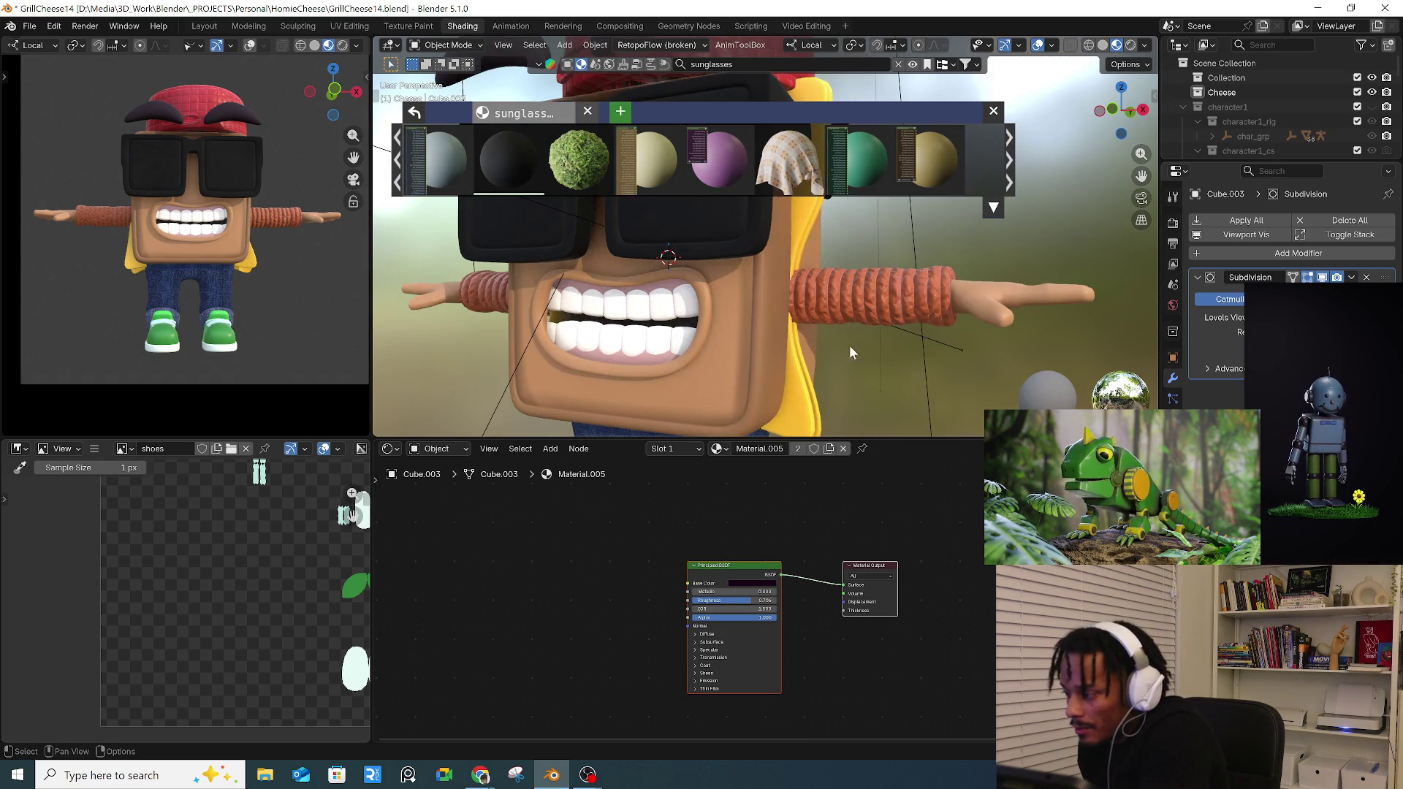
scroll(865, 387, down, 3)
scroll(897, 345, down, 3)
middle_drag(897, 346, 931, 280)
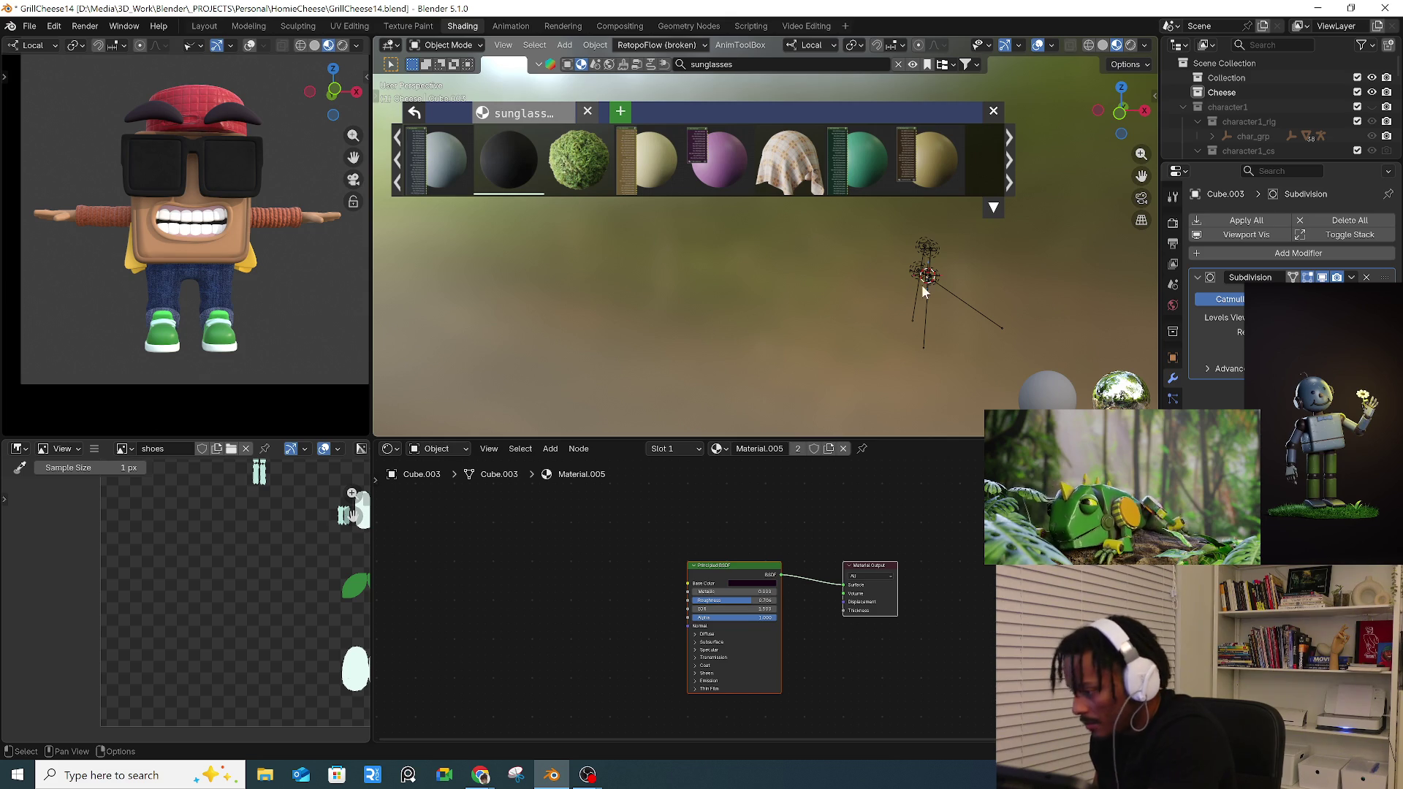
click(617, 324)
key(period)
mouse_move(794, 347)
middle_down()
mouse_move(745, 348)
mouse_move(768, 329)
mouse_move(794, 353)
mouse_move(834, 318)
middle_up()
click(727, 310)
key(Tab)
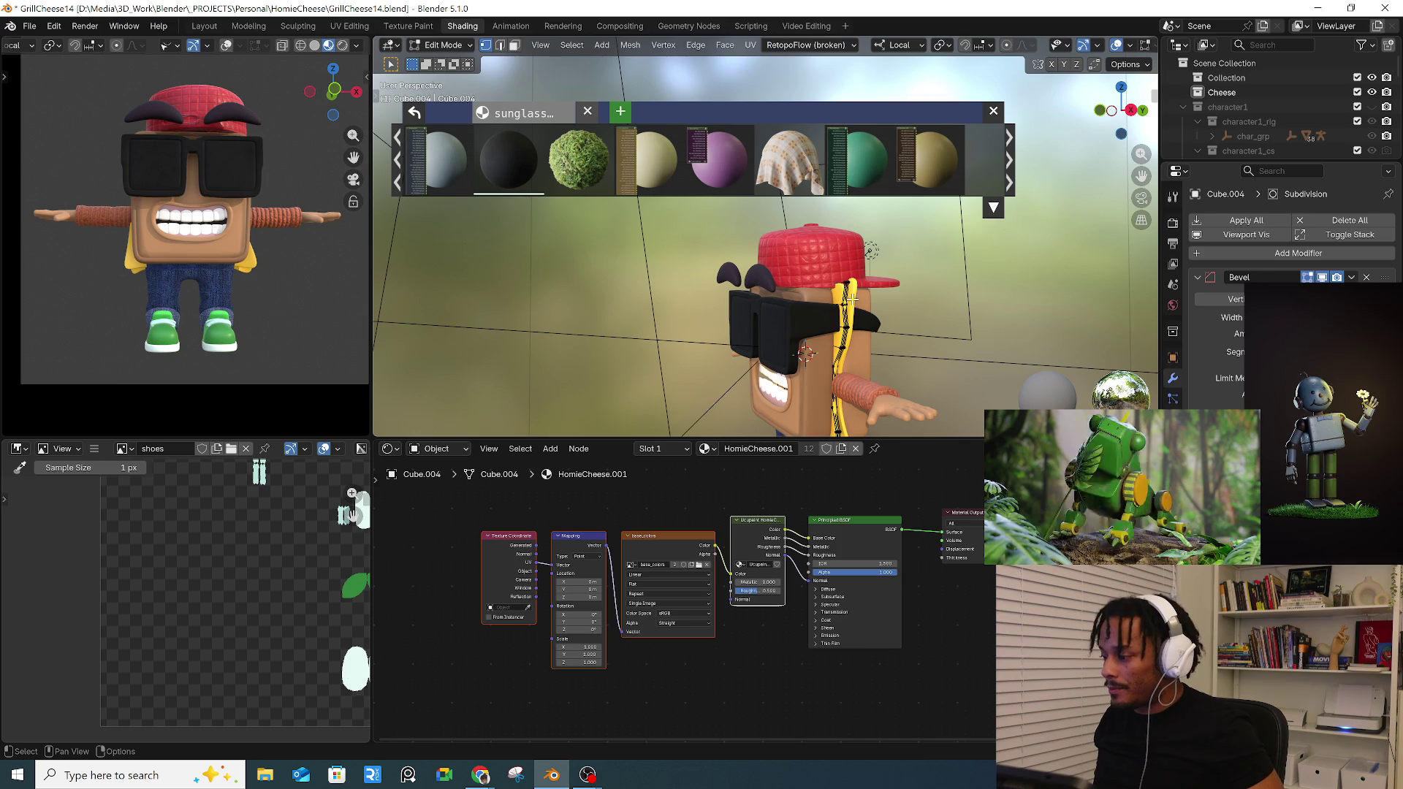
key(Tab)
- Isolate the yellow strap (Cube.009) in local view and select its top-edge vertices
click(853, 301)
key(Tab)
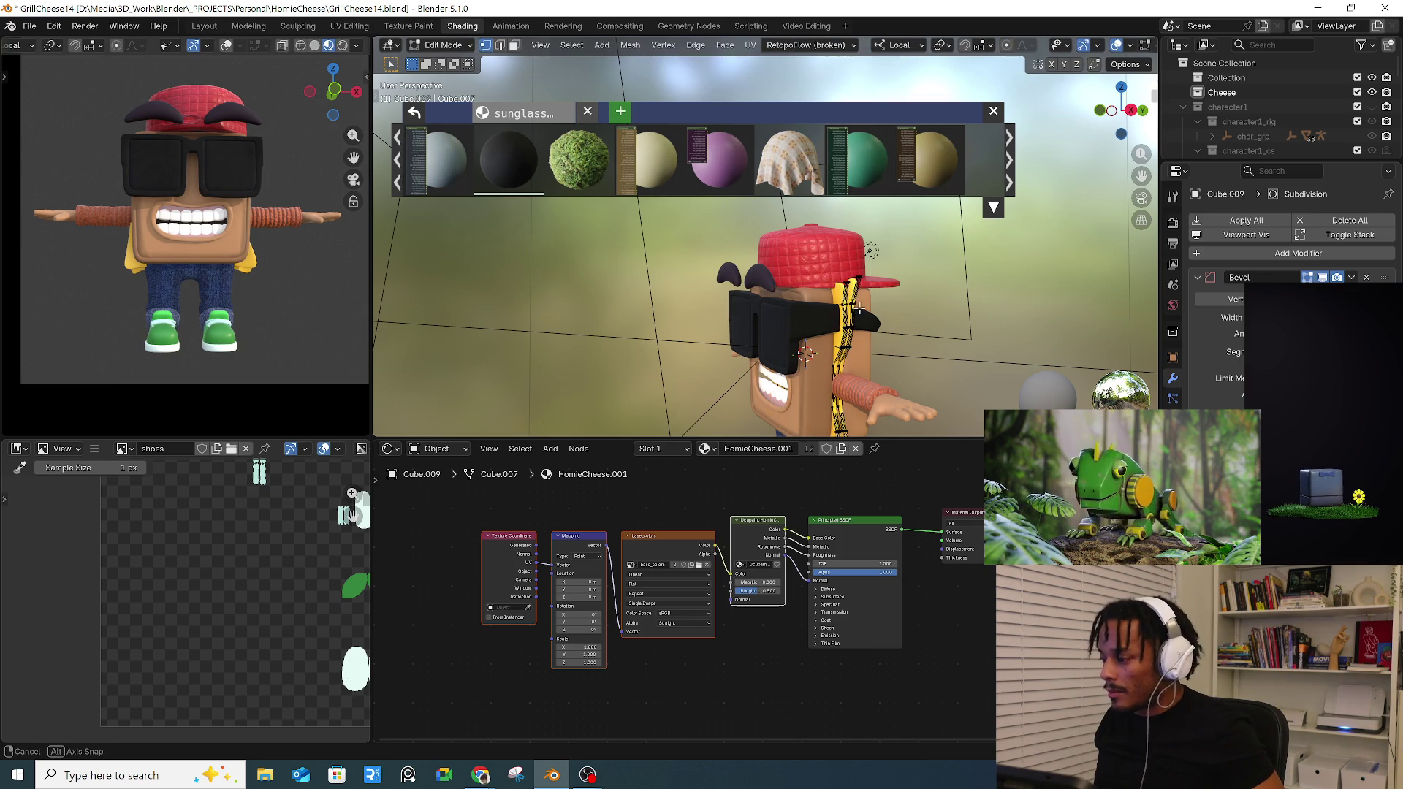
scroll(852, 301, up, 3)
key(slash)
middle_drag(855, 290, 755, 311)
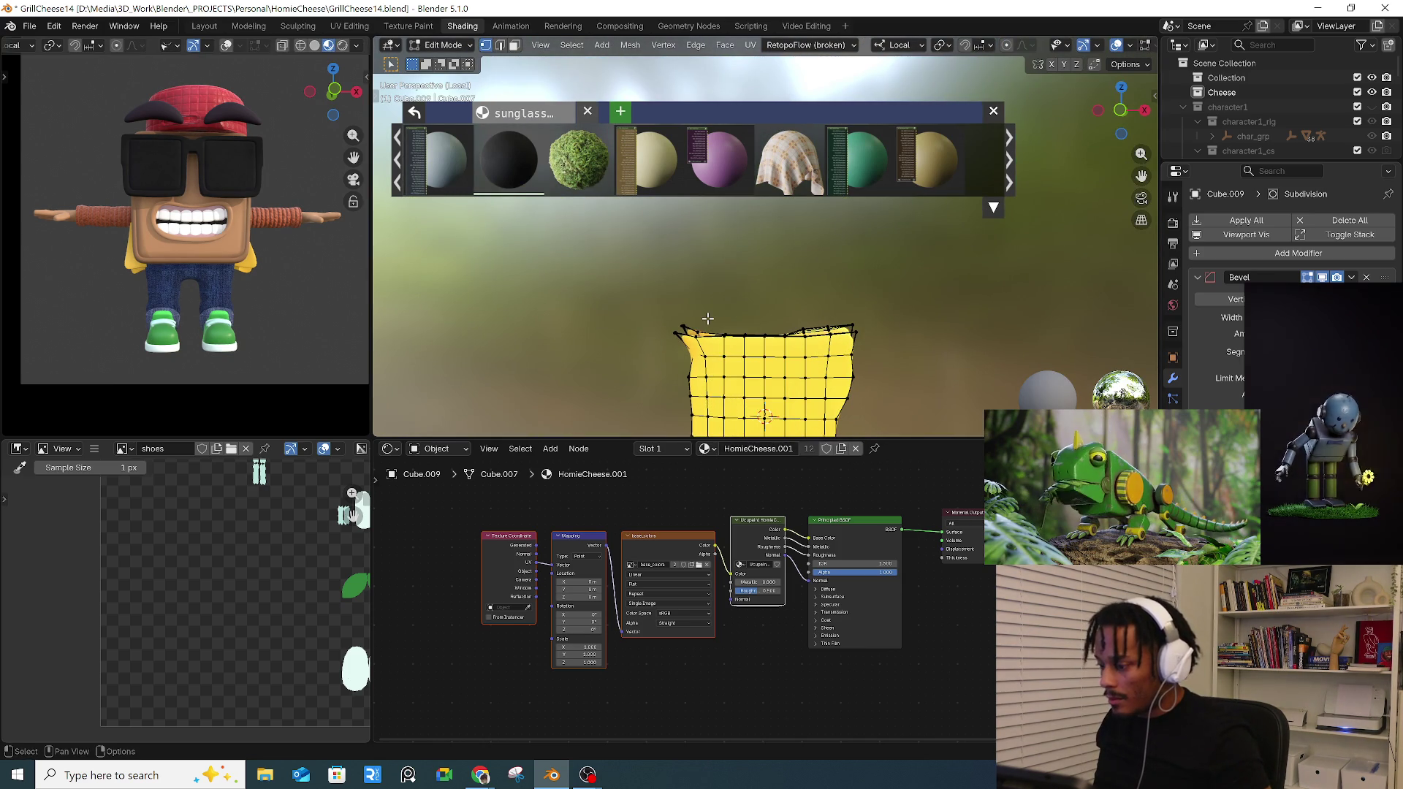
drag(695, 316, 835, 349)
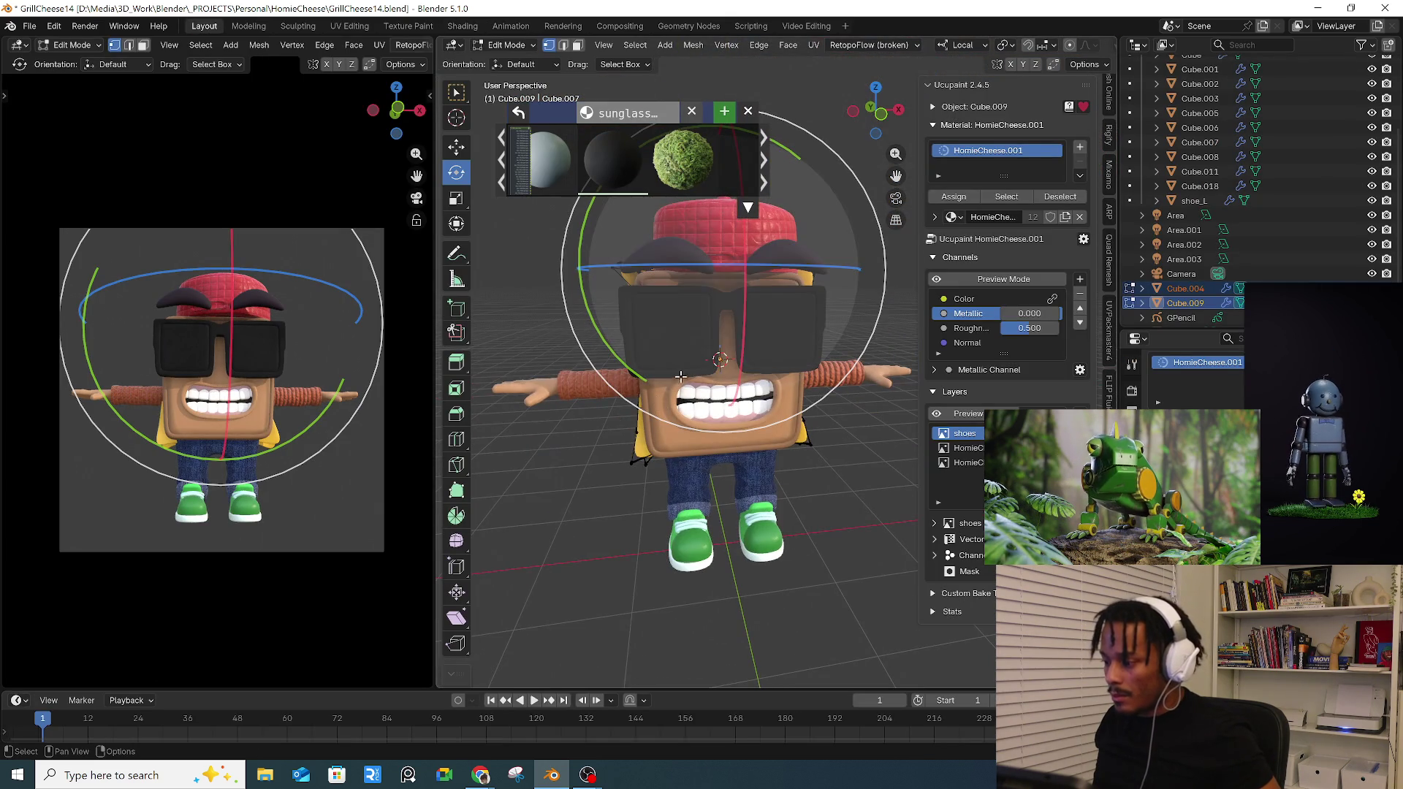
- Lower the selected strap vertices along the local Z axis
click(748, 111)
middle_drag(724, 307, 679, 307)
key(g)
key(z)
key(z)
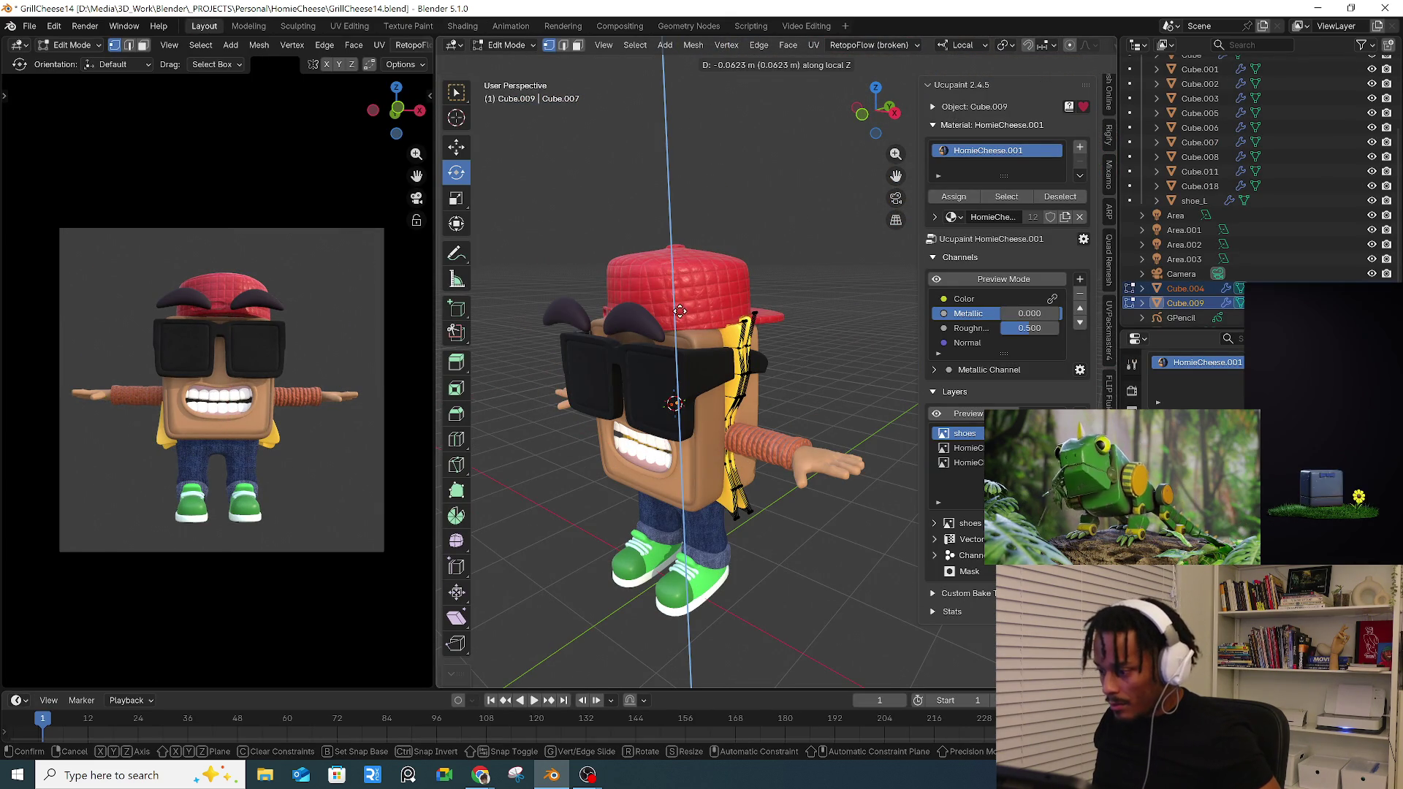
click(681, 316)
- Shift another part of the strap about 8 cm along local X and return to Object Mode
middle_drag(680, 328, 801, 367)
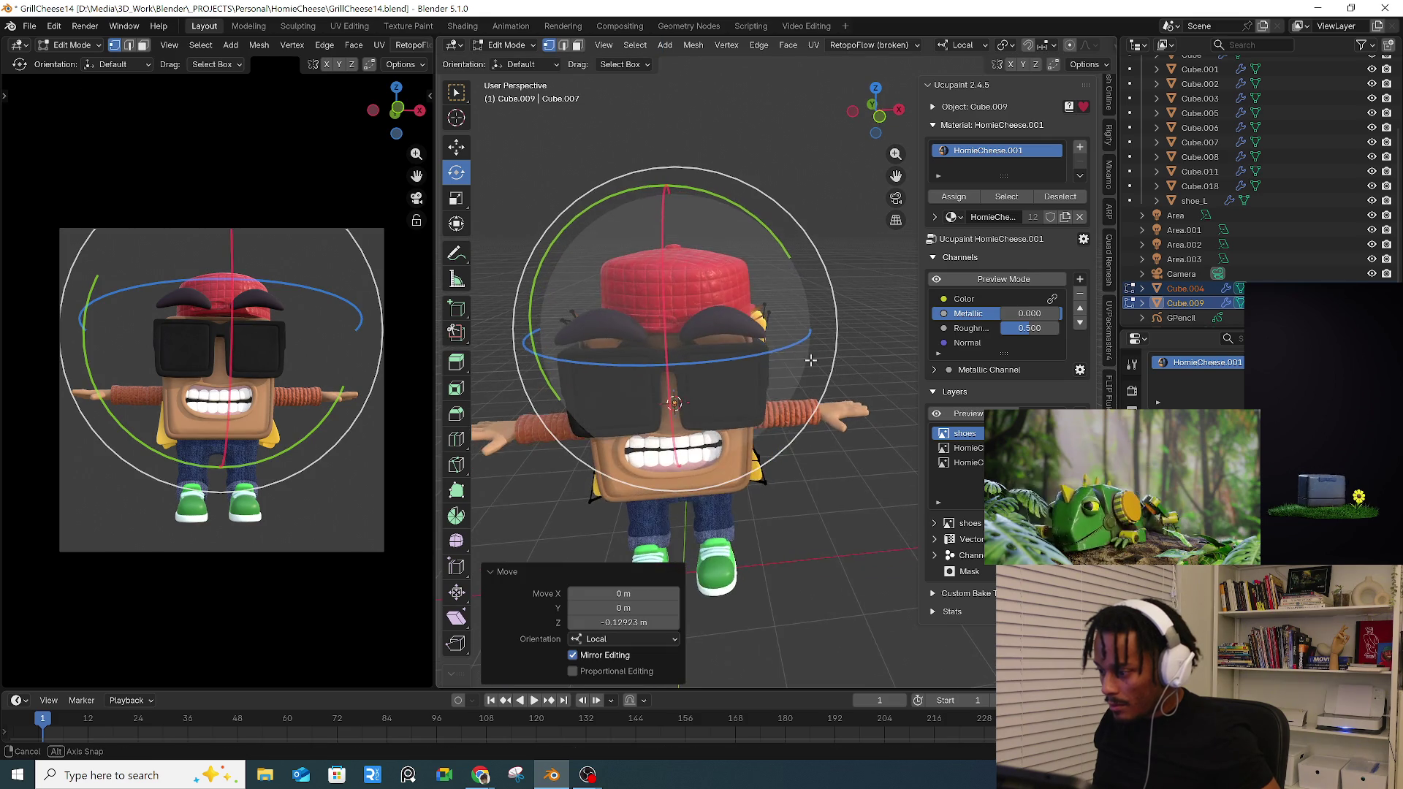
click(802, 367)
click(761, 415)
key(g)
key(x)
key(x)
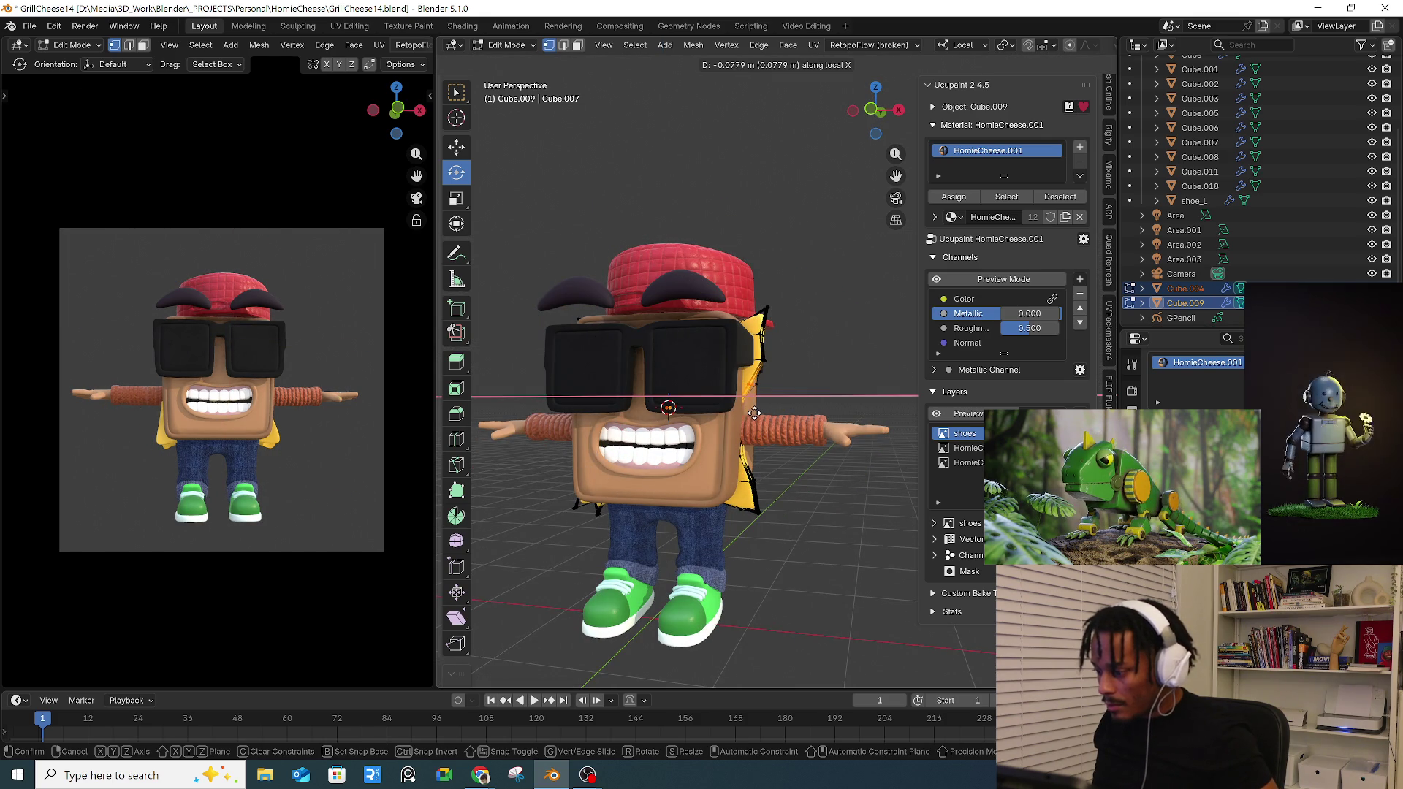
click(751, 421)
scroll(750, 421, up, 2)
mouse_move(750, 423)
middle_down()
mouse_move(701, 426)
mouse_move(751, 425)
mouse_move(737, 452)
mouse_move(675, 400)
middle_up()
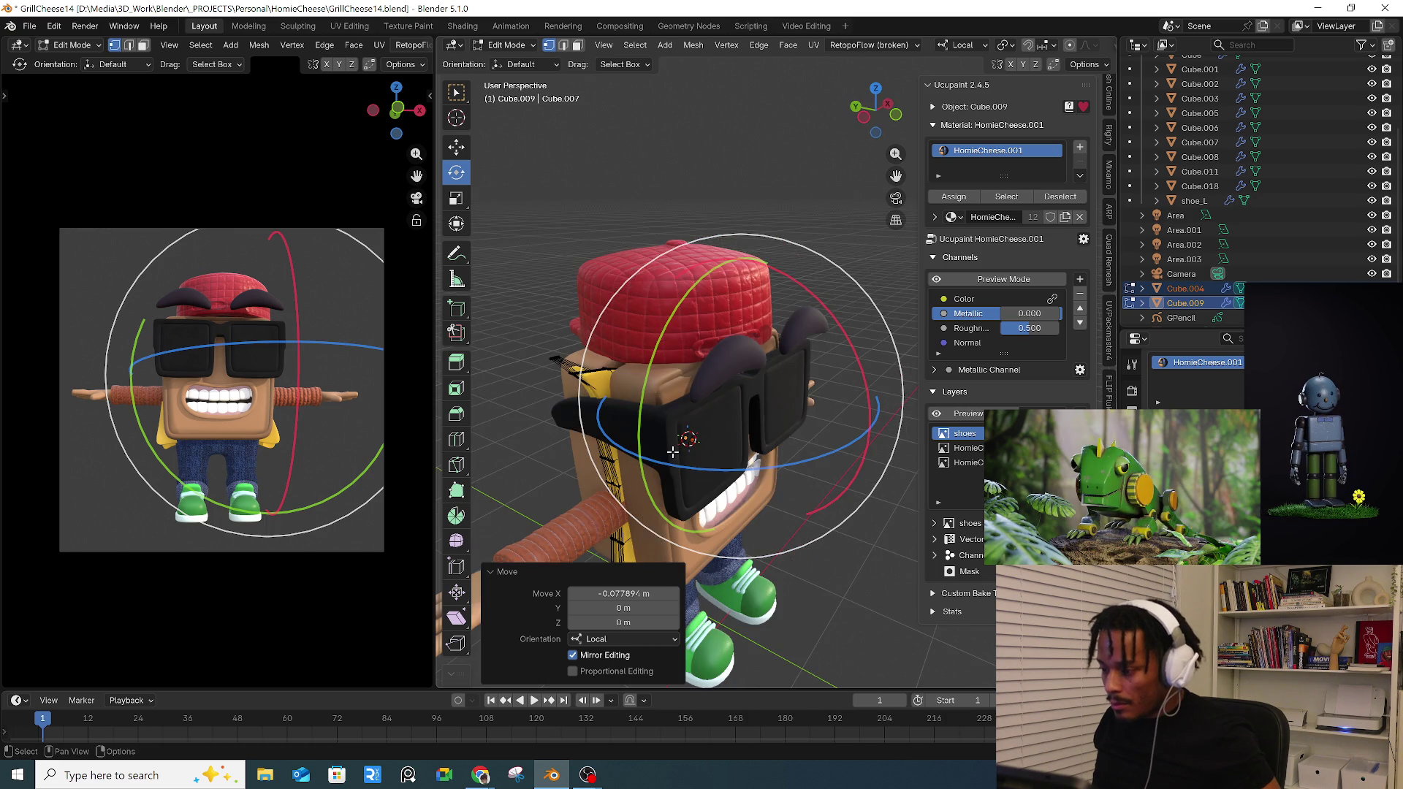
key(Tab)
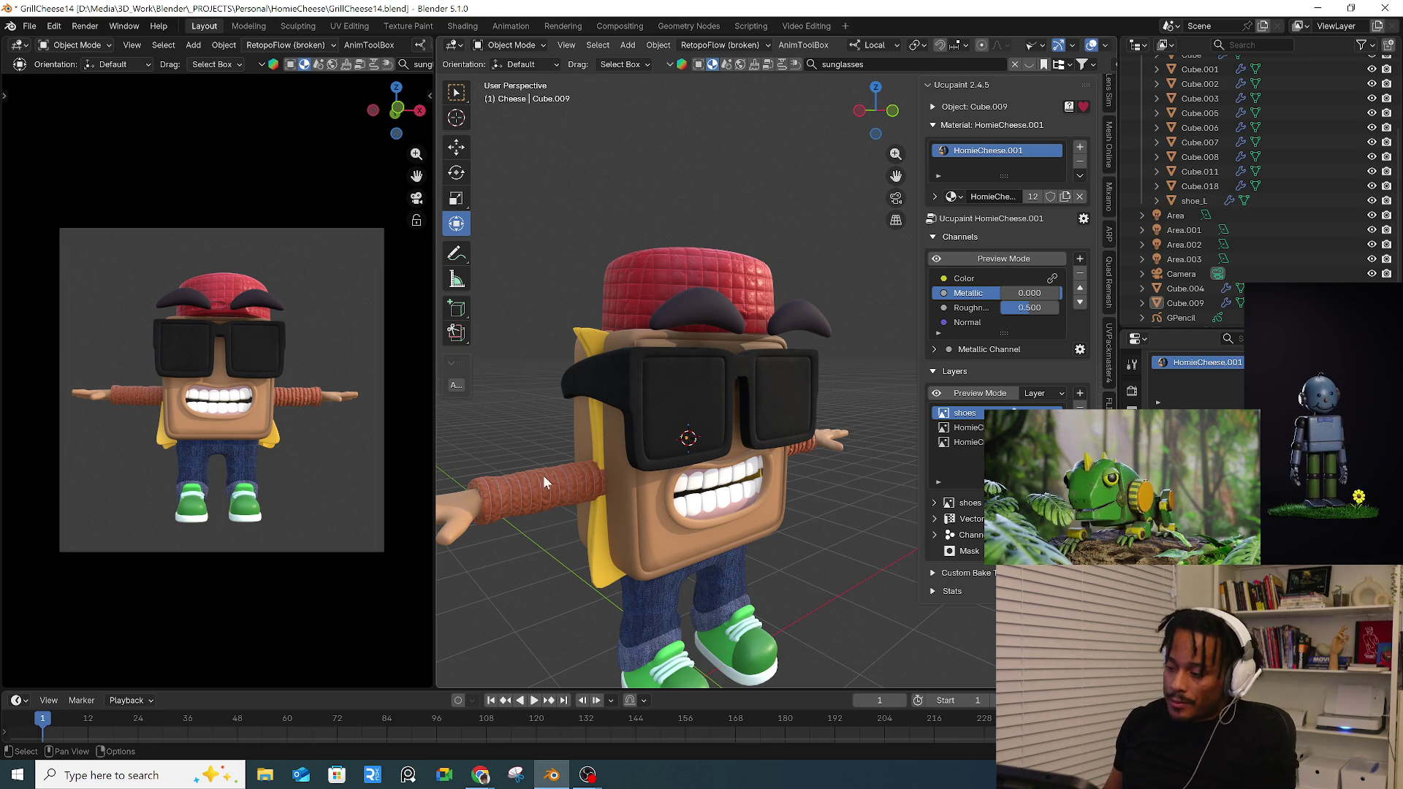
- Select the sunglasses and show their Metal Black Dixon material settings
middle_drag(542, 474, 717, 427)
mouse_move(648, 483)
middle_down()
mouse_move(760, 468)
mouse_move(422, 281)
middle_up()
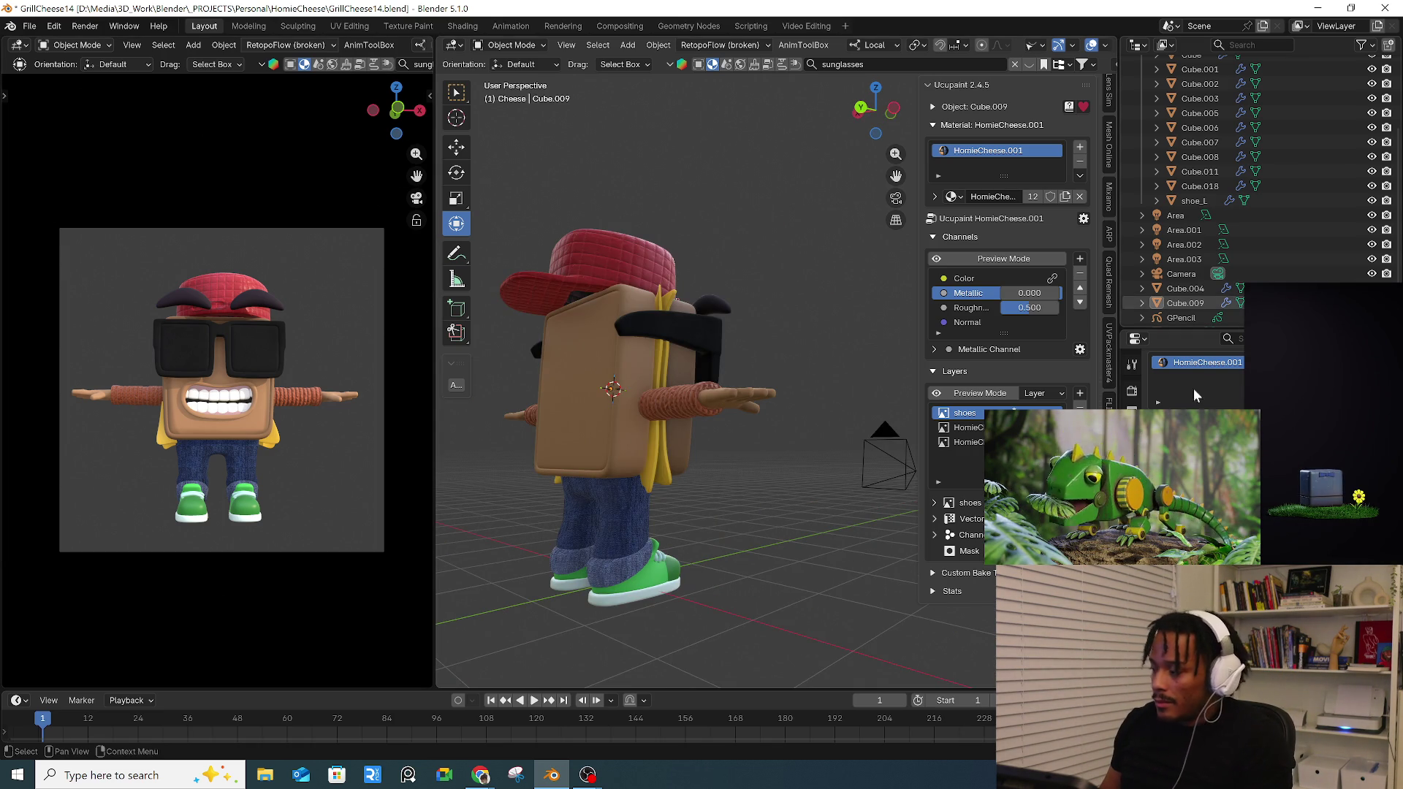
click(1133, 390)
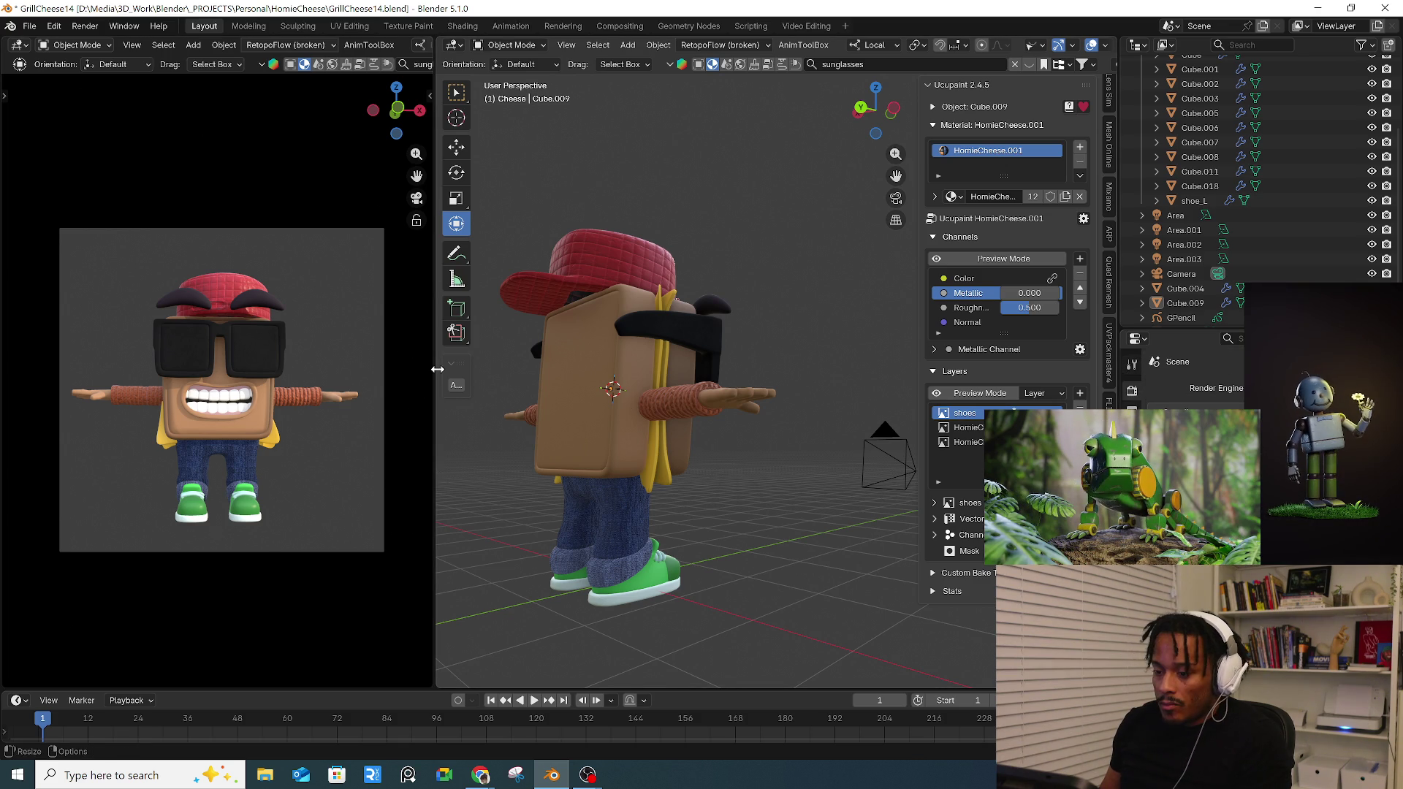
mouse_move(722, 551)
middle_down()
mouse_move(704, 517)
mouse_move(712, 533)
mouse_move(729, 510)
middle_up()
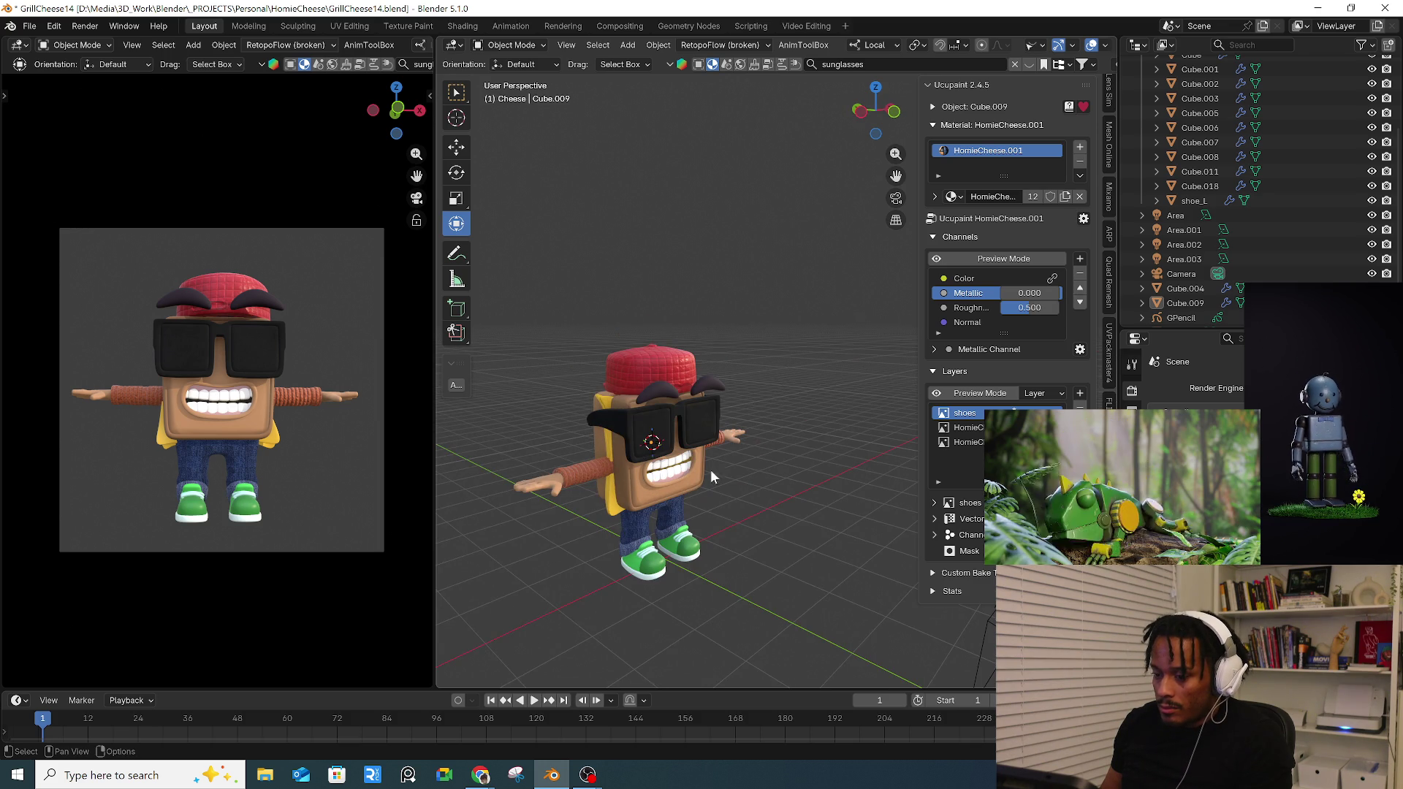
scroll(728, 510, up, 1)
scroll(701, 439, up, 1)
click(657, 405)
click(1132, 391)
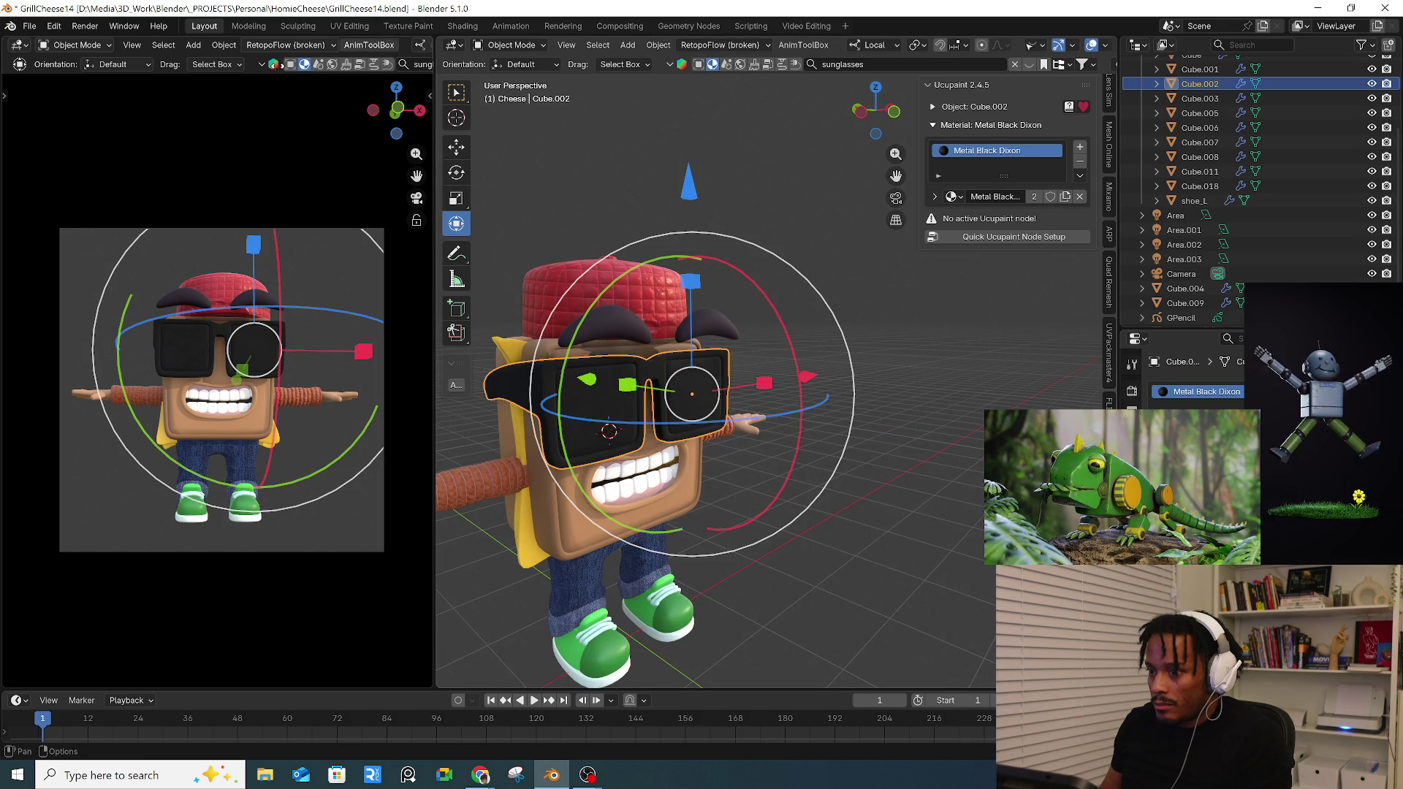
scroll(362, 48, down, 3)
scroll(128, 65, down, 3)
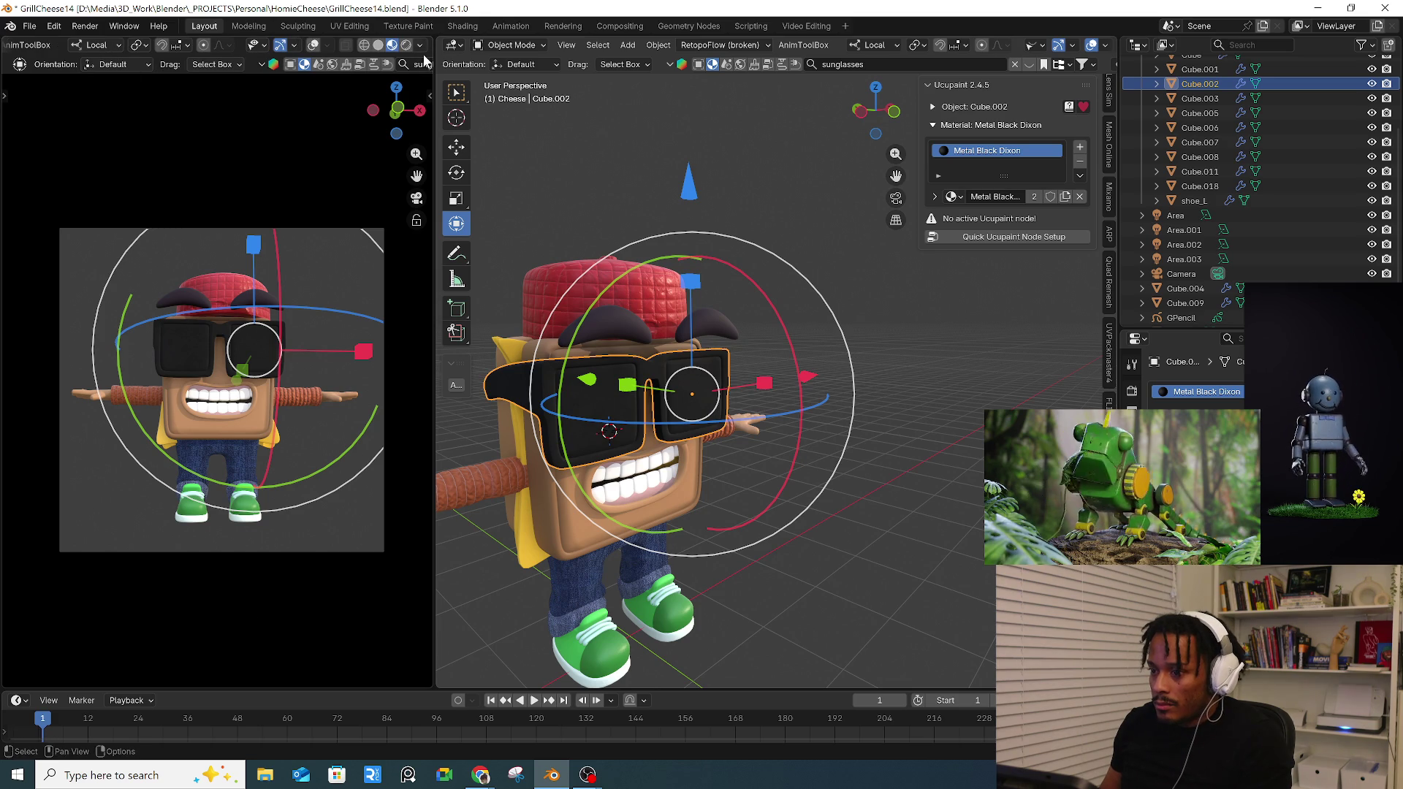
- Switch the left viewport to Rendered shading and leave local view
click(407, 46)
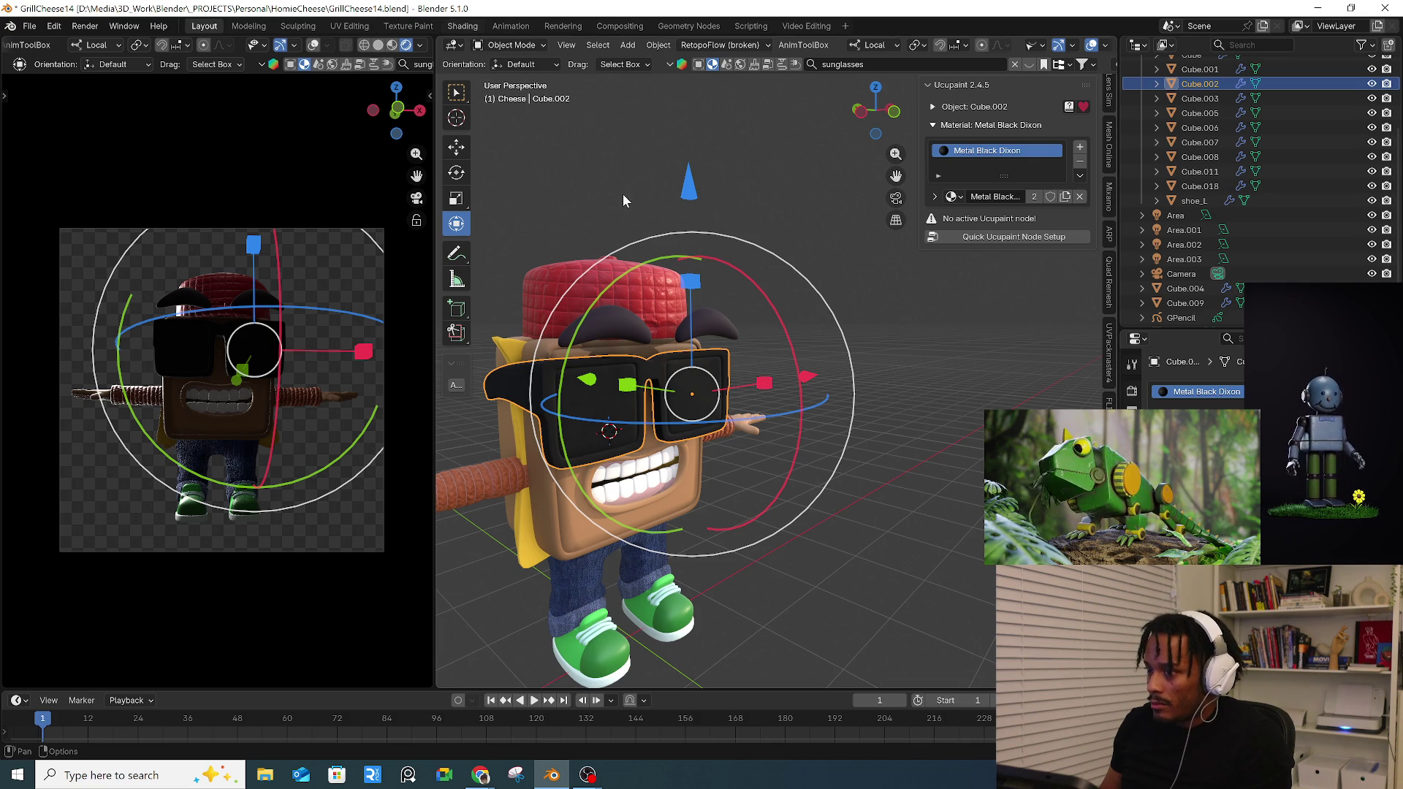
key(KP_Divide)
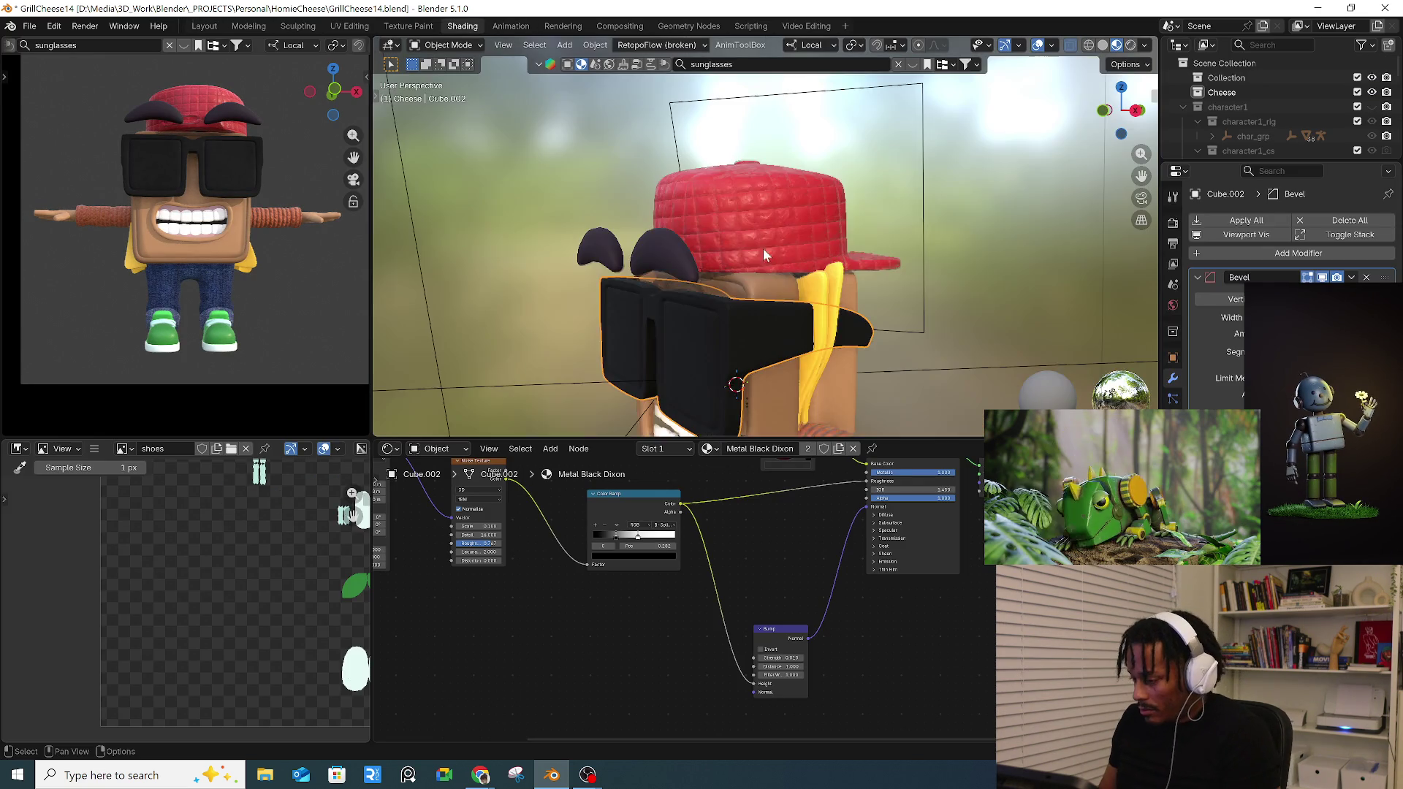
scroll(721, 497, up, 3)
- Slide the Color Ramp stops right to about 0.62 to change the sunglasses' roughness
mouse_move(721, 496)
middle_down()
mouse_move(729, 583)
mouse_move(711, 543)
mouse_move(920, 601)
mouse_move(611, 536)
middle_up()
mouse_move(755, 316)
middle_down()
mouse_move(701, 316)
mouse_move(755, 316)
middle_up()
middle_drag(764, 590, 570, 616)
scroll(571, 623, up, 1)
mouse_move(484, 628)
mouse_down()
mouse_move(500, 627)
mouse_move(484, 627)
mouse_up()
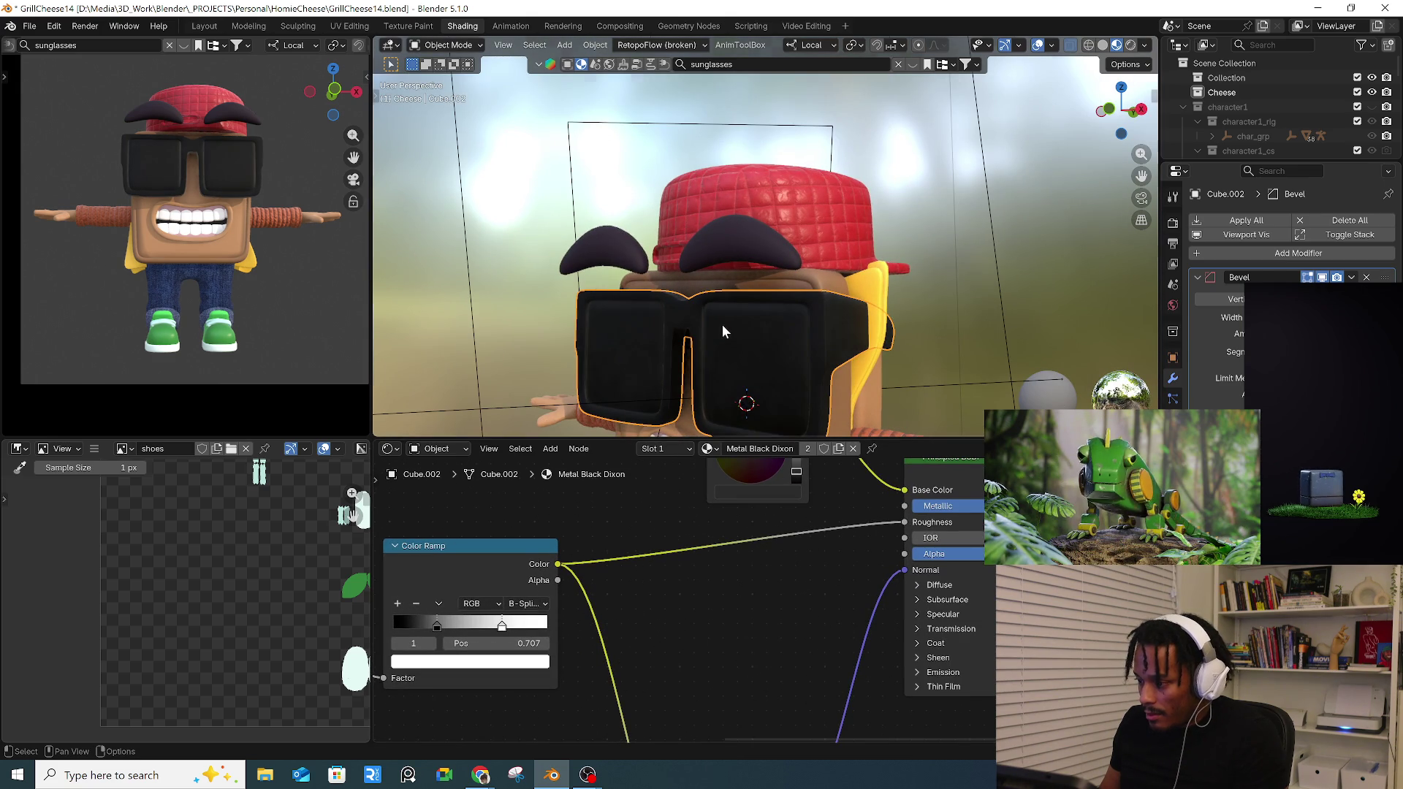
middle_drag(724, 318, 584, 407)
drag(436, 627, 502, 626)
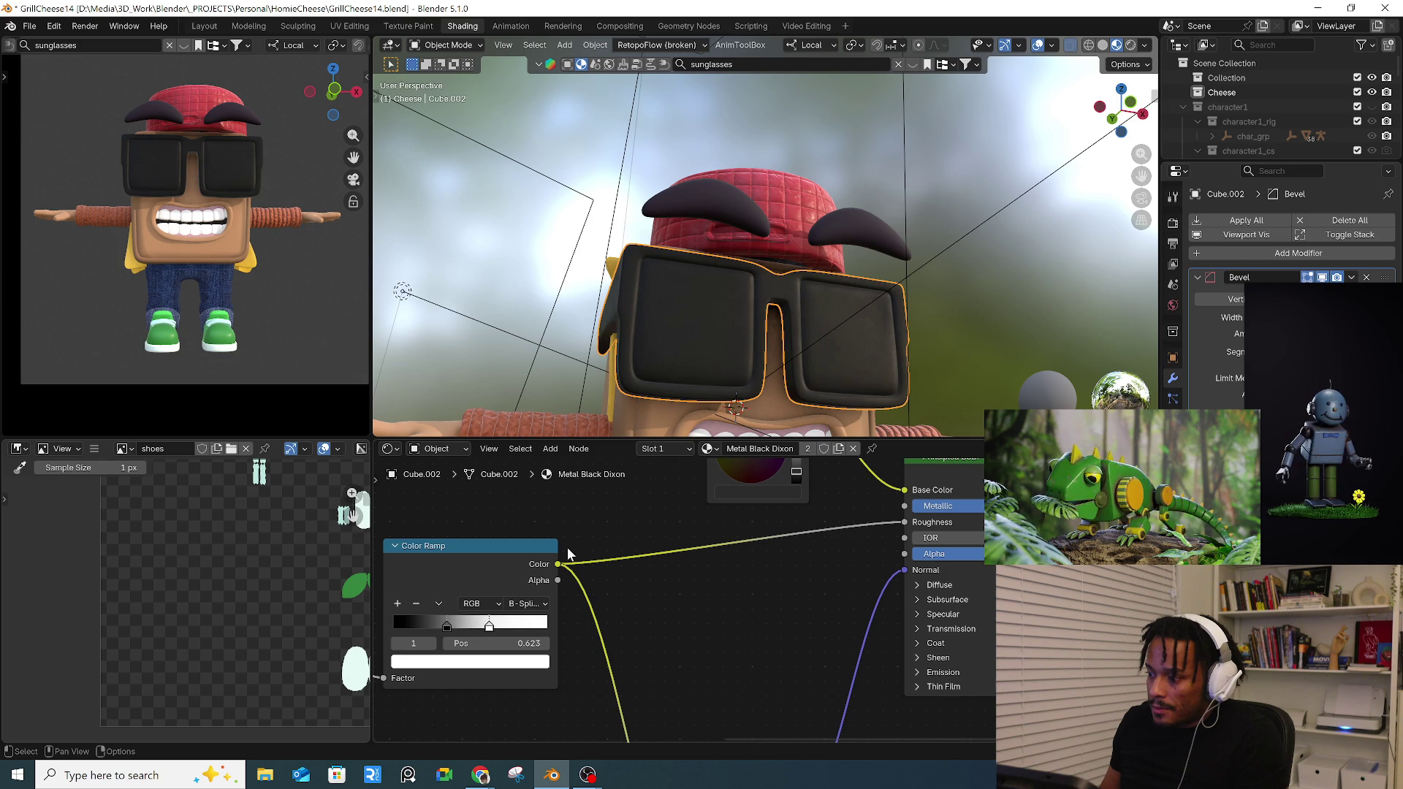
scroll(767, 274, down, 5)
- Orbit to the side and jump to a front view of the face
middle_drag(819, 324, 723, 305)
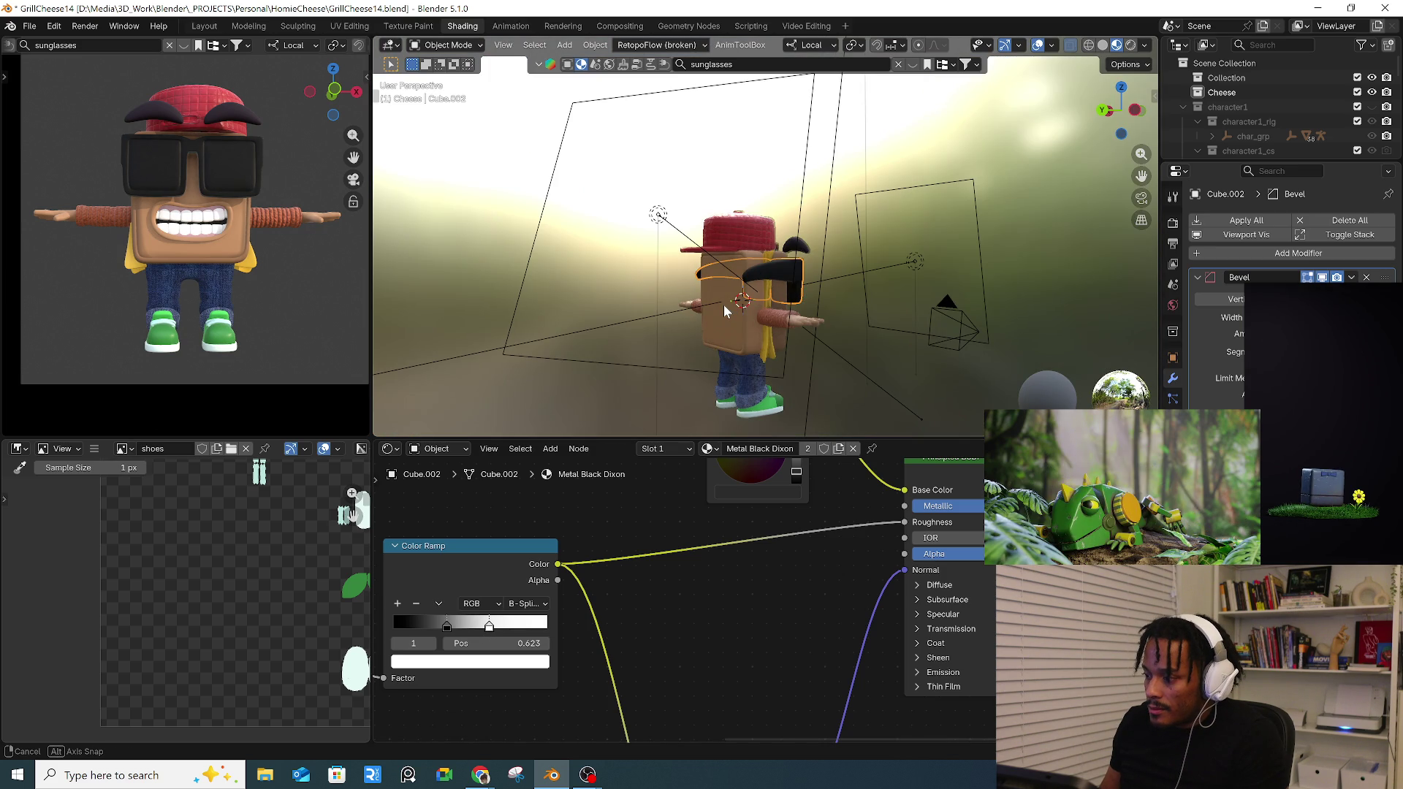
key(KP_1)
scroll(758, 331, up, 4)
scroll(758, 330, up, 3)
scroll(757, 330, up, 3)
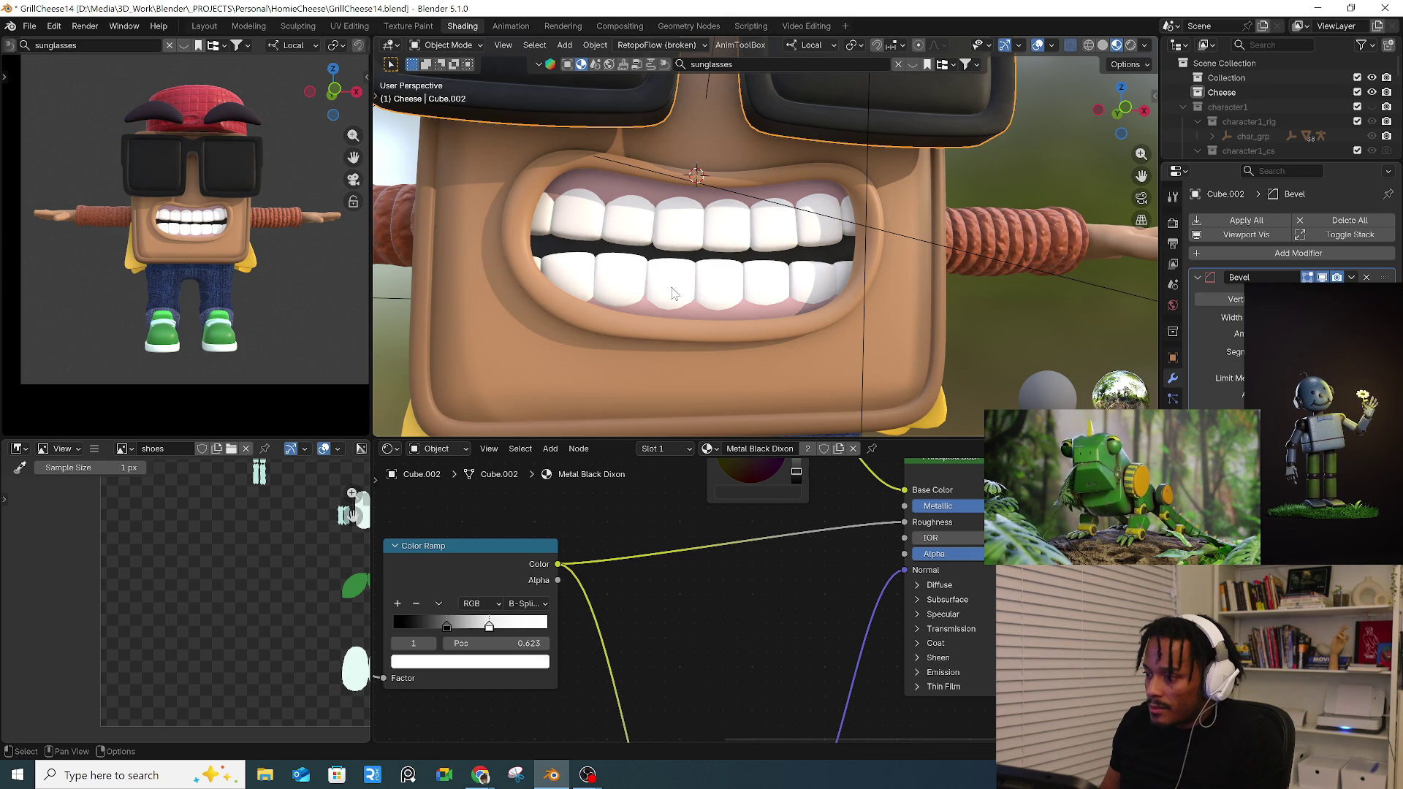
scroll(673, 293, down, 2)
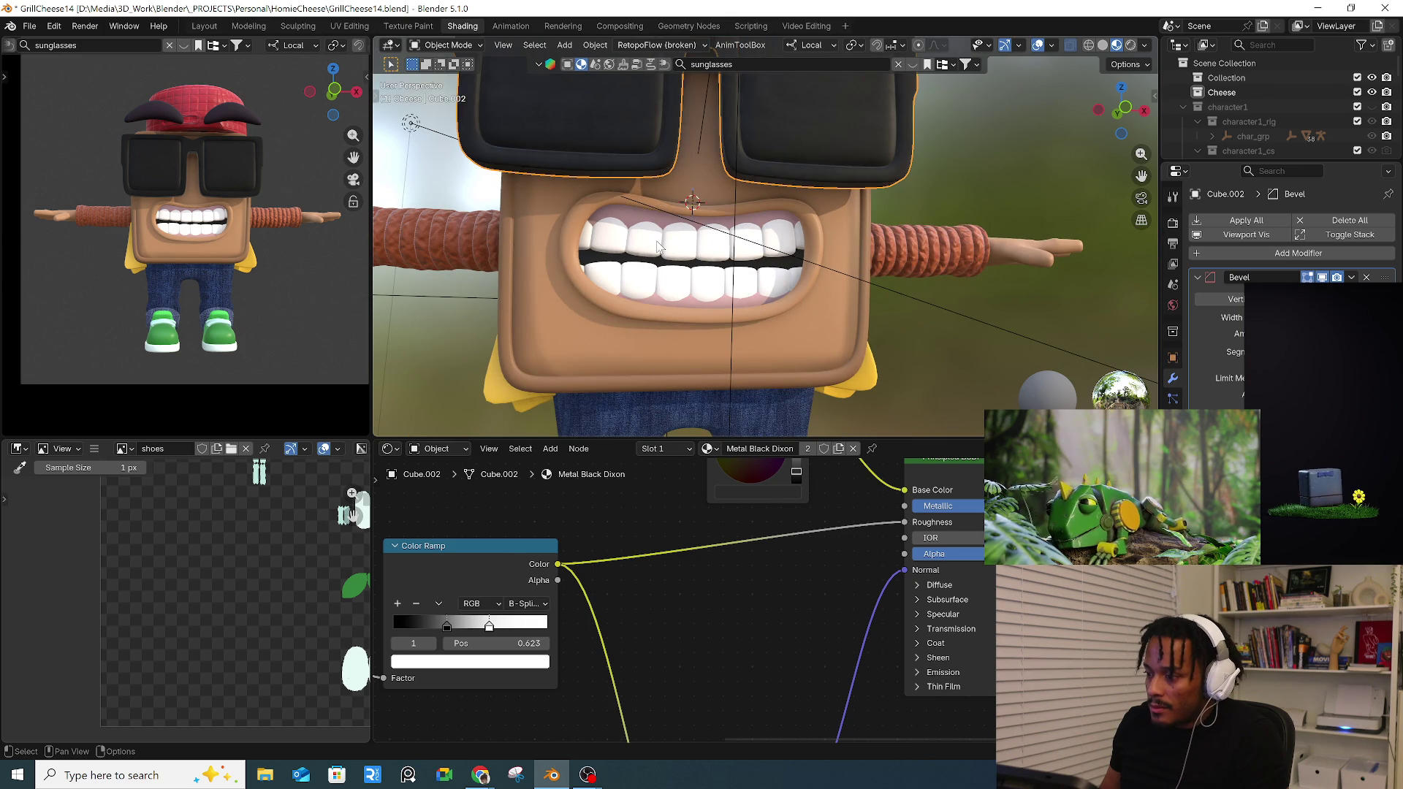
- Select the teeth, search the library for 'gold' and switch to the Layout workspace
click(658, 259)
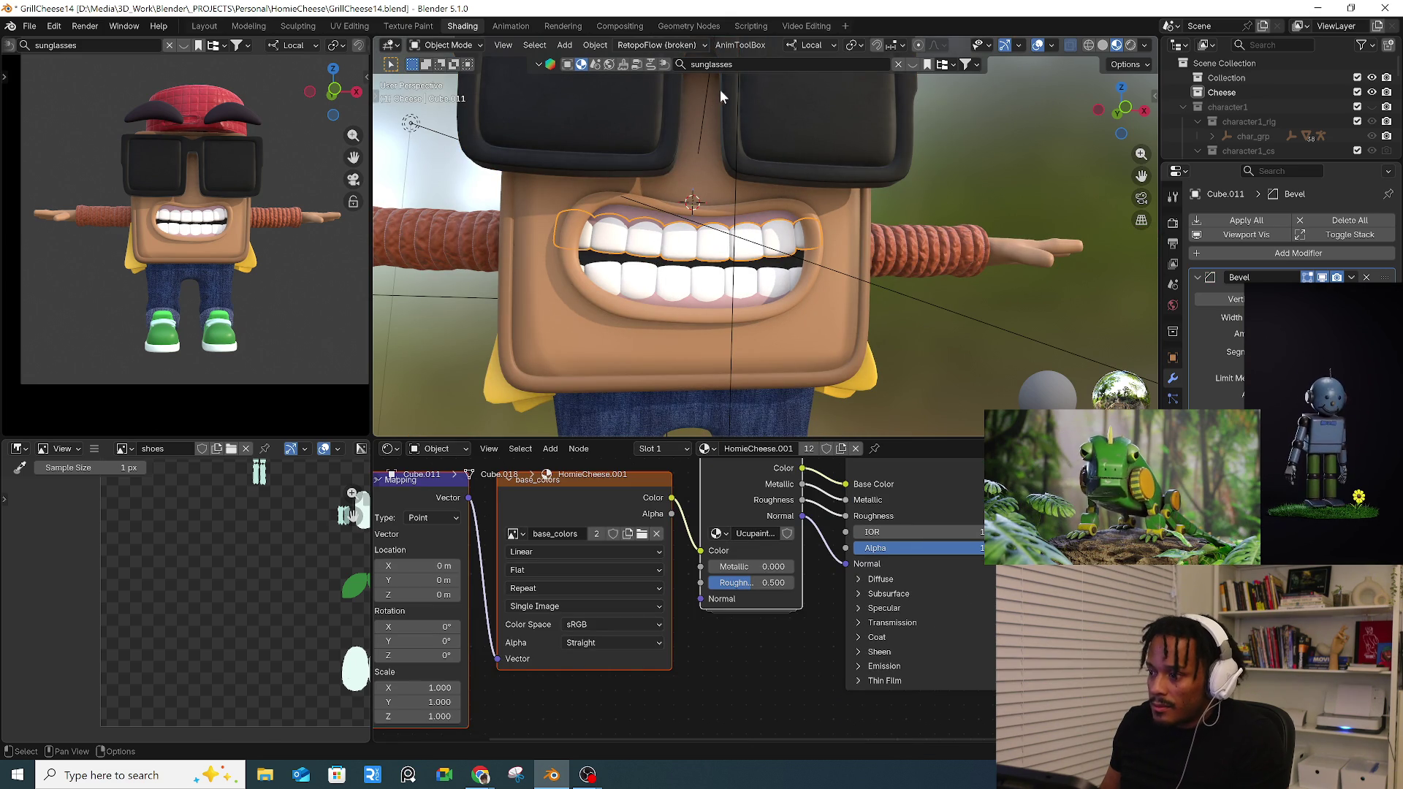
click(723, 63)
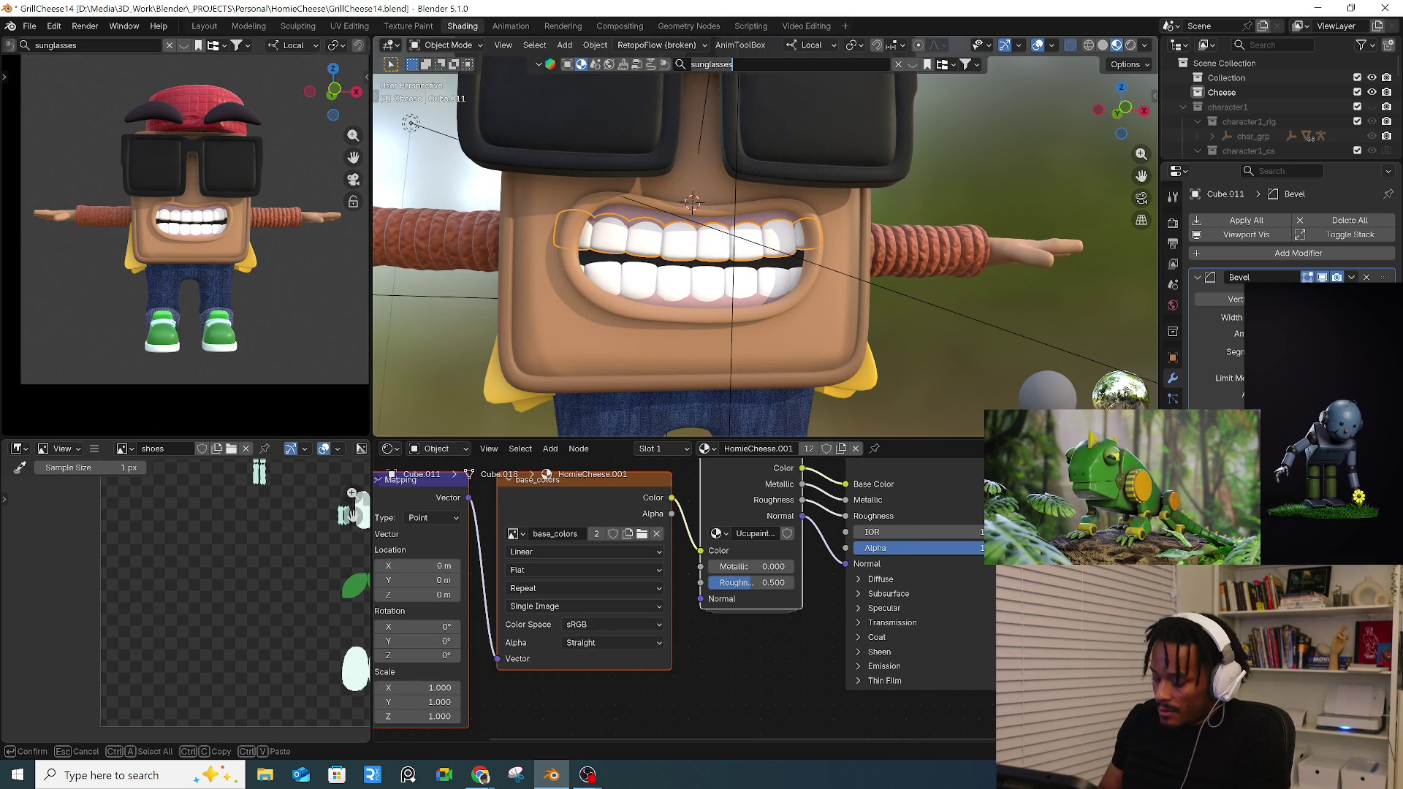
text(gold)
key(Return)
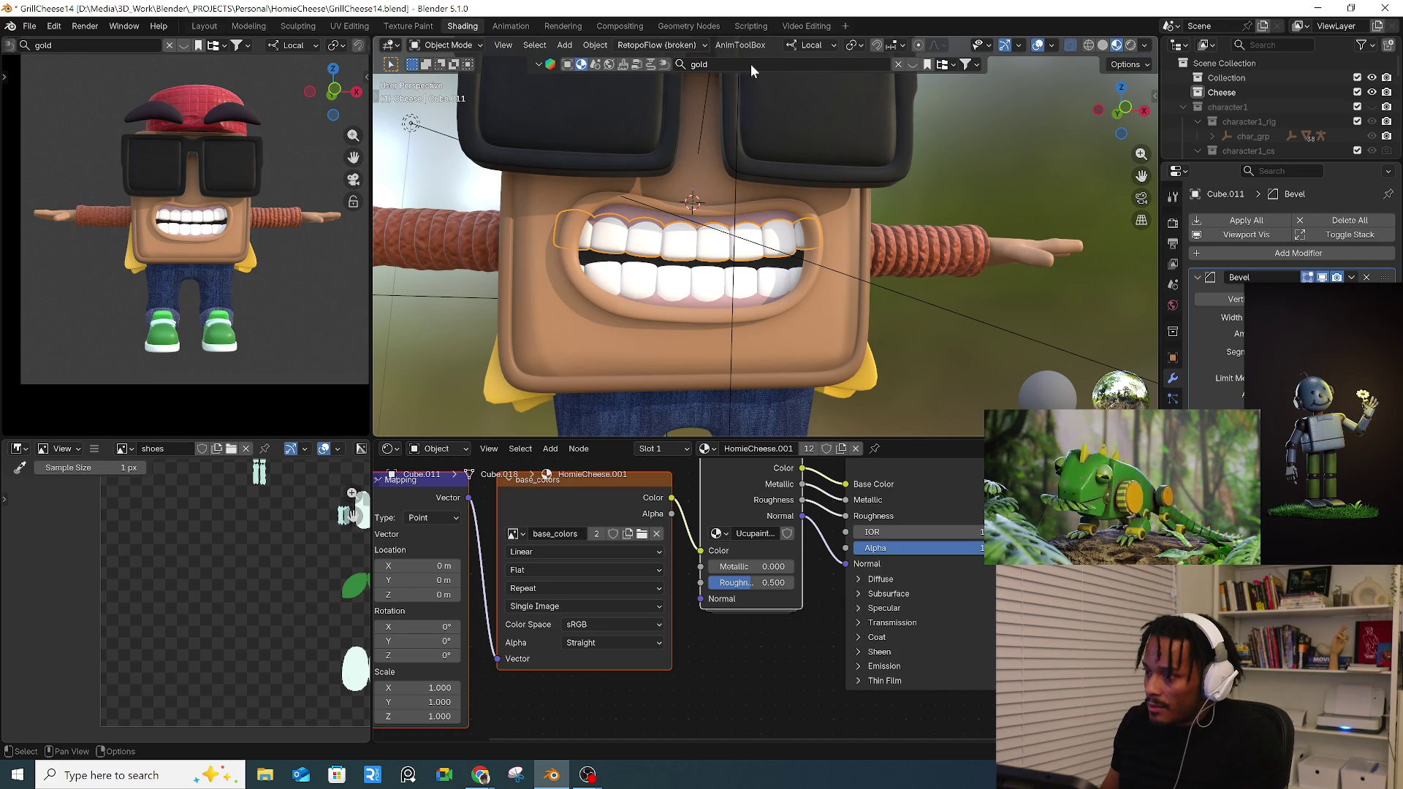
click(907, 65)
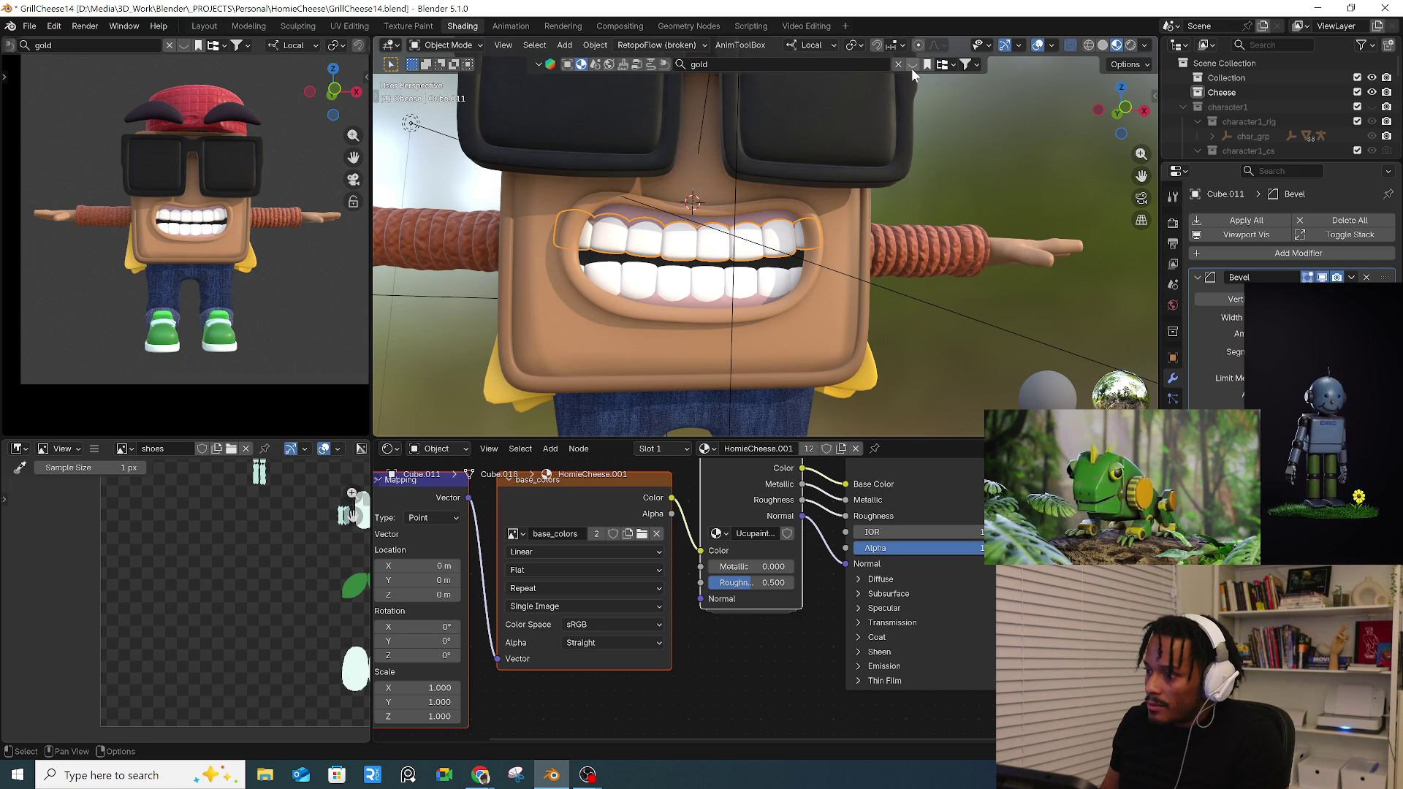
click(911, 69)
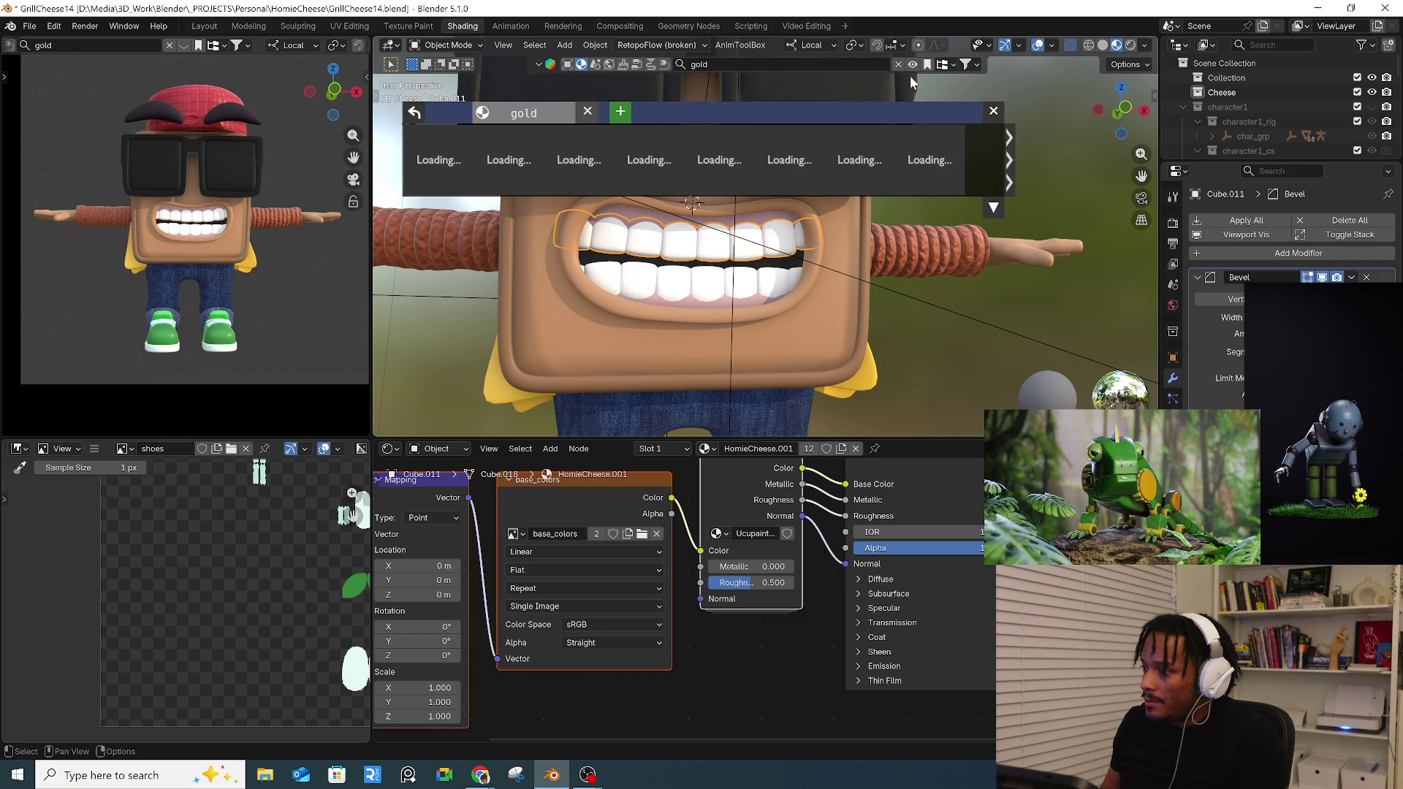
mouse_move(436, 160)
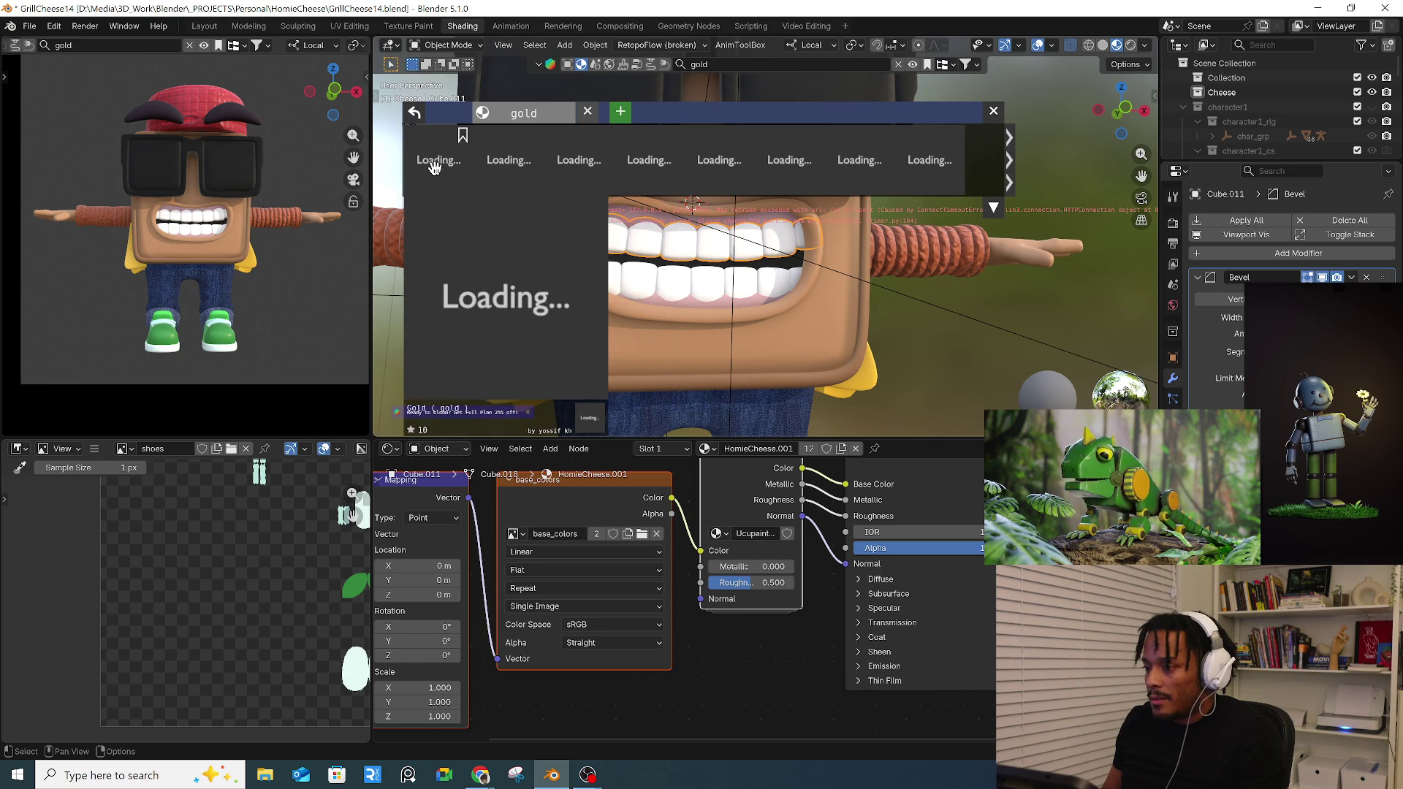
click(206, 25)
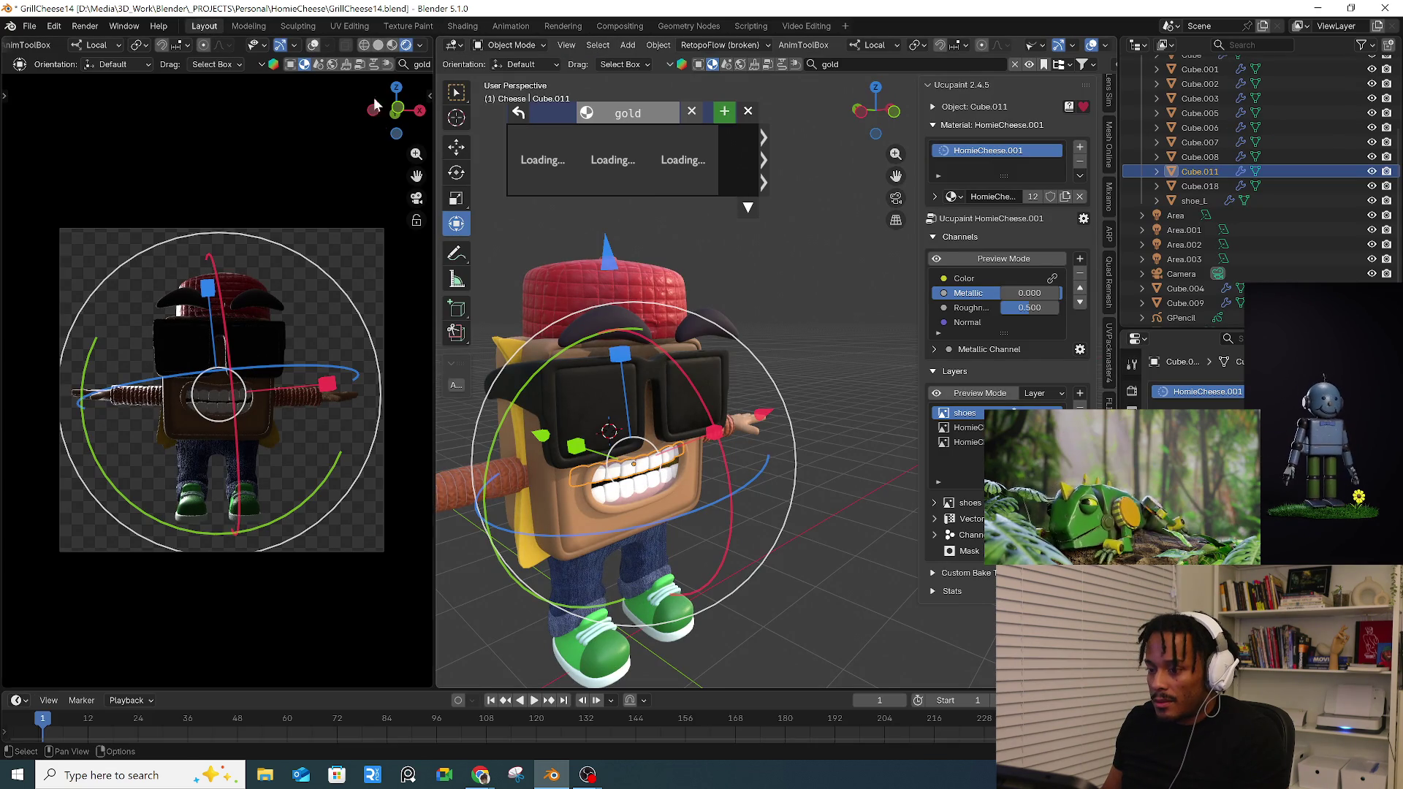
- Widen the main 3D view, hide its side panel and orbit to reveal the camera
key(ctrl+KP_1)
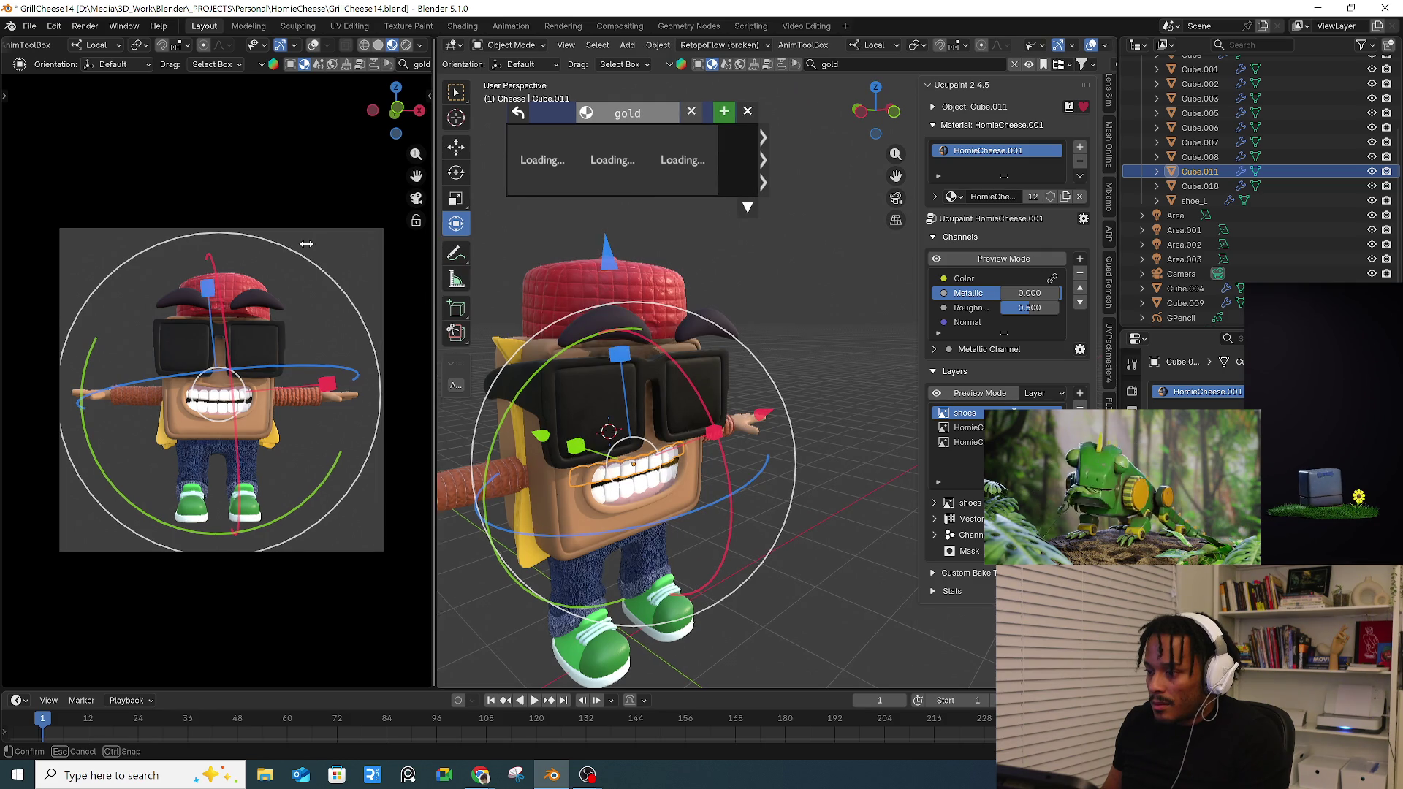
drag(437, 235, 291, 234)
scroll(619, 233, down, 3)
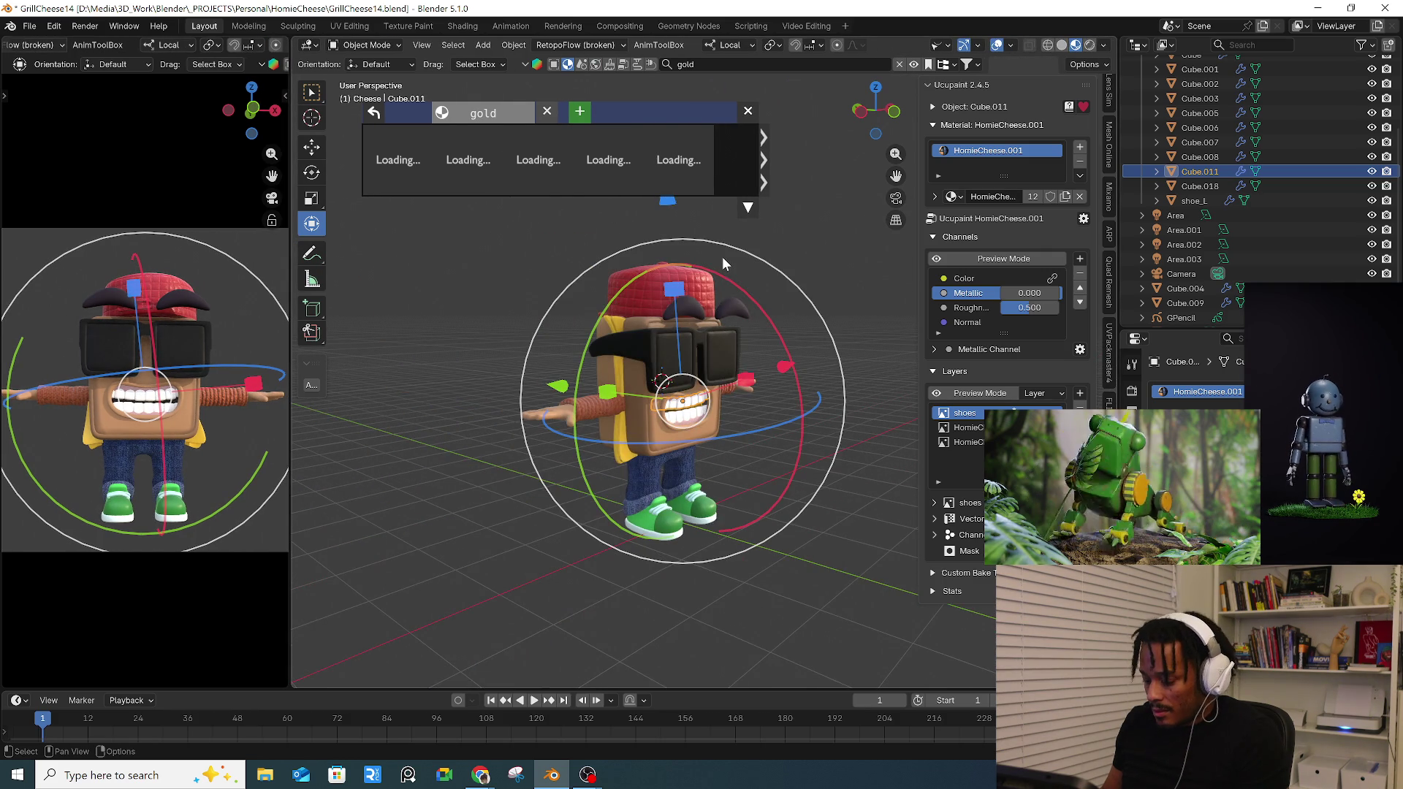
key(n)
mouse_move(843, 339)
middle_down()
mouse_move(680, 334)
mouse_move(855, 382)
mouse_move(931, 376)
middle_up()
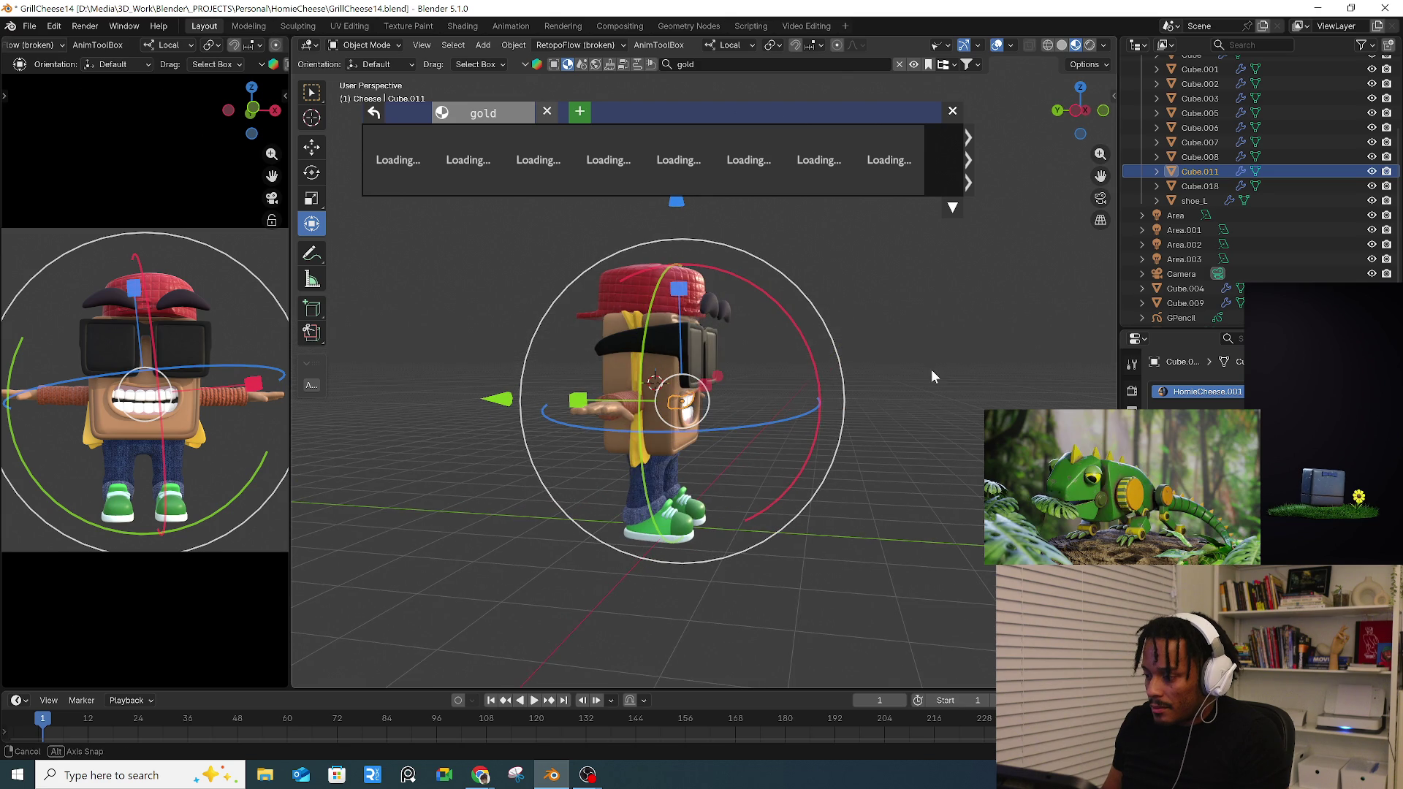
click(931, 370)
mouse_move(901, 329)
middle_down()
mouse_move(899, 350)
mouse_move(797, 355)
mouse_move(775, 396)
mouse_move(777, 471)
mouse_move(776, 424)
middle_up()
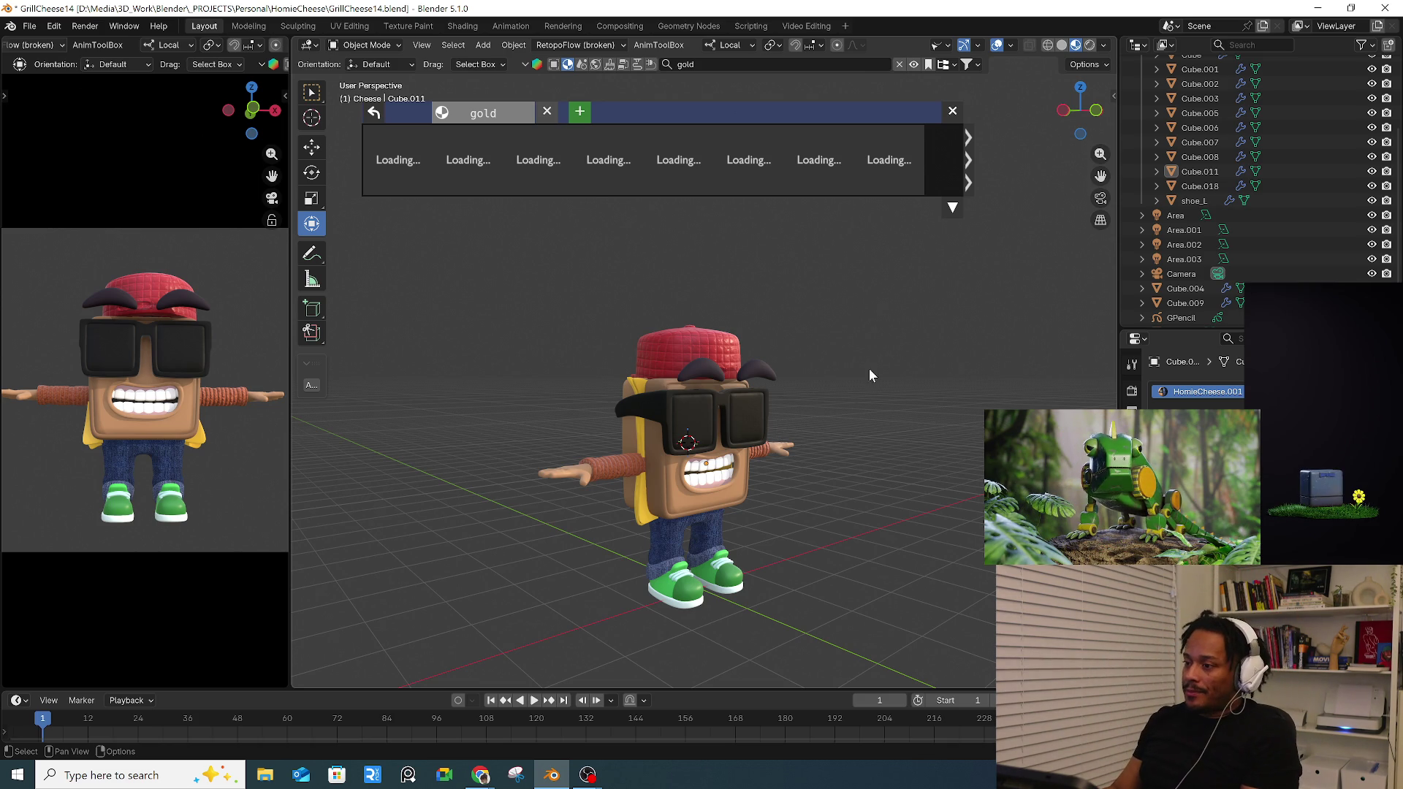
- Rerun the gold search and apply Gold Foil to the upper and lower teeth
click(547, 110)
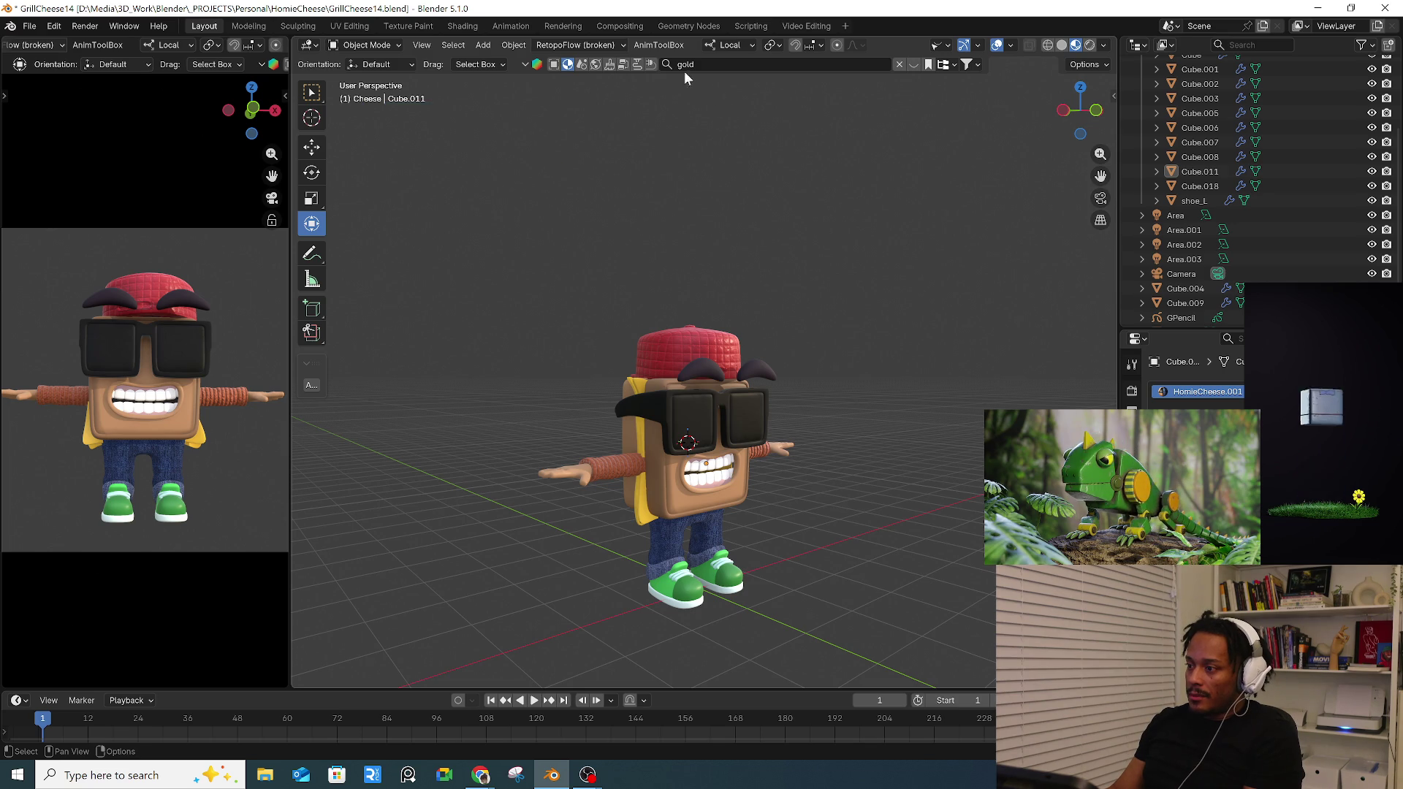
key(Return)
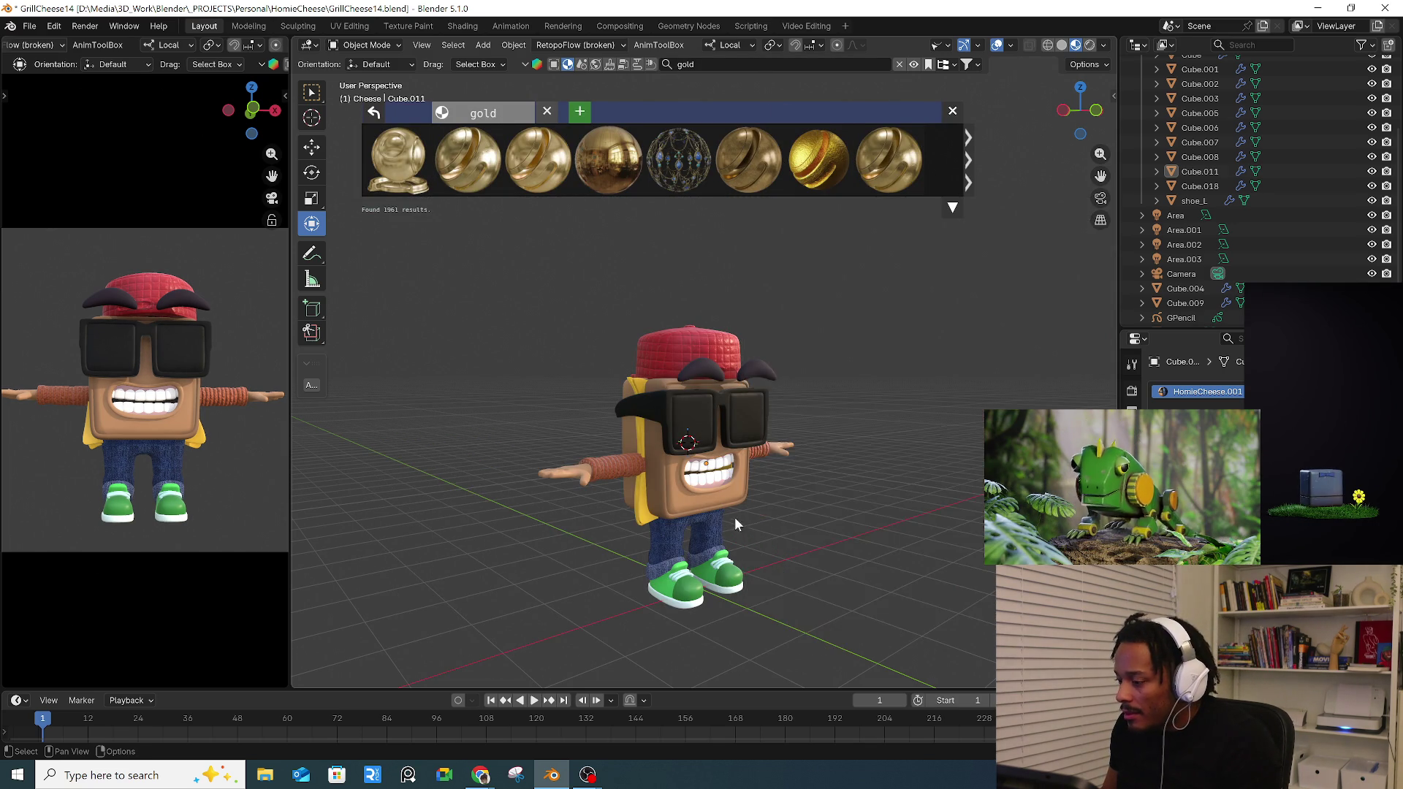
scroll(669, 409, up, 2)
scroll(684, 438, up, 4)
click(652, 351)
mouse_move(818, 159)
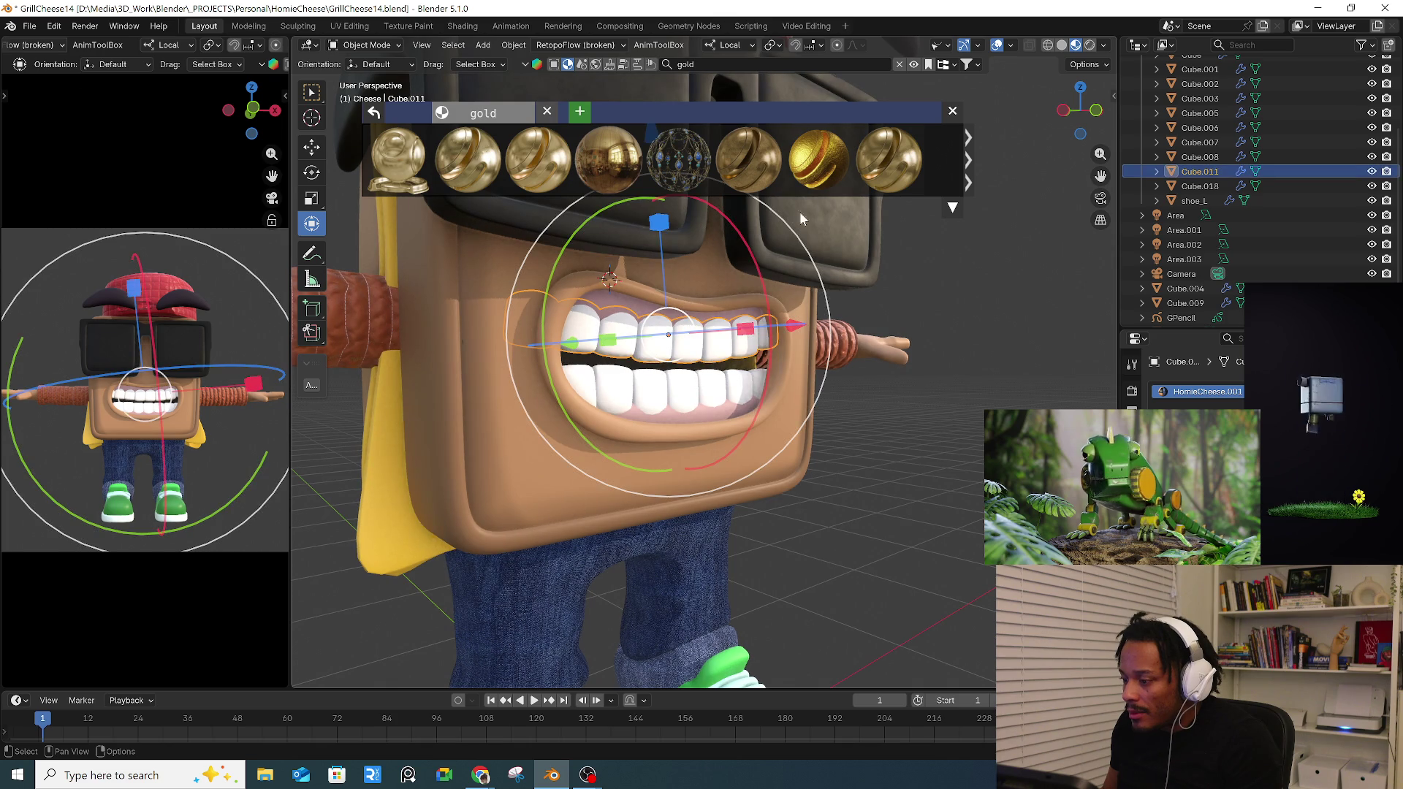
click(817, 165)
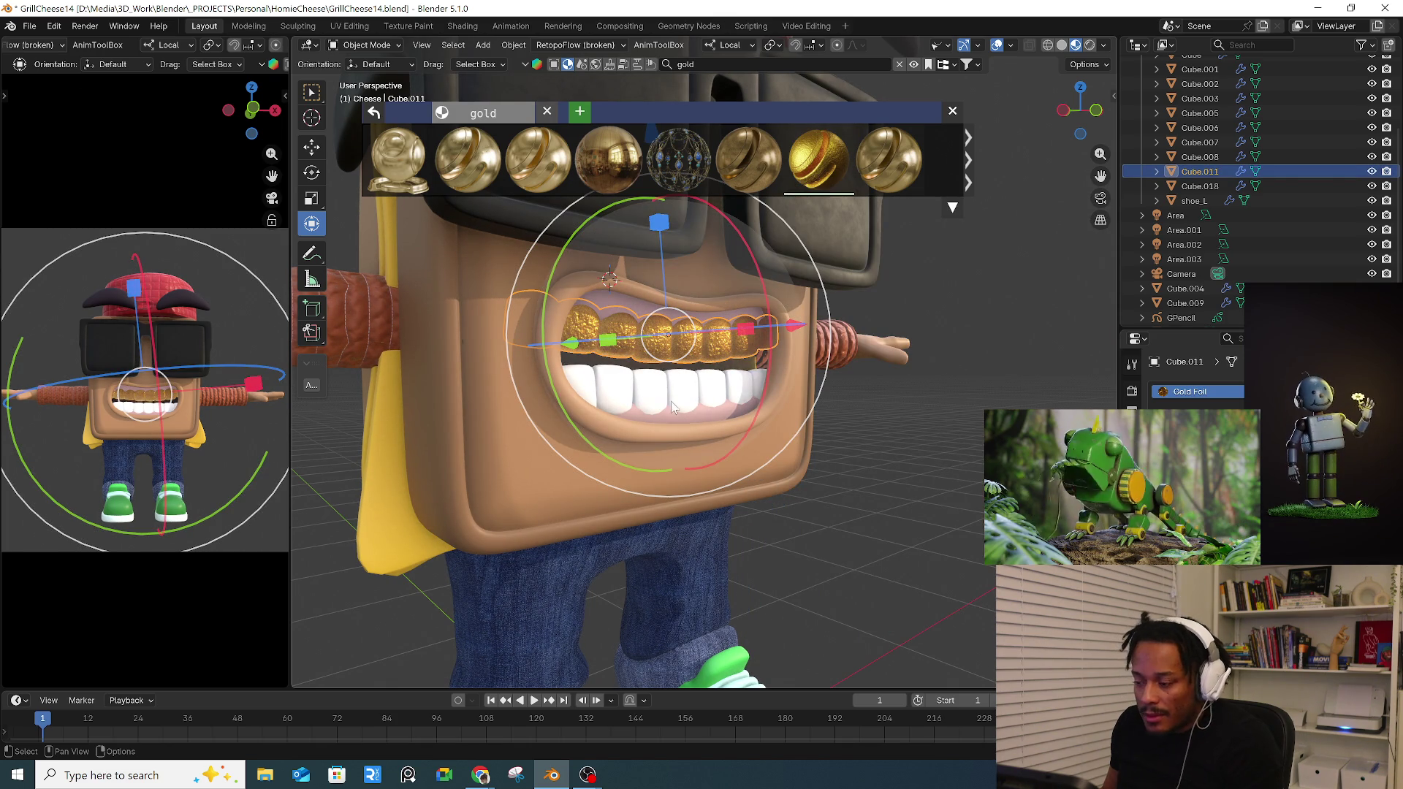
click(645, 393)
click(816, 164)
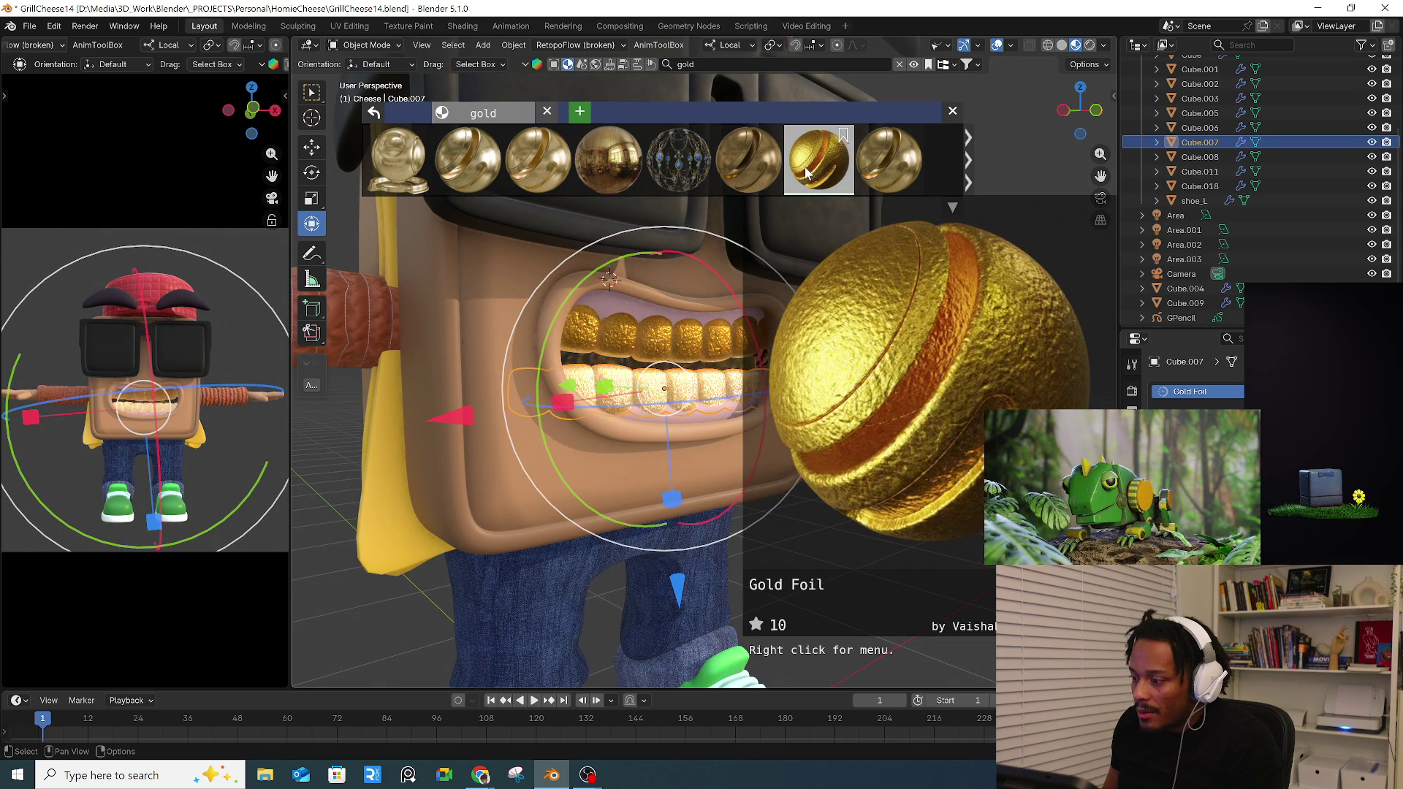
- Clear the selection, face the character and select the gum object above the teeth
click(326, 454)
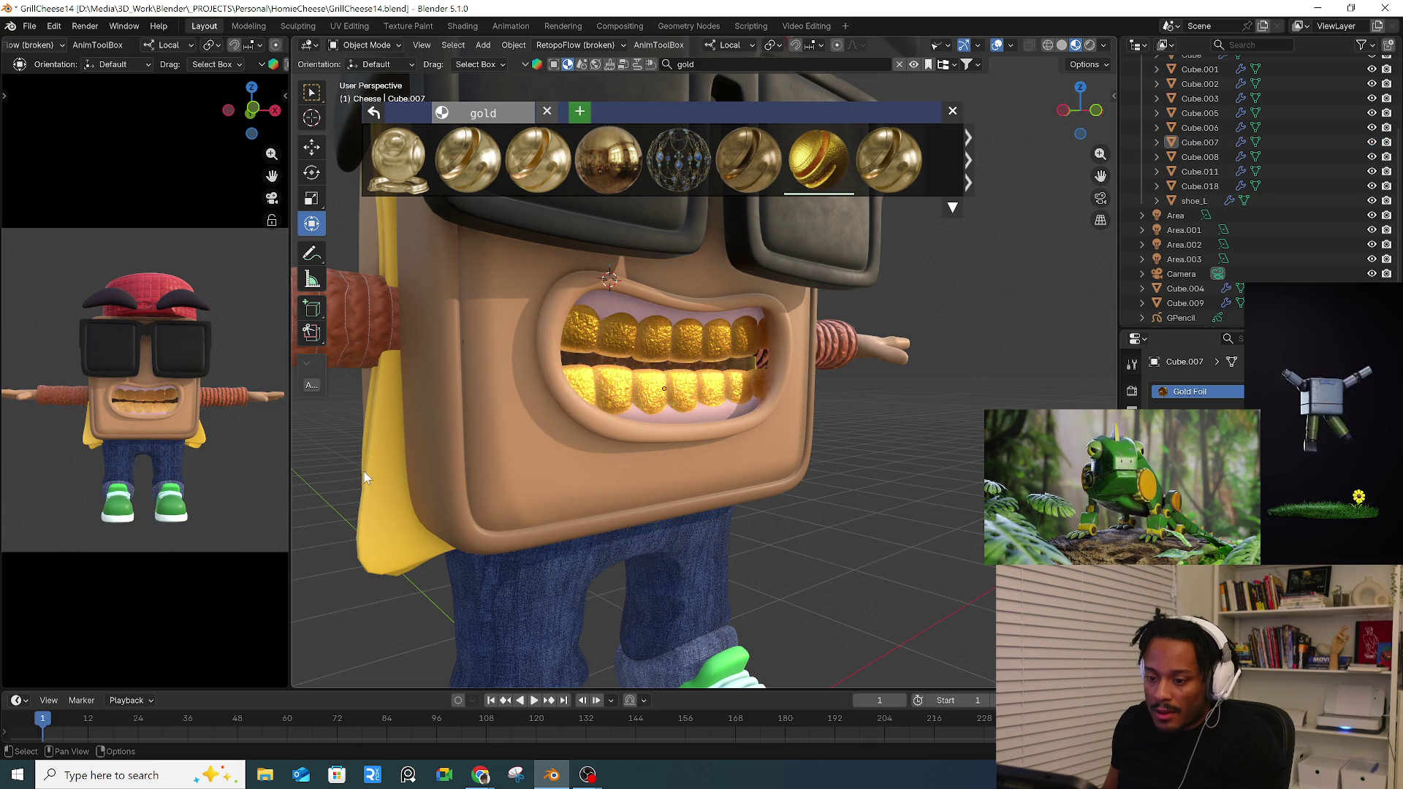
mouse_move(409, 499)
middle_down()
mouse_move(731, 418)
mouse_move(594, 484)
mouse_move(755, 467)
middle_up()
scroll(594, 483, down, 3)
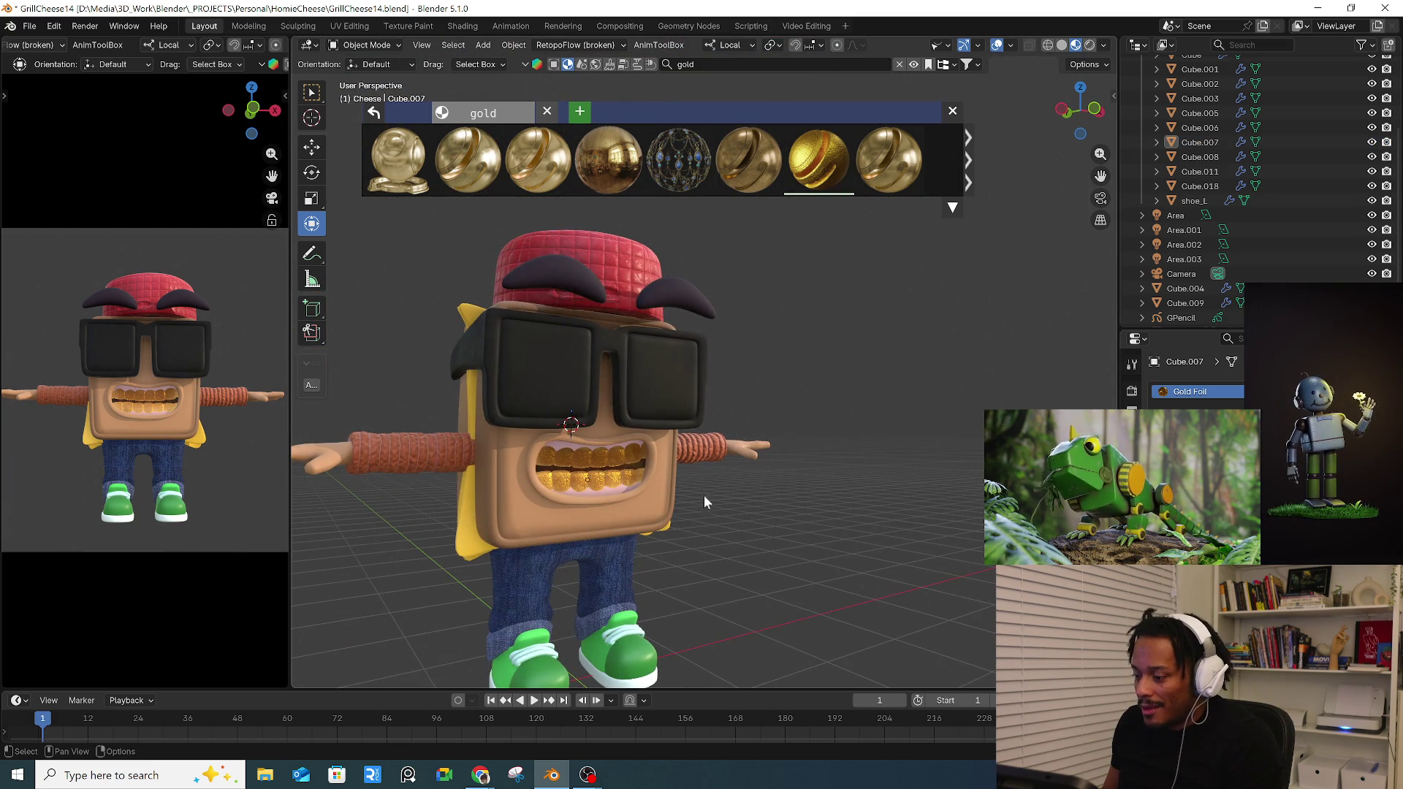
scroll(614, 460, up, 2)
scroll(587, 458, up, 4)
click(532, 373)
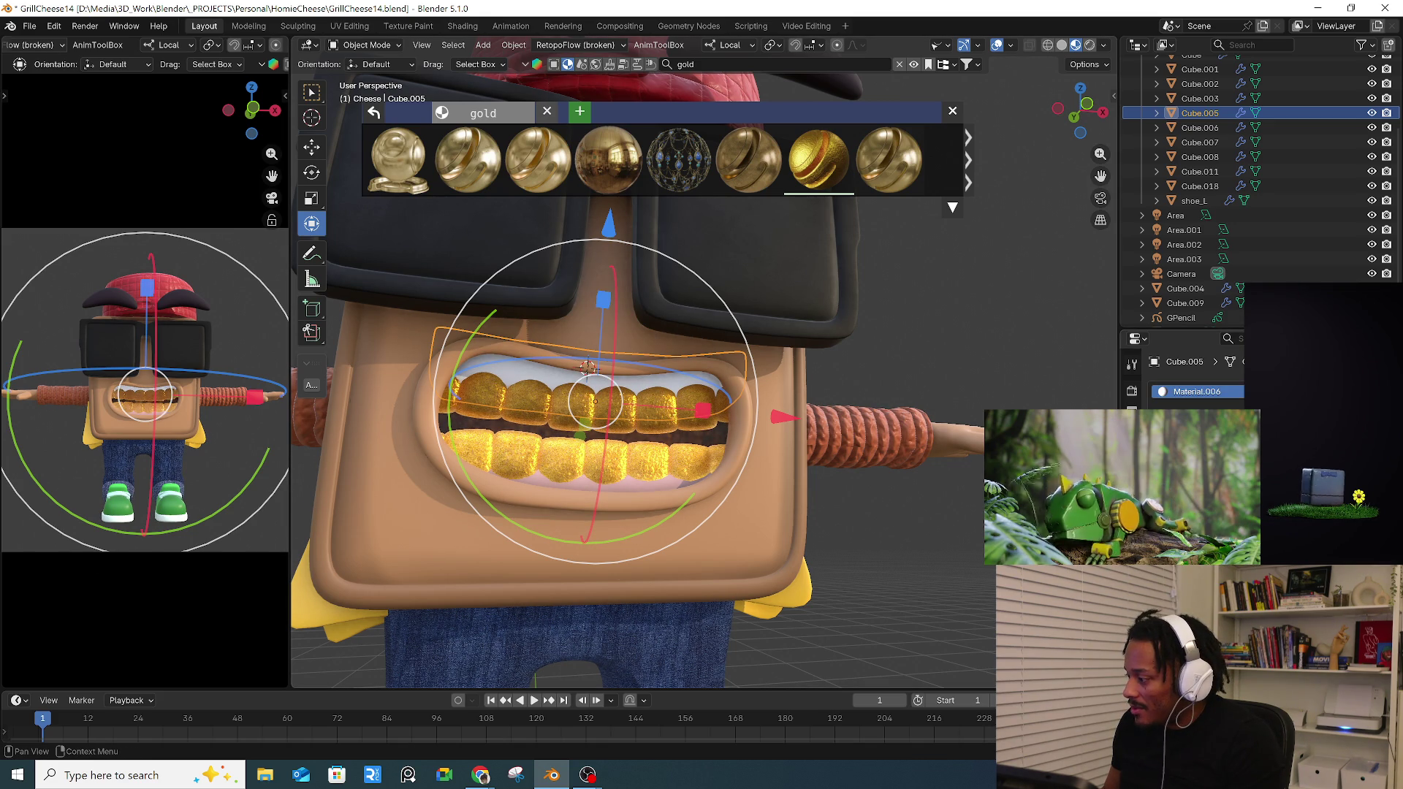
- Tint the gum behind the gold teeth pinkish purple, confirm, then check the lower gum
key(g)
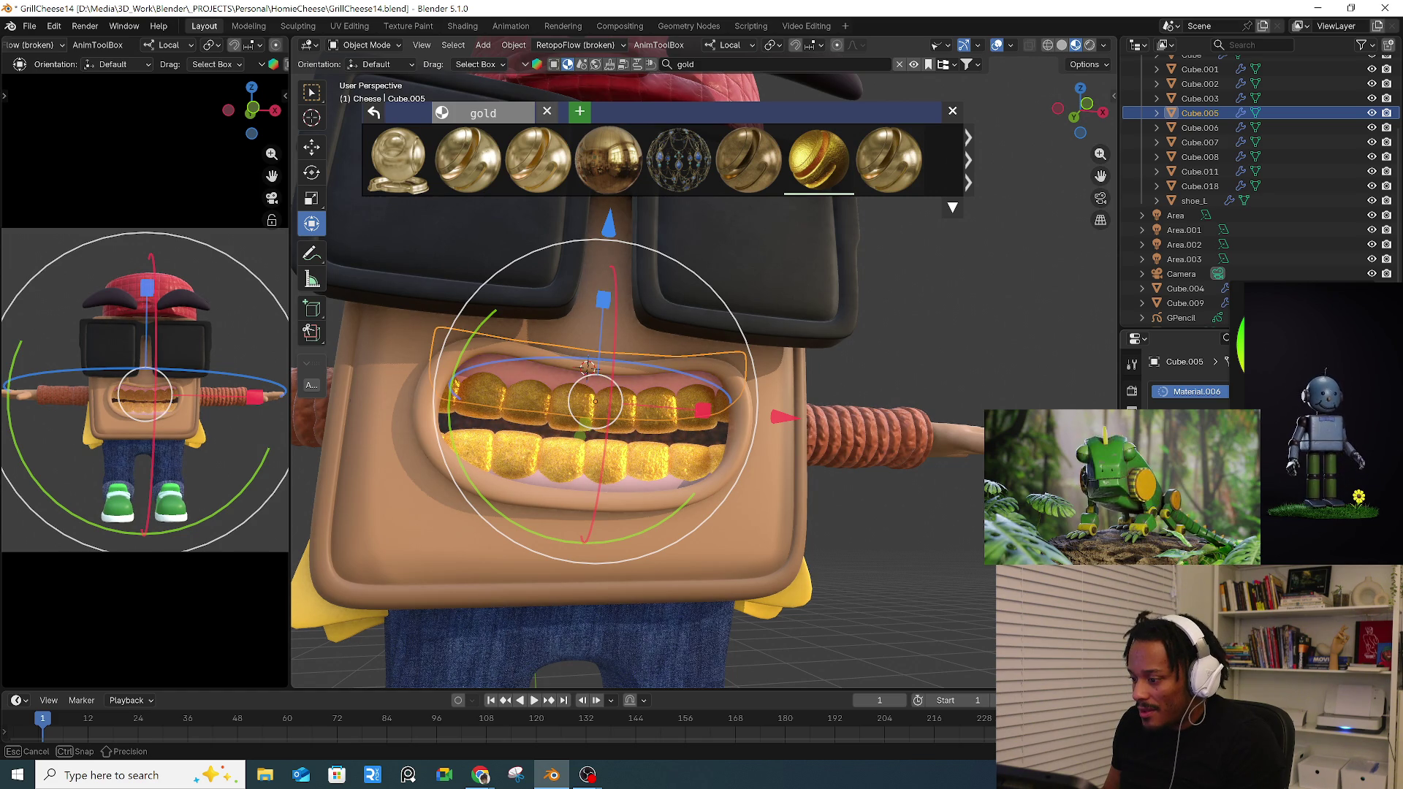
click(589, 365)
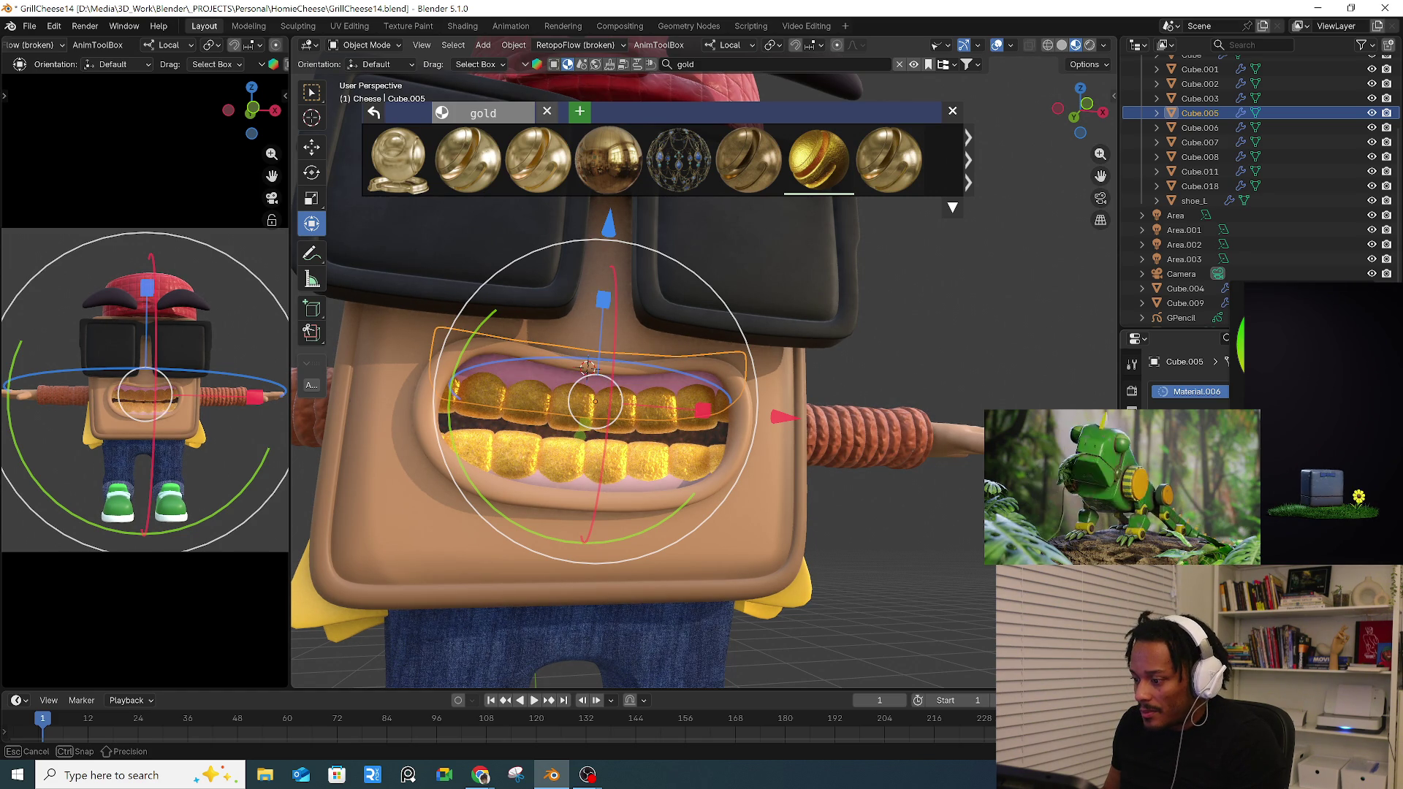
click(655, 485)
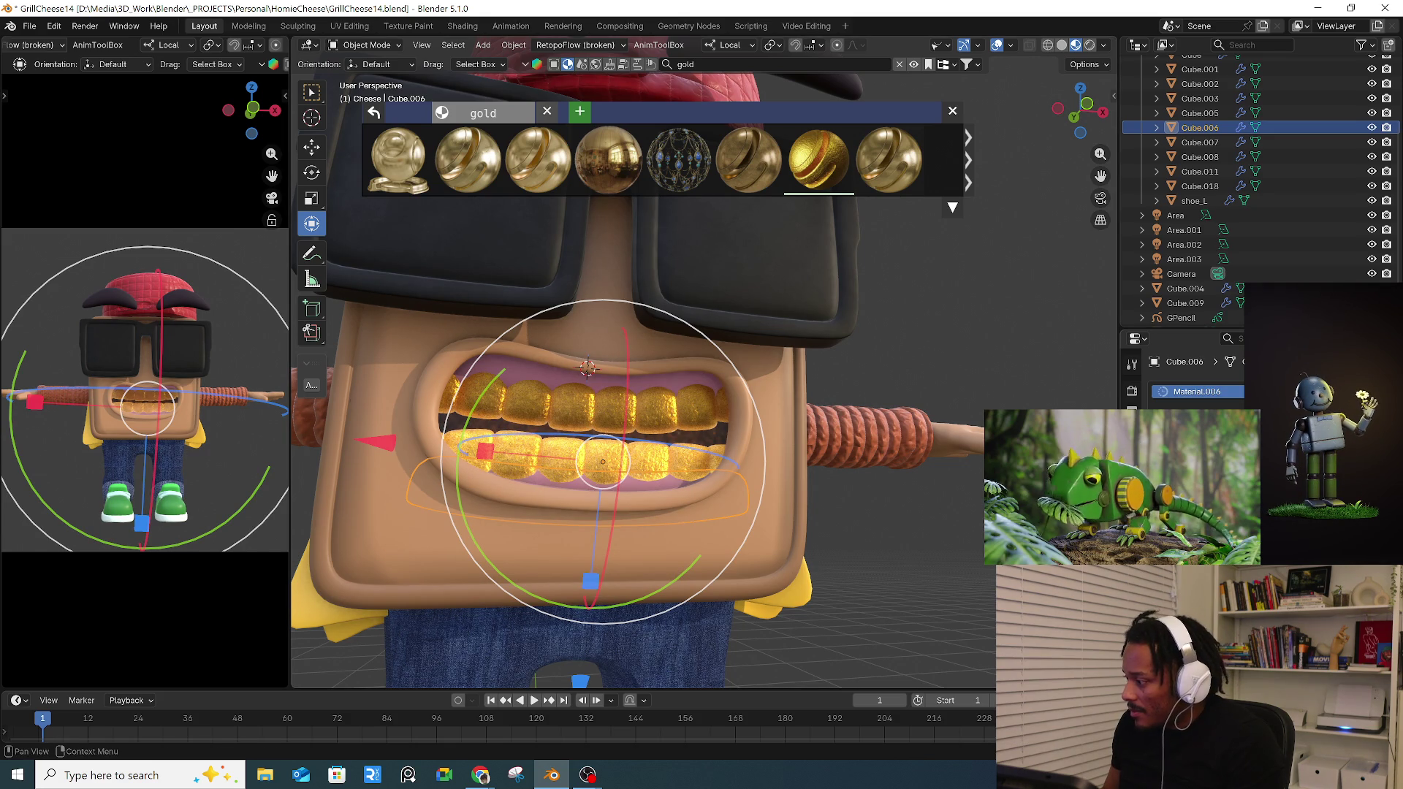
click(960, 507)
scroll(964, 512, down, 2)
scroll(970, 516, down, 2)
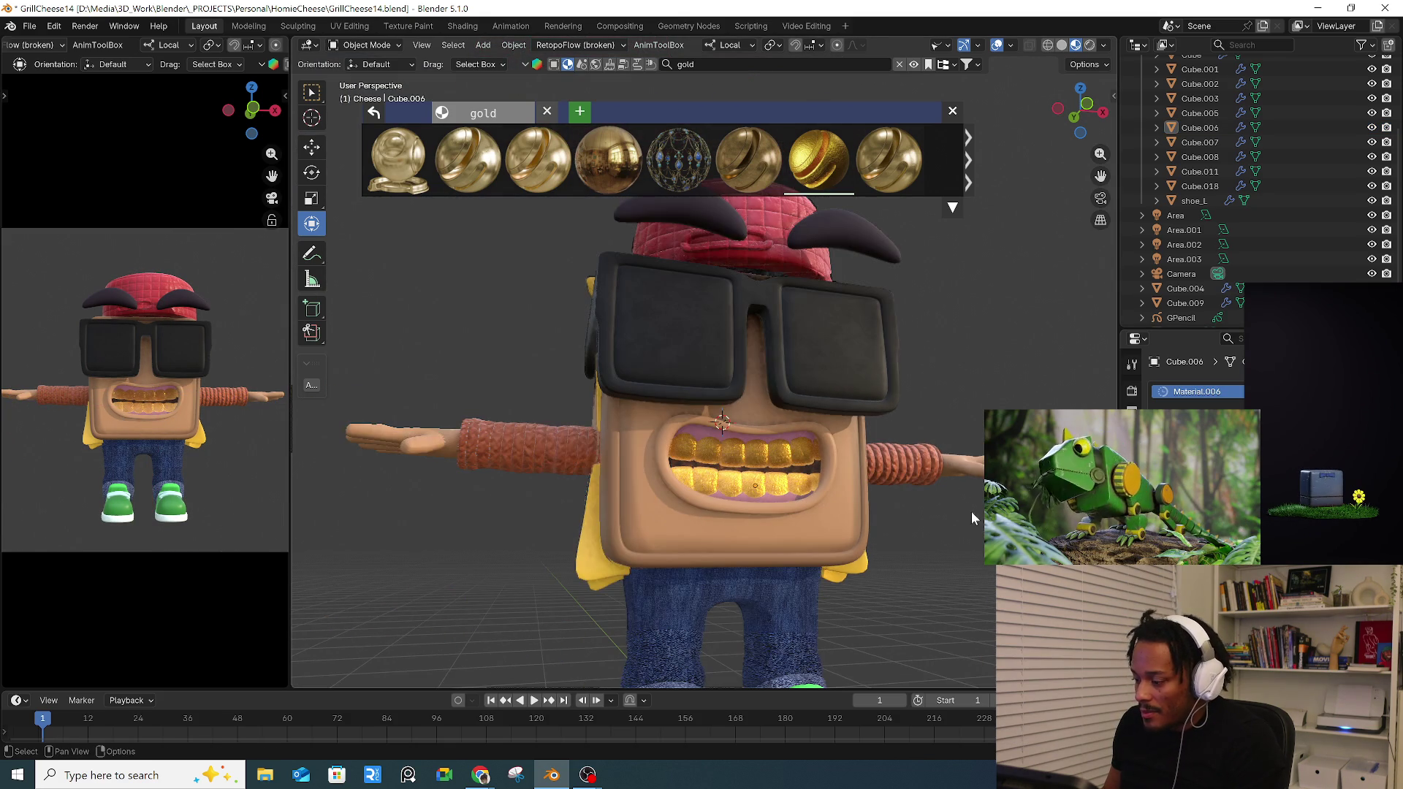
scroll(890, 521, down, 2)
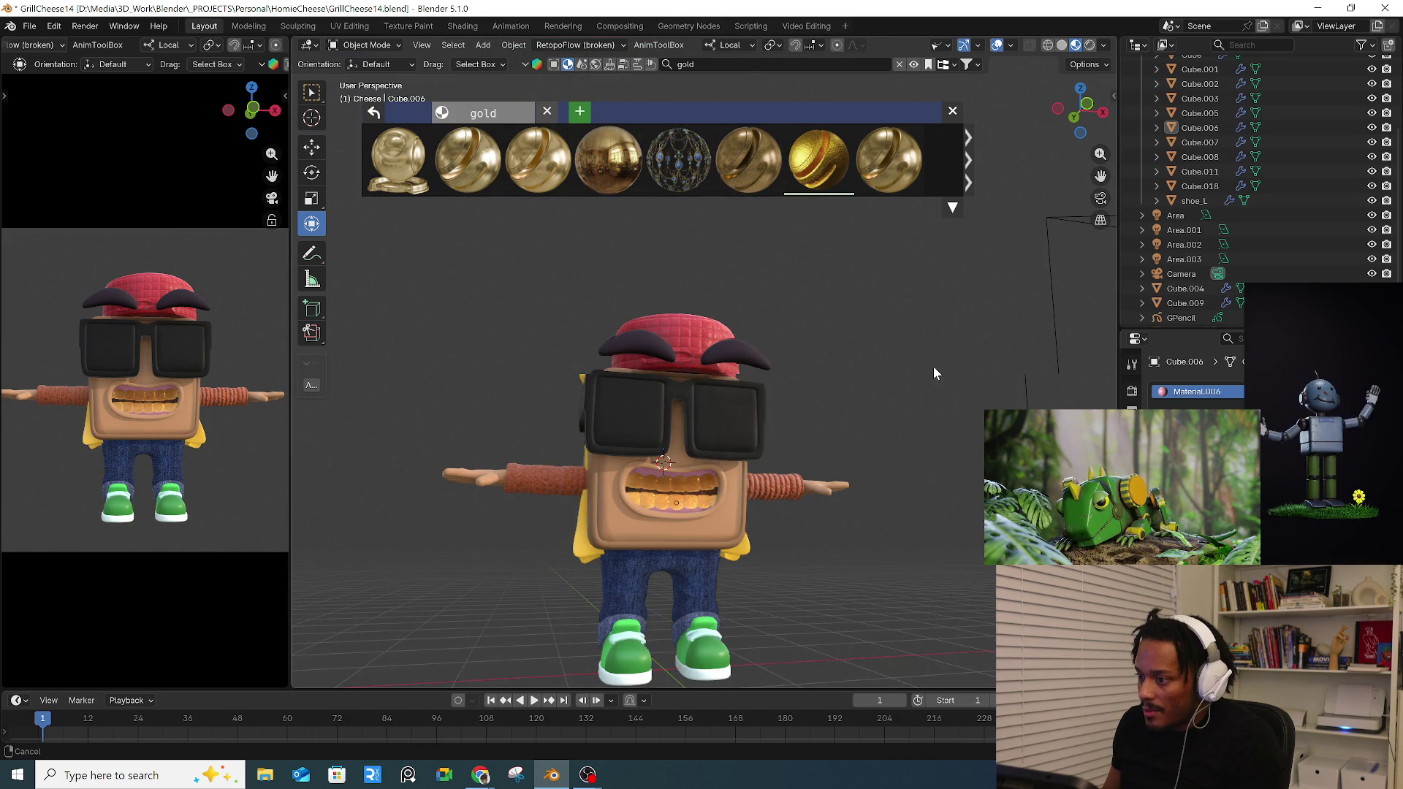
scroll(932, 366, down, 2)
- Clear the 'gold' material search so the library shows all materials
click(951, 113)
click(897, 64)
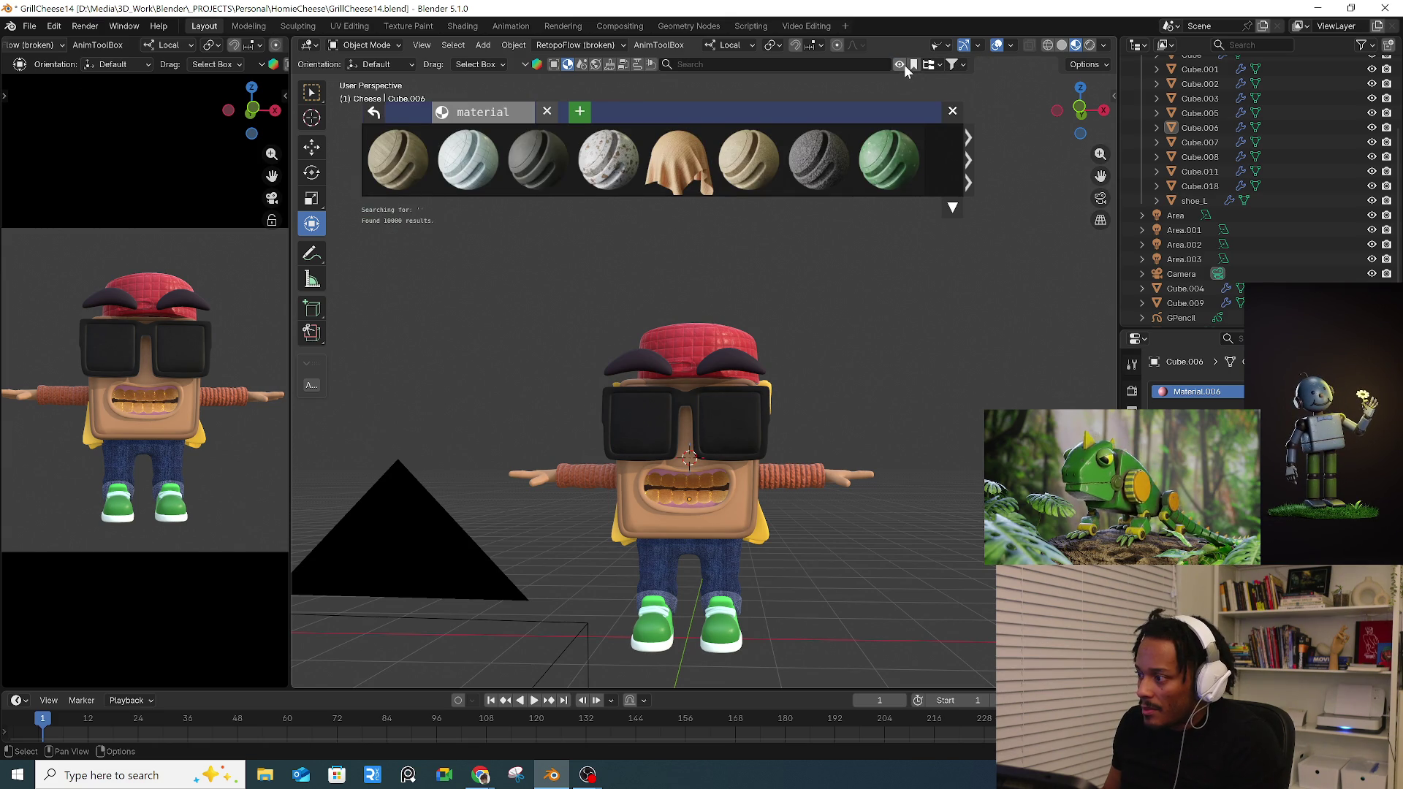
- Close the BlenderKit material library and switch to the Scripting workspace
click(901, 65)
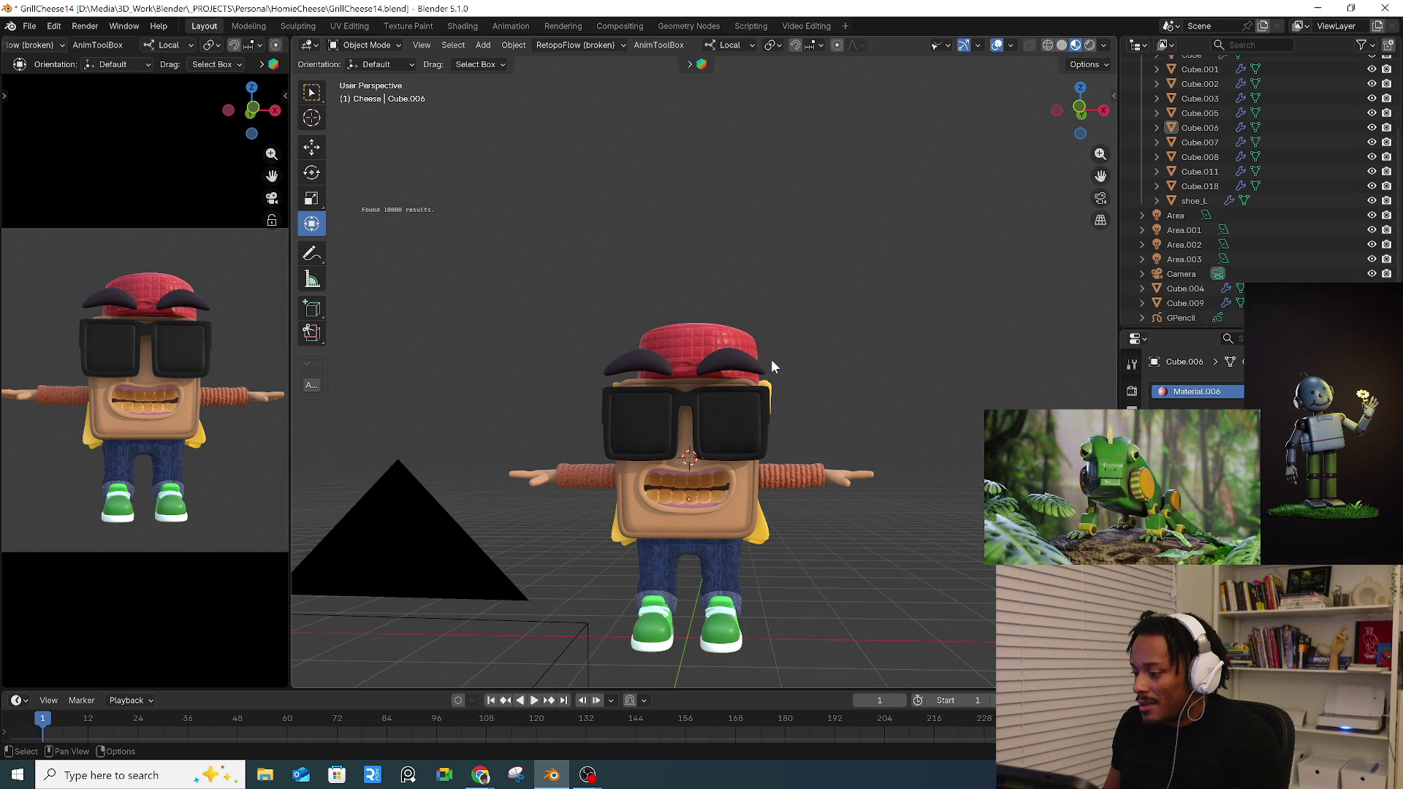
click(752, 25)
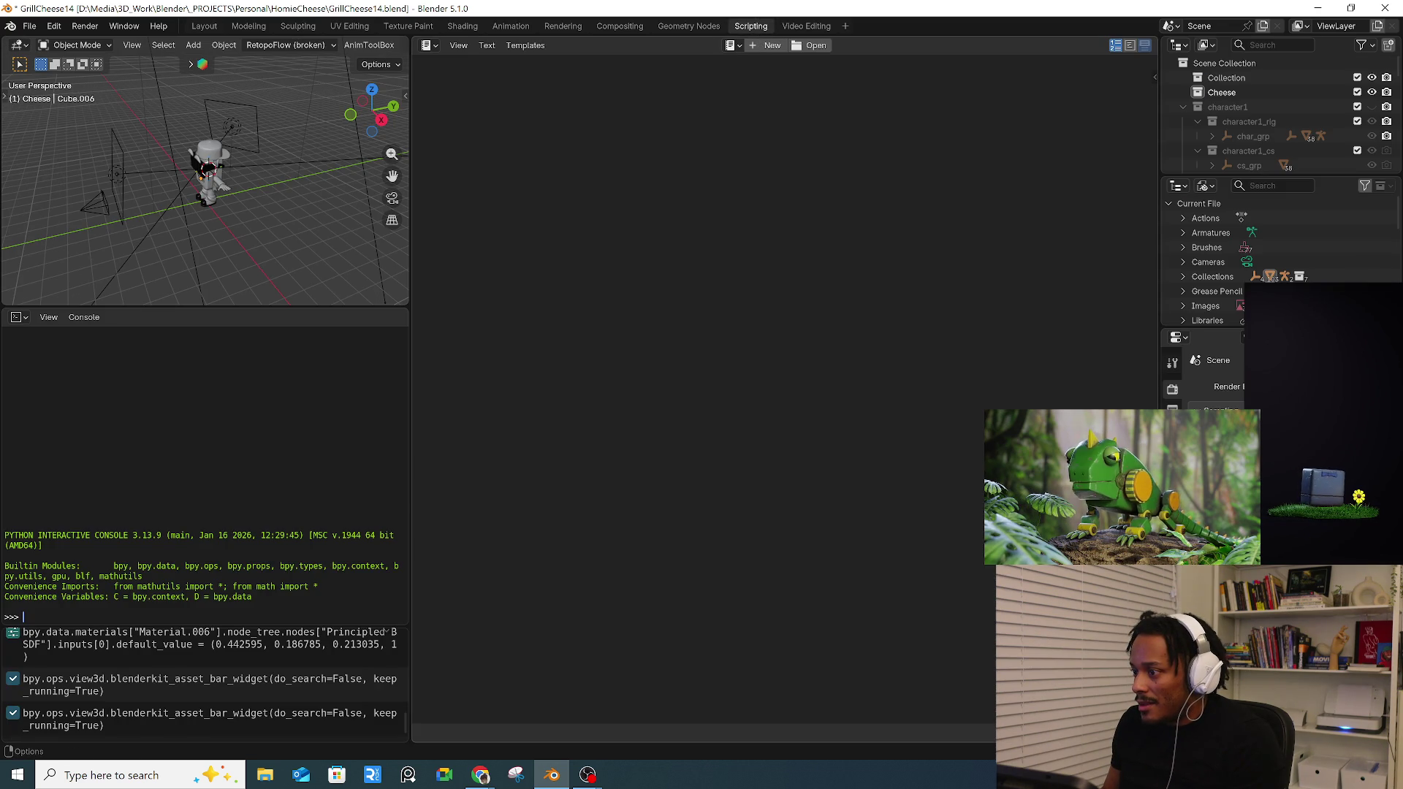
- Back in Layout, save the project incrementally as GrillCheese15.blend
click(204, 27)
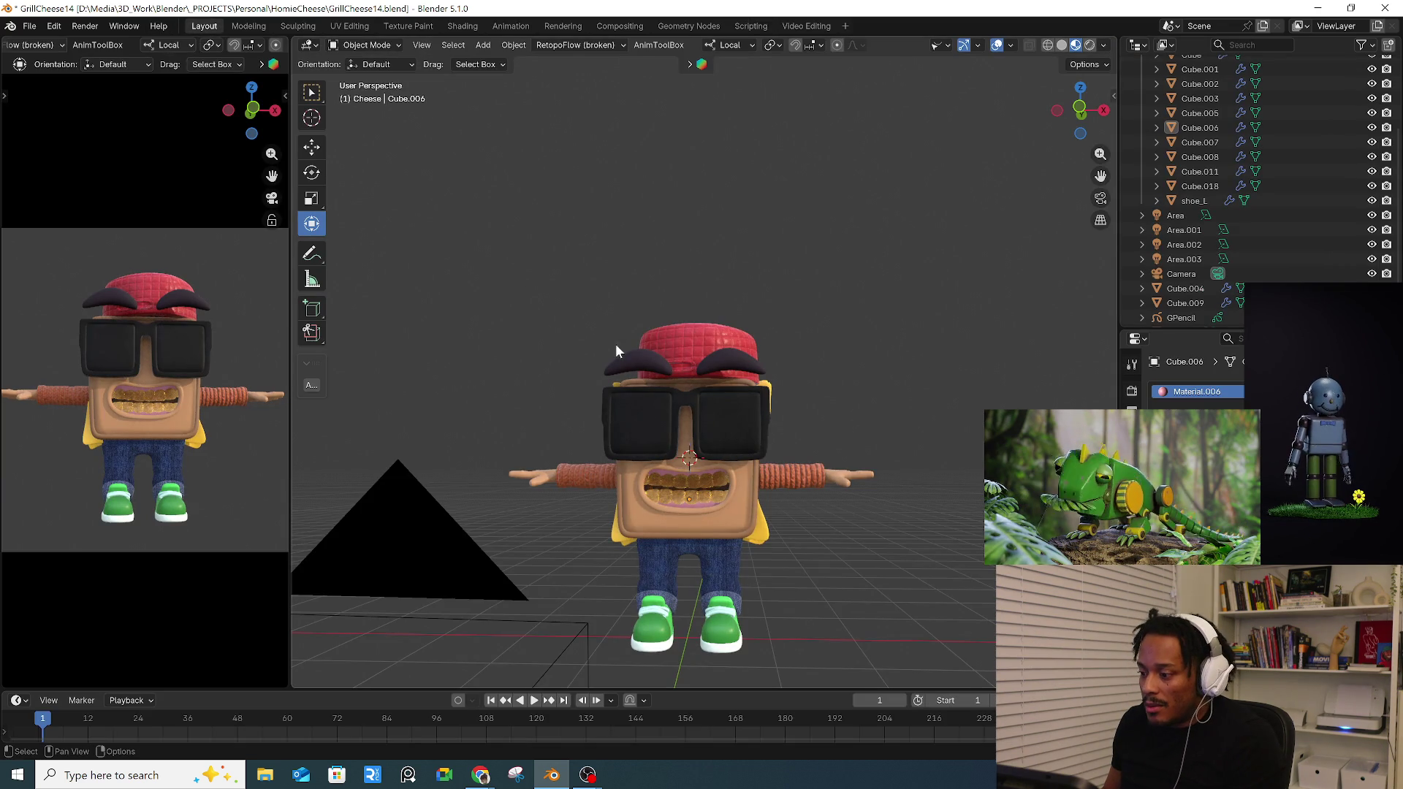
scroll(597, 333, down, 2)
scroll(575, 311, down, 2)
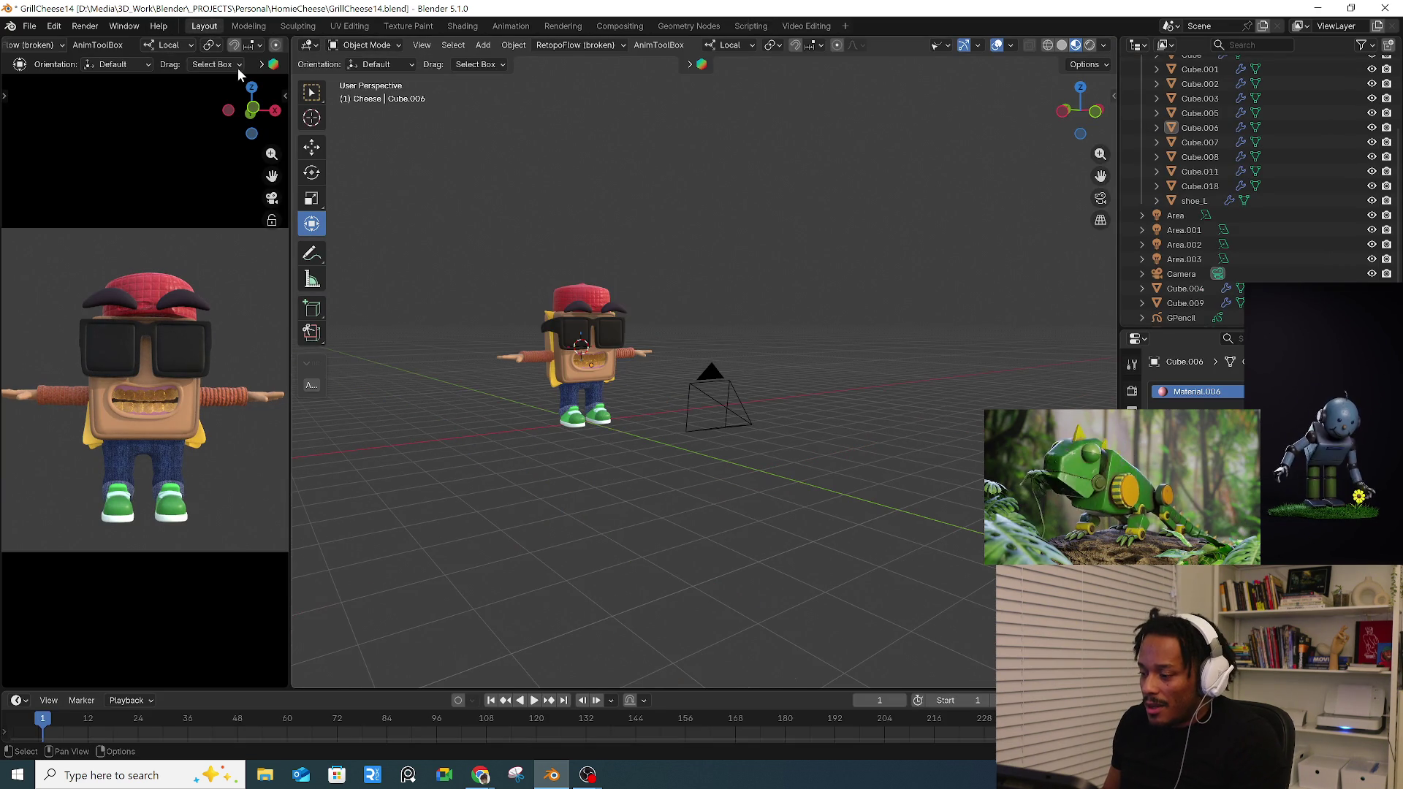
click(30, 25)
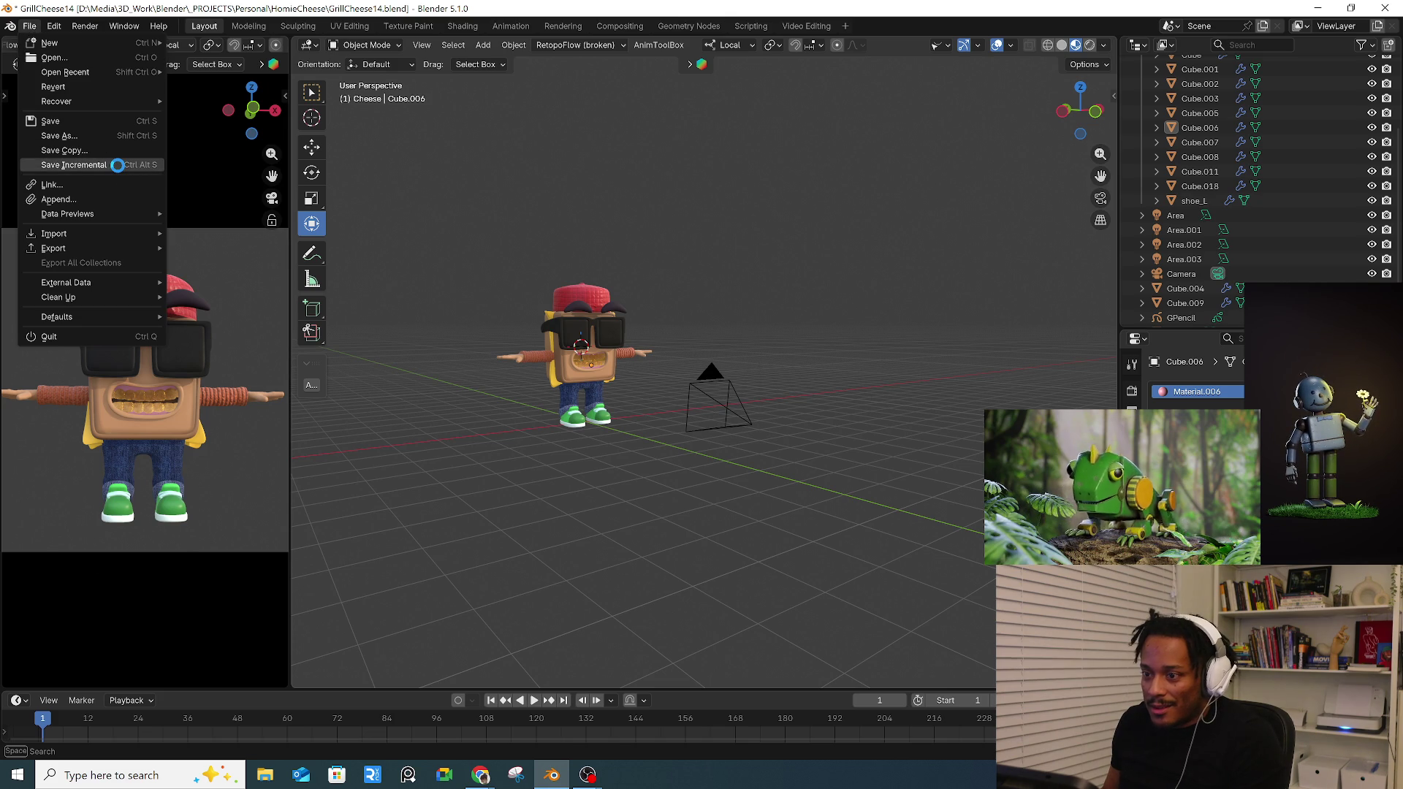
click(118, 166)
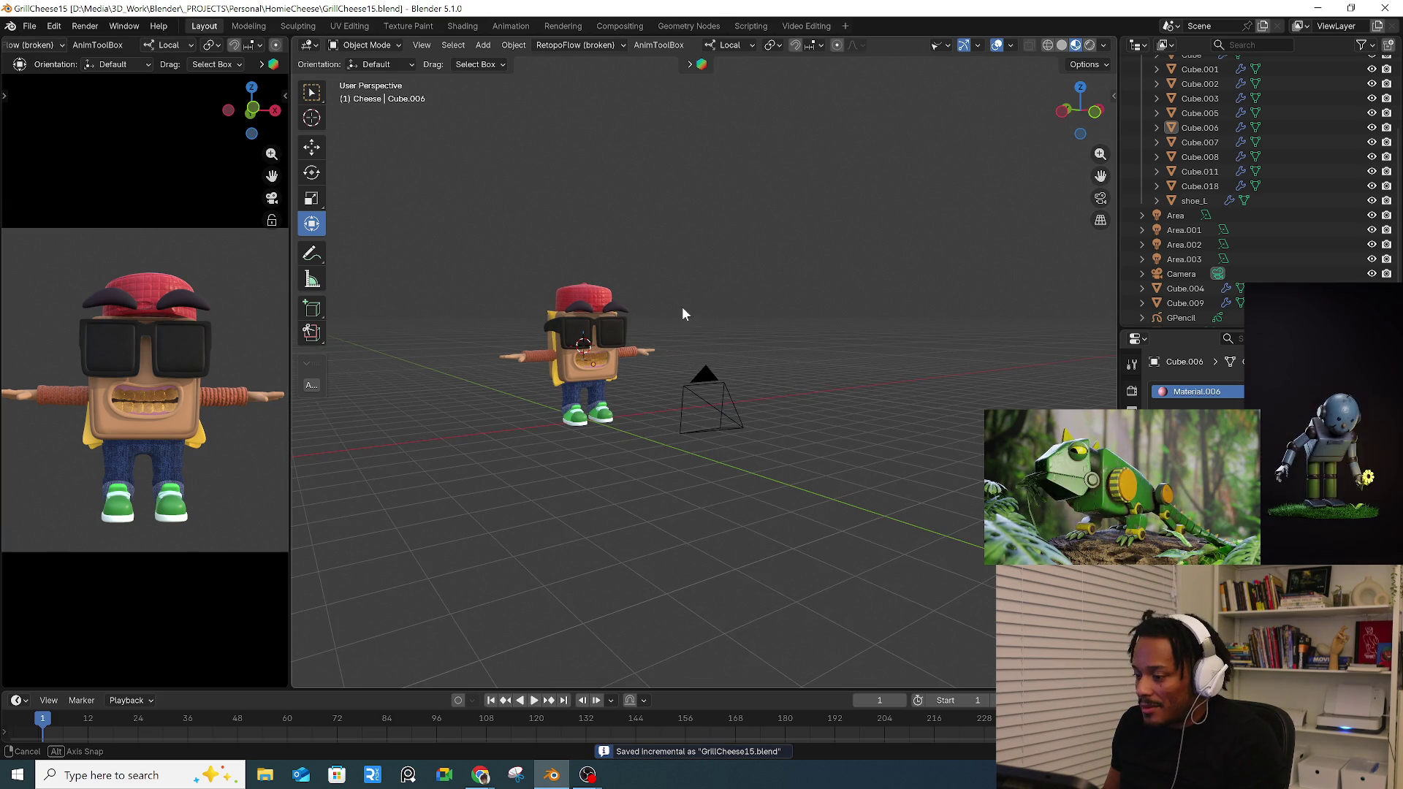
- Widen the camera preview area of the layout
middle_drag(737, 311, 658, 313)
drag(291, 408, 554, 408)
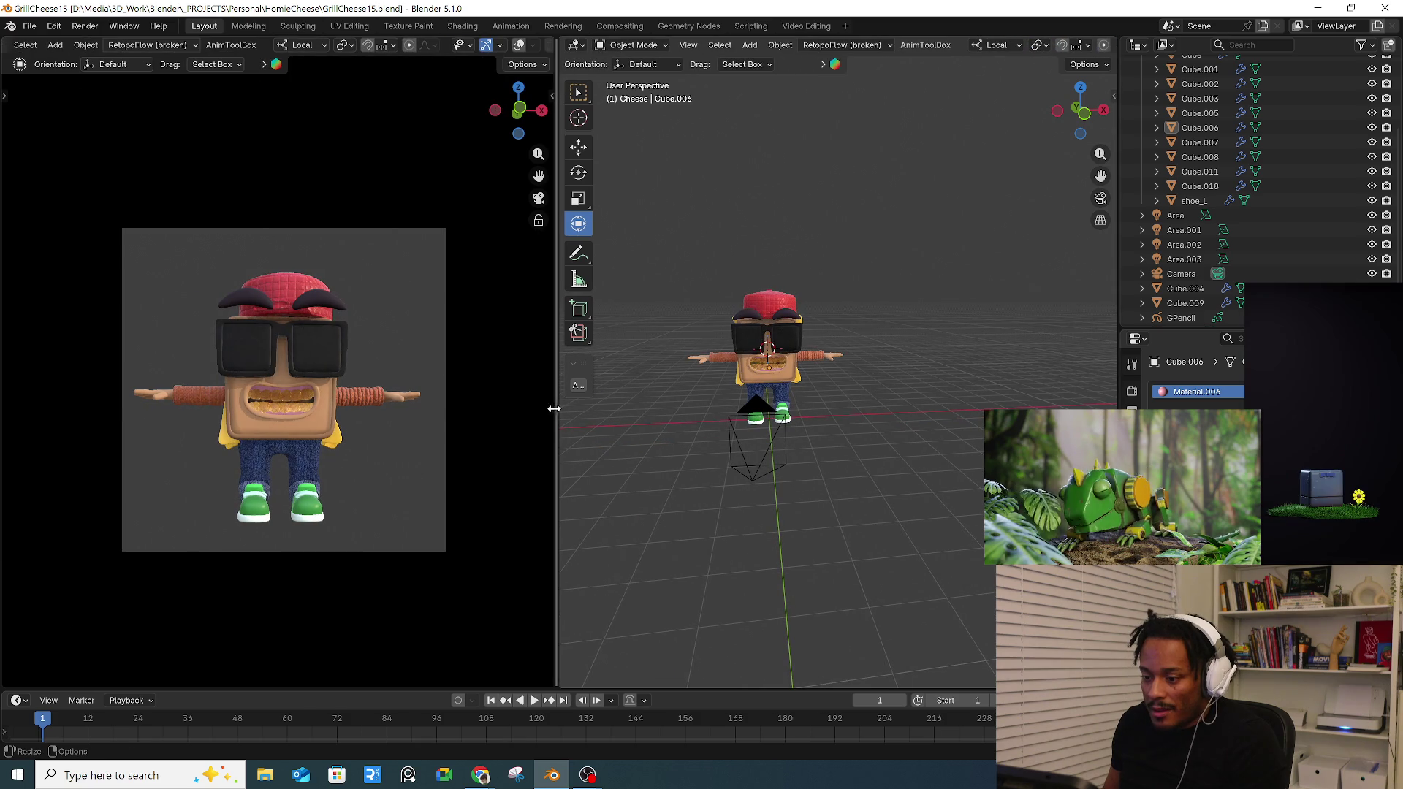
scroll(277, 399, up, 2)
scroll(277, 398, up, 1)
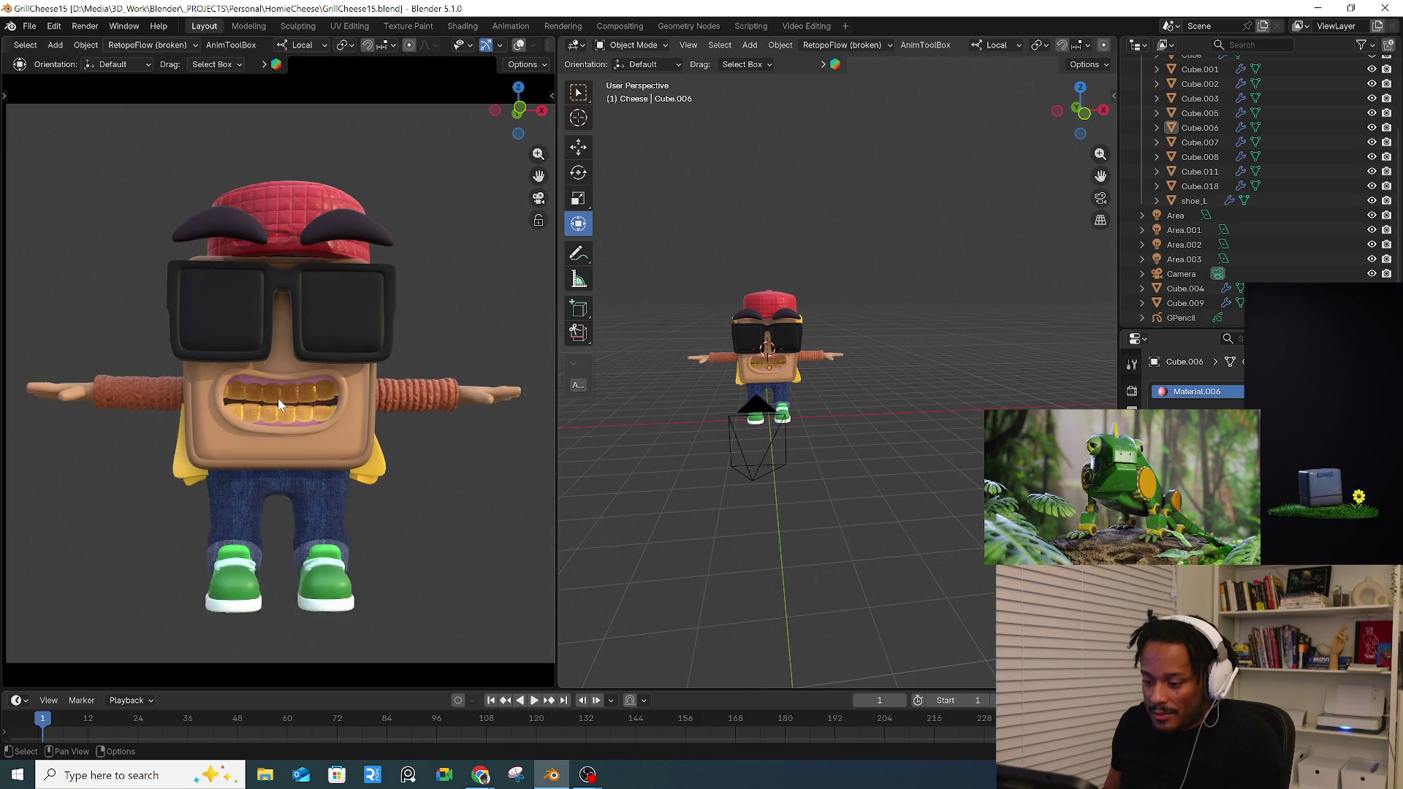
scroll(279, 396, down, 1)
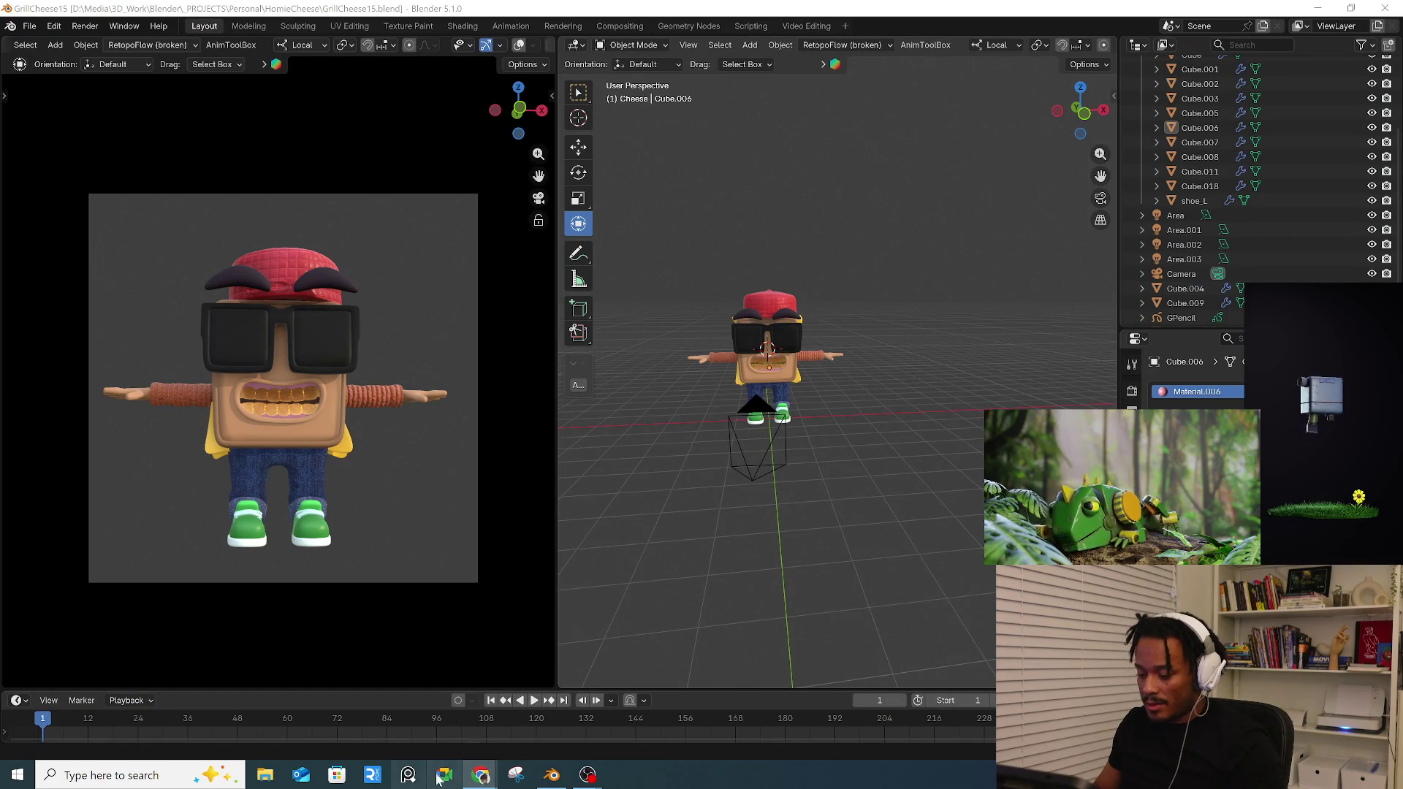
mouse_move(480, 775)
click(657, 732)
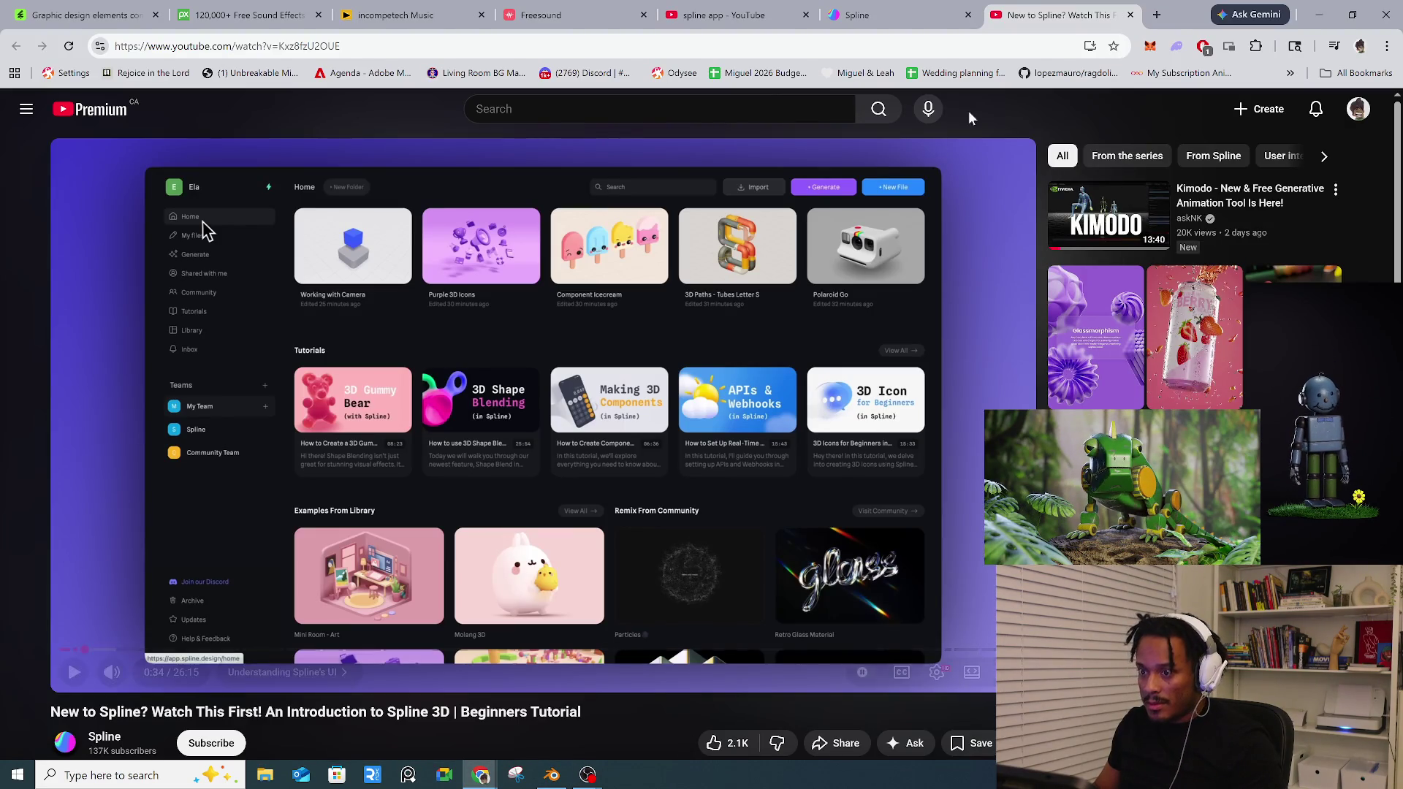
key(alt+Tab)
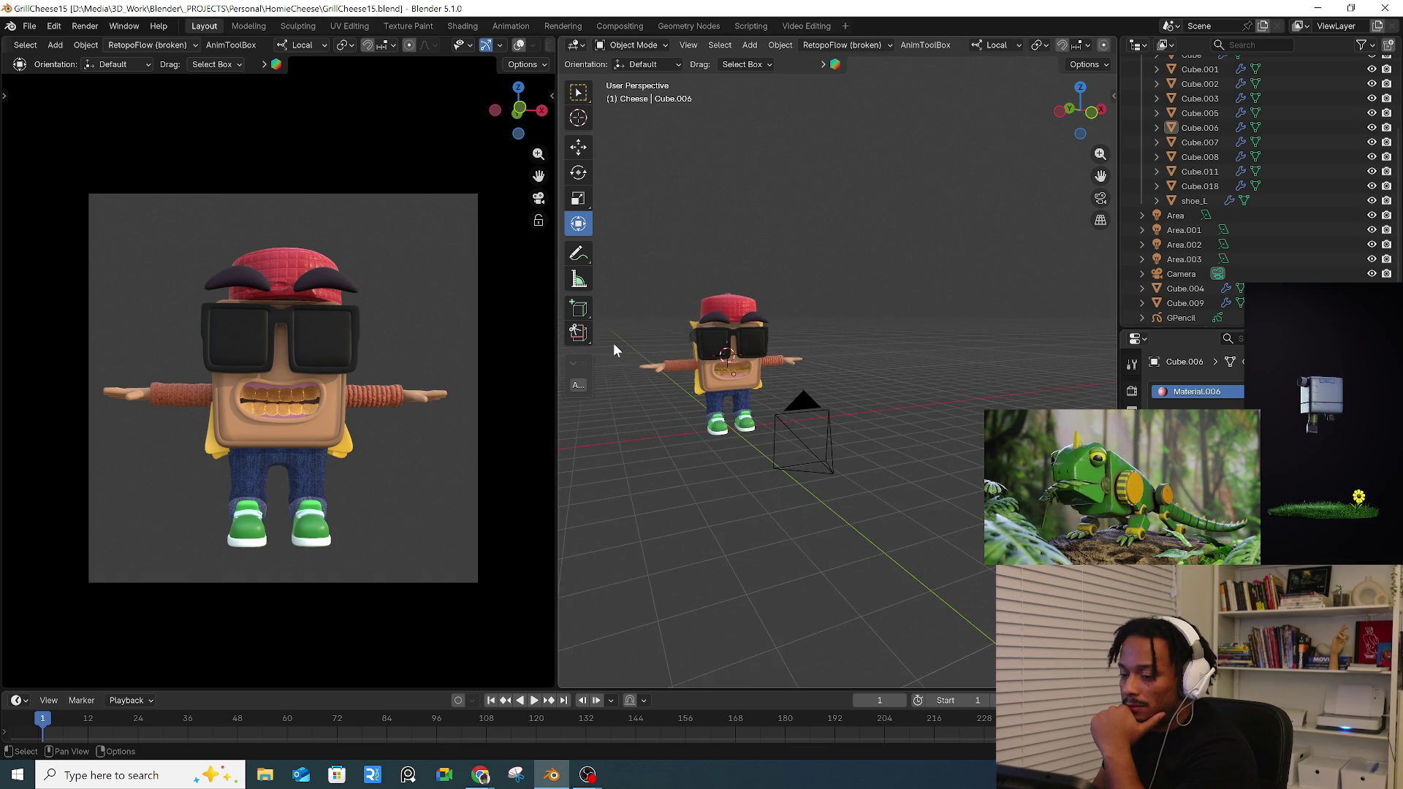
scroll(842, 439, up, 3)
mouse_move(807, 380)
middle_down()
mouse_move(890, 470)
mouse_move(789, 428)
mouse_move(838, 418)
mouse_move(927, 475)
mouse_move(737, 492)
mouse_move(862, 467)
mouse_move(695, 442)
middle_up()
scroll(809, 400, up, 3)
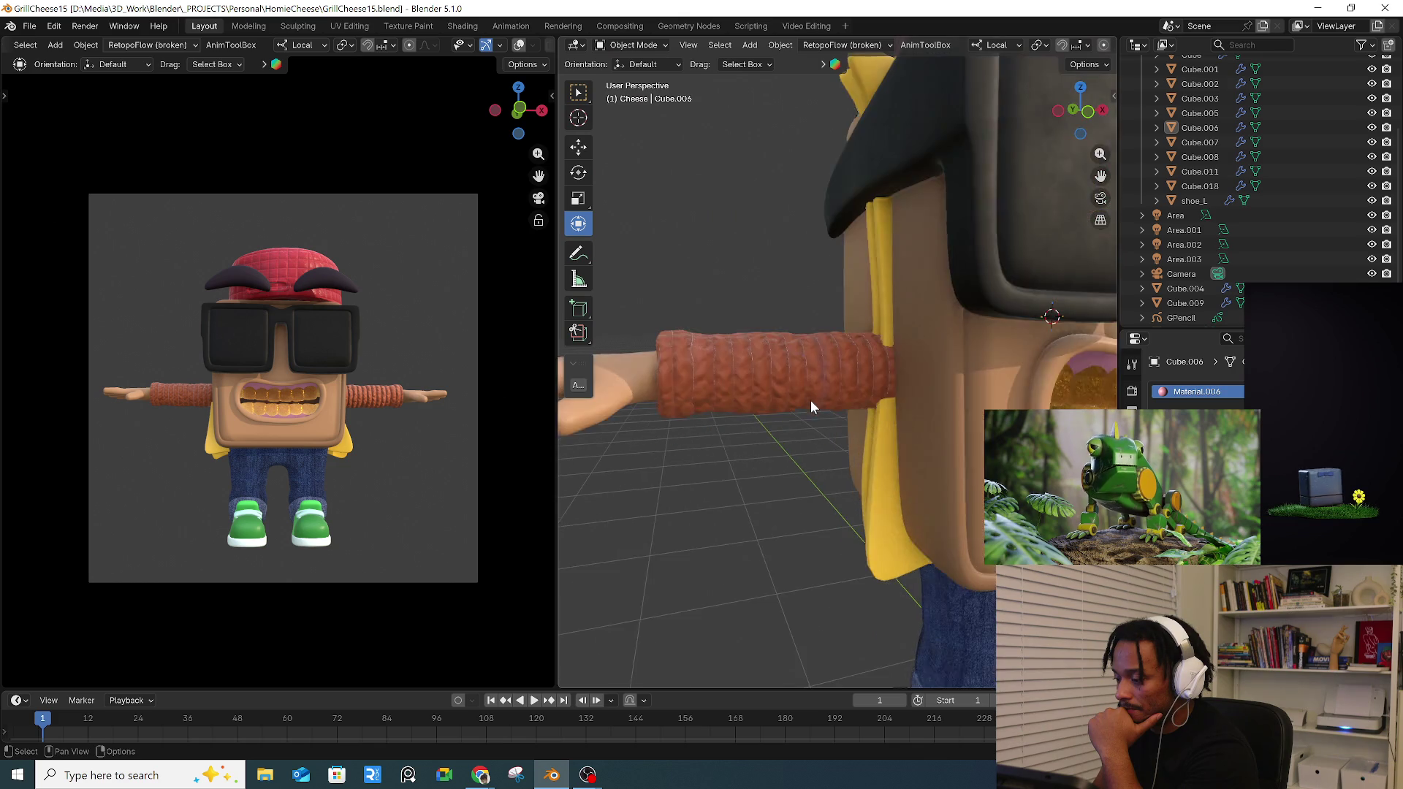
scroll(810, 388, up, 3)
scroll(810, 387, up, 2)
scroll(746, 336, up, 2)
mouse_move(746, 337)
middle_down()
mouse_move(865, 405)
mouse_move(928, 475)
mouse_move(729, 343)
mouse_move(748, 438)
mouse_move(749, 378)
mouse_move(815, 345)
mouse_move(895, 356)
mouse_move(874, 378)
mouse_move(814, 387)
mouse_move(759, 376)
mouse_move(923, 389)
mouse_move(827, 361)
middle_up()
scroll(729, 342, down, 3)
scroll(756, 373, down, 3)
scroll(757, 374, down, 3)
scroll(827, 360, down, 2)
mouse_move(721, 427)
middle_down()
mouse_move(838, 469)
mouse_move(746, 433)
mouse_move(912, 457)
mouse_move(790, 497)
middle_up()
scroll(911, 458, down, 3)
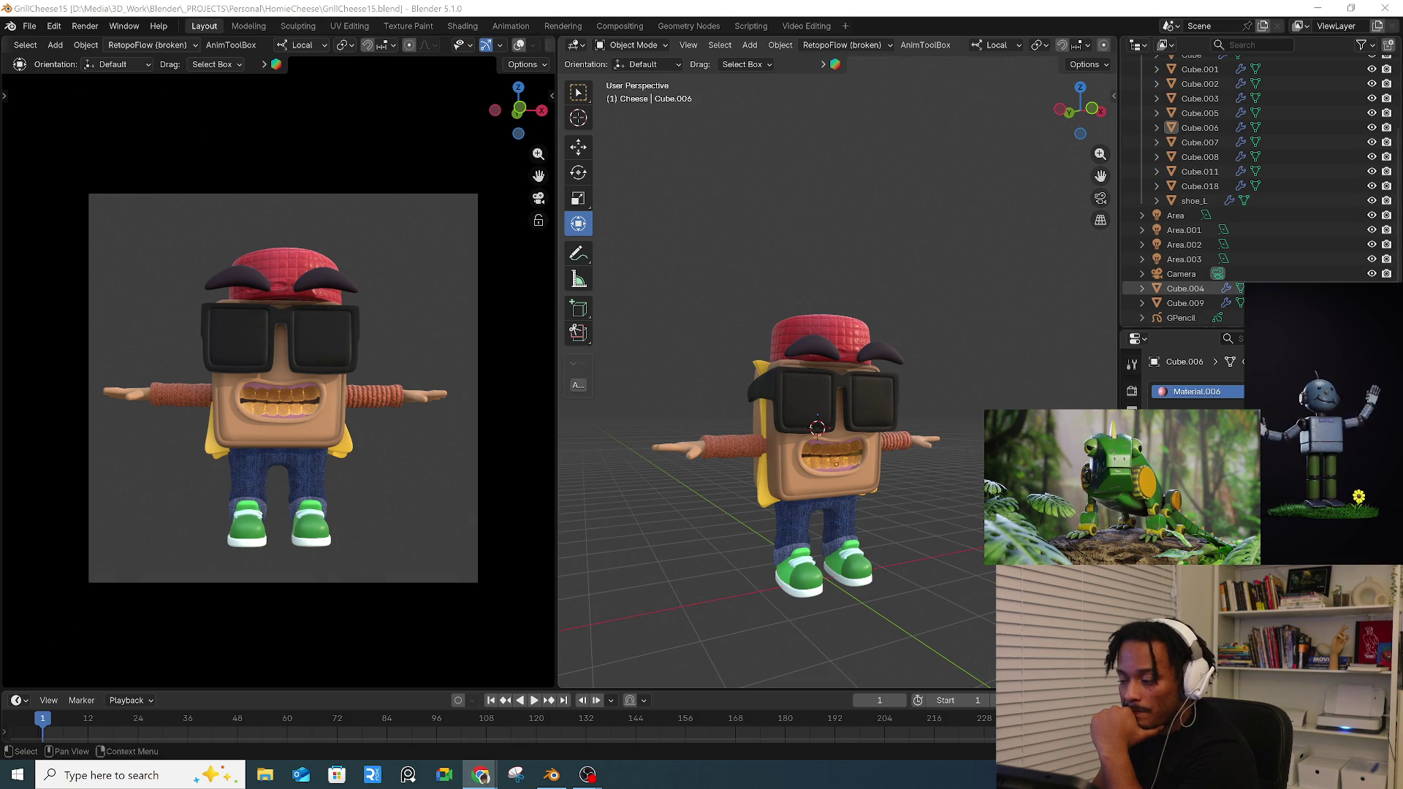
ctrl+middle_drag(852, 339, 800, 366)
scroll(802, 367, up, 1)
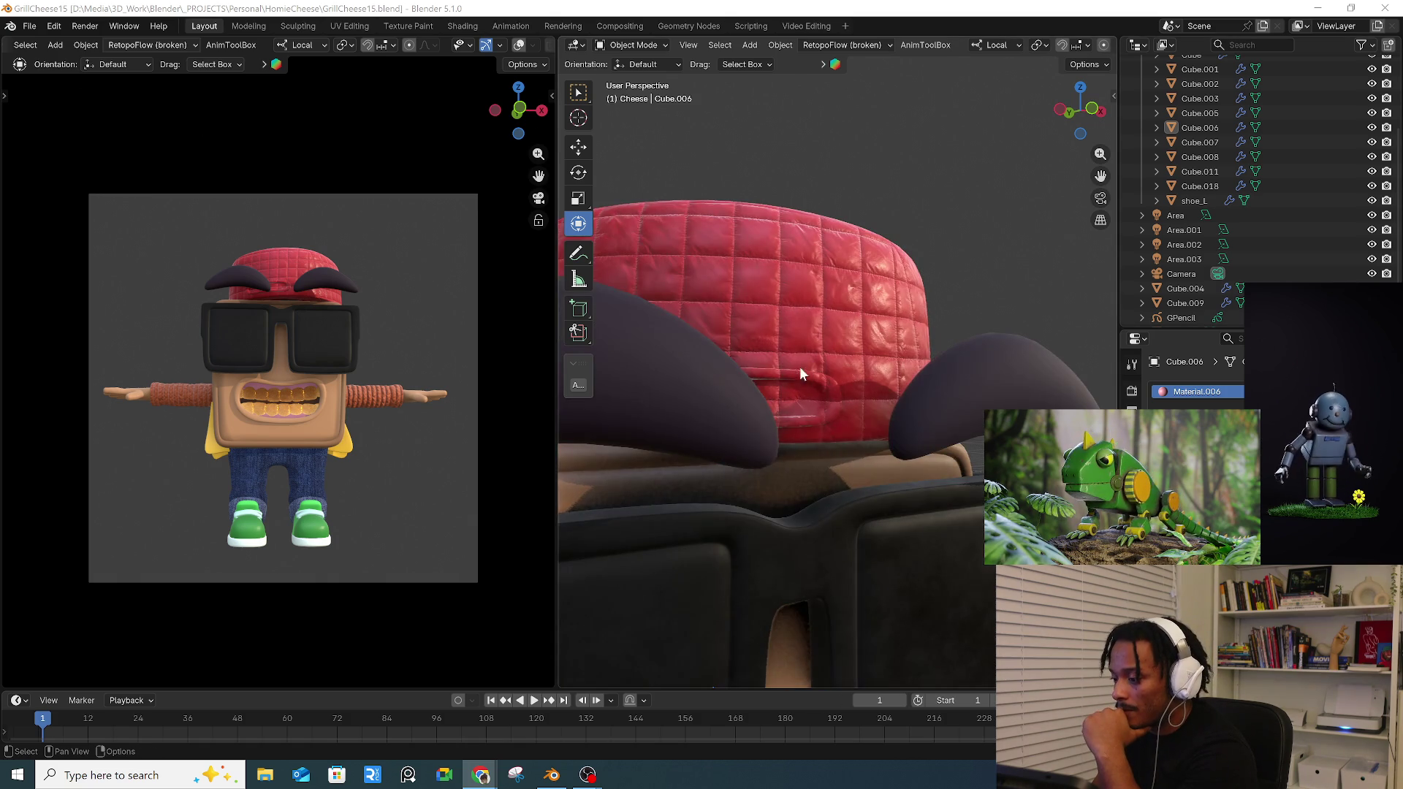
- Select the red cap and Cube.009 together and enter Edit Mode with nothing selected
click(790, 376)
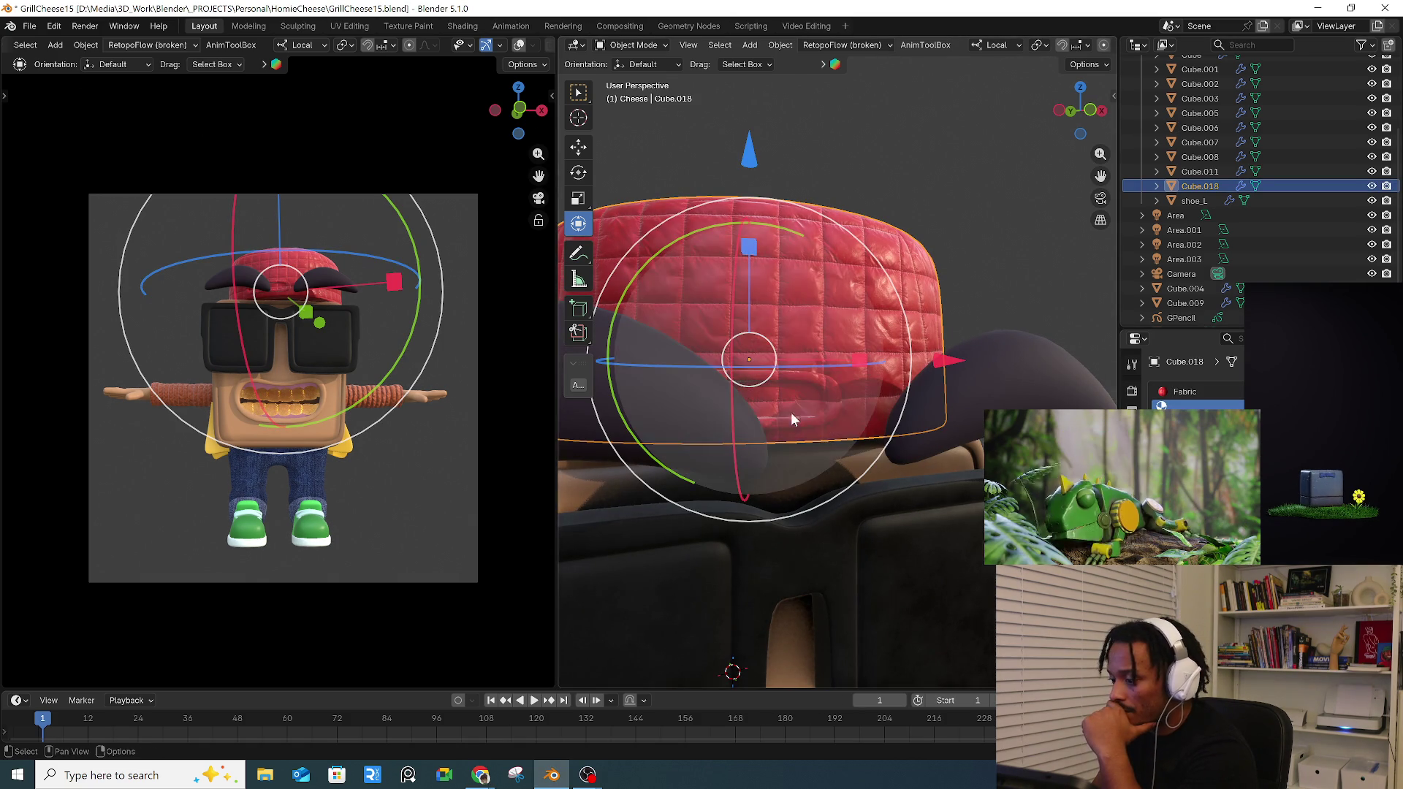
middle_drag(786, 412, 775, 392)
shift+click(775, 392)
click(633, 45)
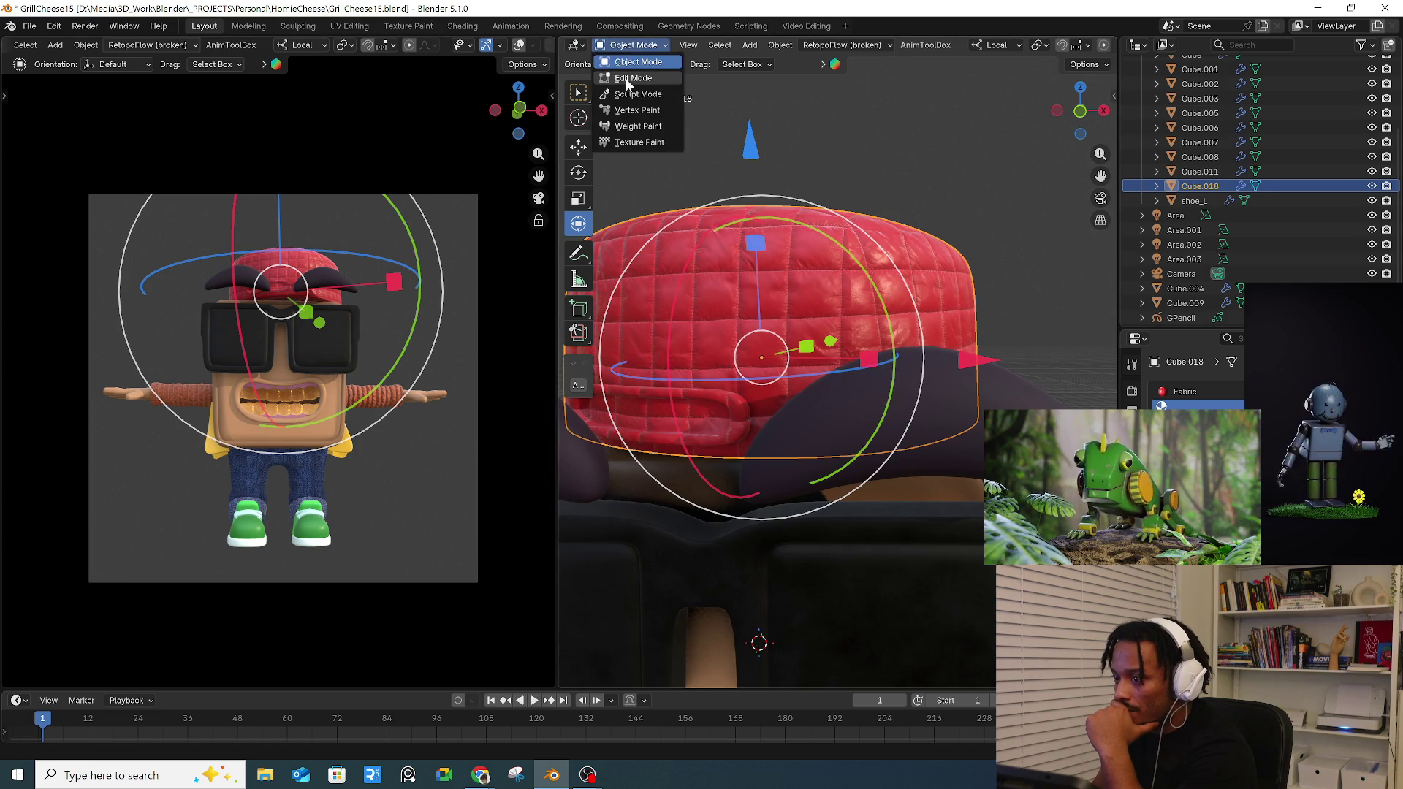
click(637, 85)
key(alt+a)
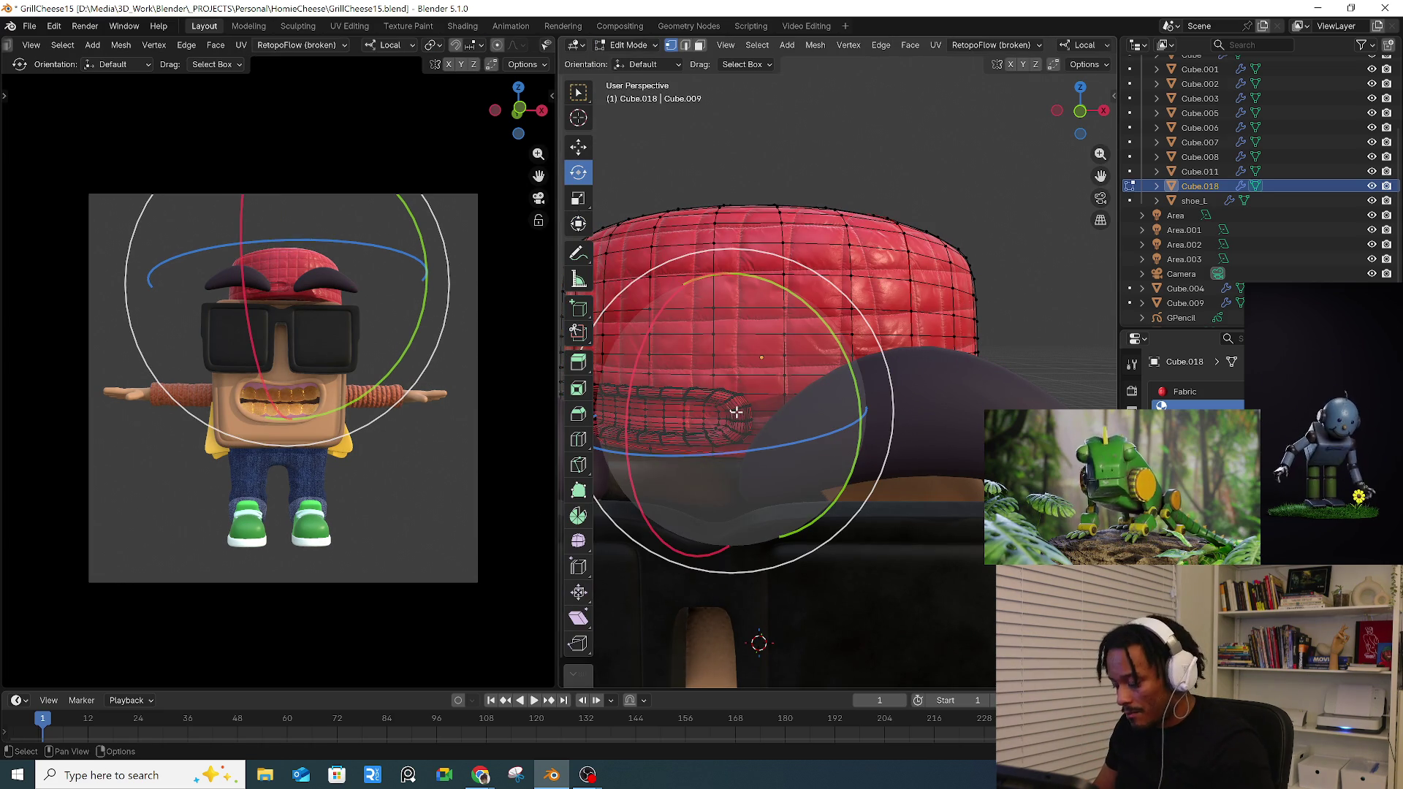
- Select the linked rolled strip, reposition it, and return to Object Mode
key(l)
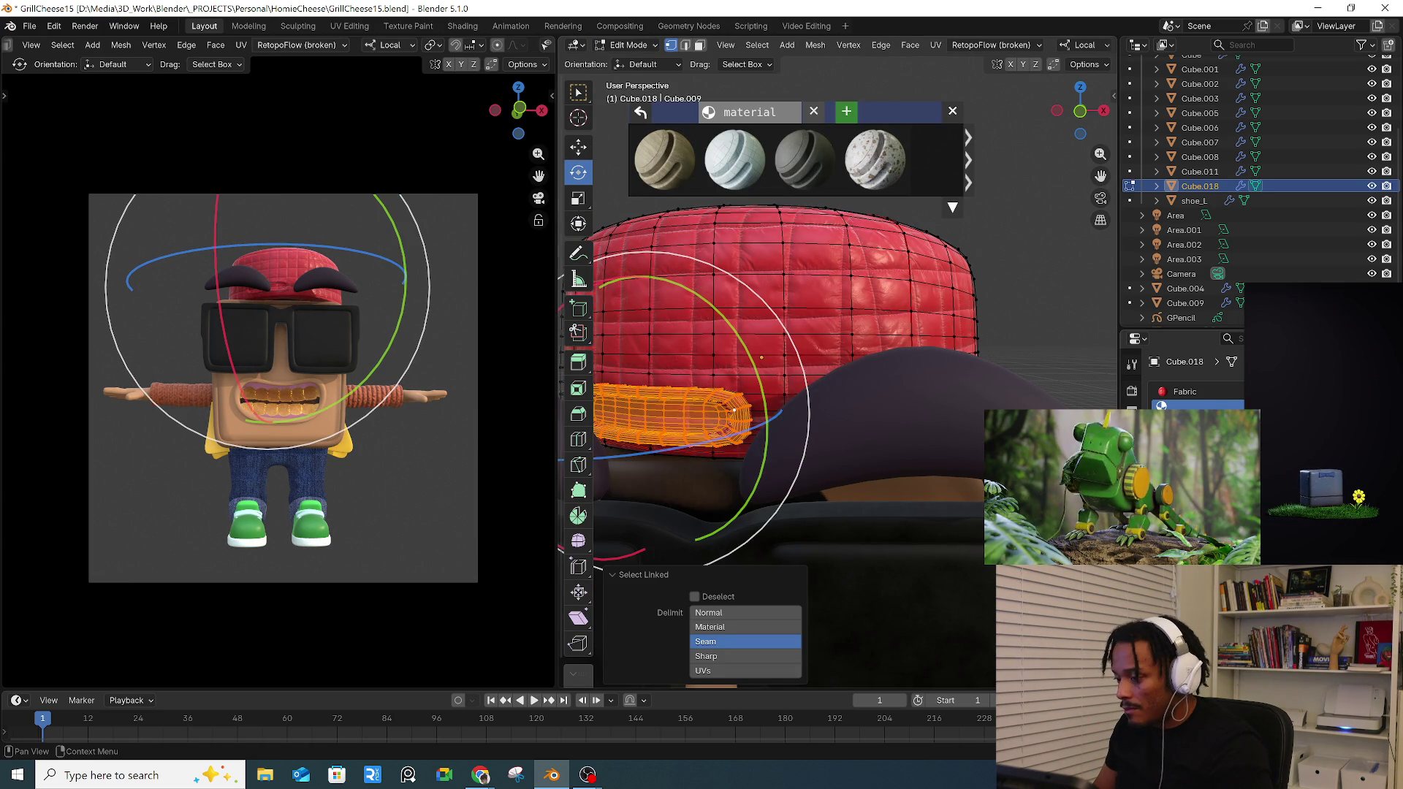
click(708, 641)
key(g)
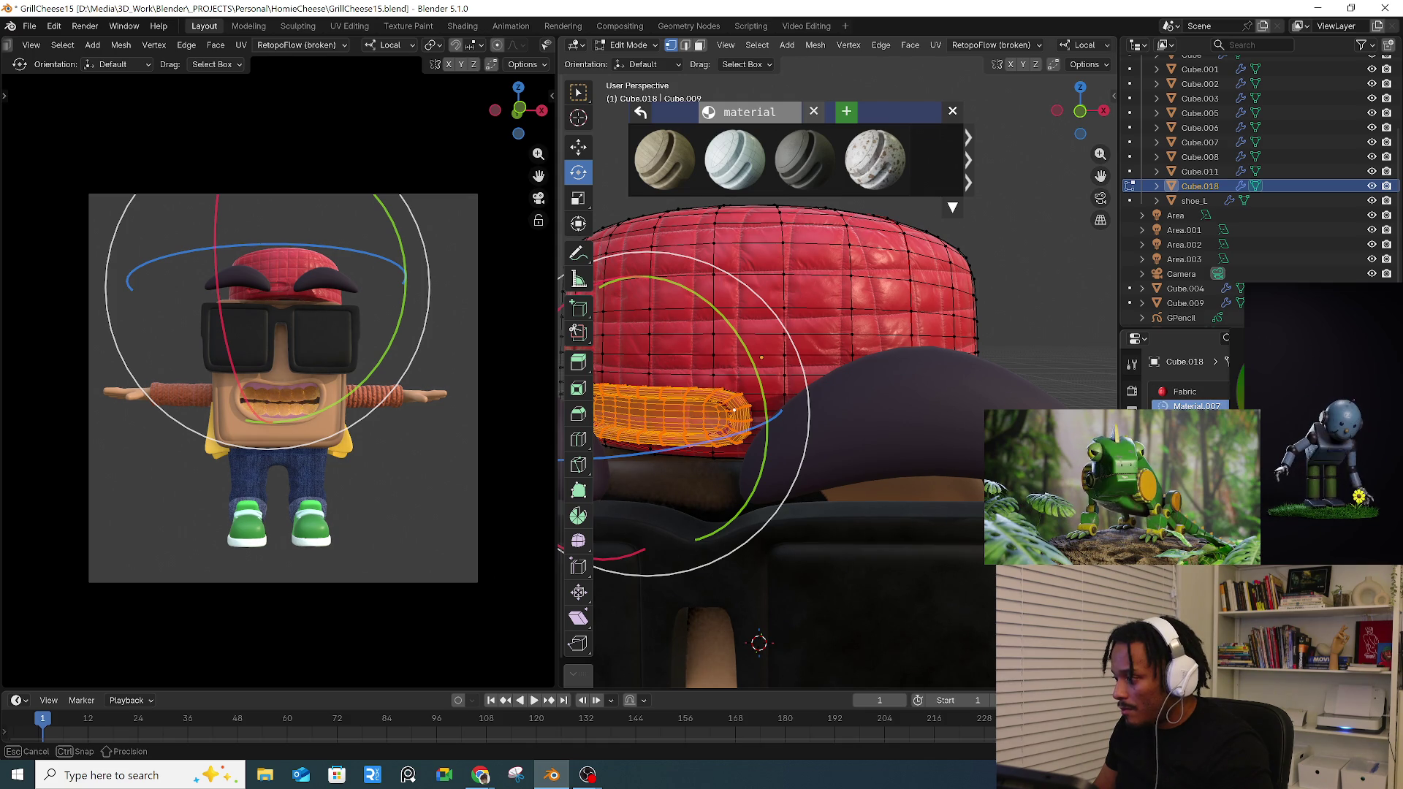
click(759, 643)
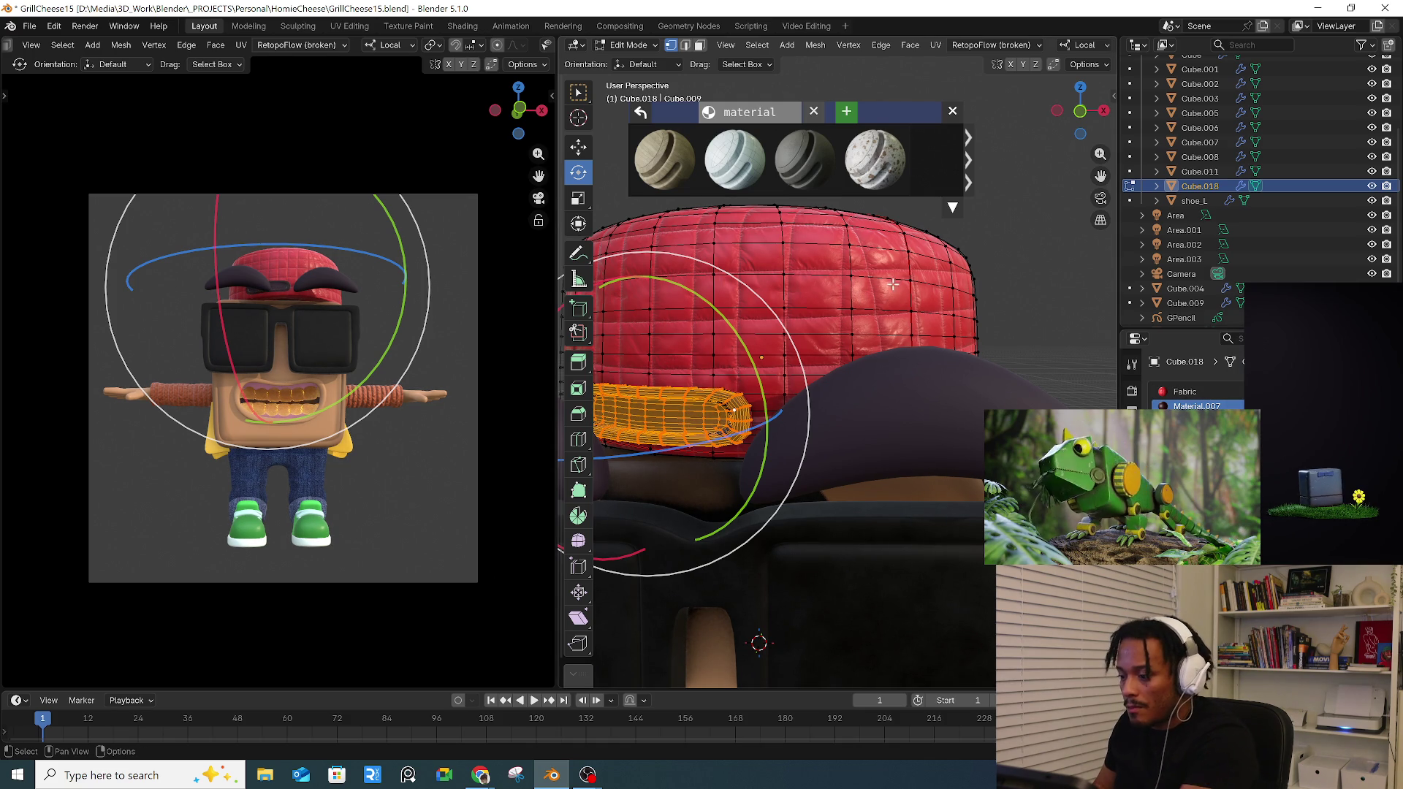
scroll(863, 294, up, 1)
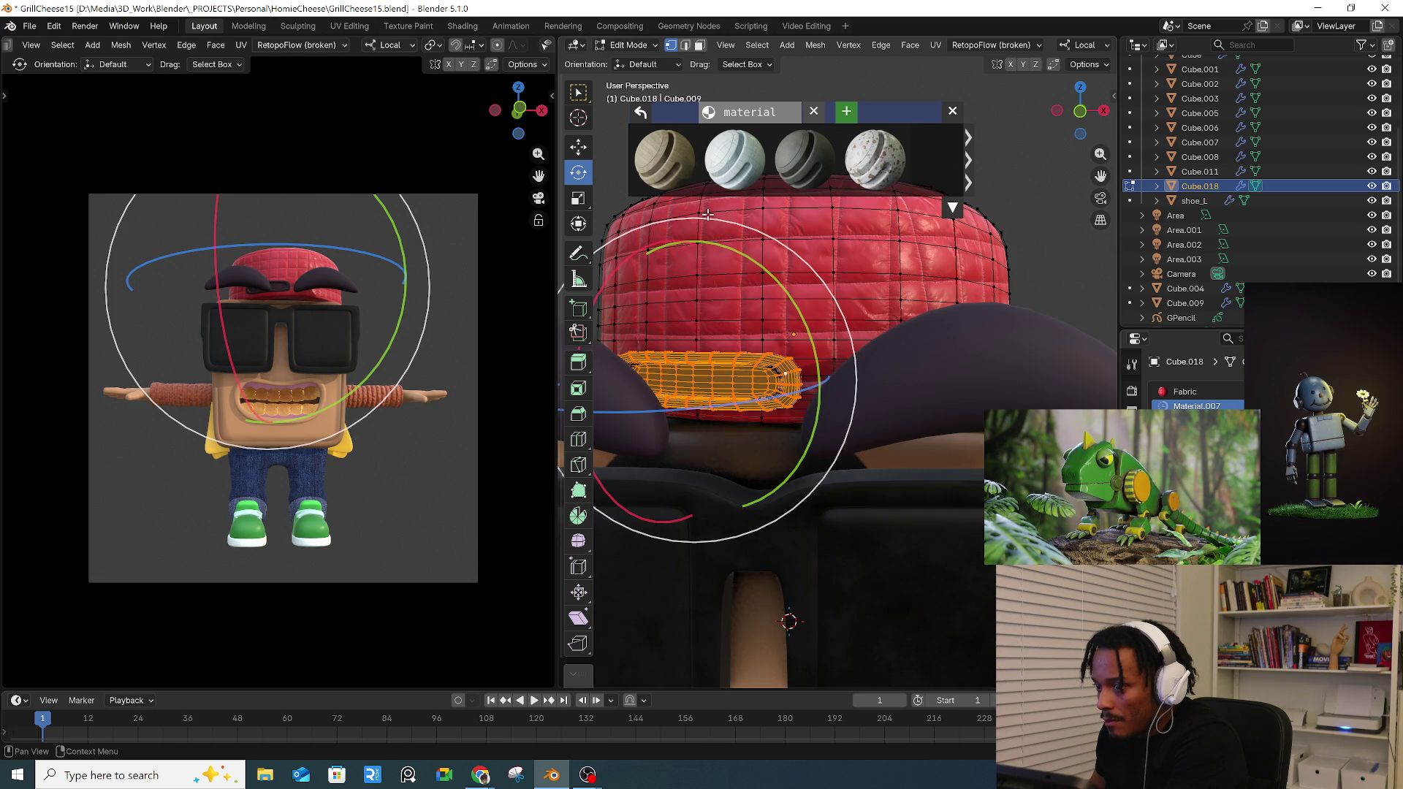
click(627, 44)
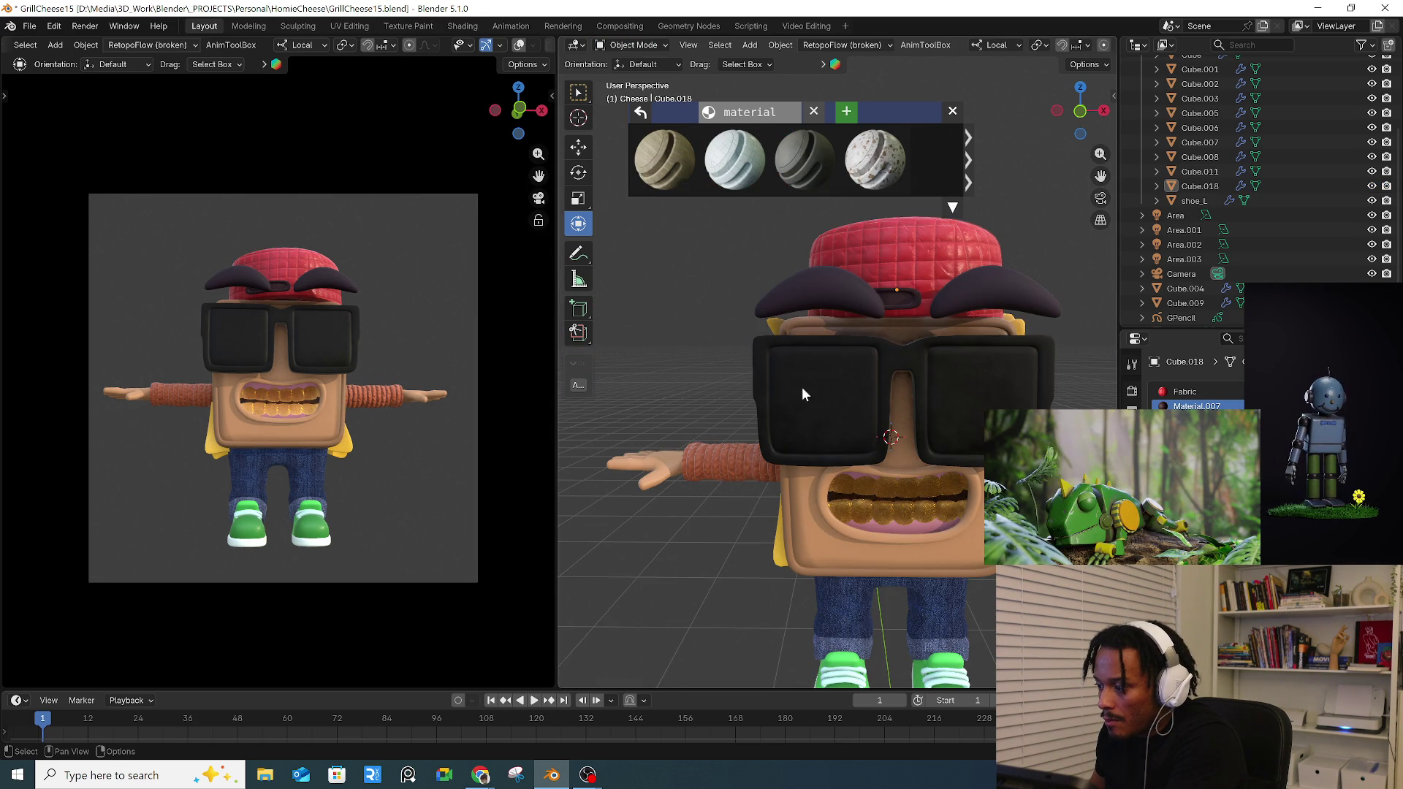
- Isolate the hat's top button mesh in Edit Mode, refine its selection, then return to Object Mode
middle_drag(747, 366, 700, 388)
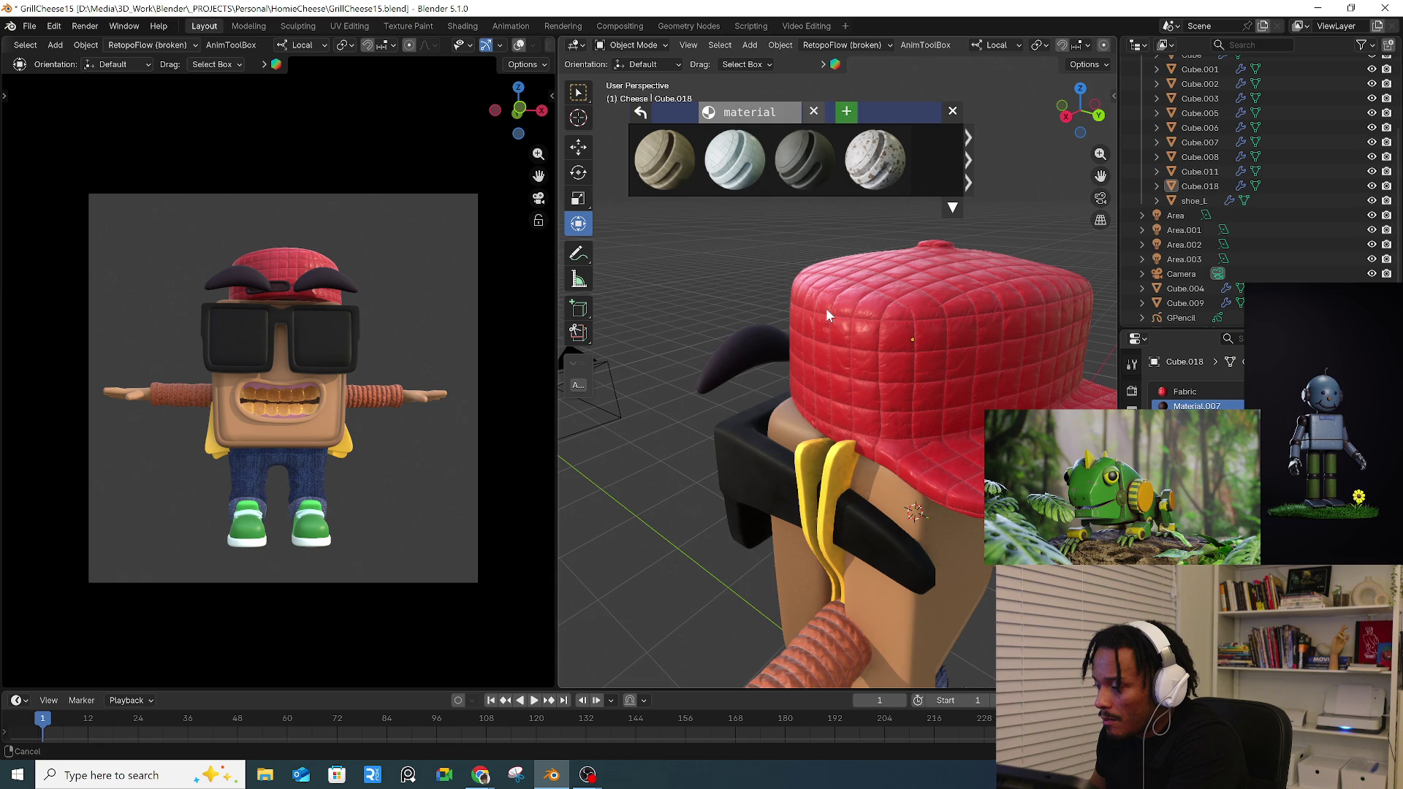
middle_drag(826, 309, 841, 357)
scroll(813, 326, up, 4)
click(813, 325)
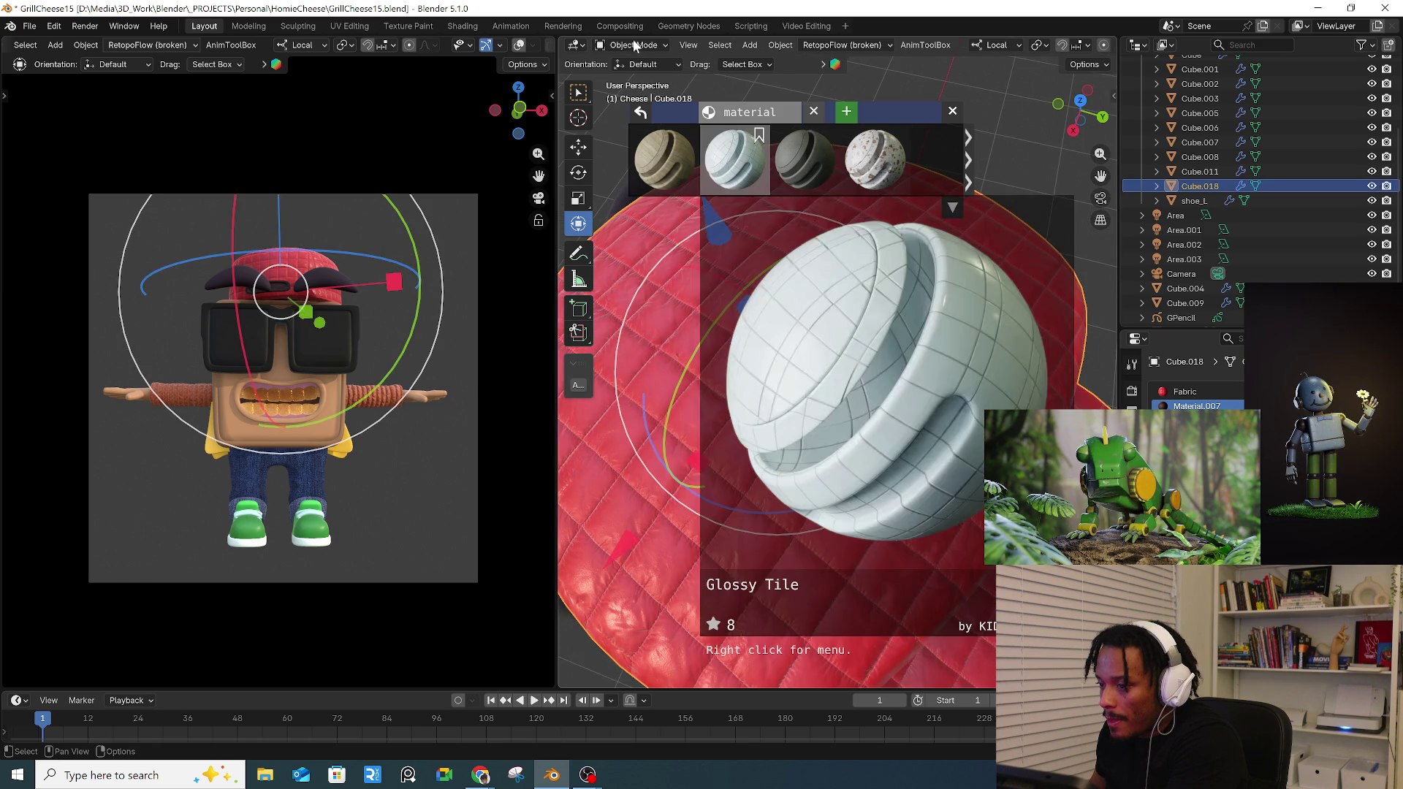
key(Tab)
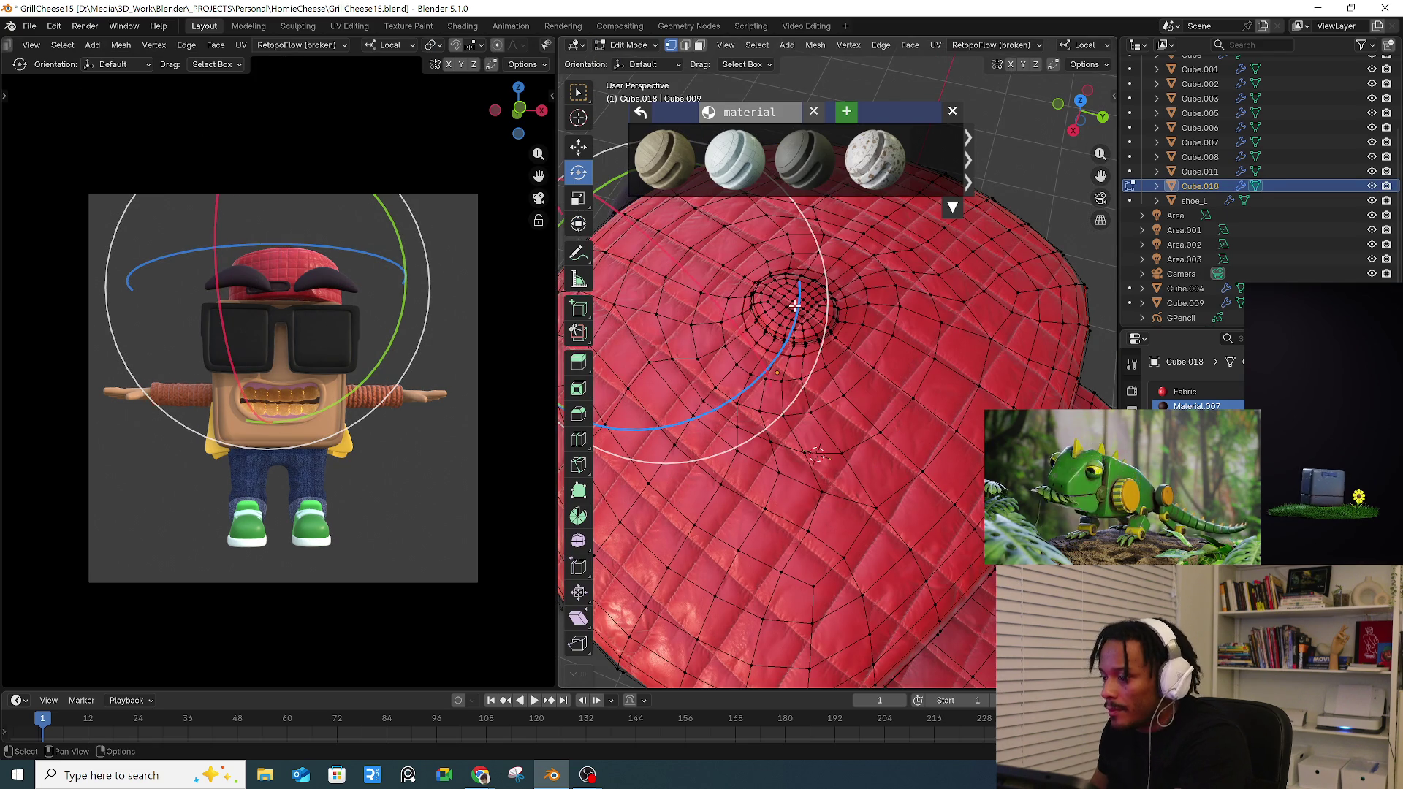
key(l)
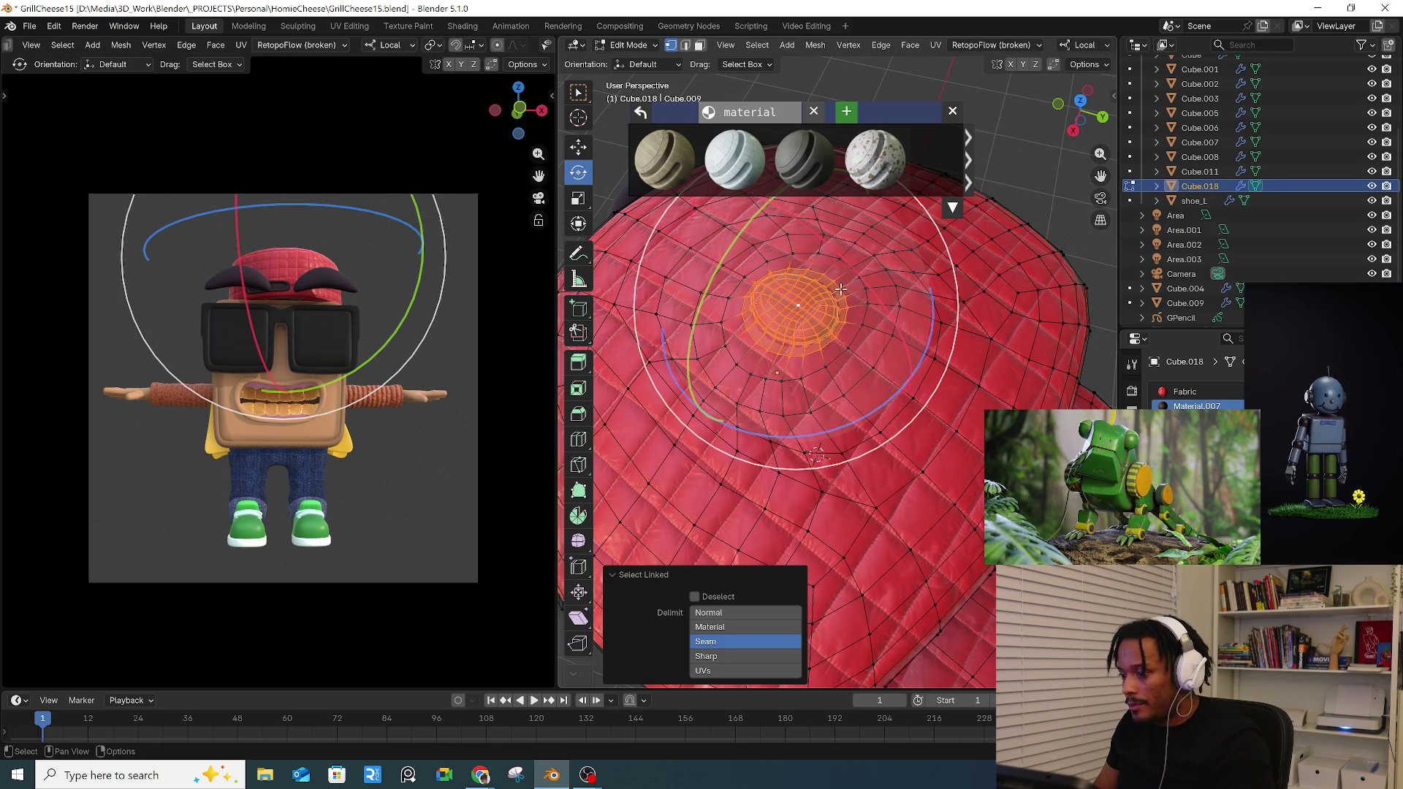
key(alt+z)
key(ctrl+KP_Subtract)
key(ctrl+KP_Add)
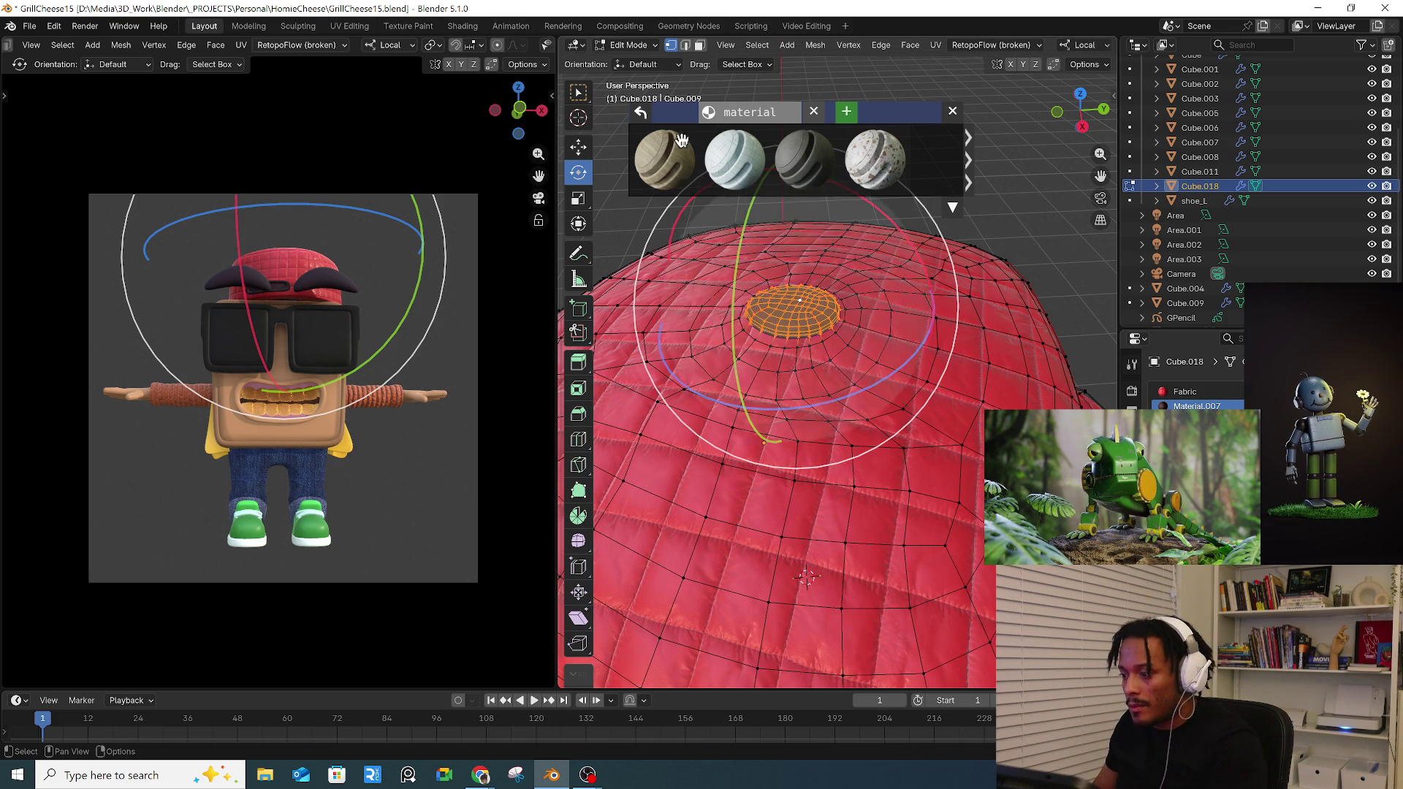
click(630, 45)
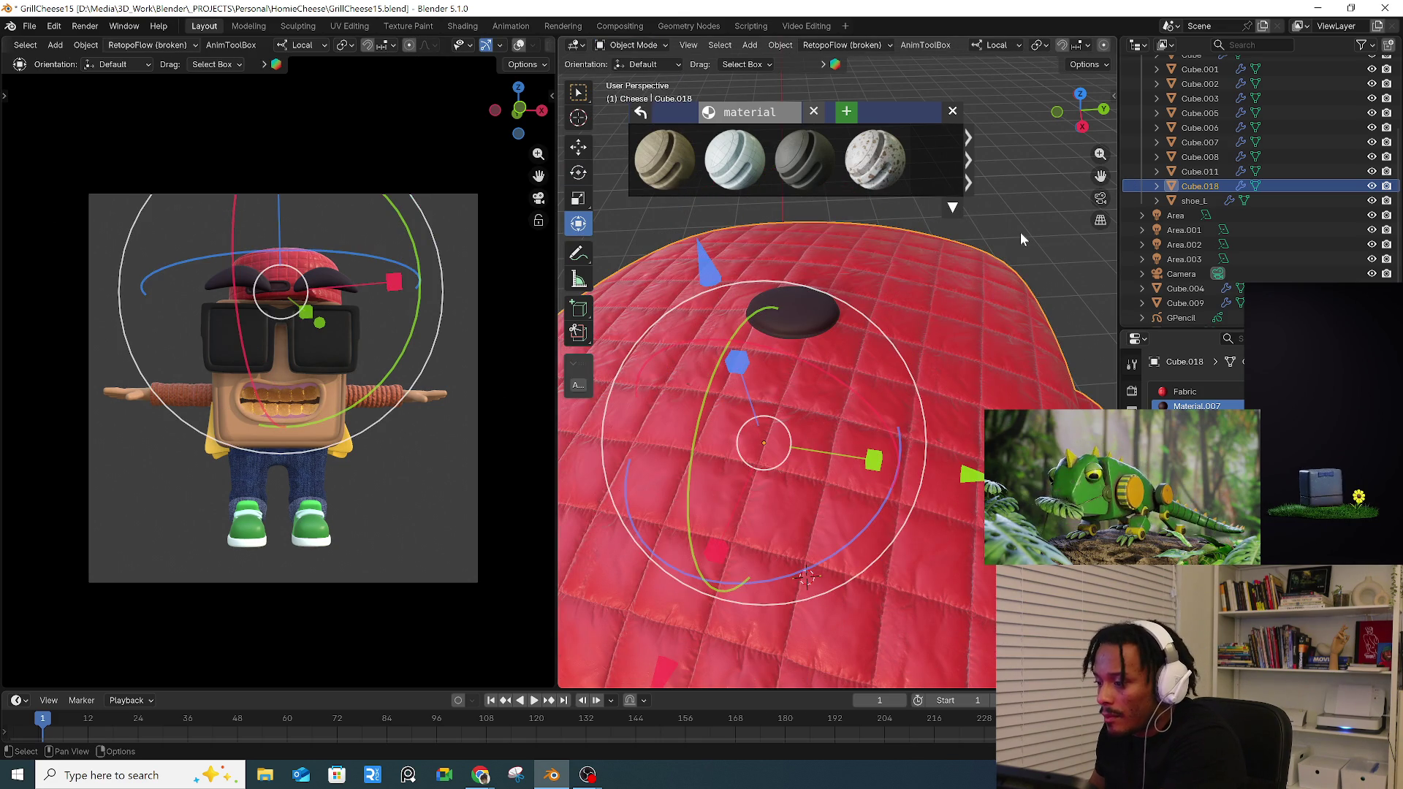
click(1021, 233)
scroll(869, 315, down, 8)
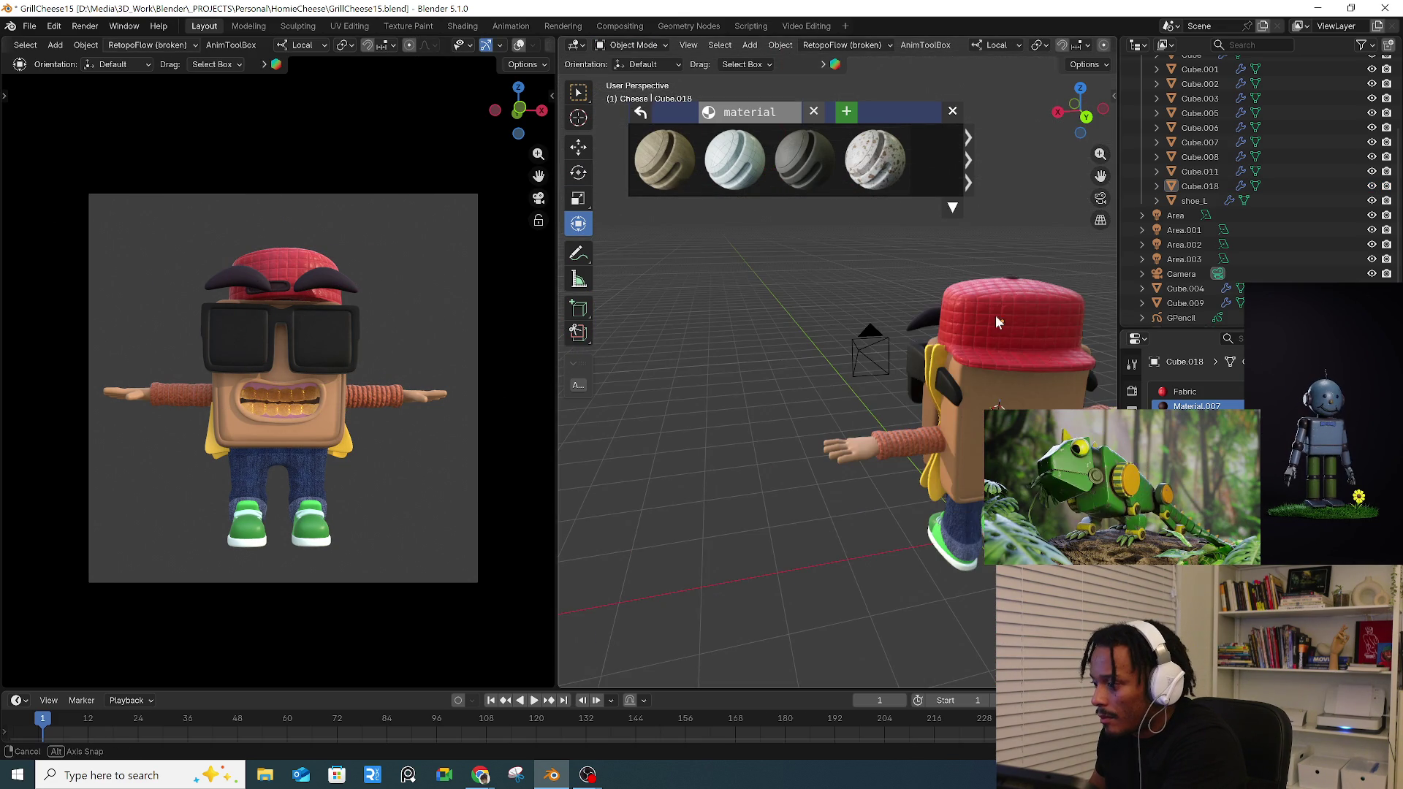
- Orbit around the character and settle on a front view
middle_drag(1046, 316, 972, 352)
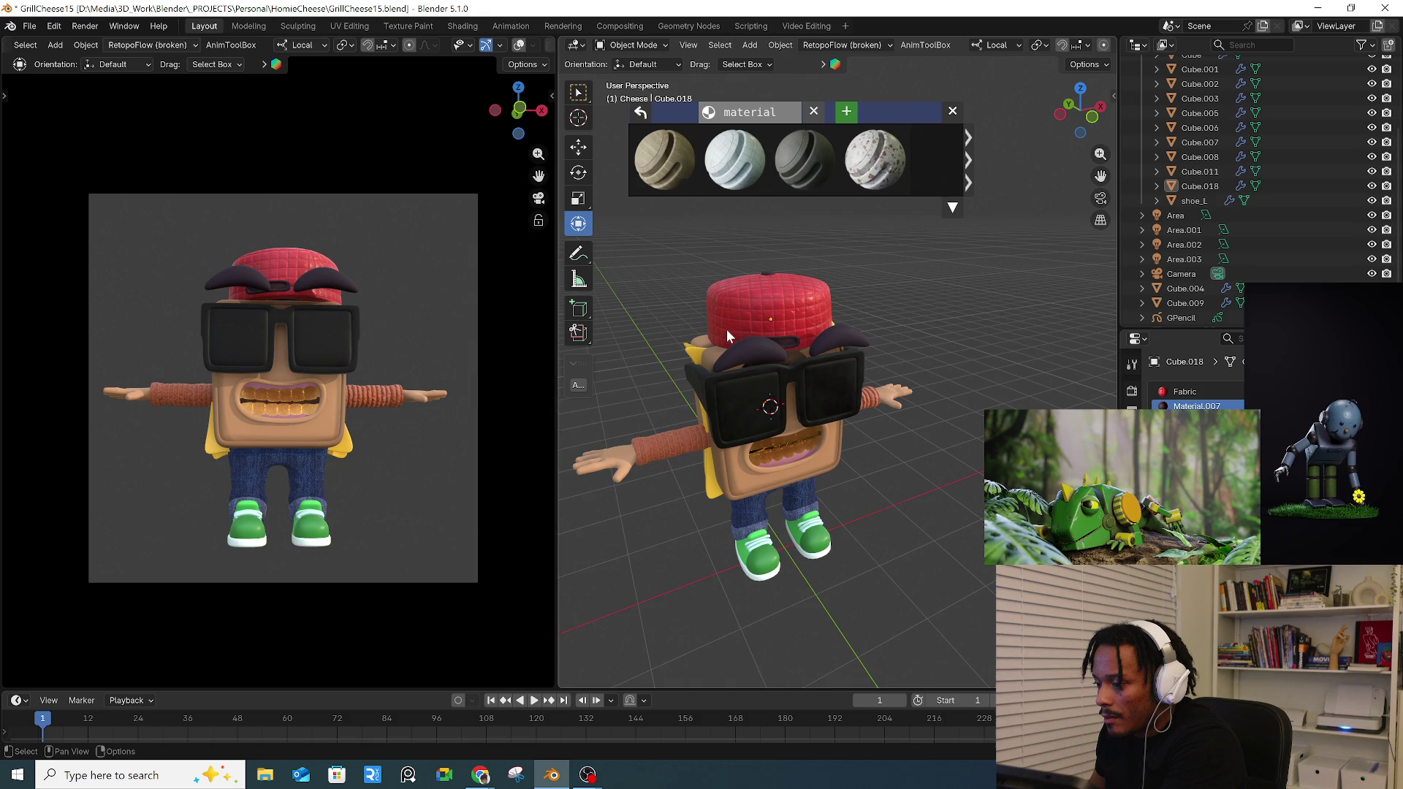
scroll(726, 329, down, 2)
middle_drag(1050, 366, 946, 370)
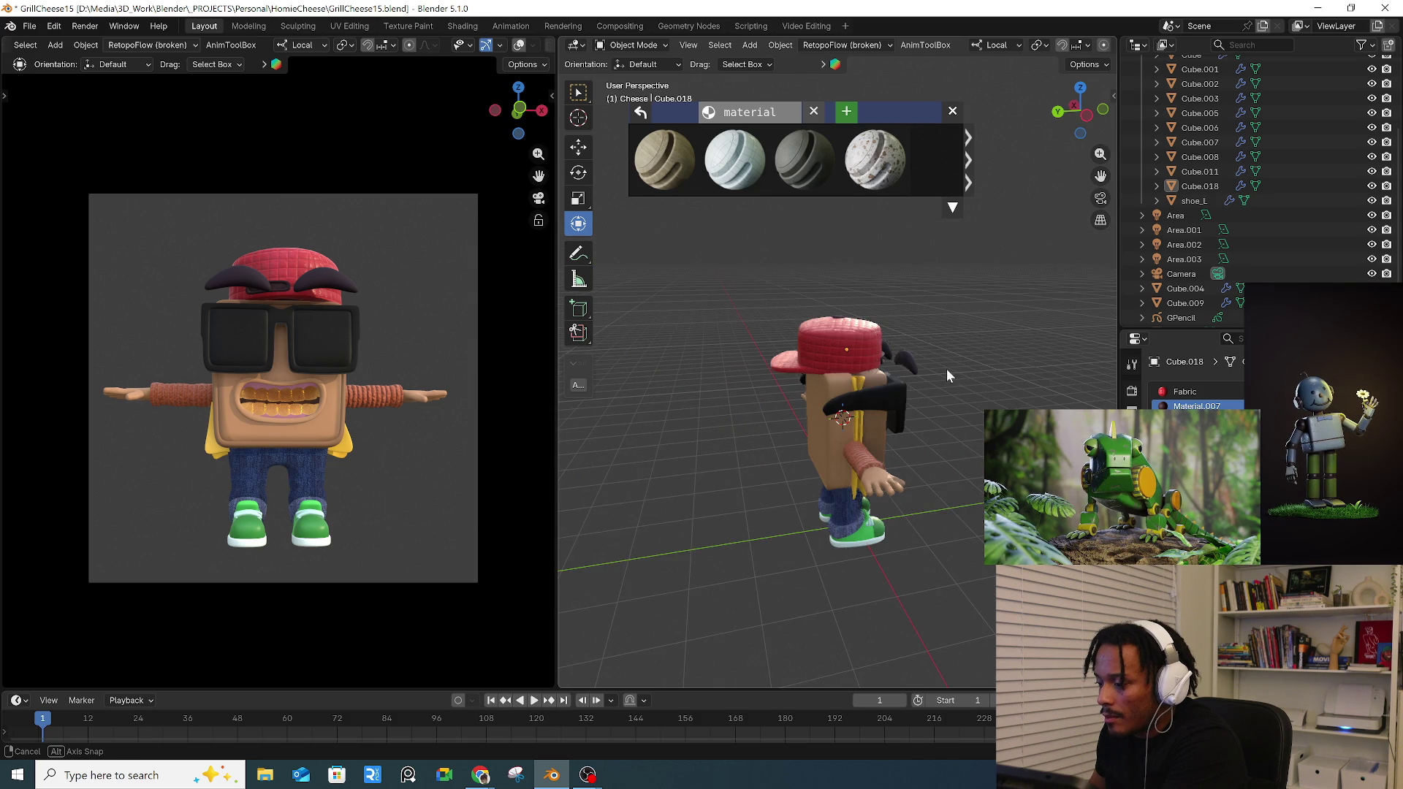
key(KP_1)
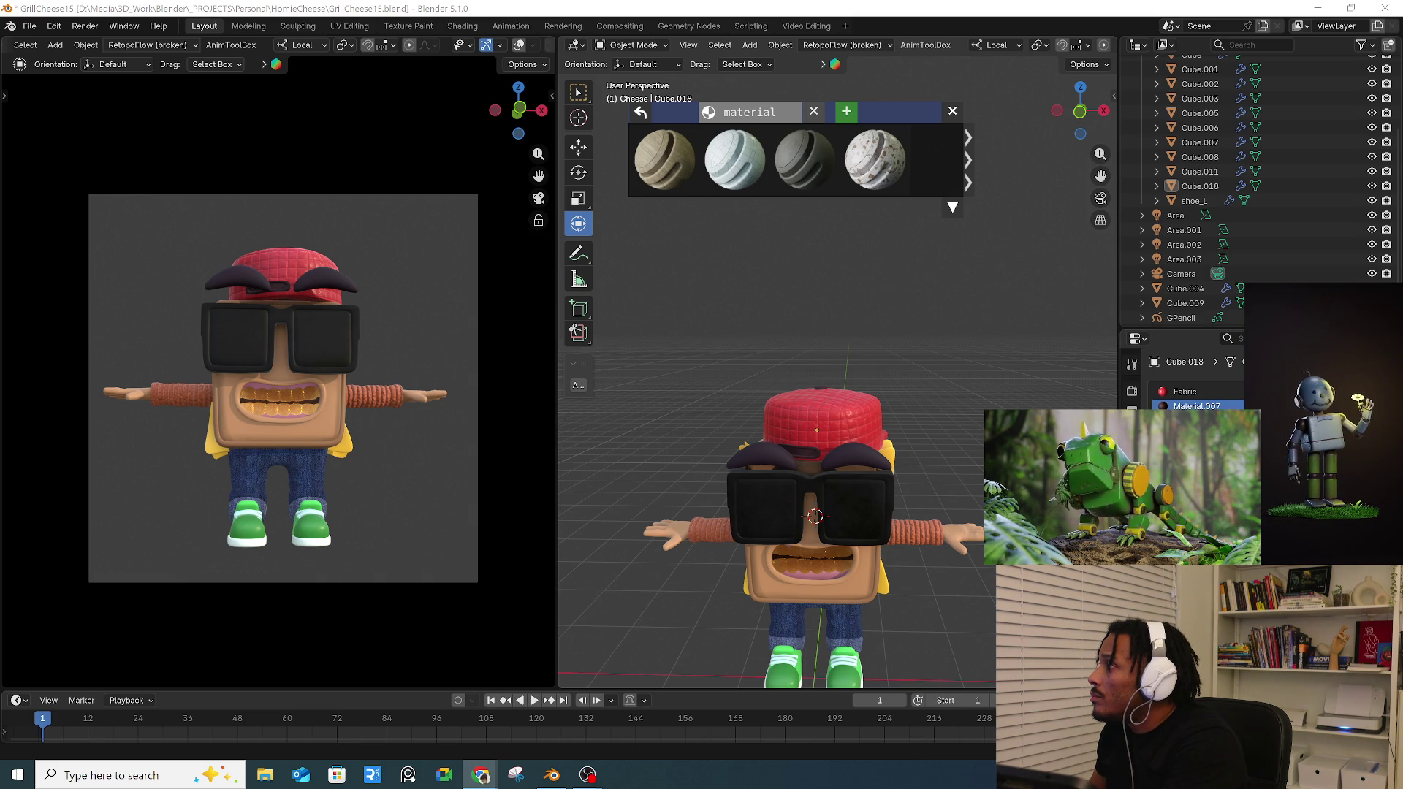
- Close the material browser and widen the main 3D view
shift+middle_drag(845, 318, 844, 211)
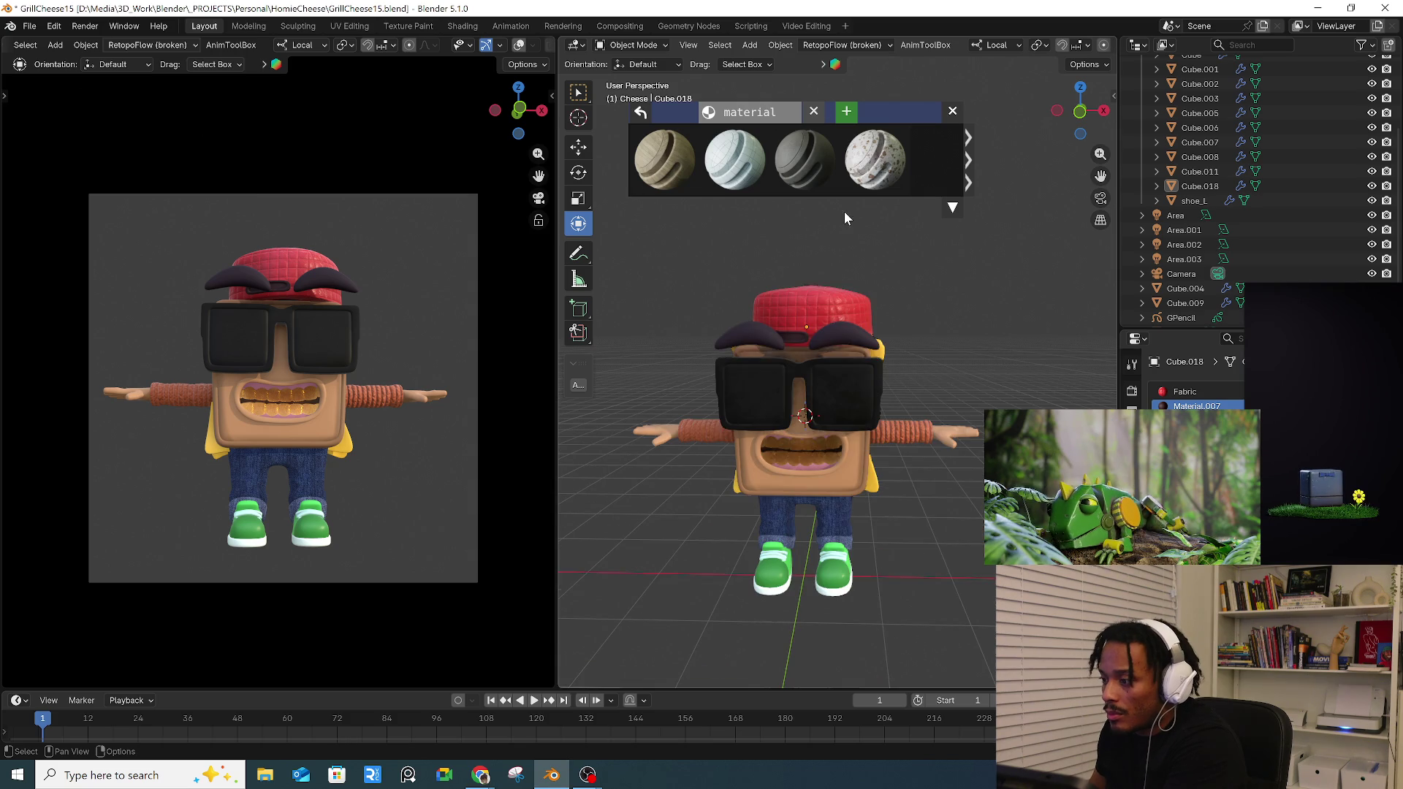
click(891, 328)
mouse_move(891, 328)
middle_down()
mouse_move(818, 409)
mouse_move(1083, 321)
middle_up()
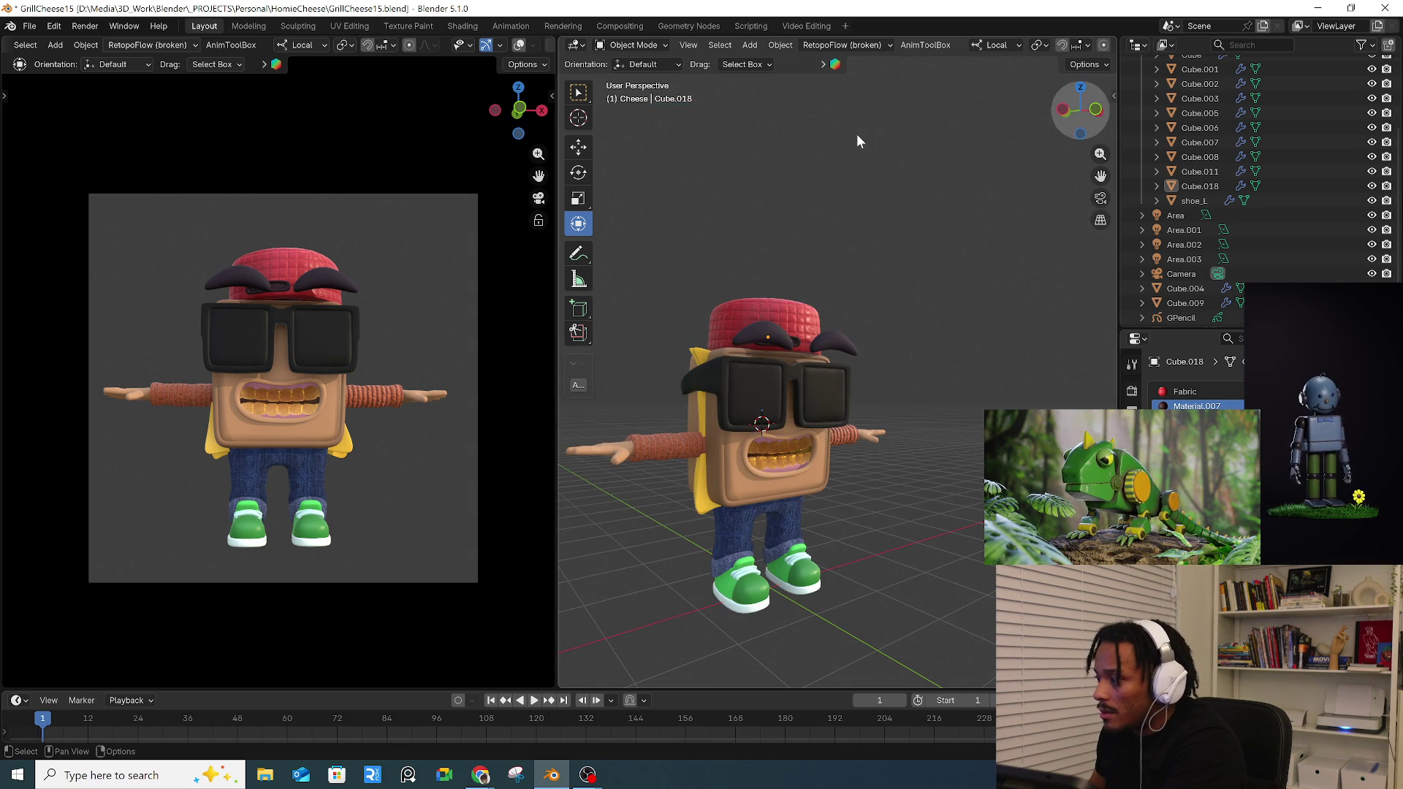
drag(556, 391, 400, 417)
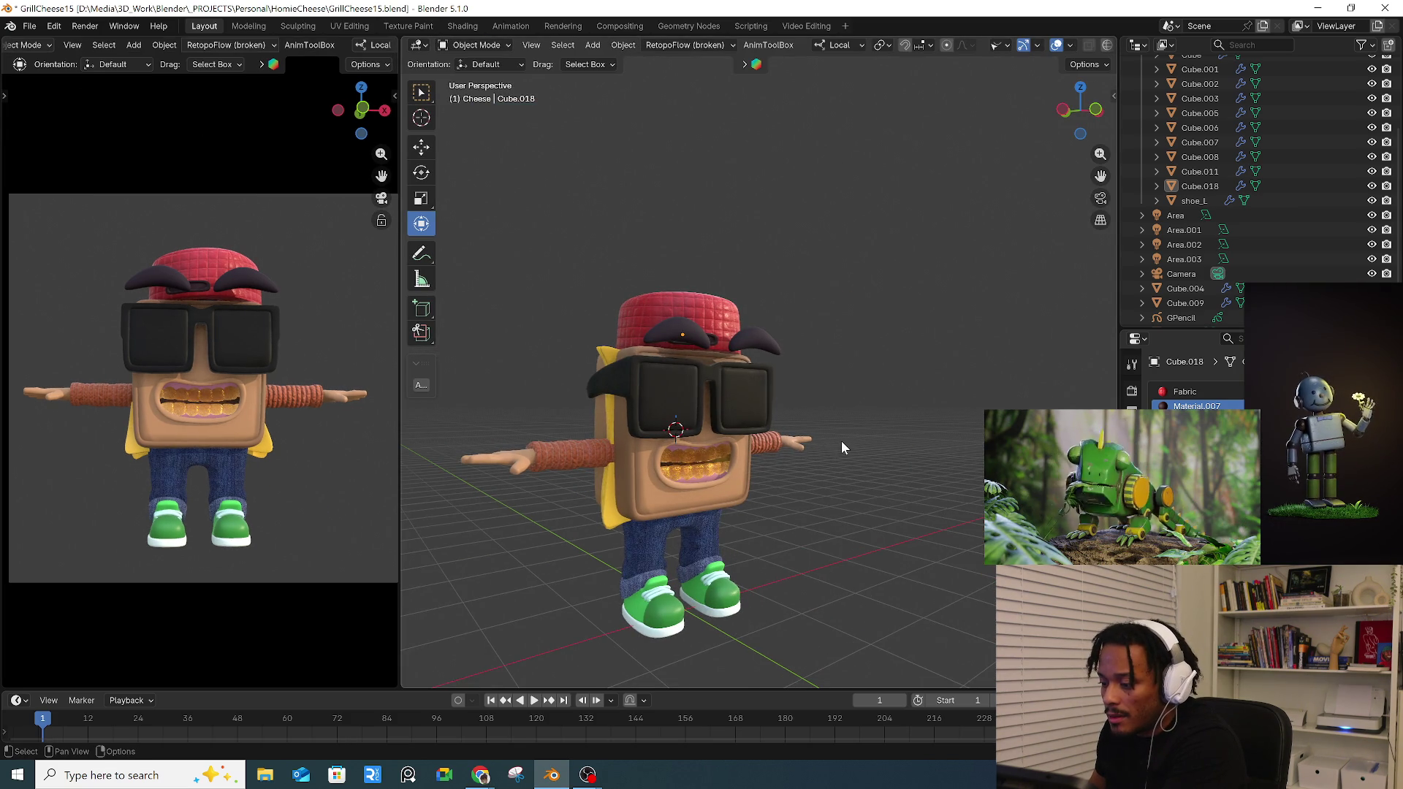
- Return to a front view and collapse the Mesh collection in the Outliner
middle_drag(766, 447, 577, 457)
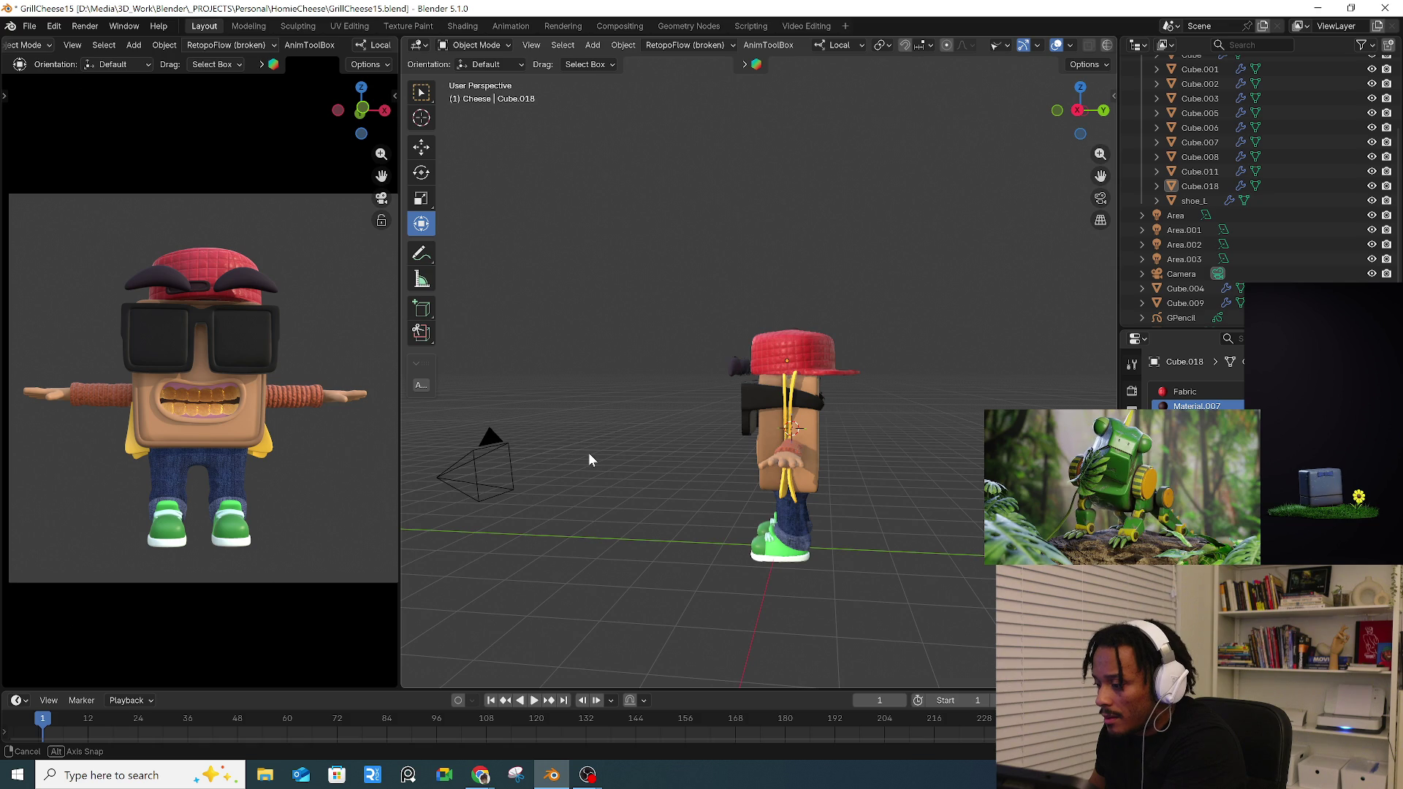
key(KP_1)
scroll(1188, 220, up, 5)
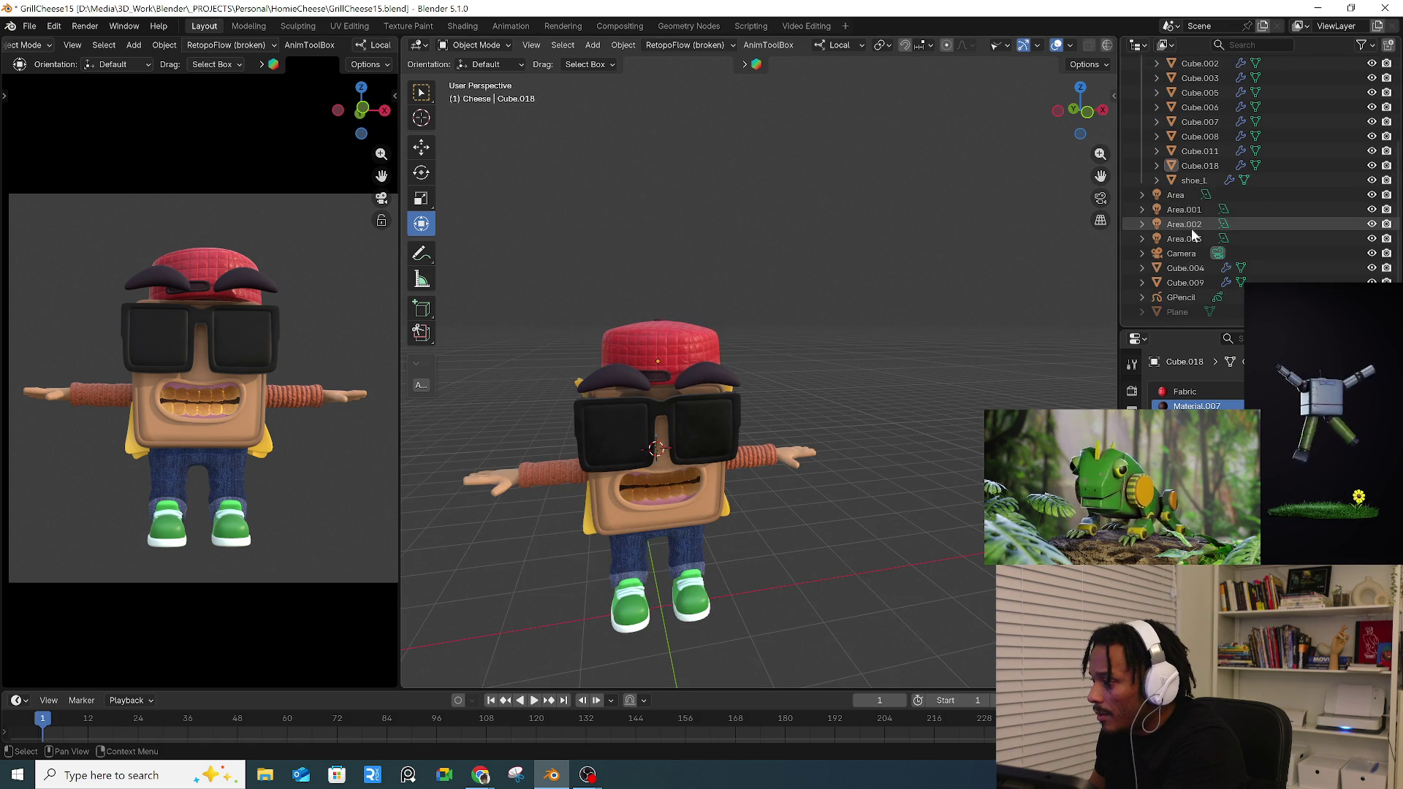
click(1171, 121)
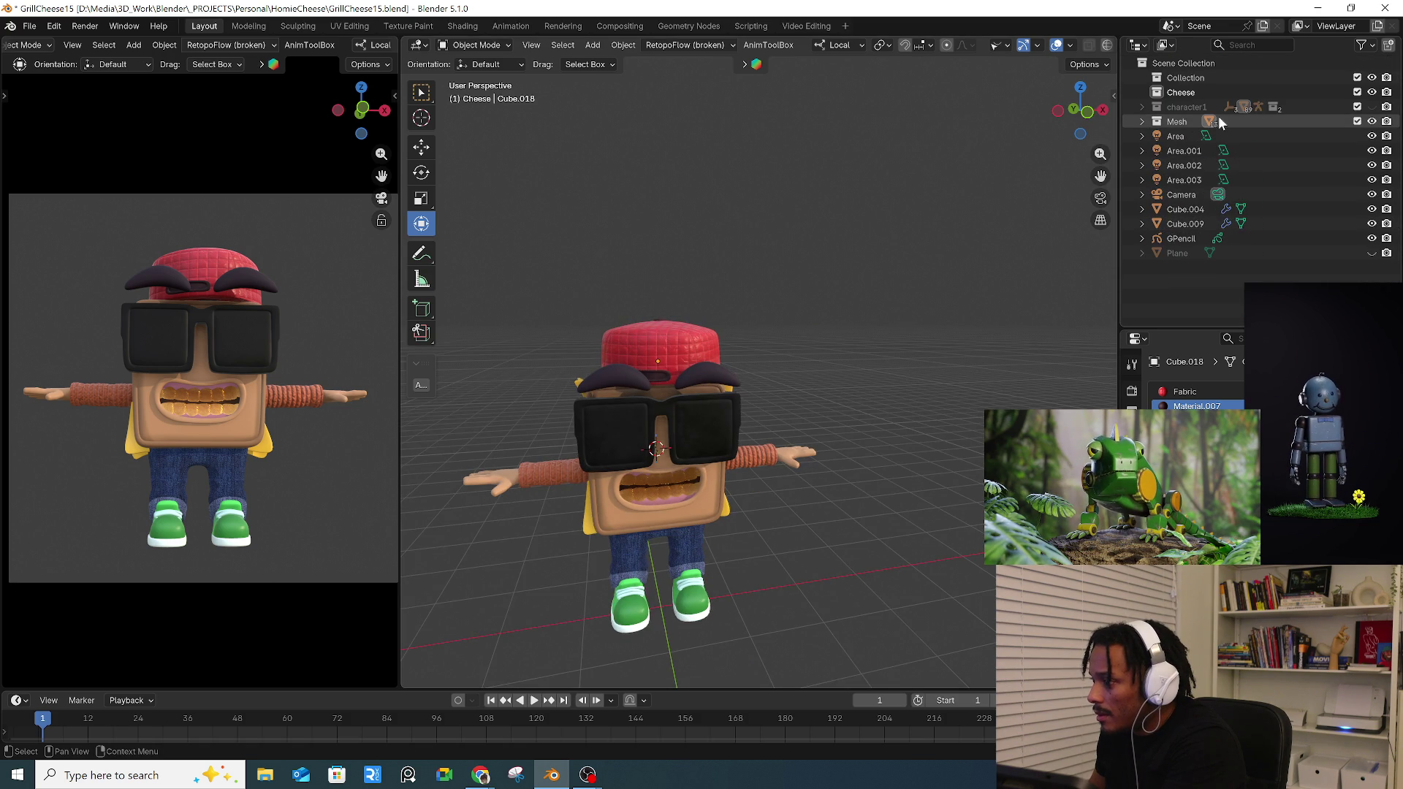
- Enable the character1 collection and select all of its objects
click(1356, 107)
middle_drag(680, 483, 767, 523)
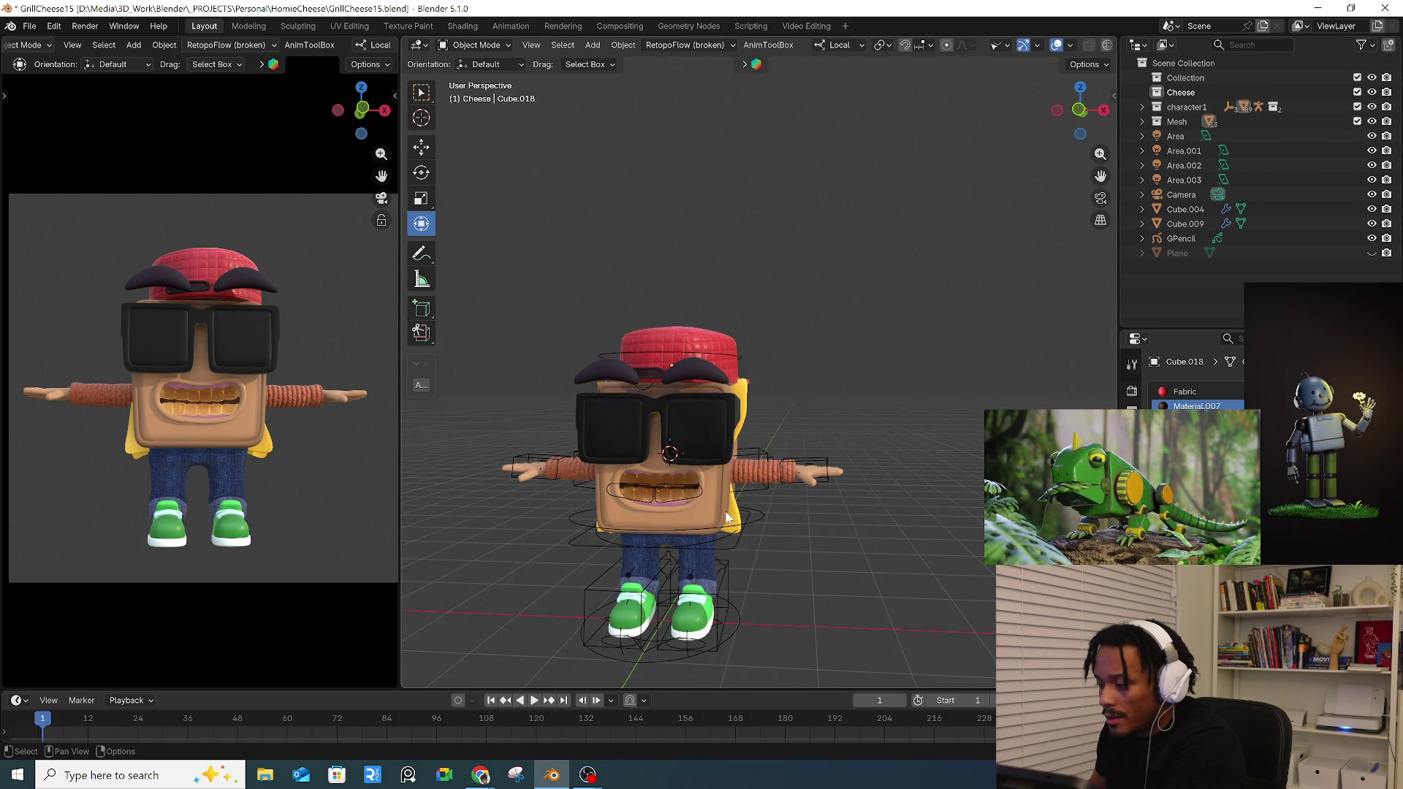
click(705, 511)
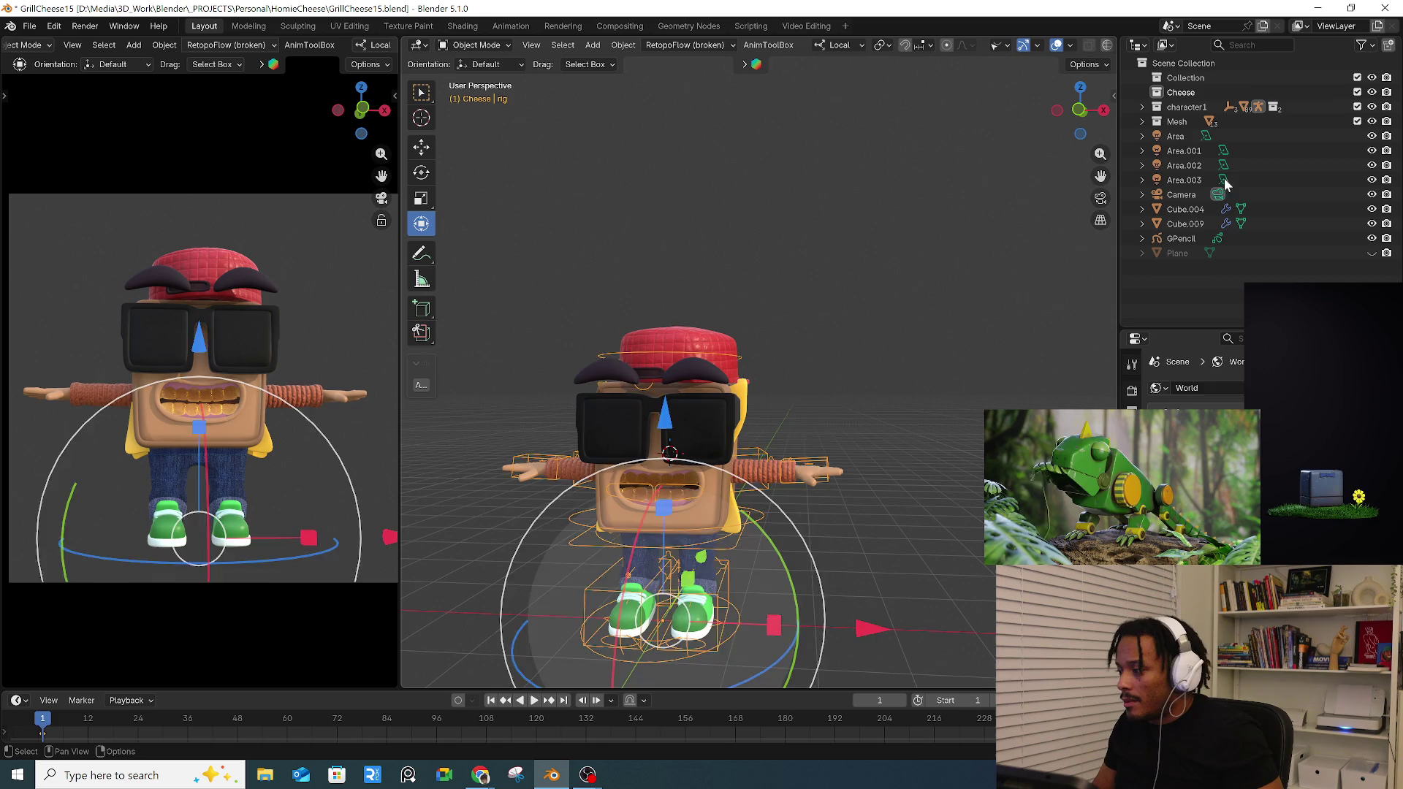
click(1185, 107)
right_click(1184, 107)
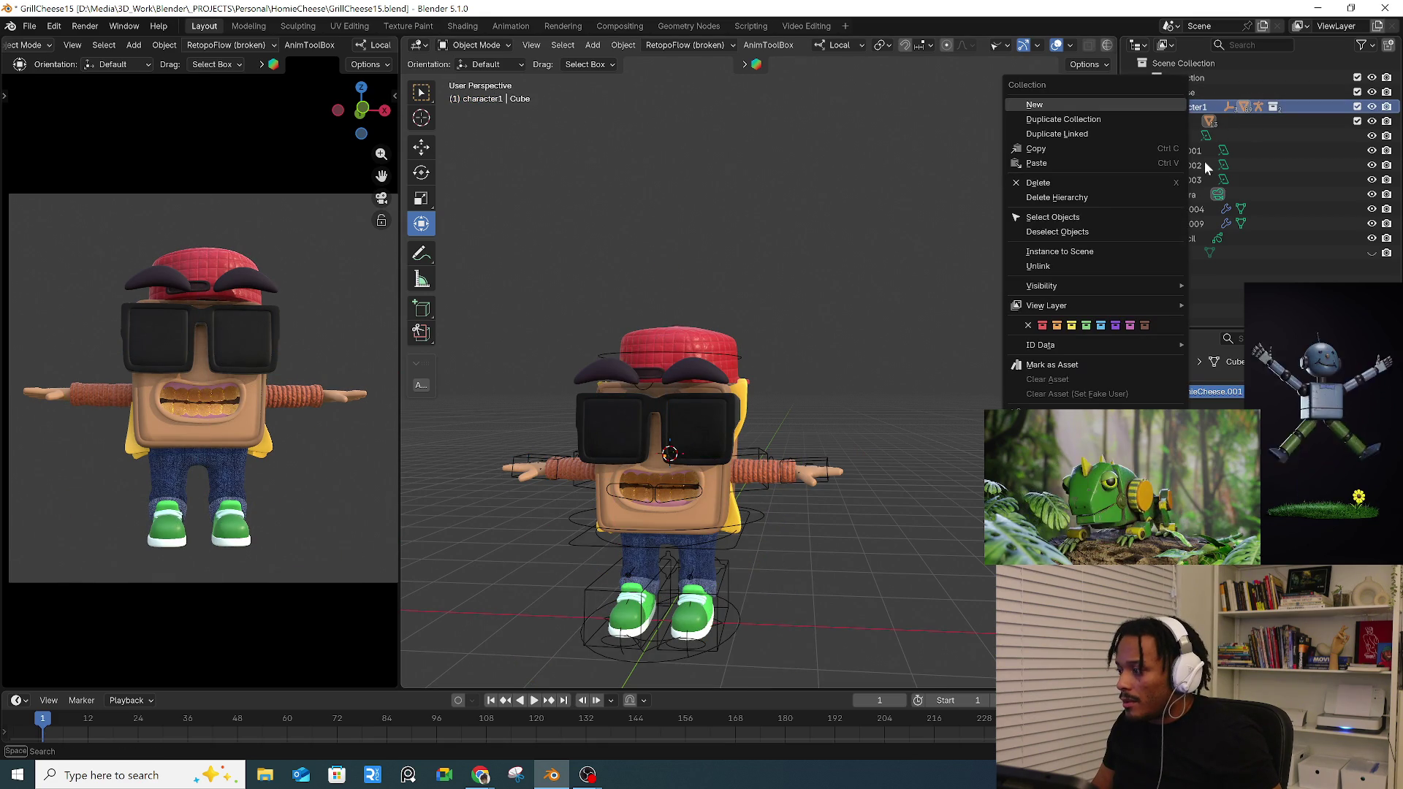
click(1073, 217)
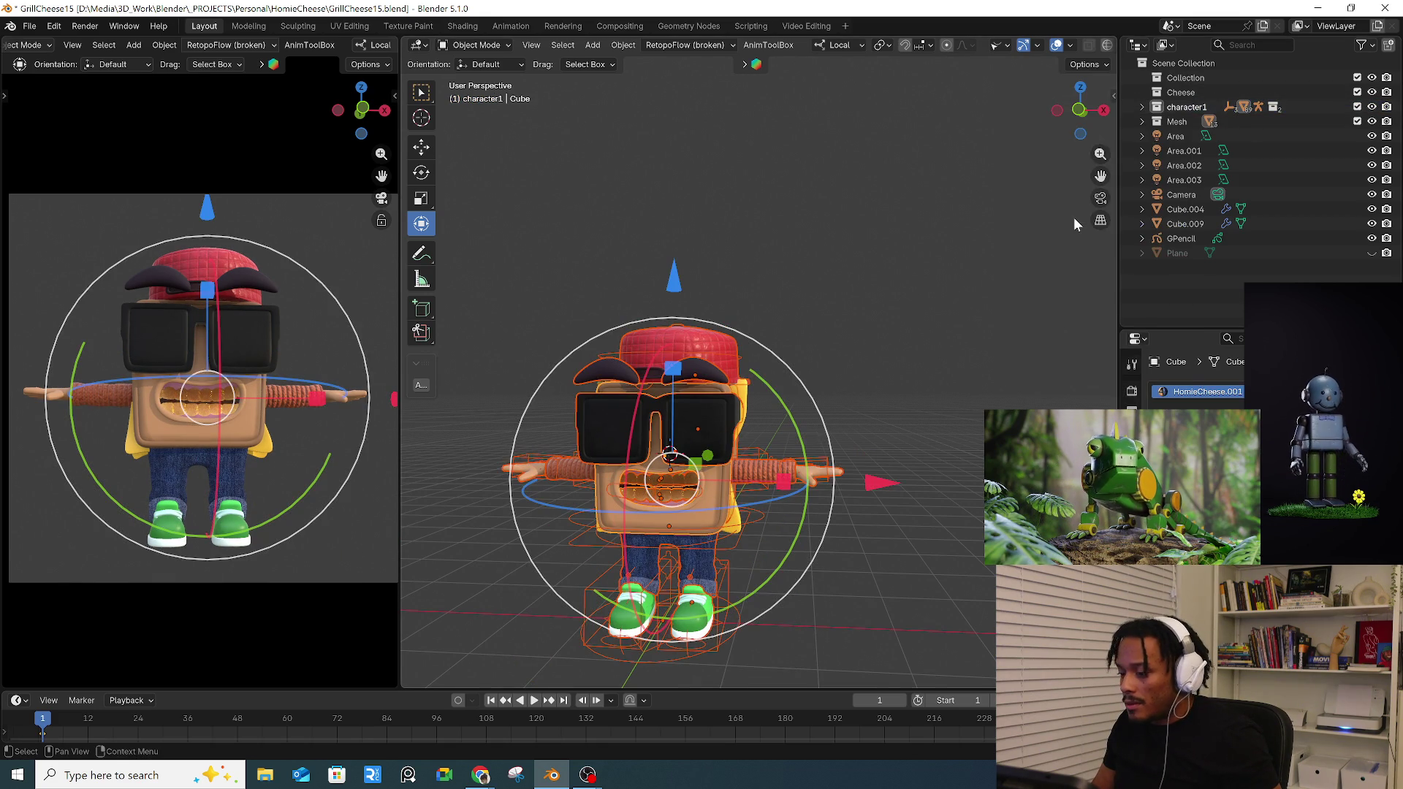
- Toggle character1 visibility, then bring up the Auto-Rig Pro side panel
click(1372, 107)
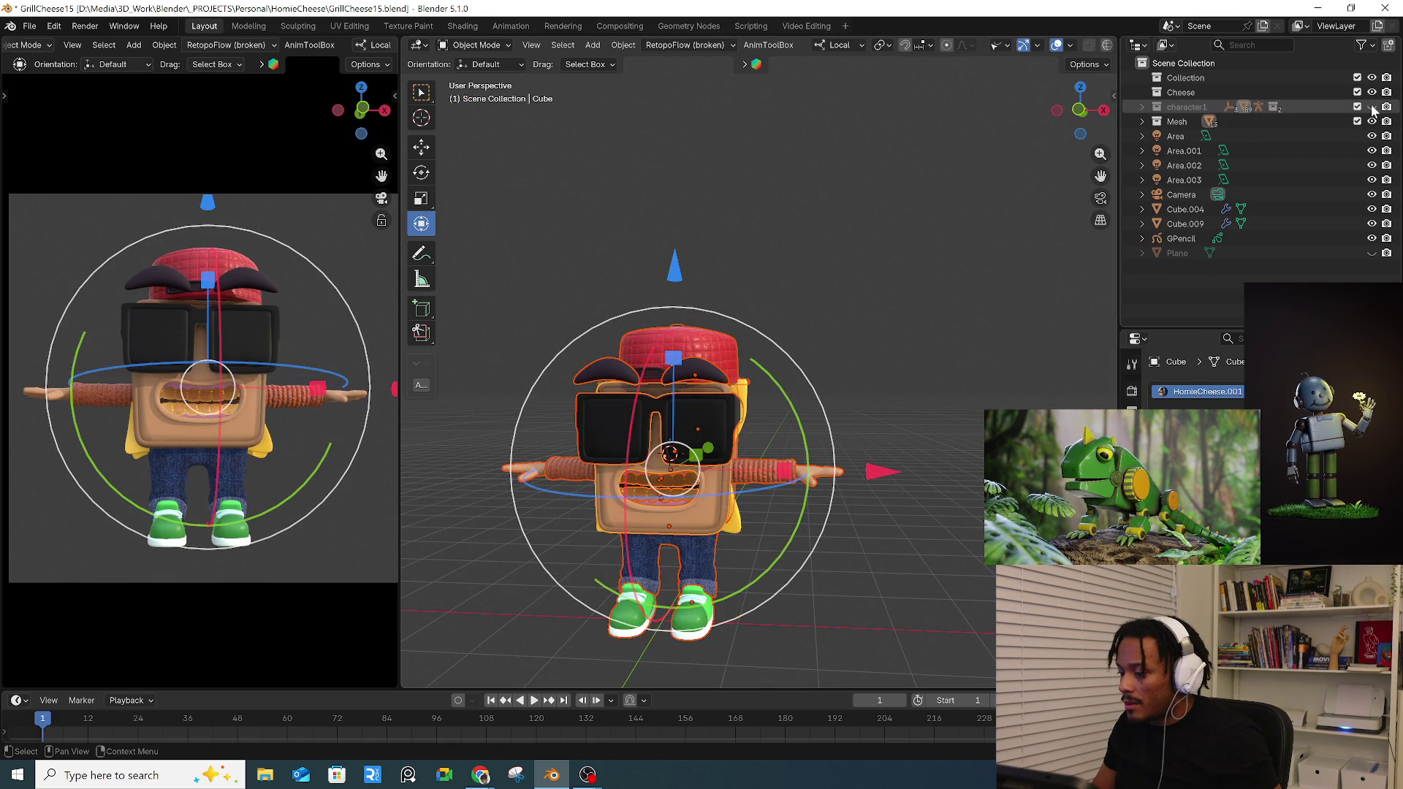
click(1372, 106)
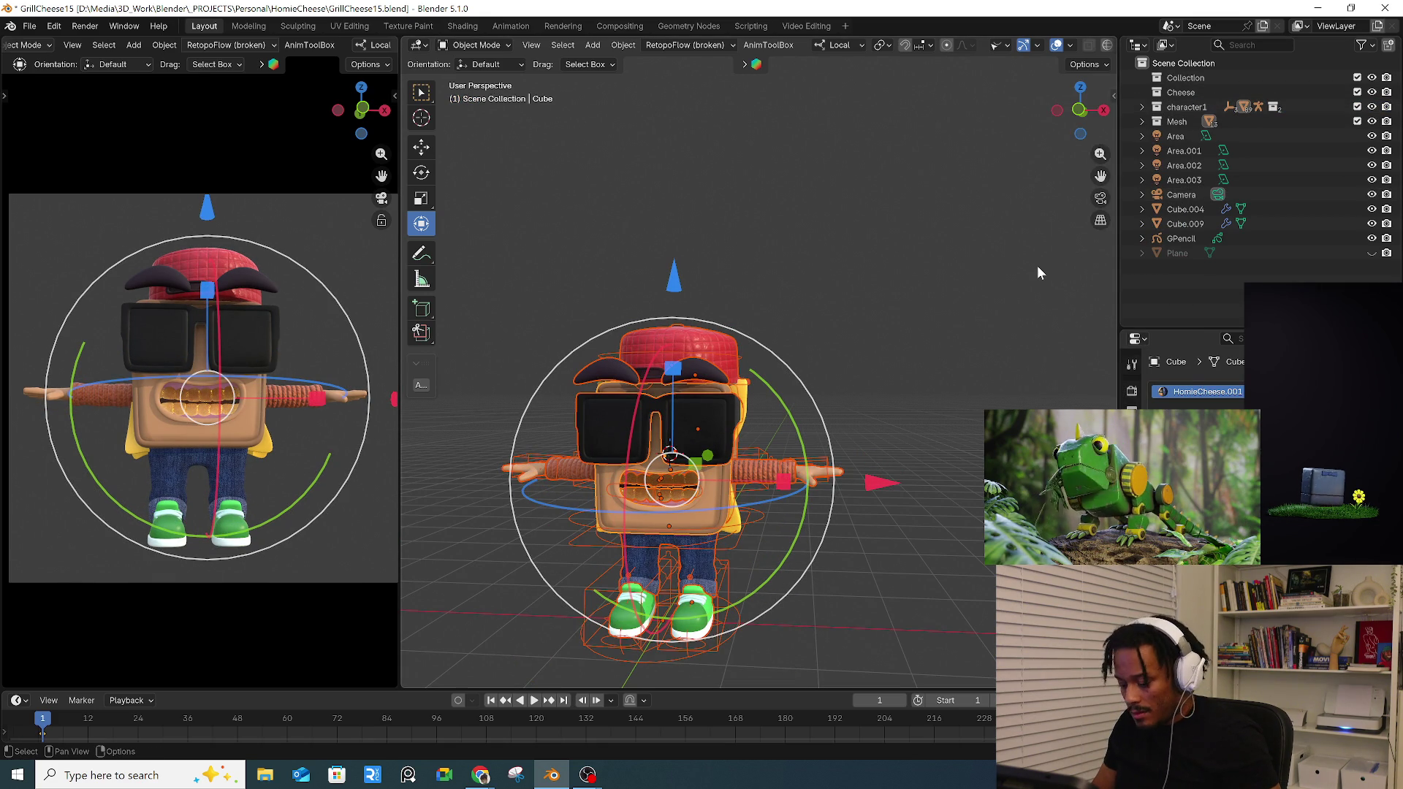
key(n)
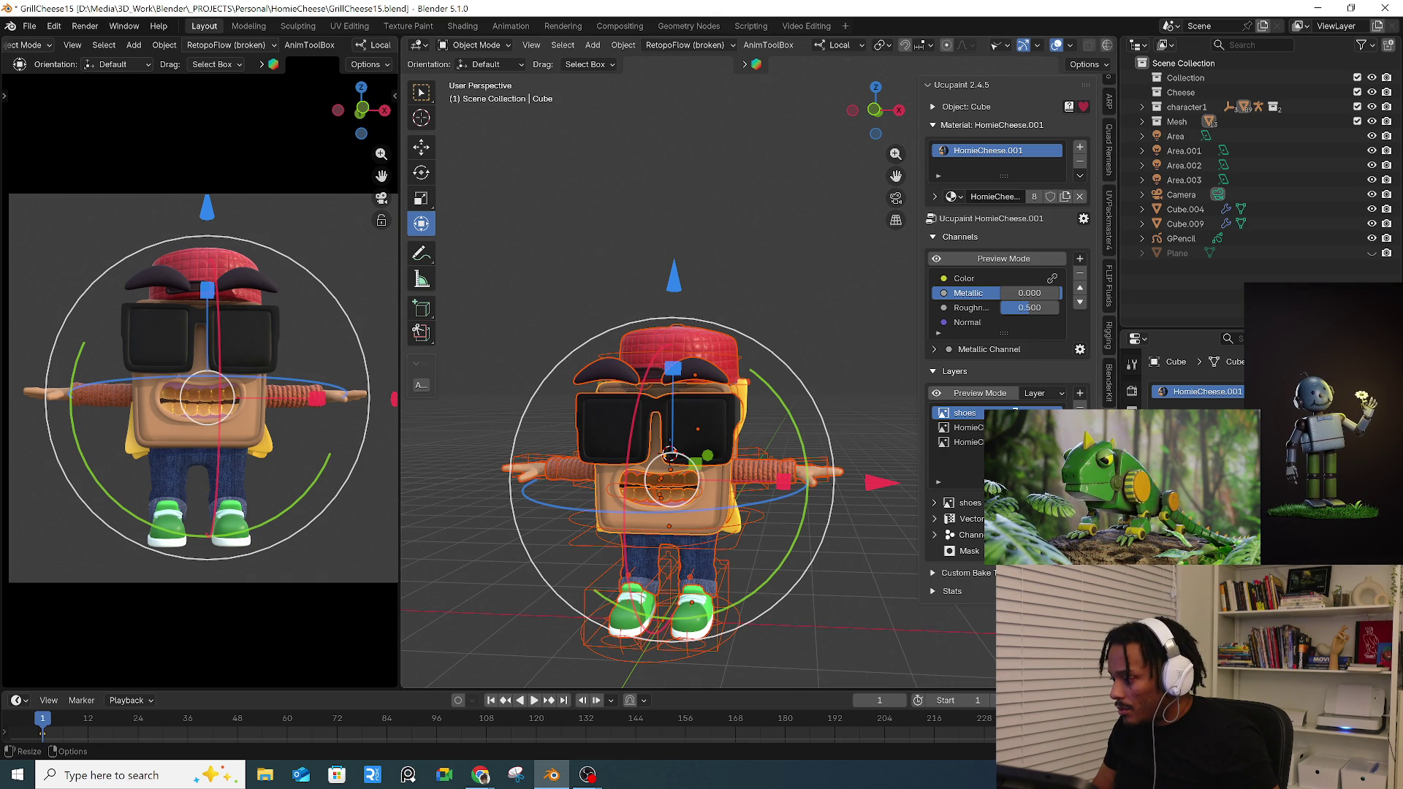
click(1111, 111)
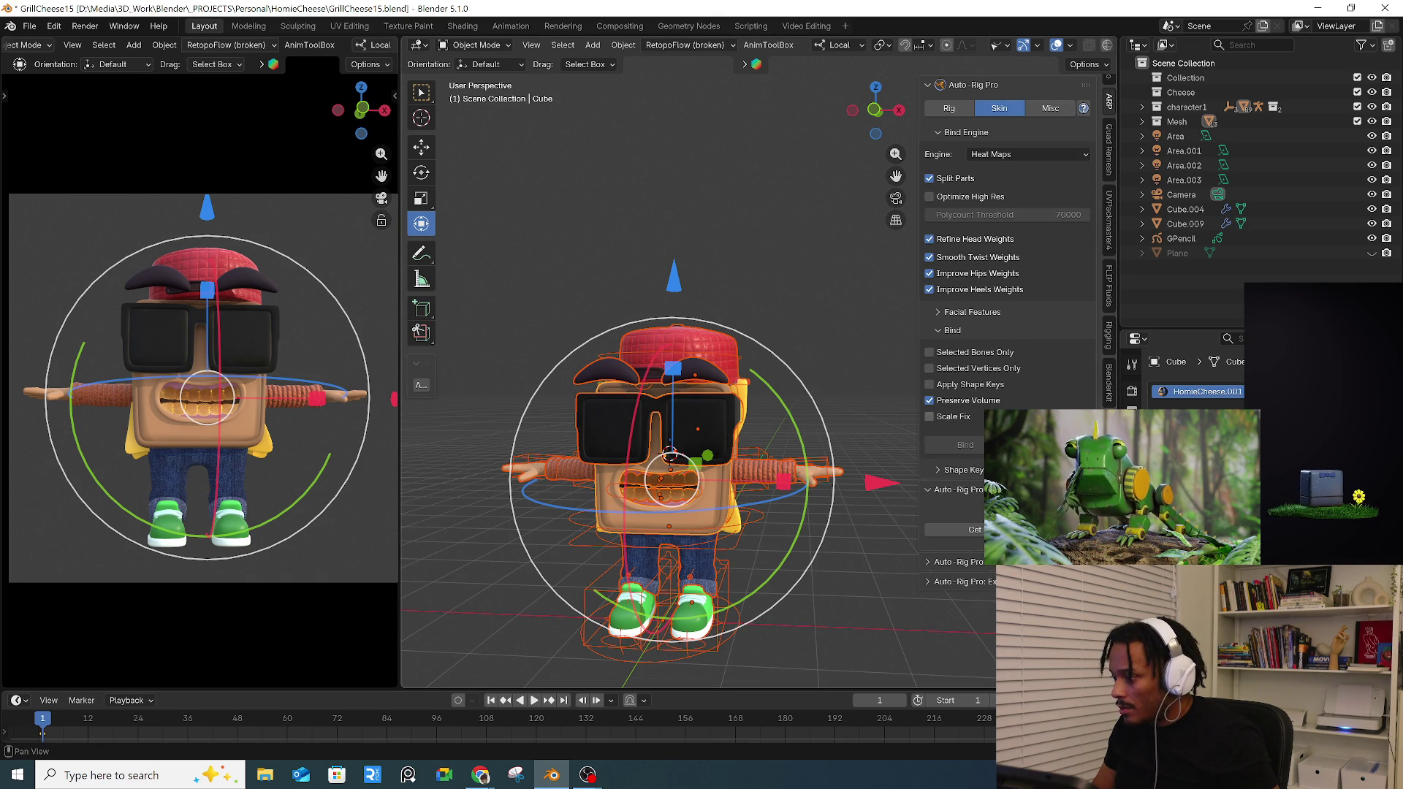
- Make the arms piece active and inspect the Cheese collection's options
click(768, 474)
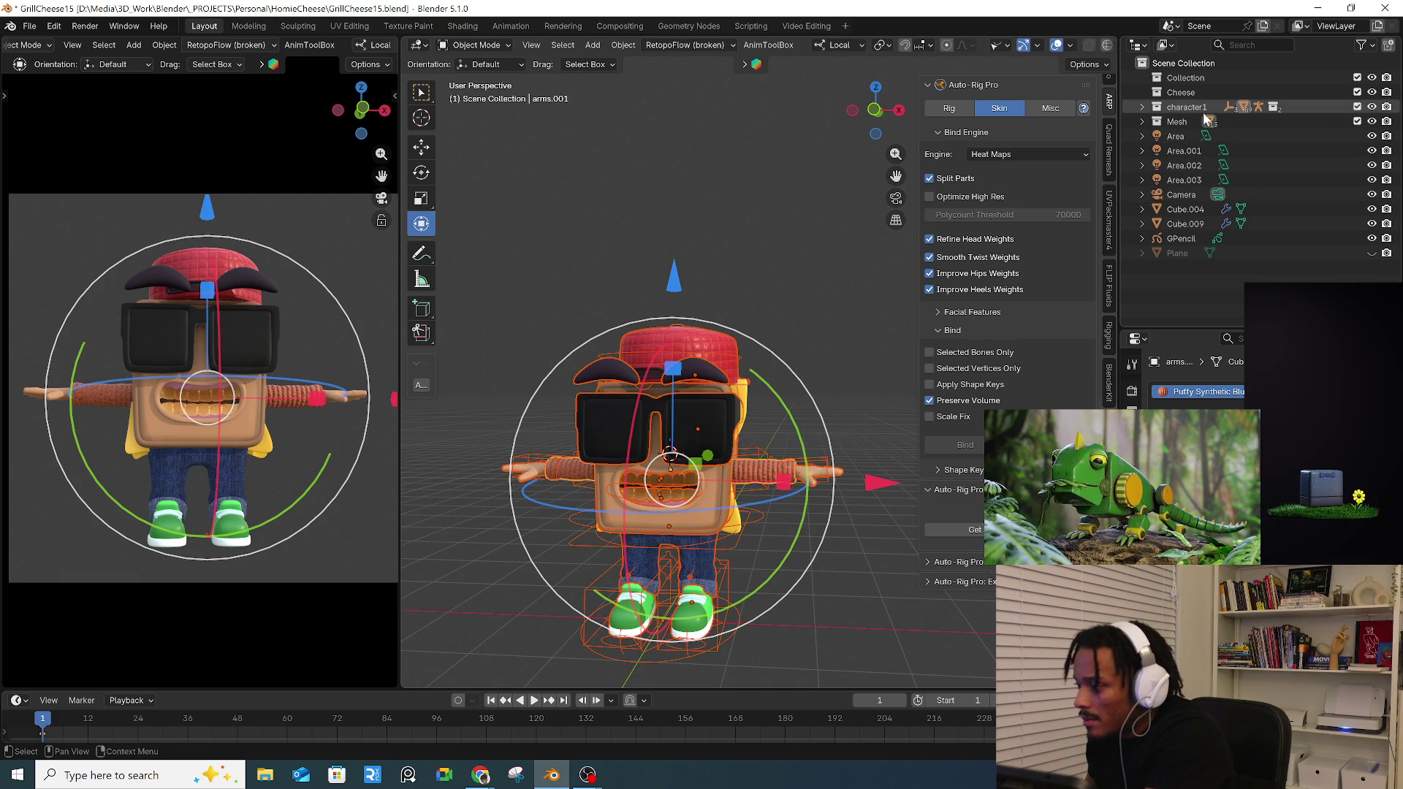
click(1181, 100)
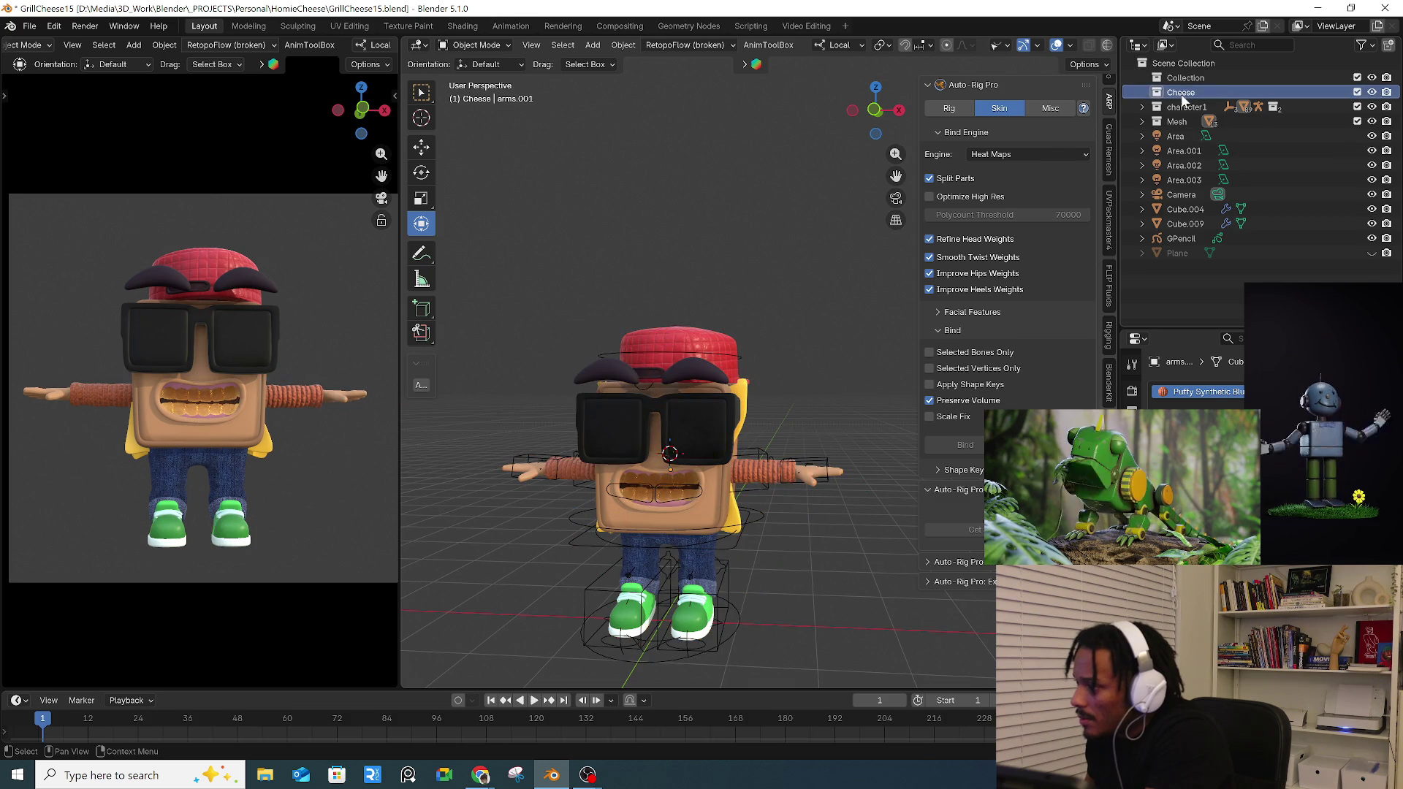
right_click(1154, 137)
click(1099, 165)
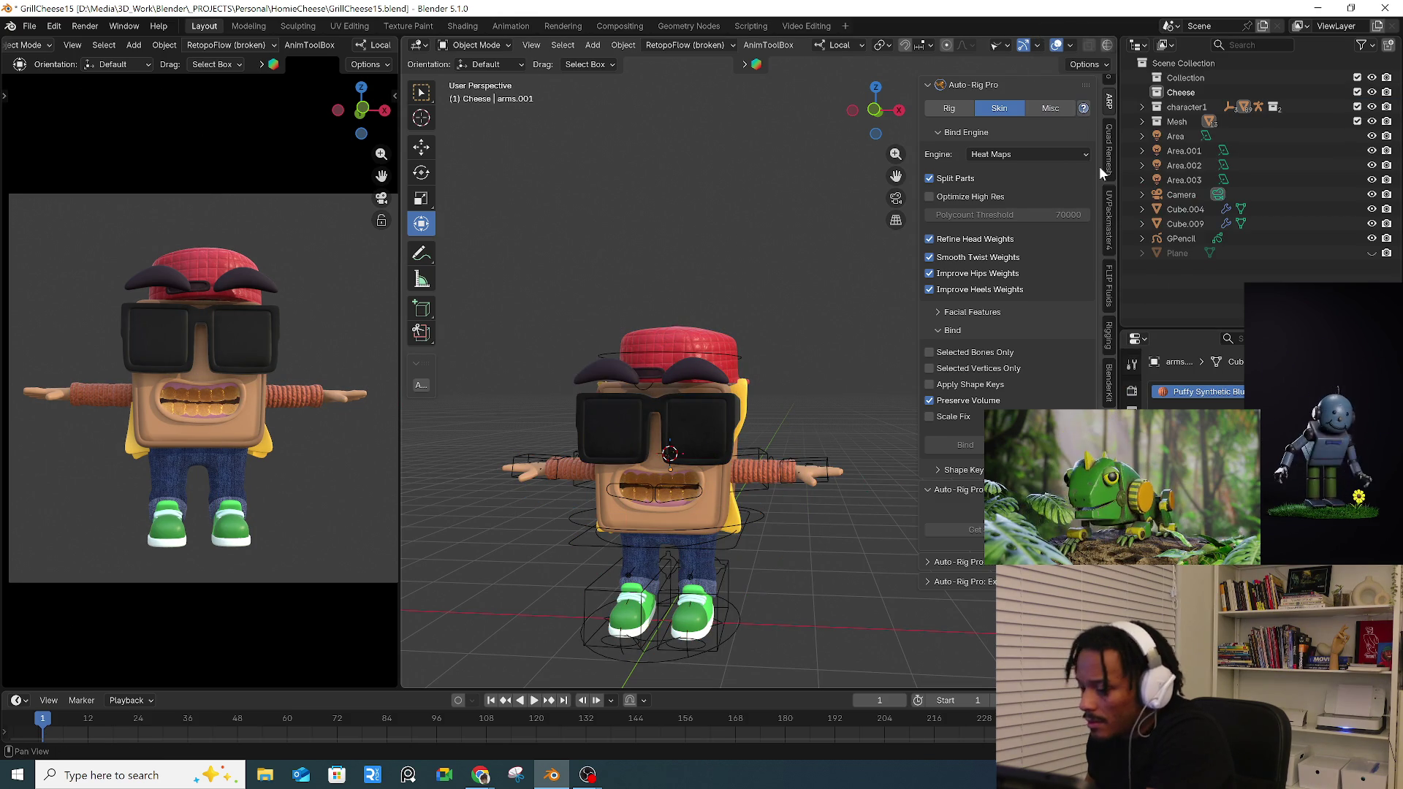
- Select every object in the Mesh collection and add the rig to the selection
right_click(1191, 127)
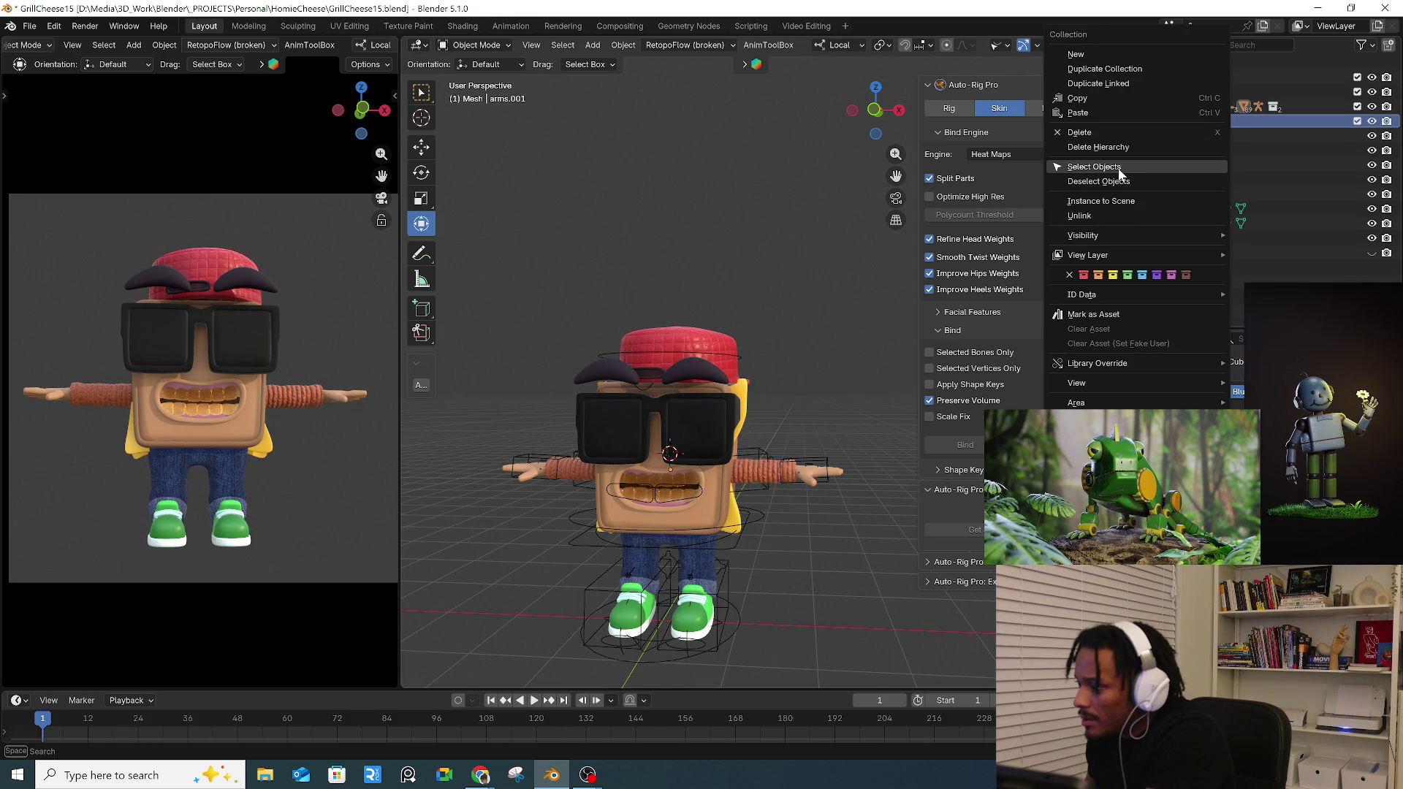
click(1102, 170)
shift+click(750, 518)
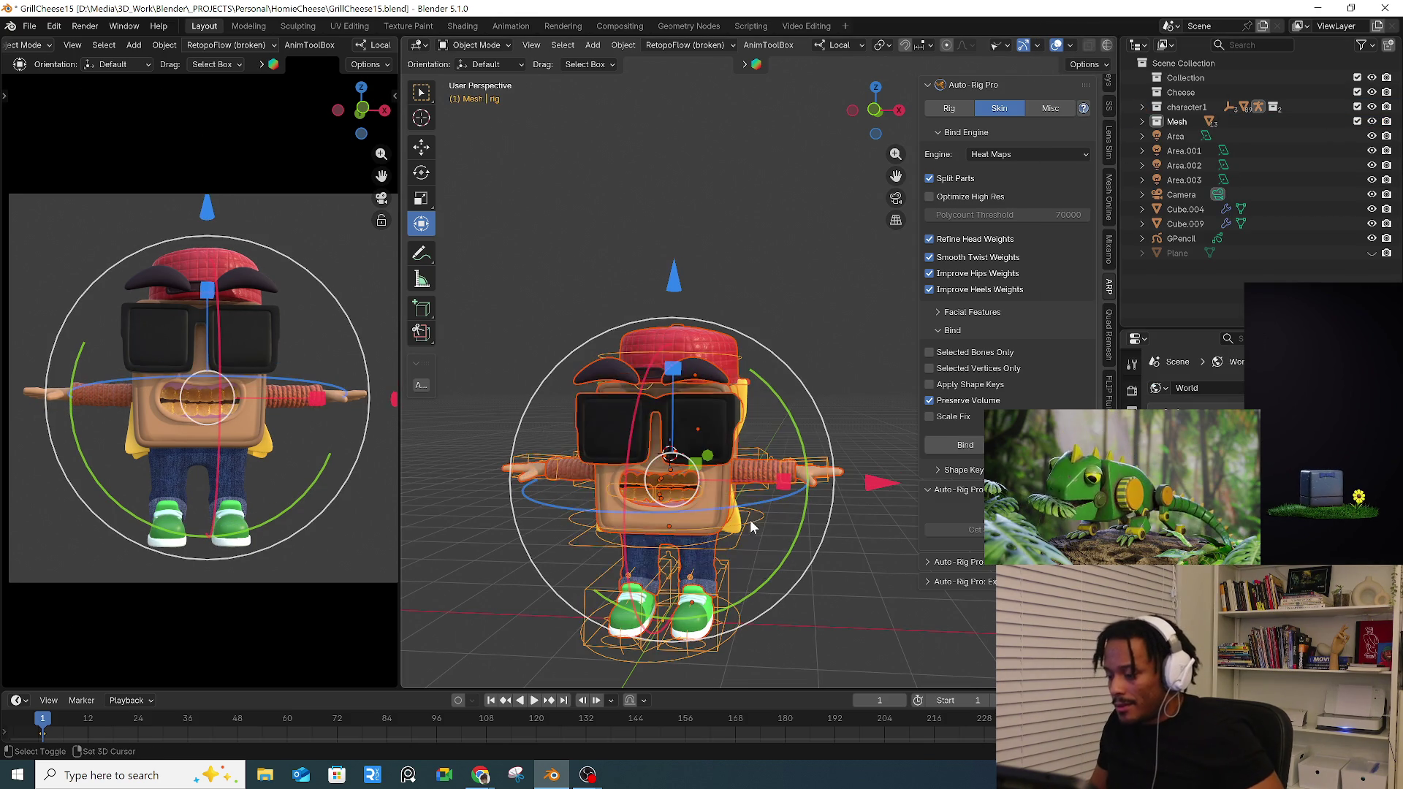
- Bind the selected Mesh objects to the rig using Heat Maps skinning
click(965, 446)
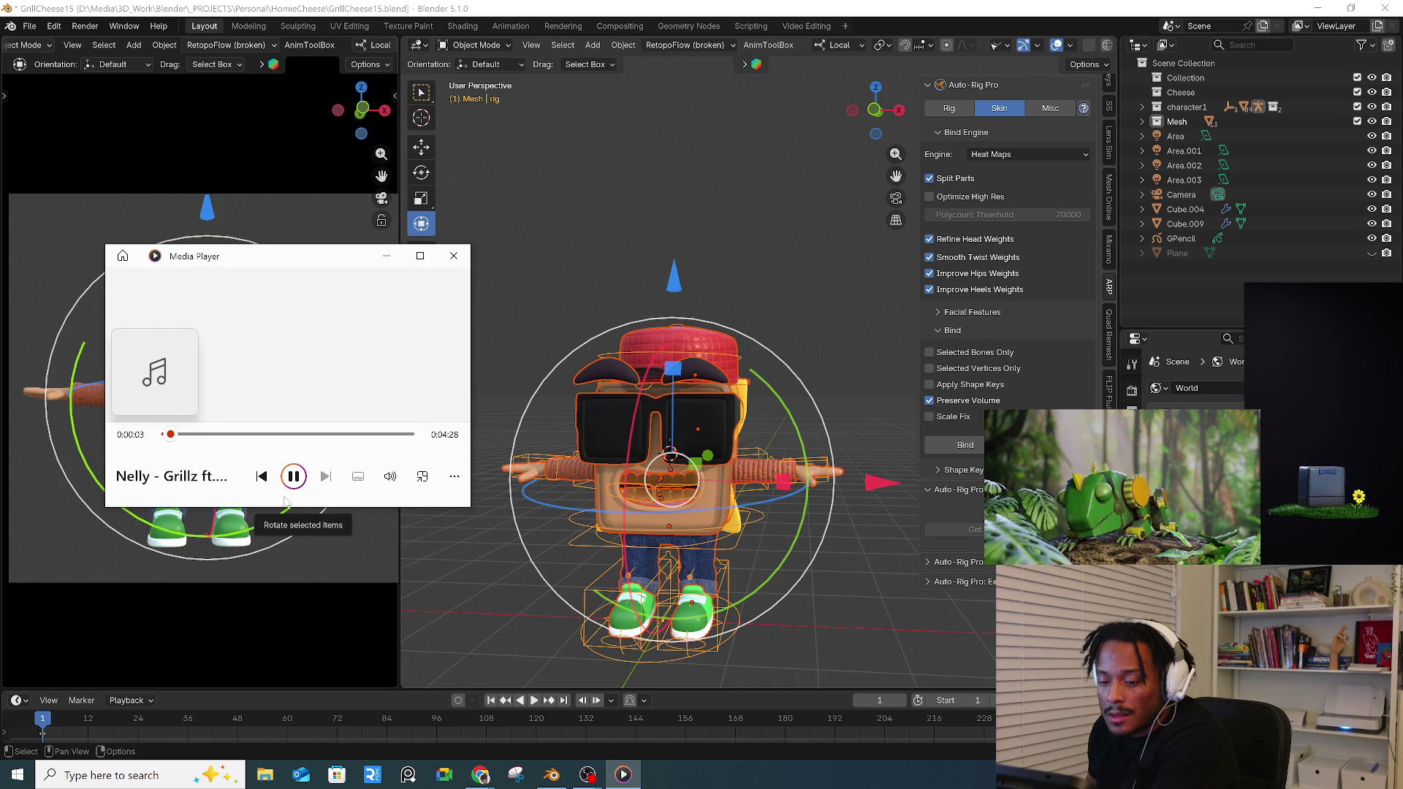
- Minimize Media Player and launch Adobe Premiere Pro 2025 from Windows search
click(387, 257)
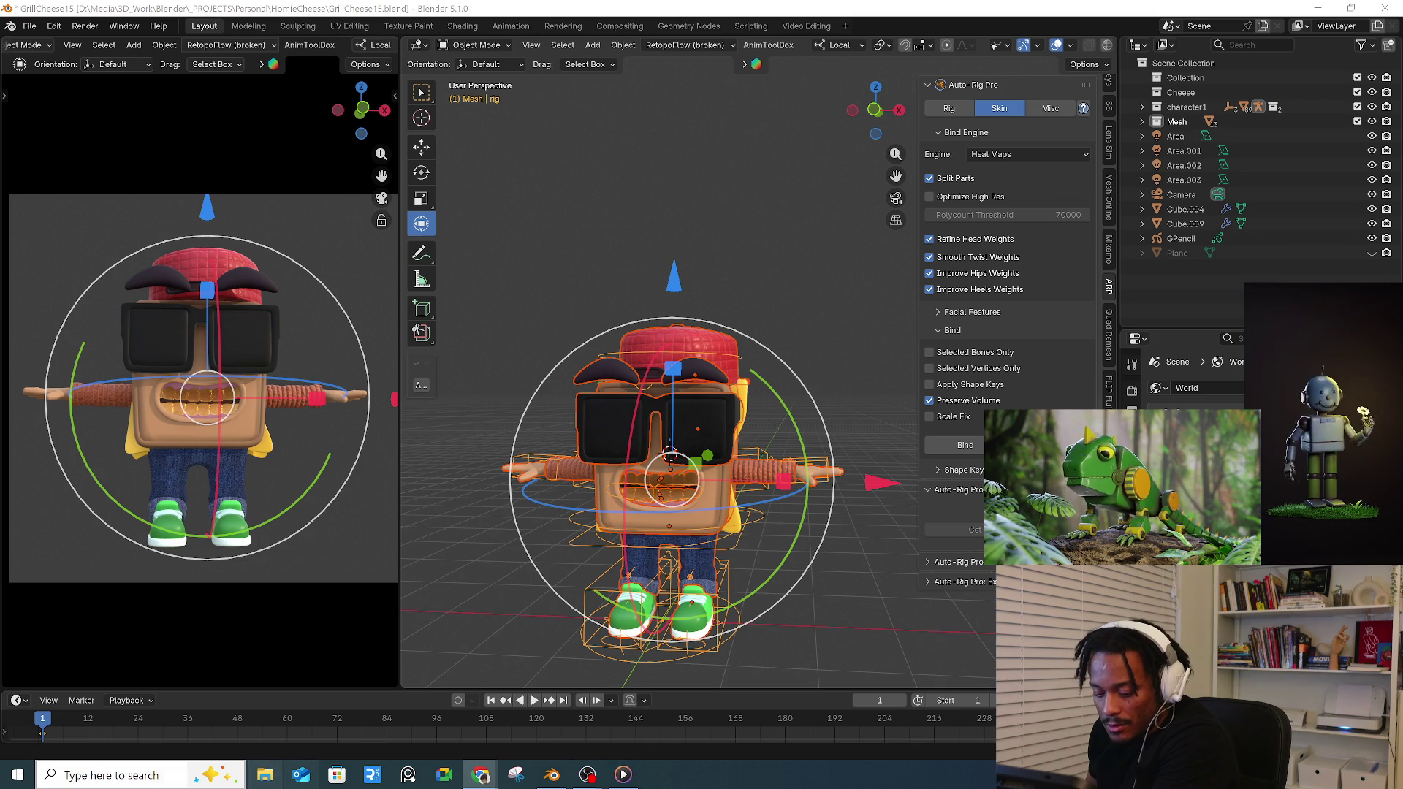
click(110, 775)
text(pre)
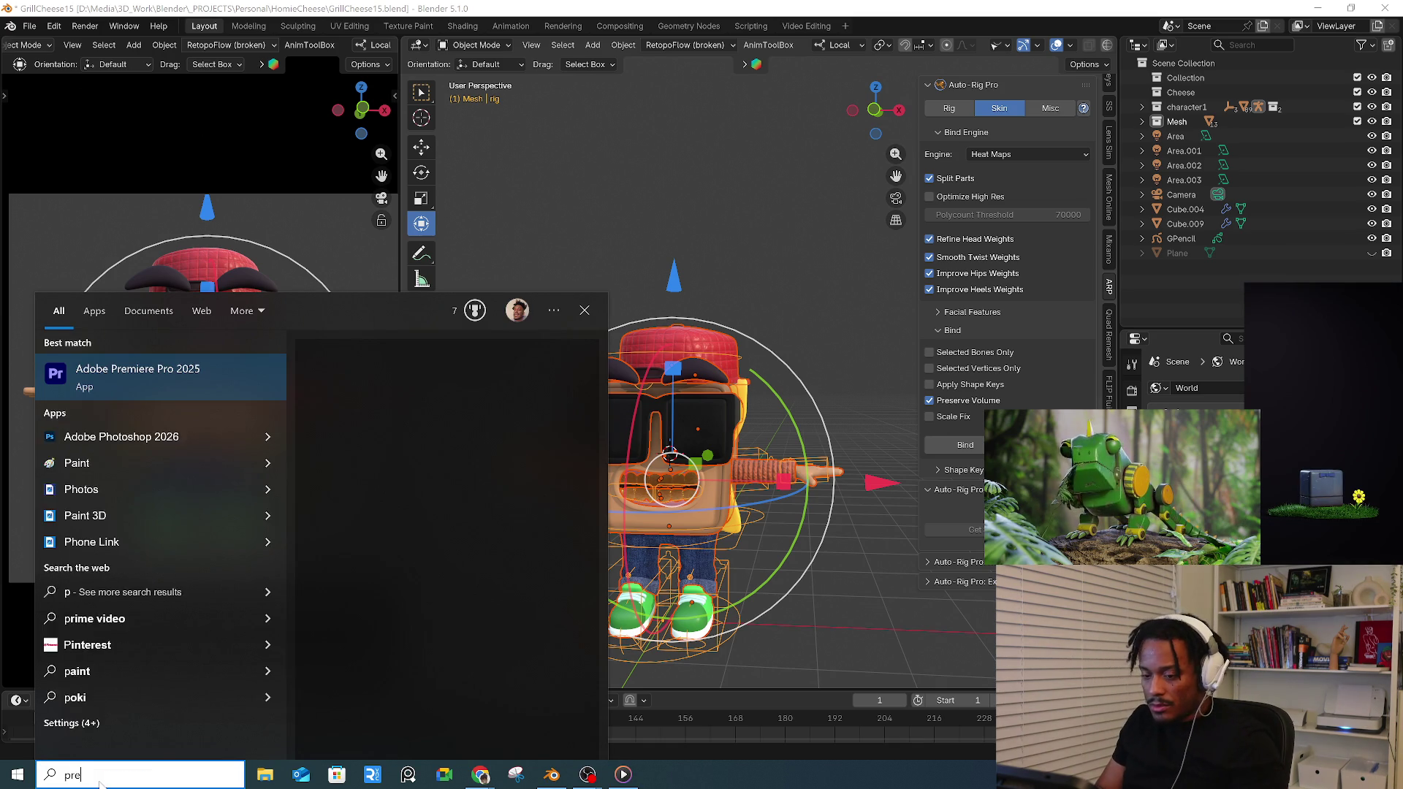
click(141, 380)
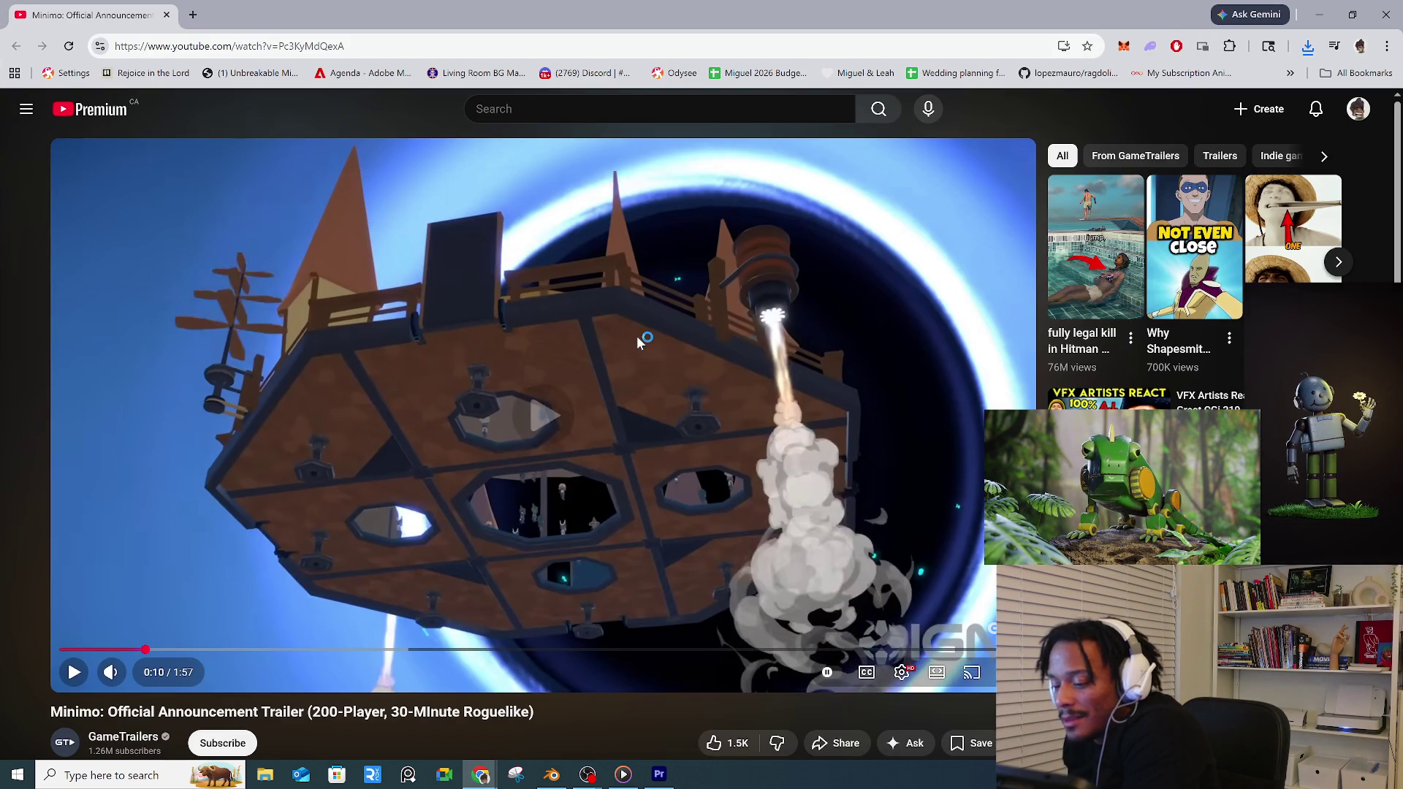
- Resume playback of the paused Minimo announcement trailer
click(637, 336)
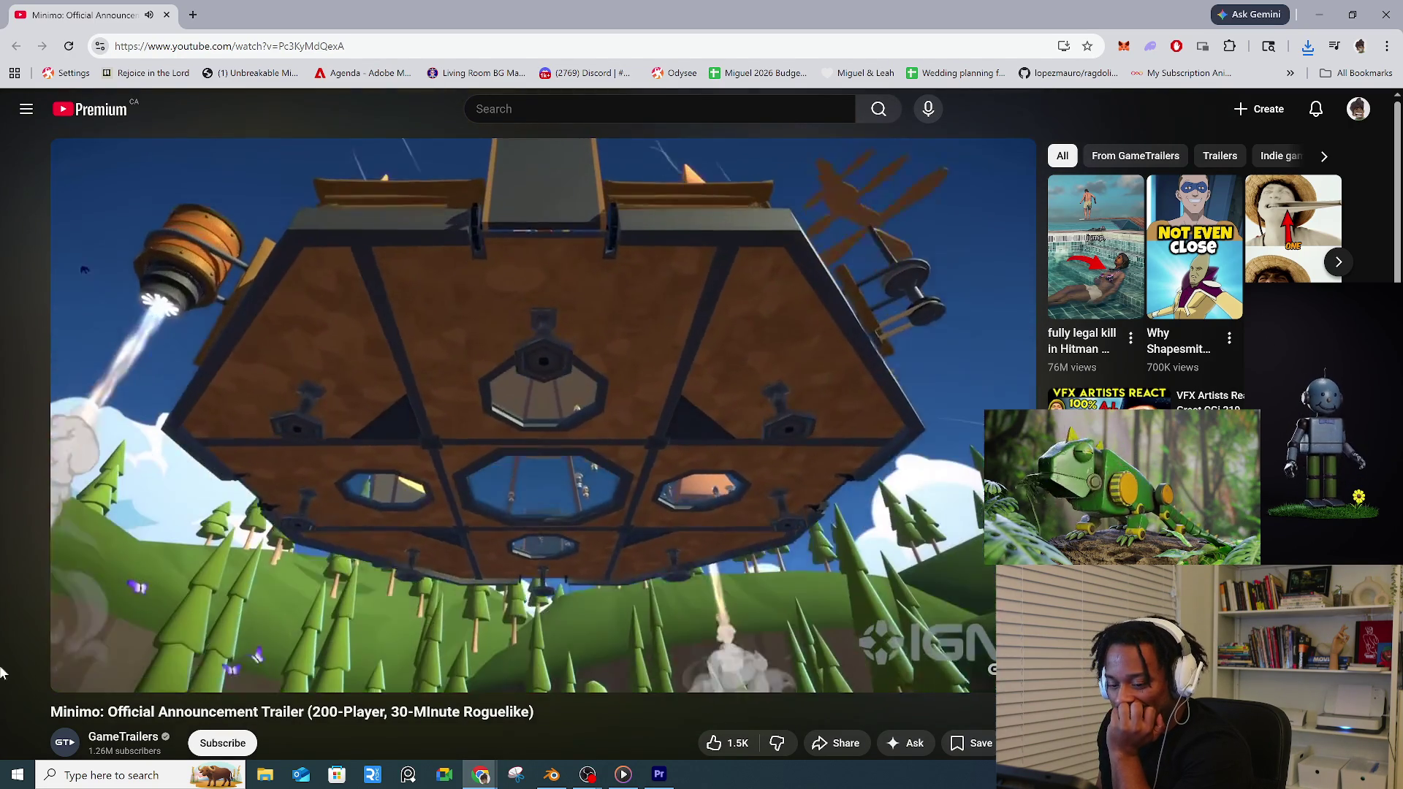
mouse_move(111, 672)
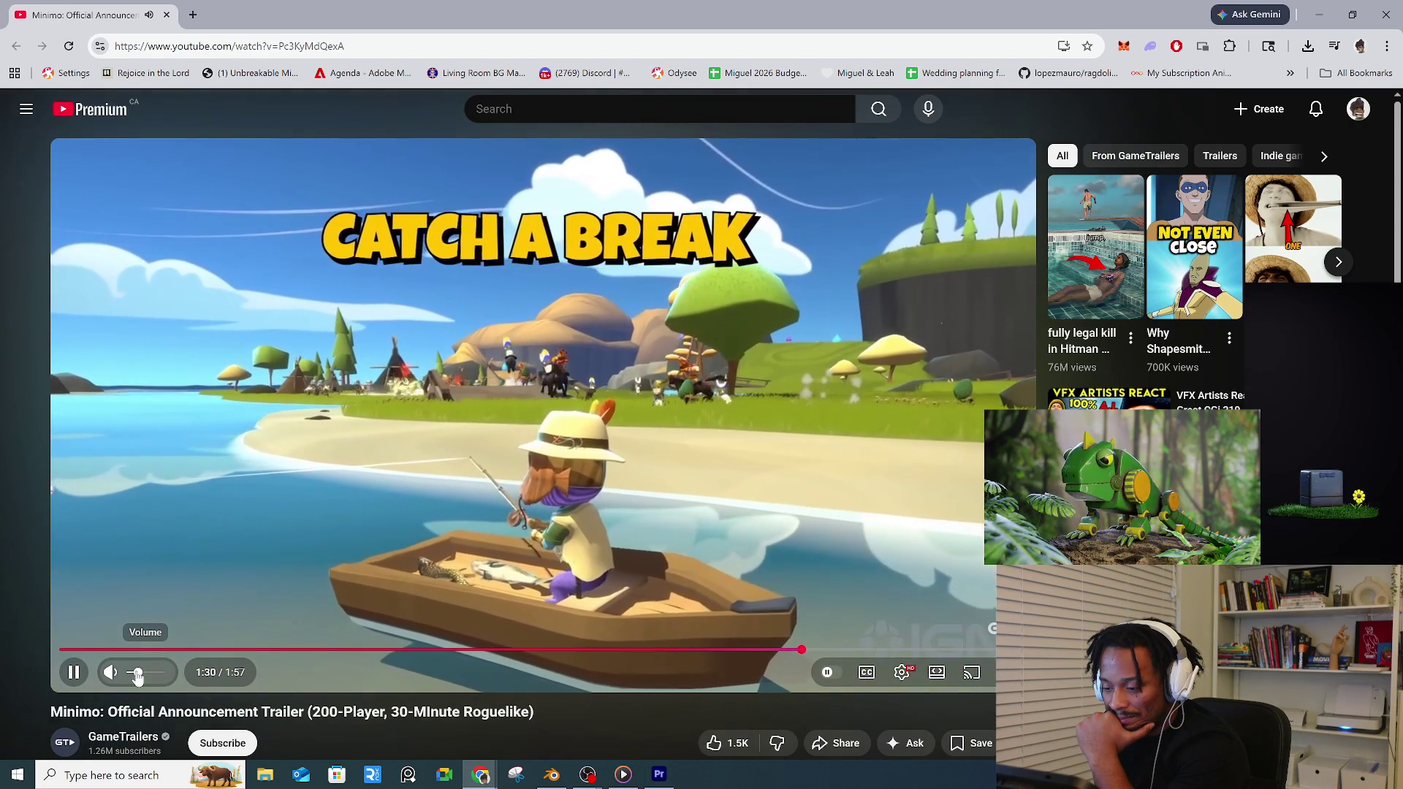
scroll(530, 474, down, 3)
scroll(531, 474, down, 4)
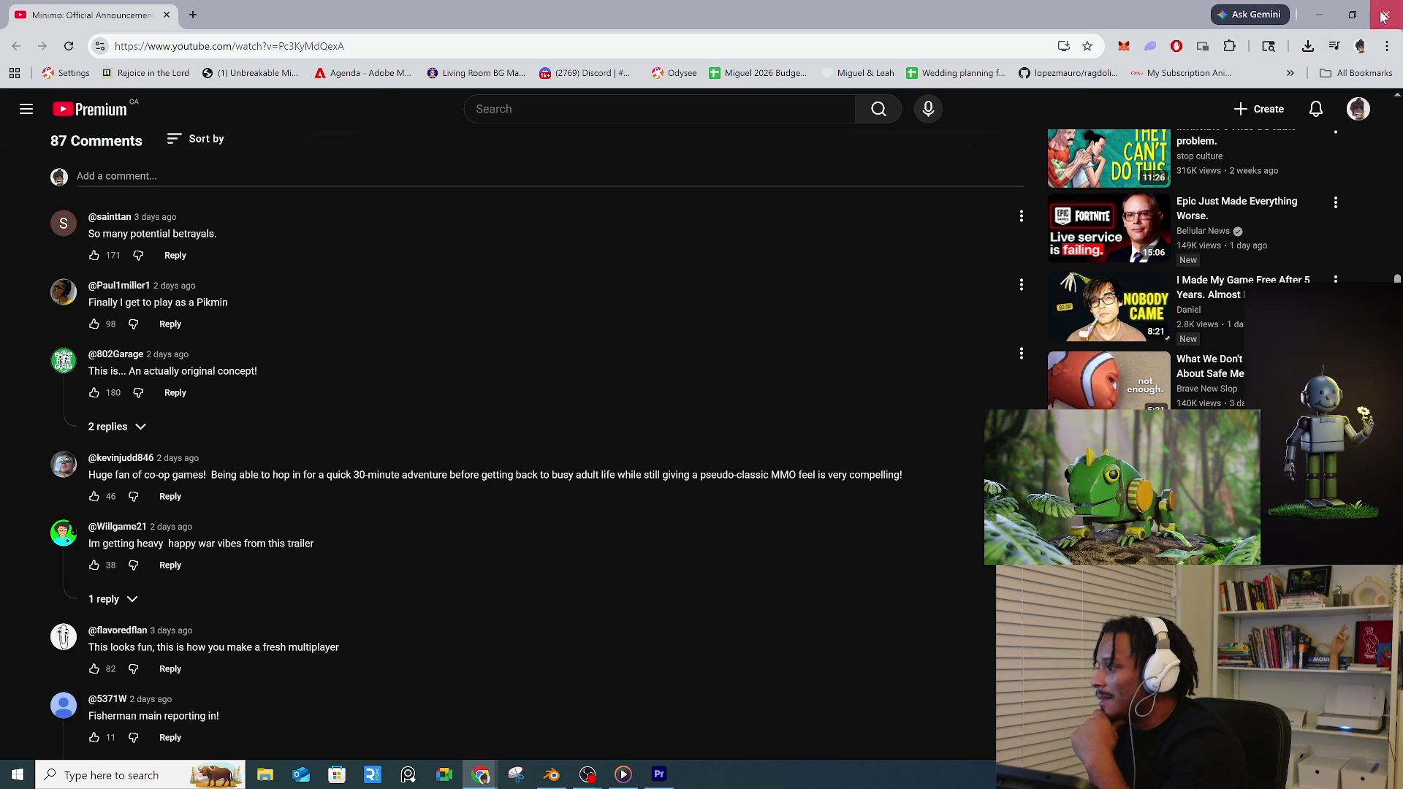
- Close the YouTube browser window and switch to Adobe Premiere Pro from the taskbar
click(1319, 14)
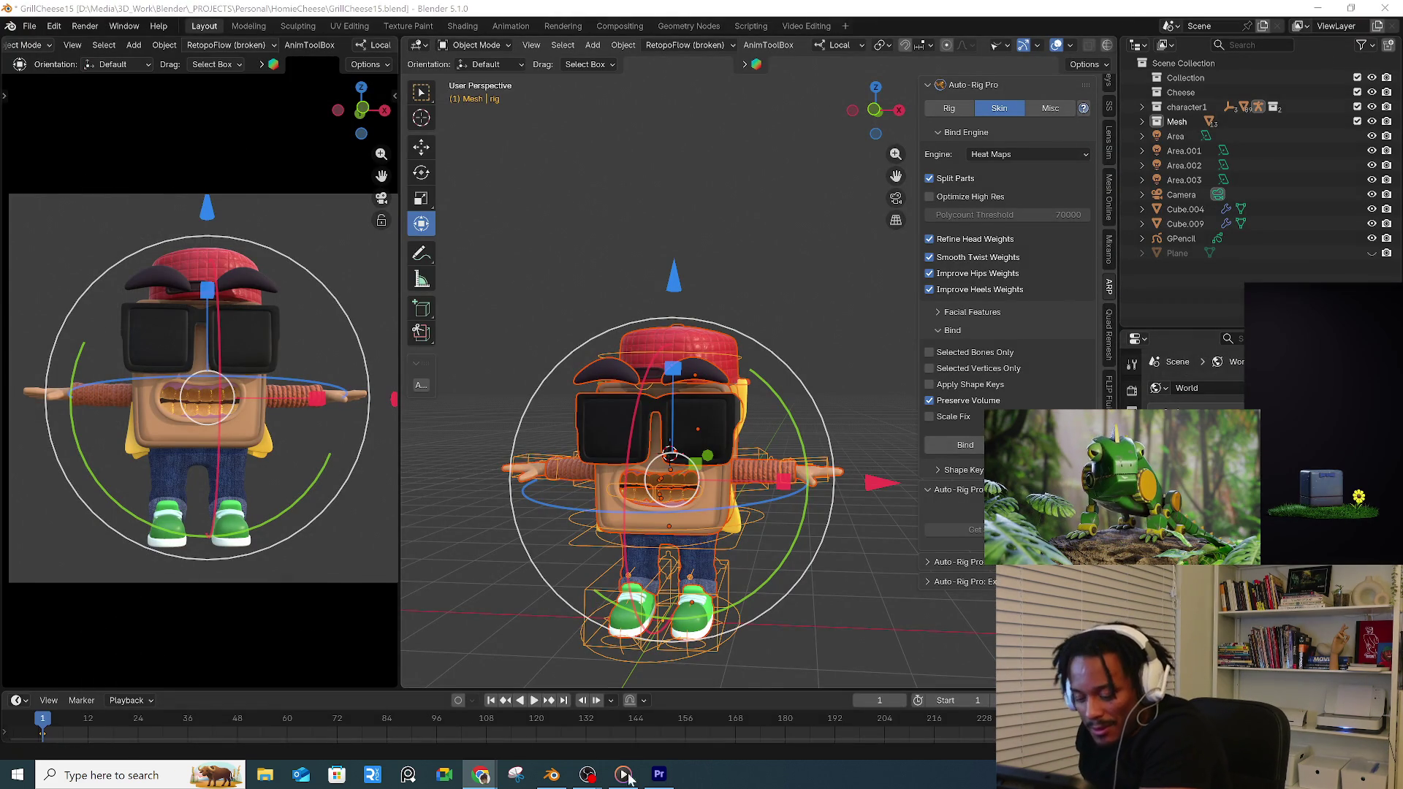
click(658, 774)
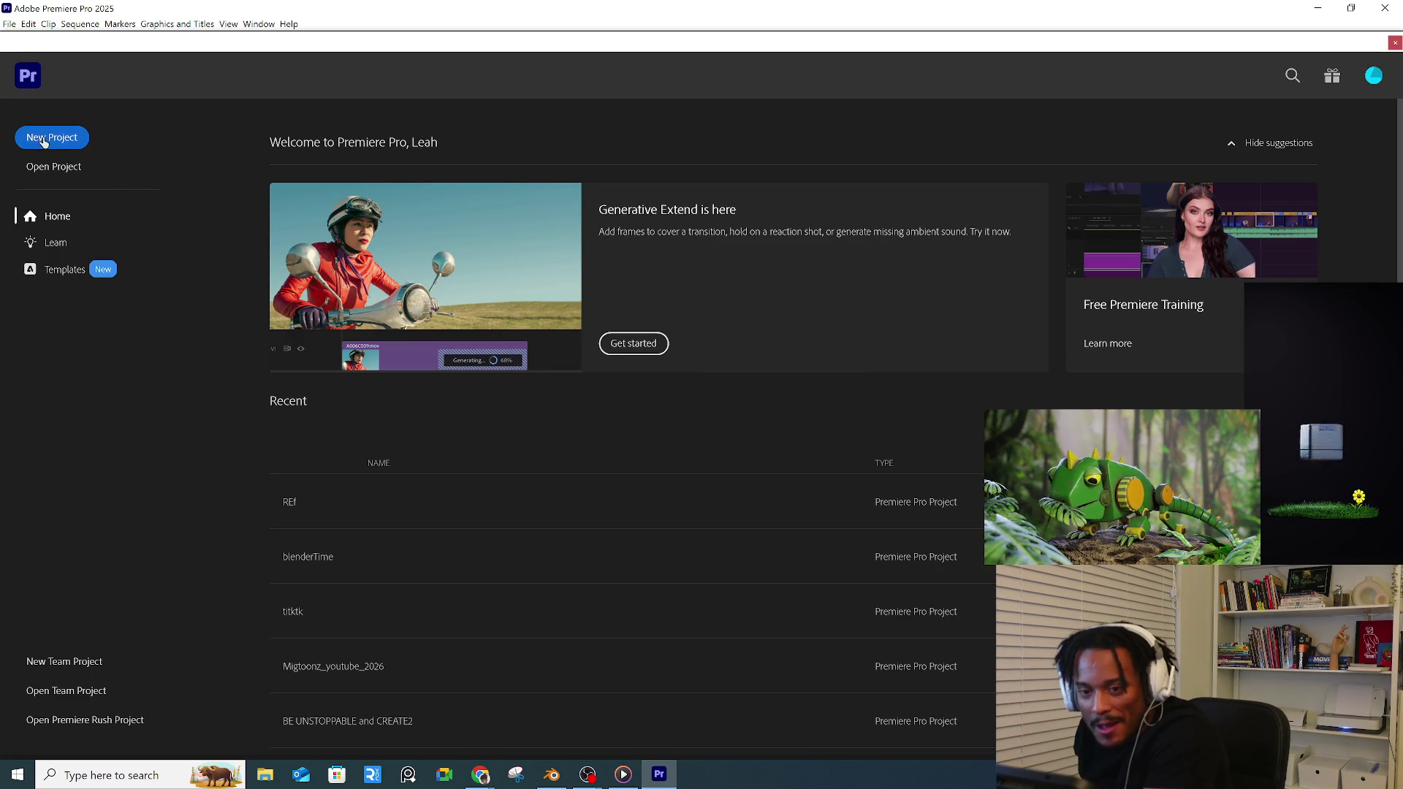
- Create a new project saved as homieCheese in the Personal > HomieCheese folder
click(51, 137)
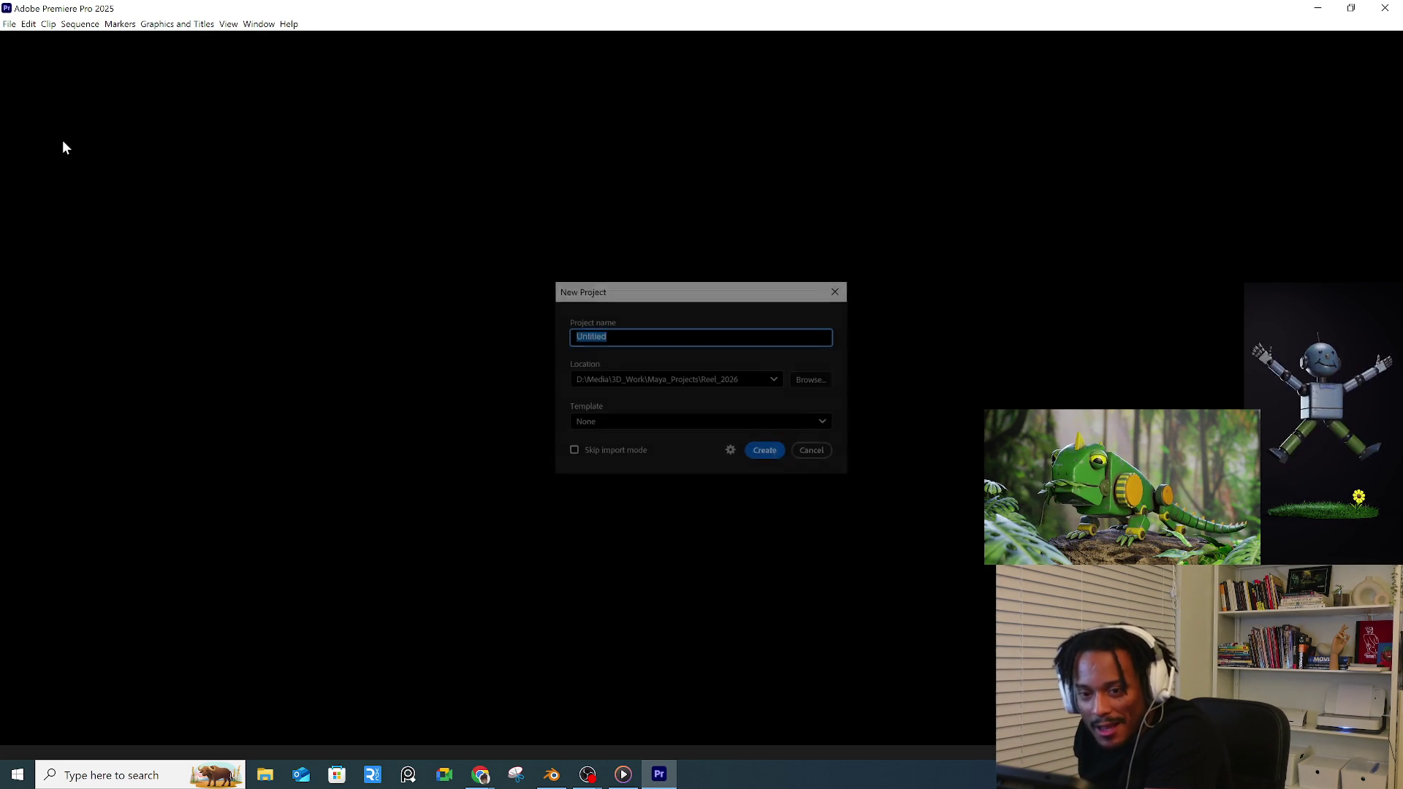
click(811, 380)
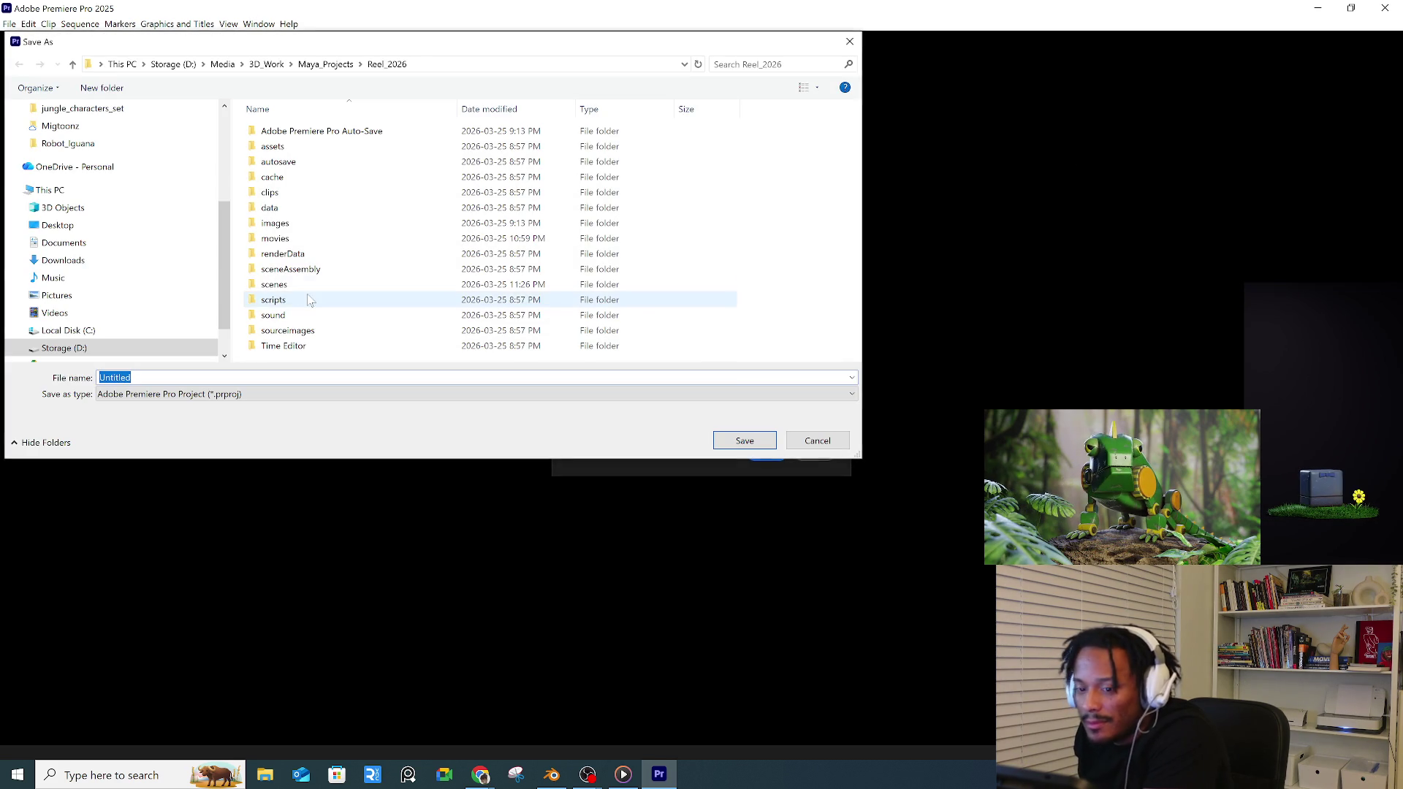
scroll(103, 307, down, 3)
scroll(104, 318, up, 5)
scroll(105, 306, up, 1)
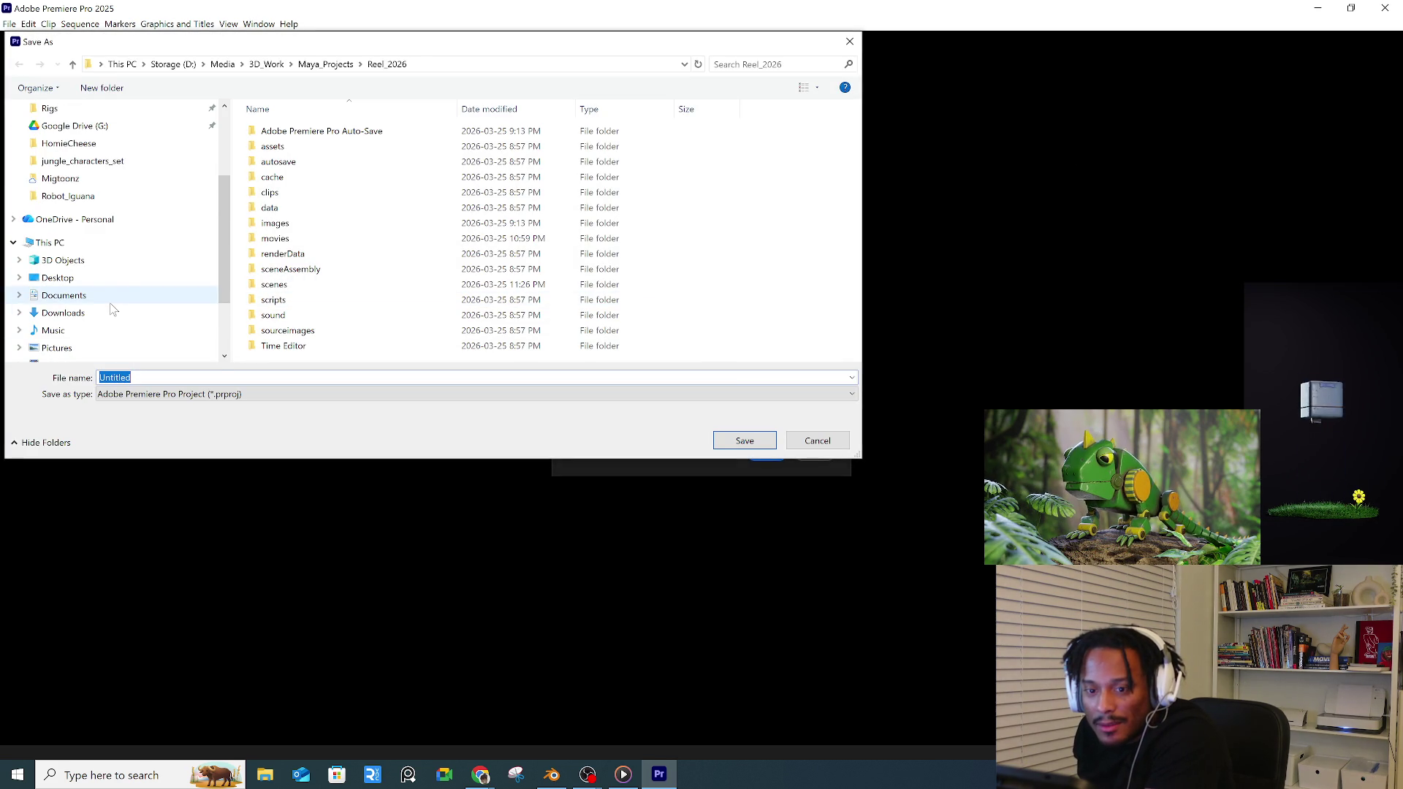
click(68, 195)
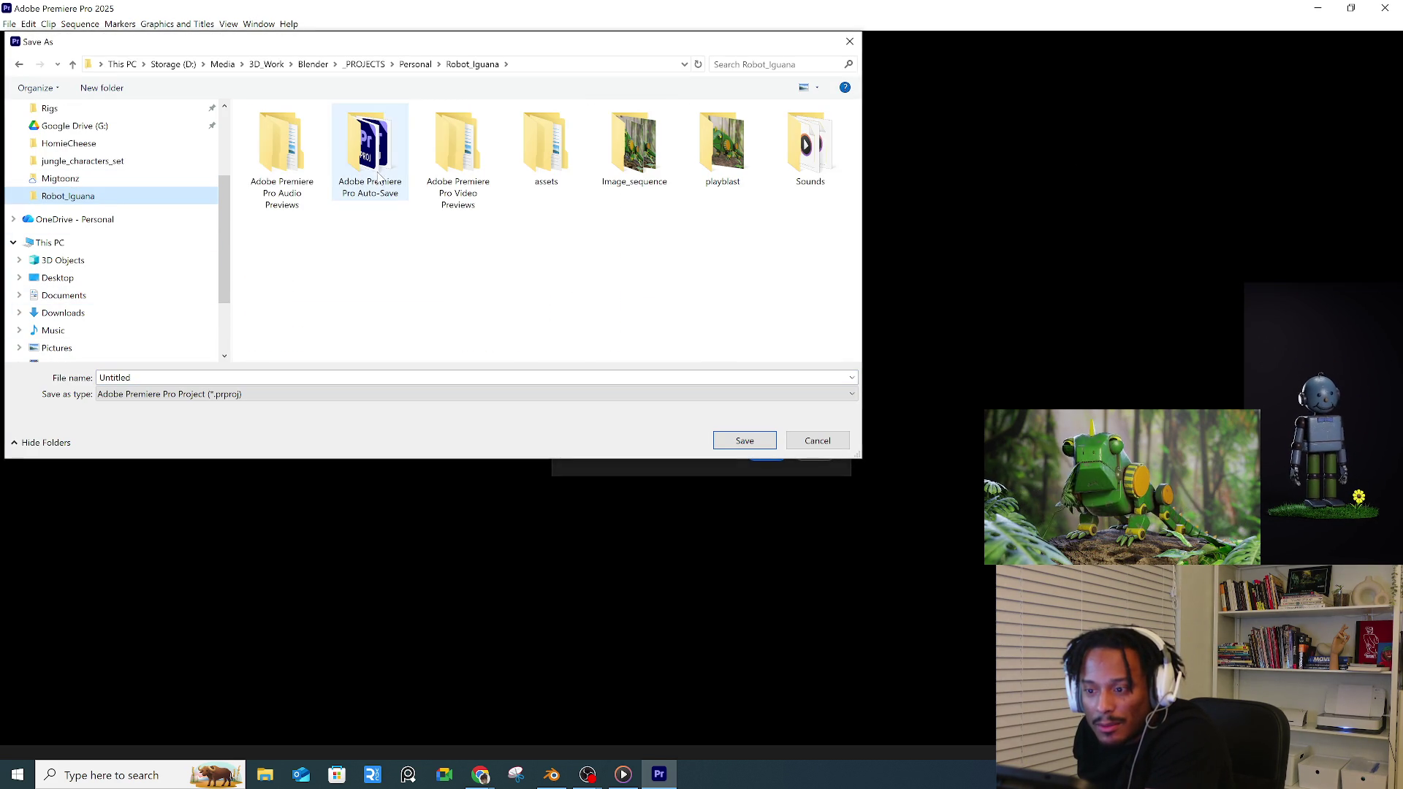
click(414, 63)
scroll(362, 253, down, 3)
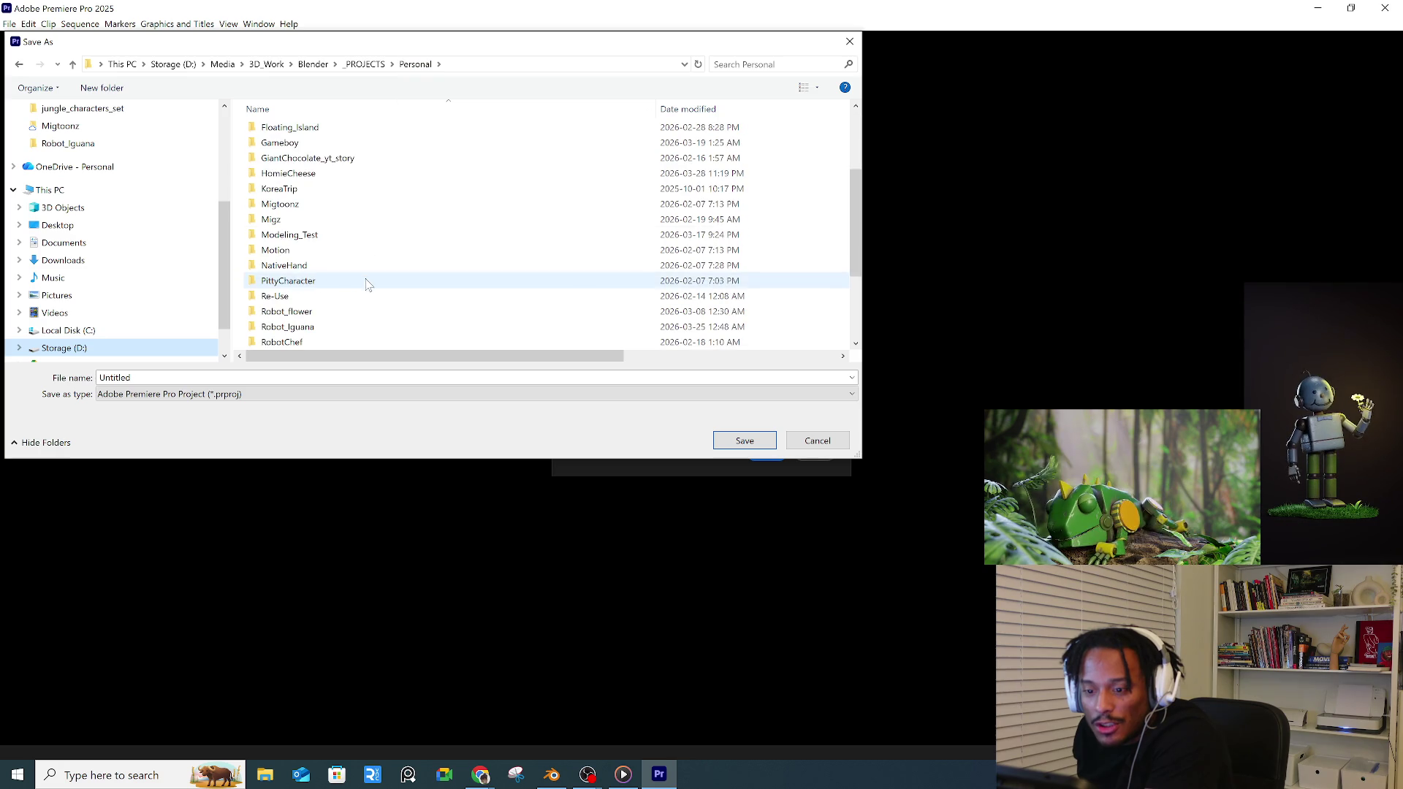
click(287, 173)
double_click(287, 173)
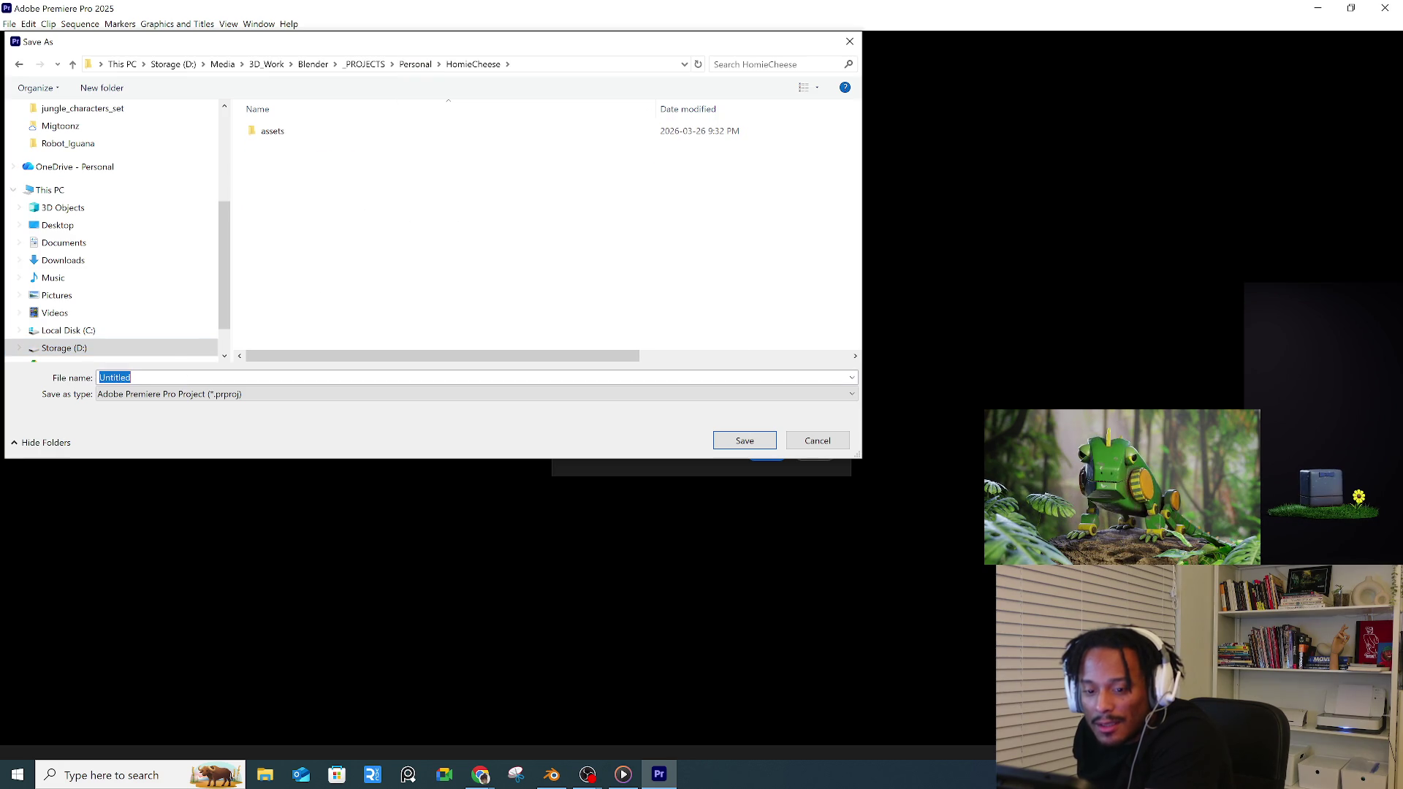
text(homieCheess)
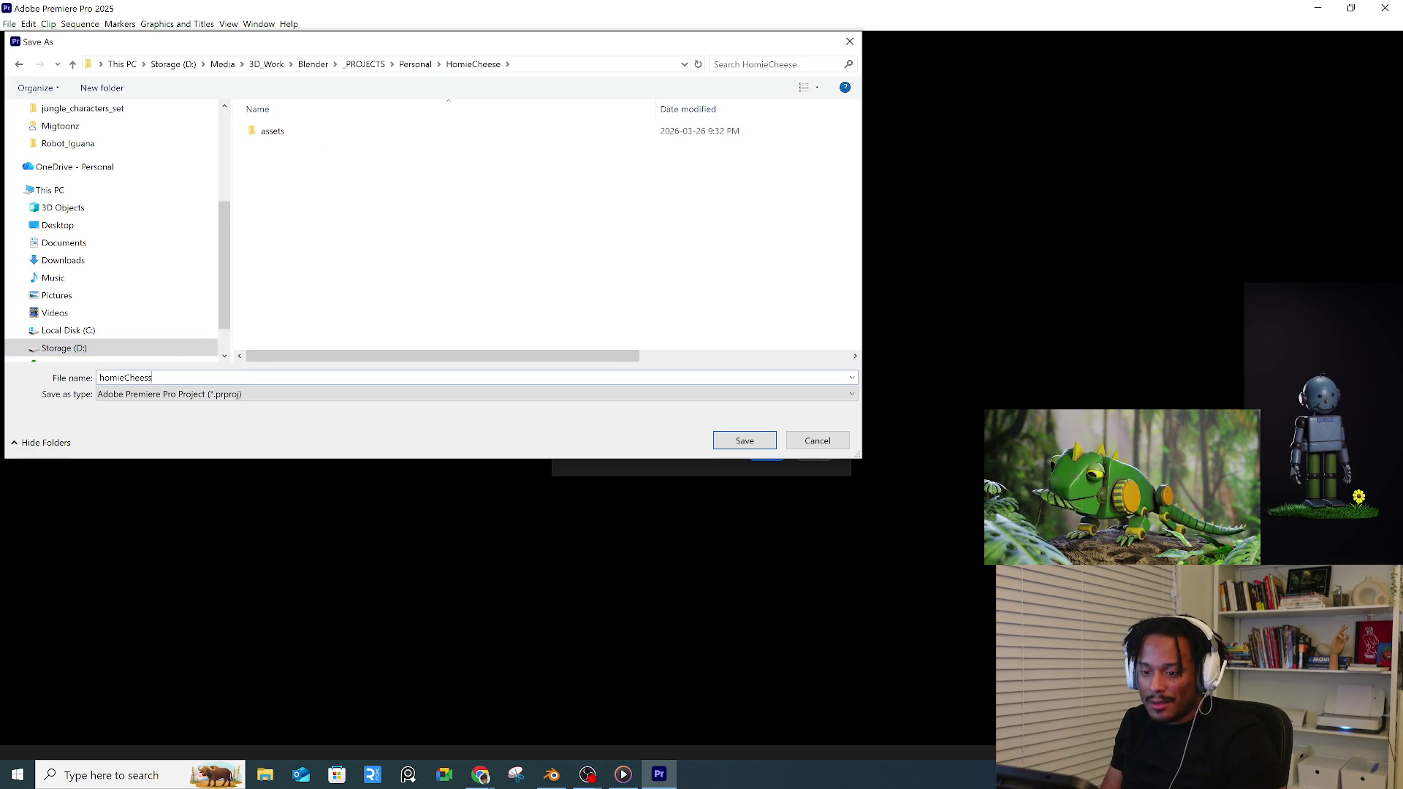
key(Return)
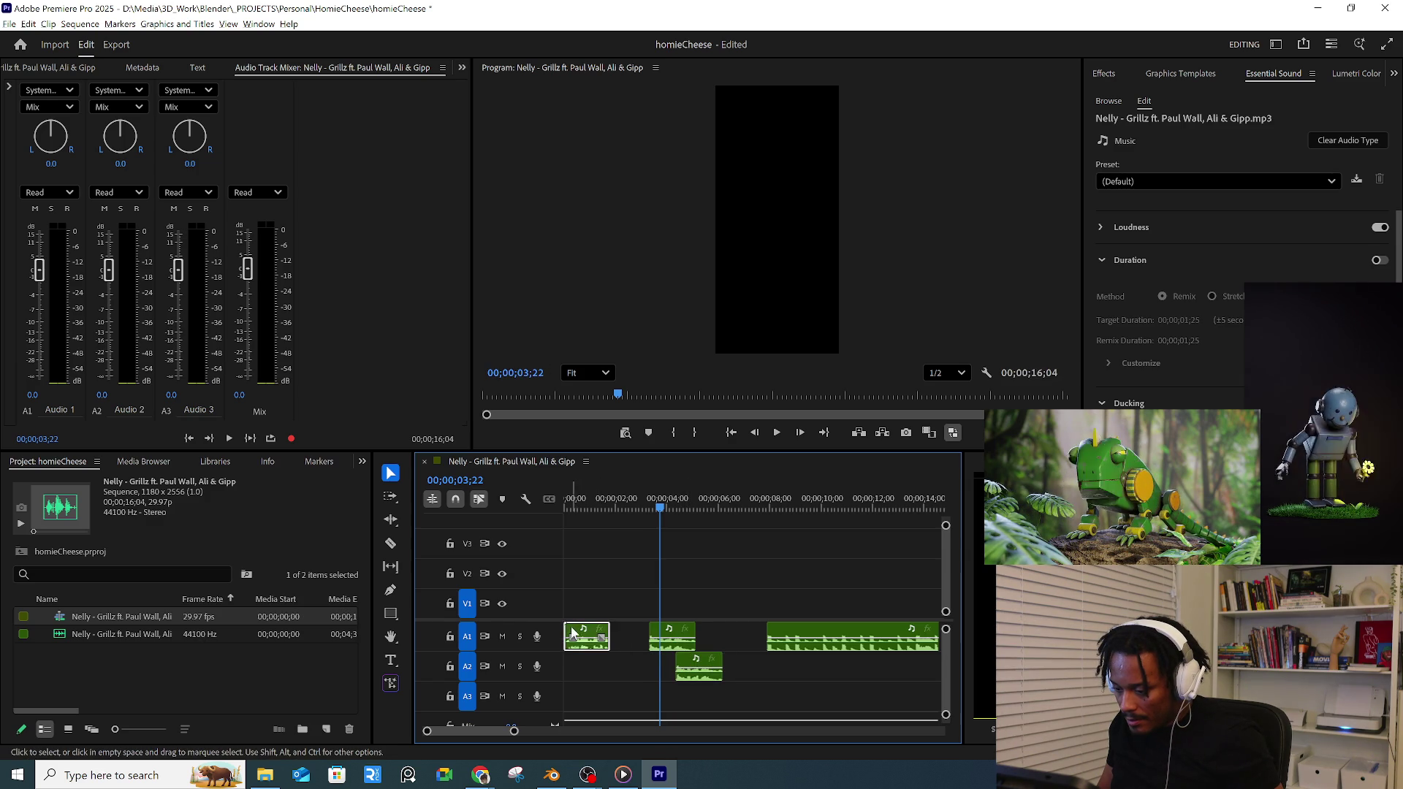
- Move an A1 audio clip down to A2 and preview the staggered arrangement from the start
drag(573, 632, 623, 665)
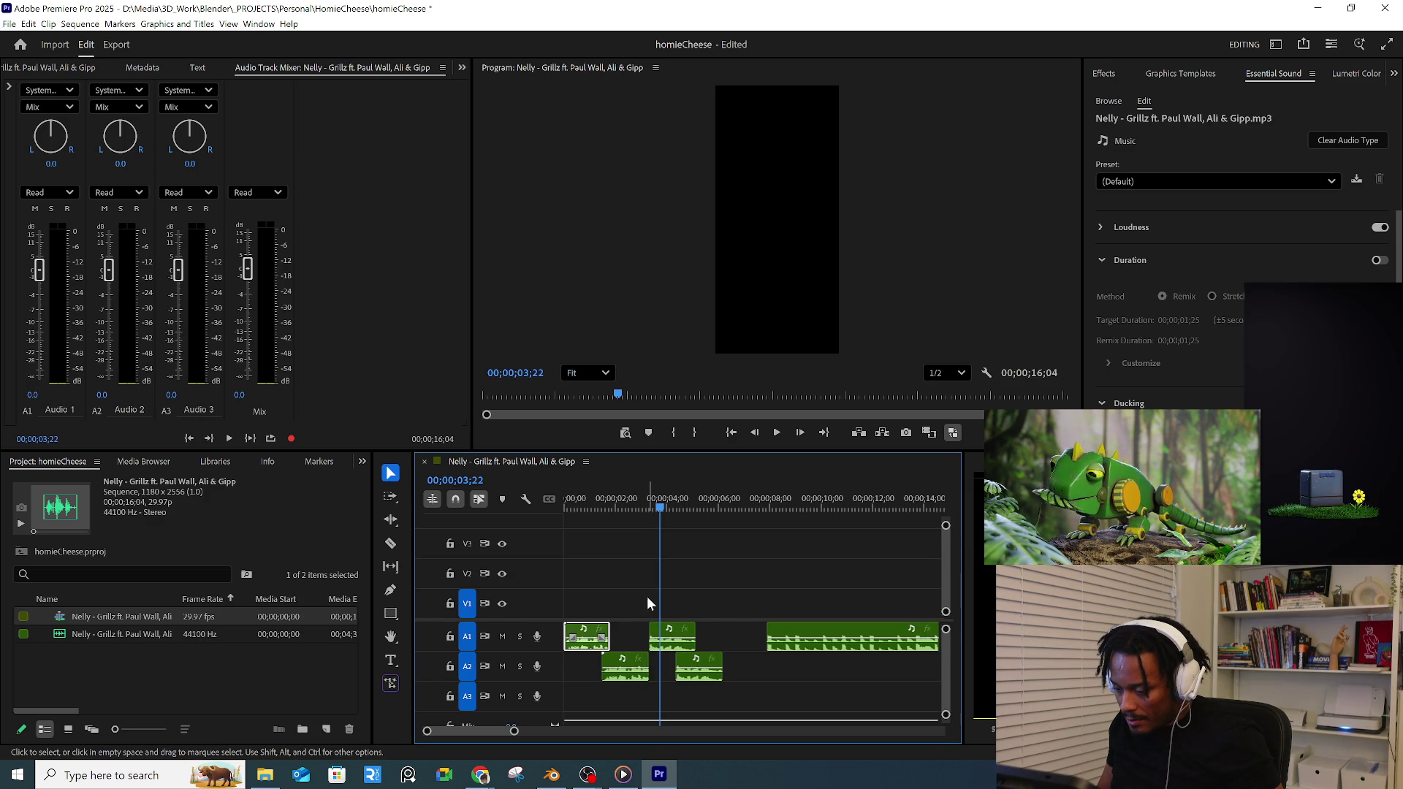
mouse_move(683, 602)
mouse_down()
mouse_move(690, 658)
mouse_move(655, 639)
mouse_up()
click(579, 500)
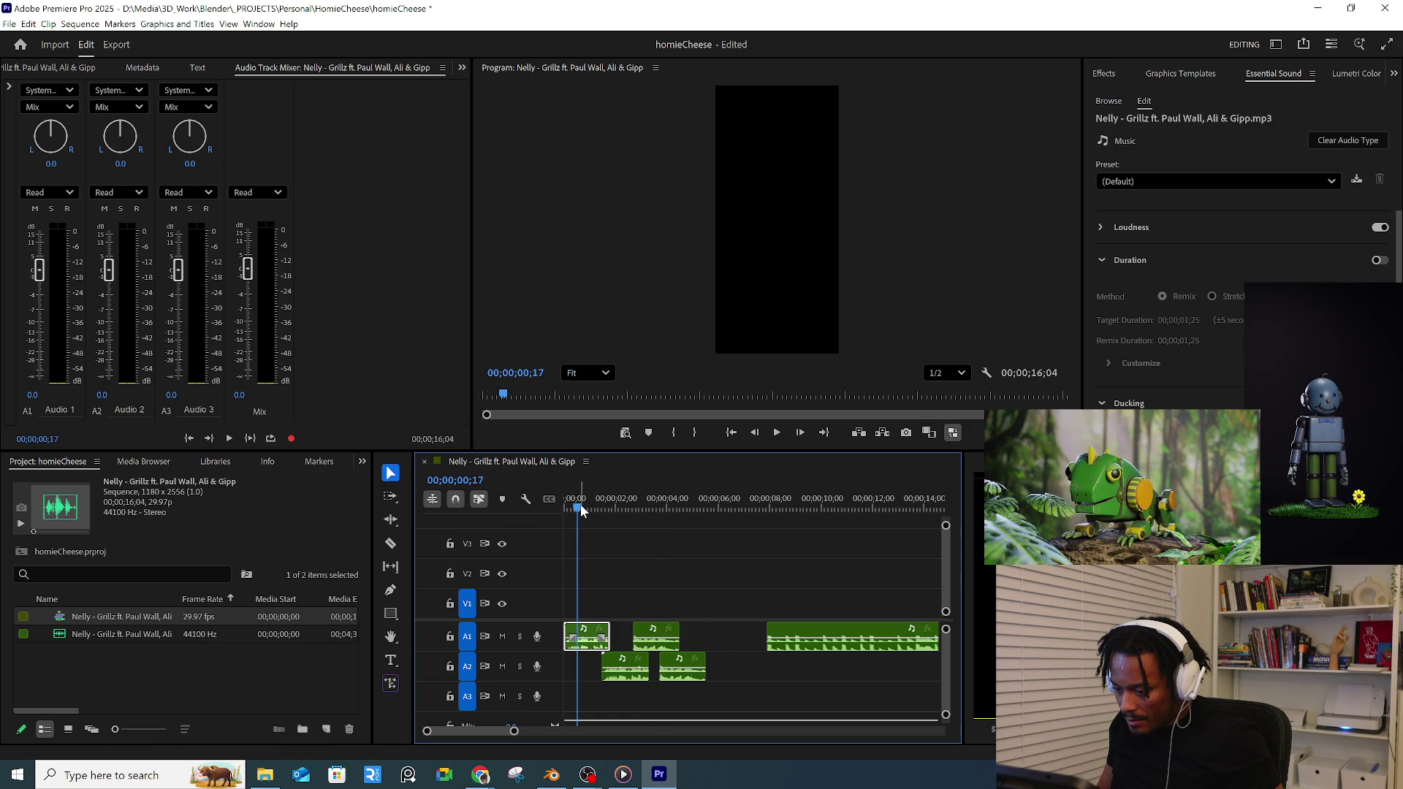
key(space)
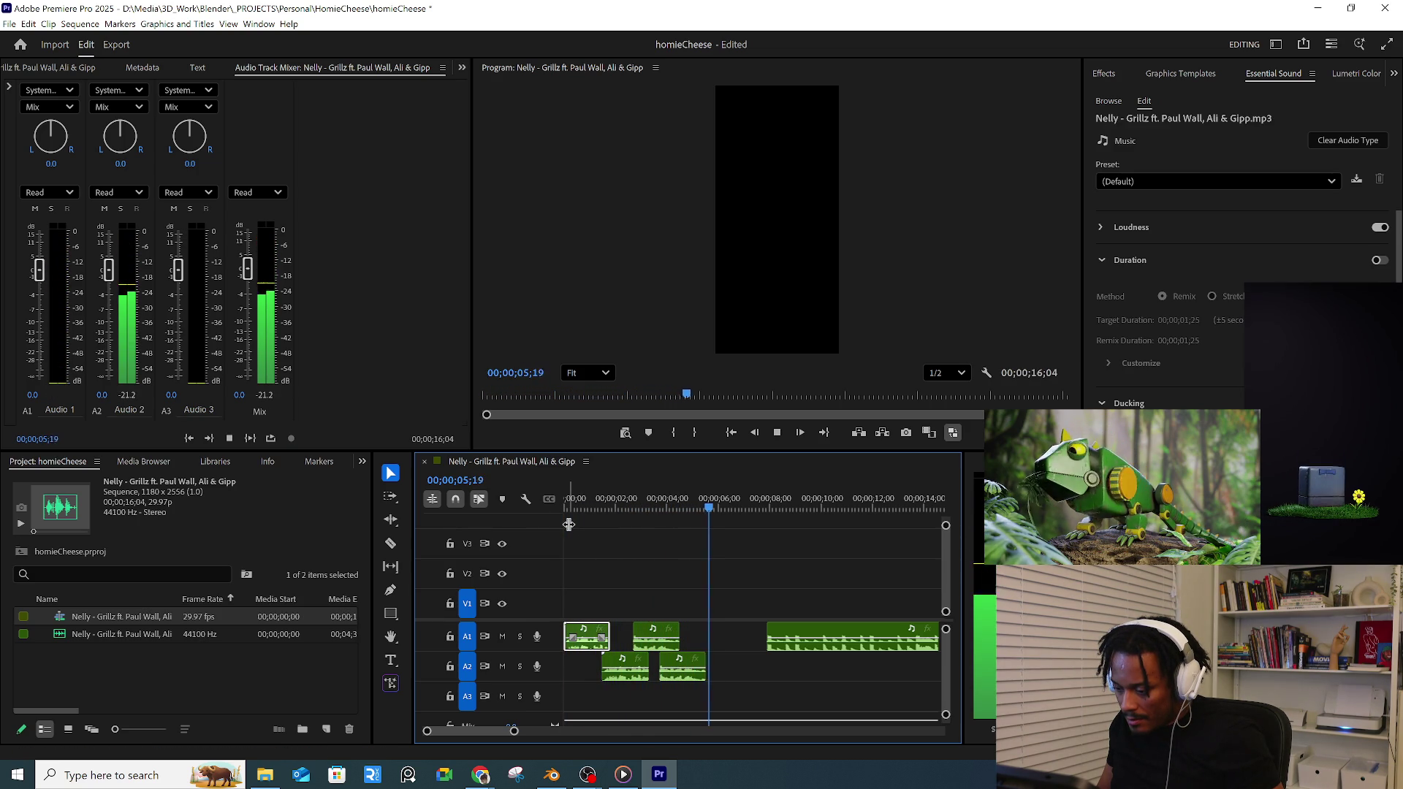
key(space)
- Shift the long A1 clip earlier and replay the sequence from the beginning
drag(821, 629, 792, 641)
click(572, 499)
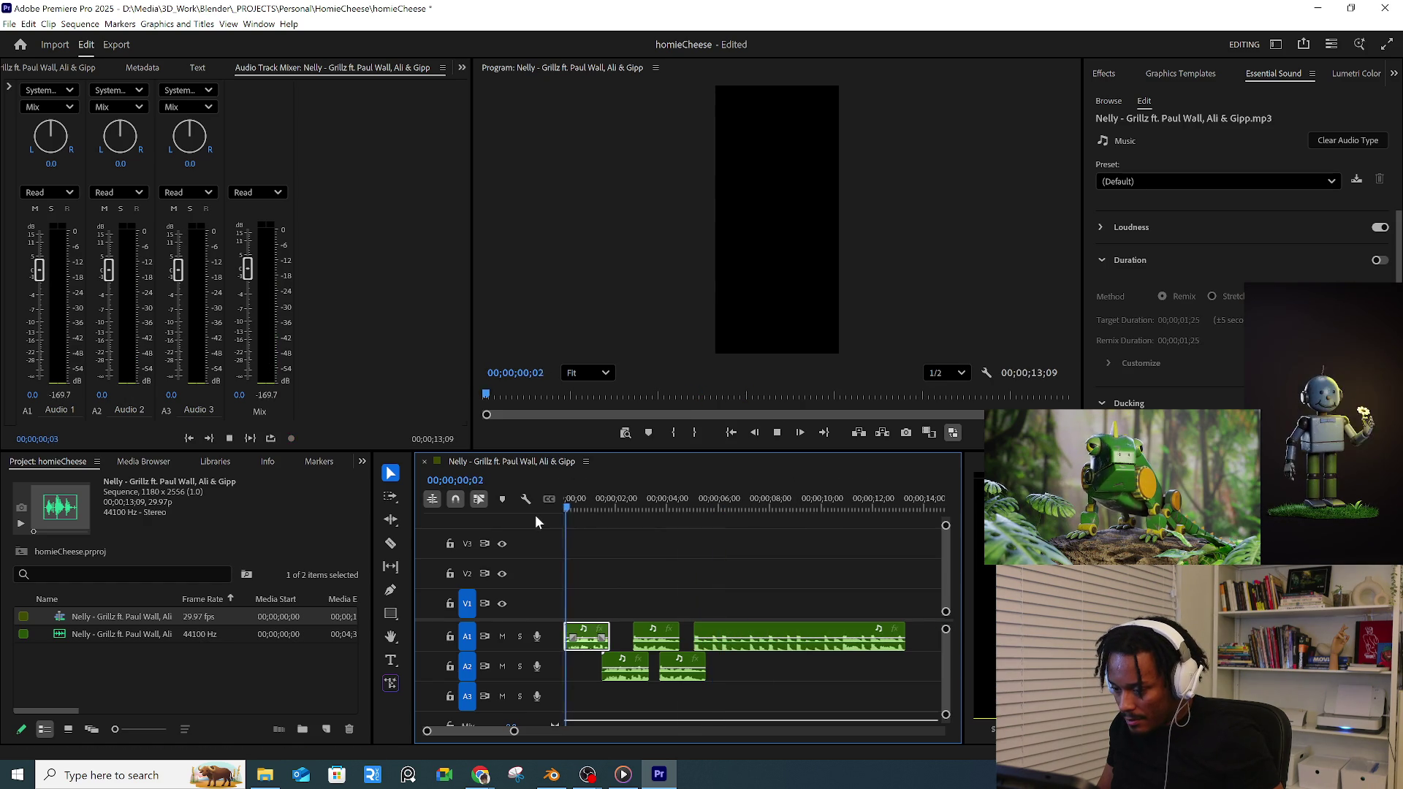
key(space)
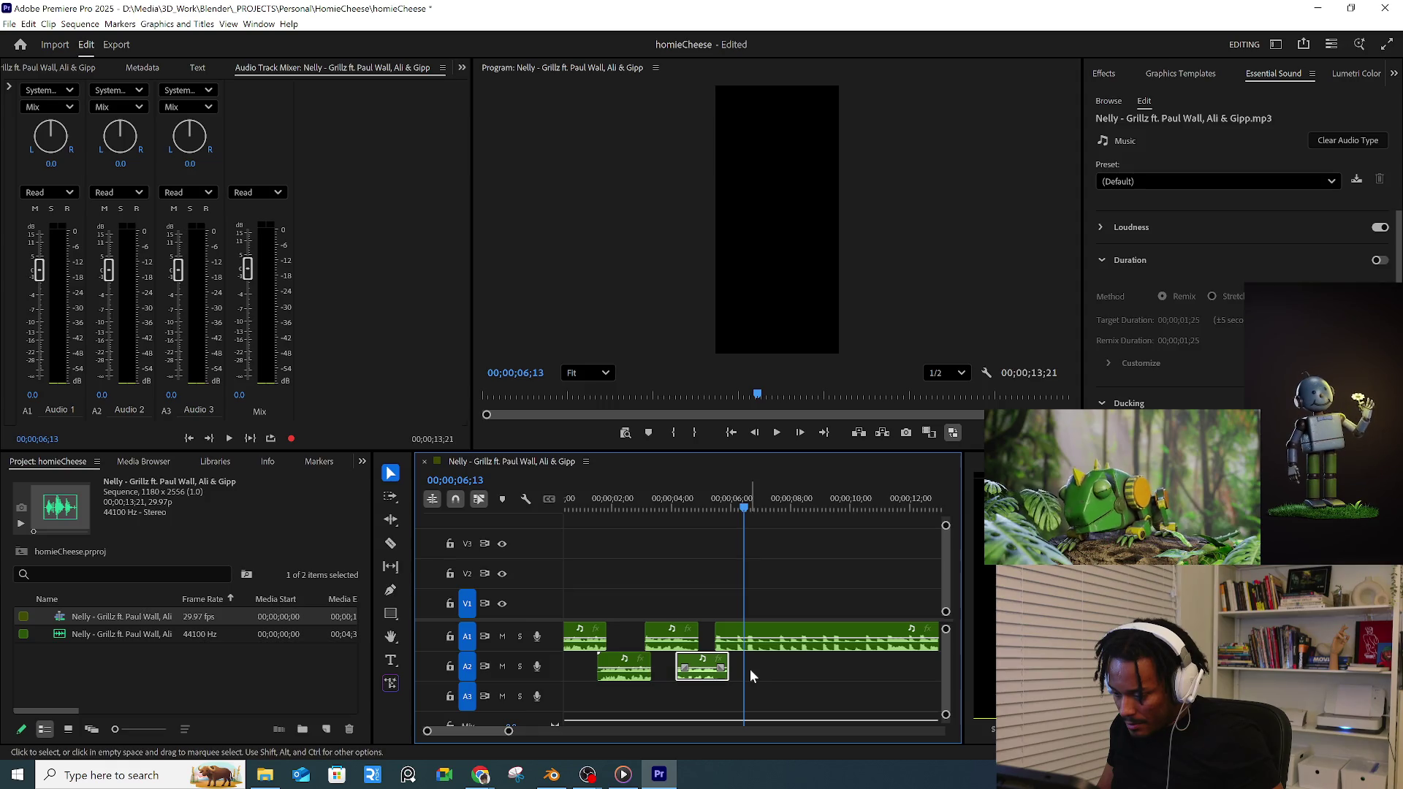
alt+scroll(750, 669, up, 1)
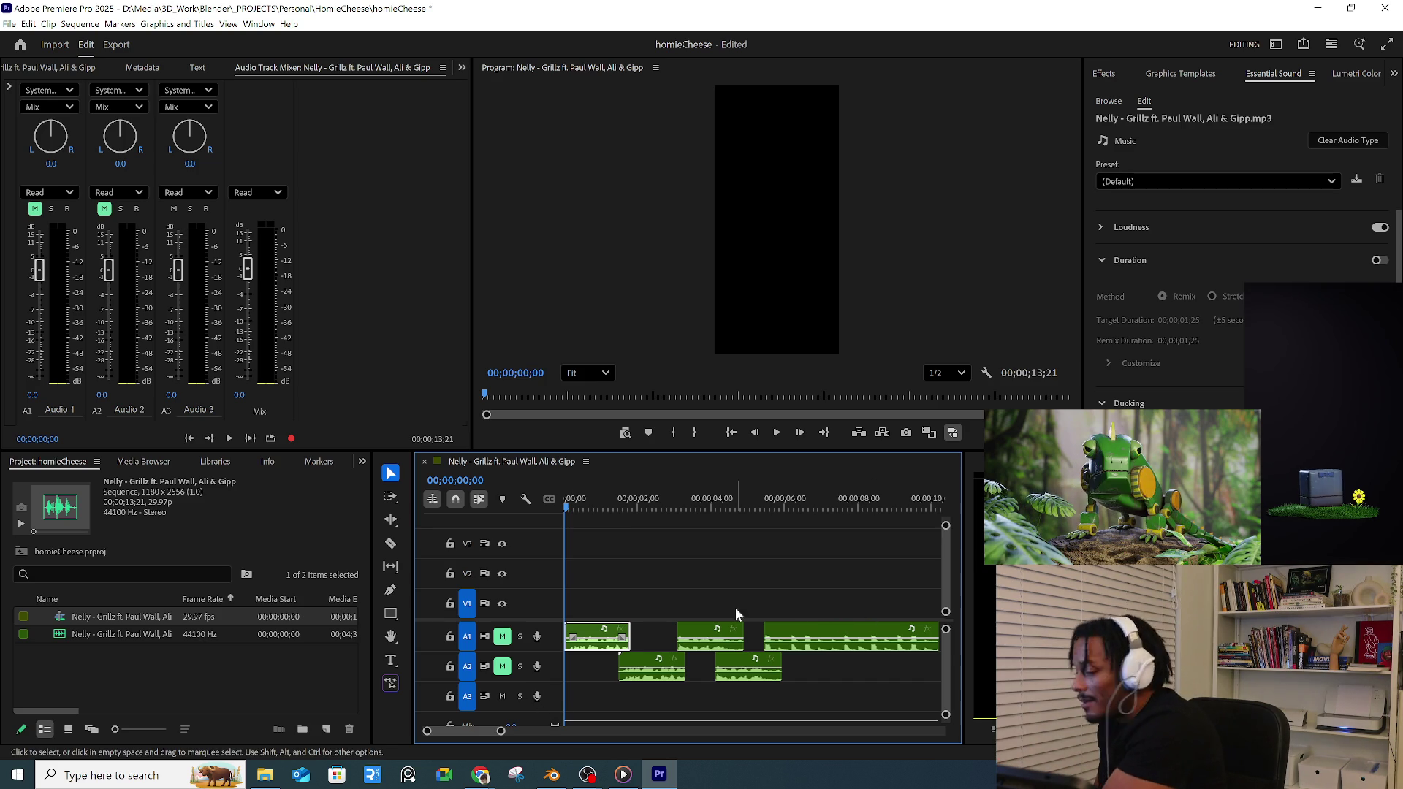
- Record a voice-over clip on track A3, trim its end shorter, and unmute track A2
click(537, 696)
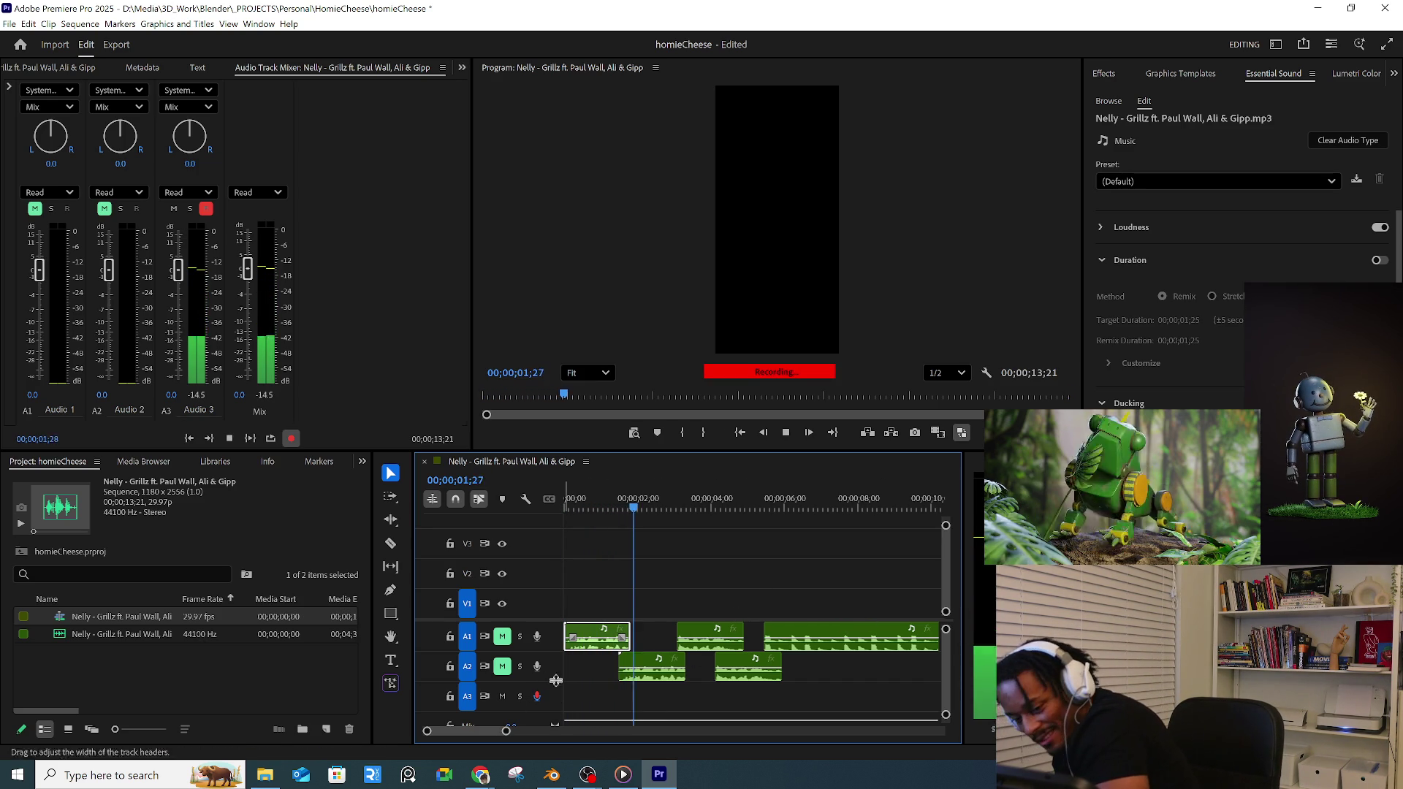
click(786, 432)
drag(701, 698, 615, 702)
click(621, 542)
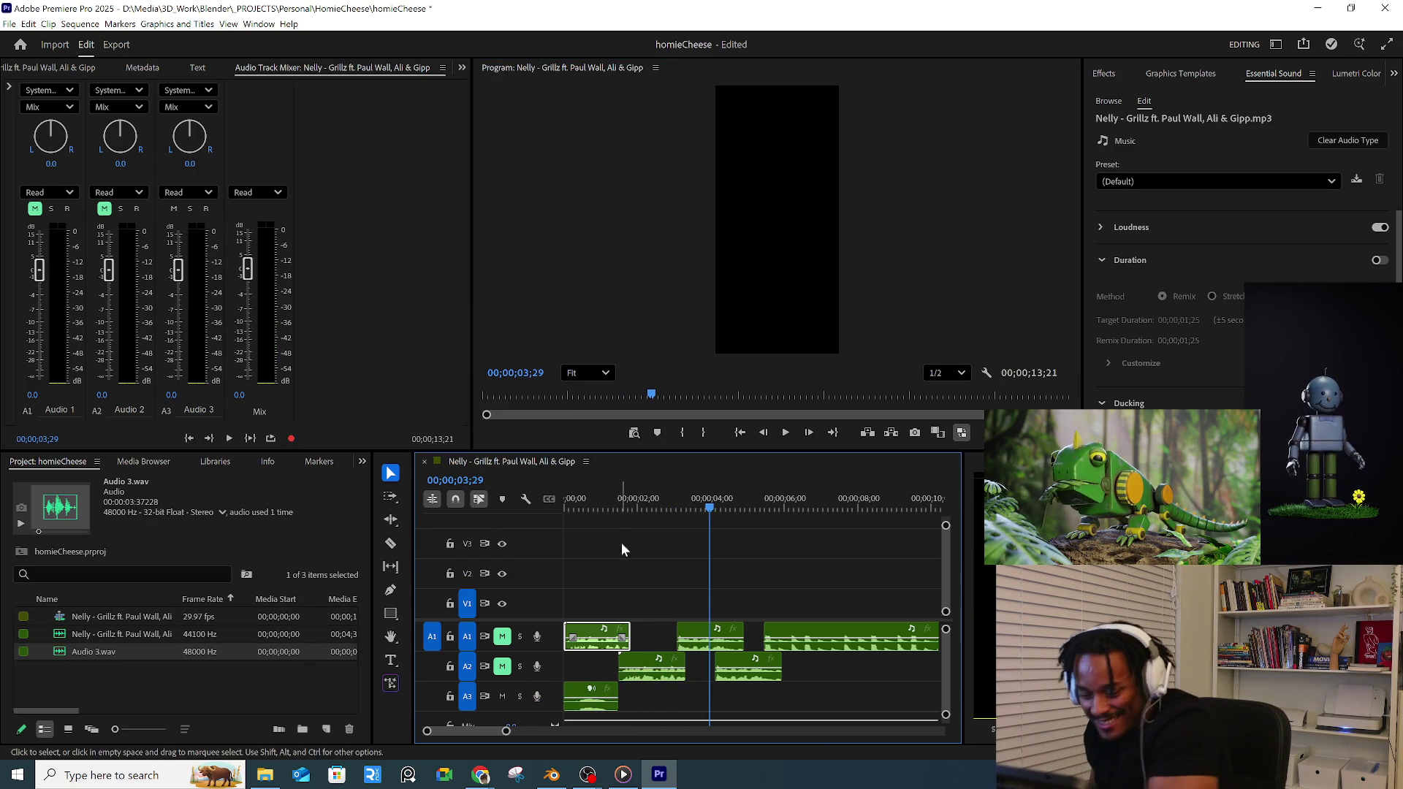
click(502, 667)
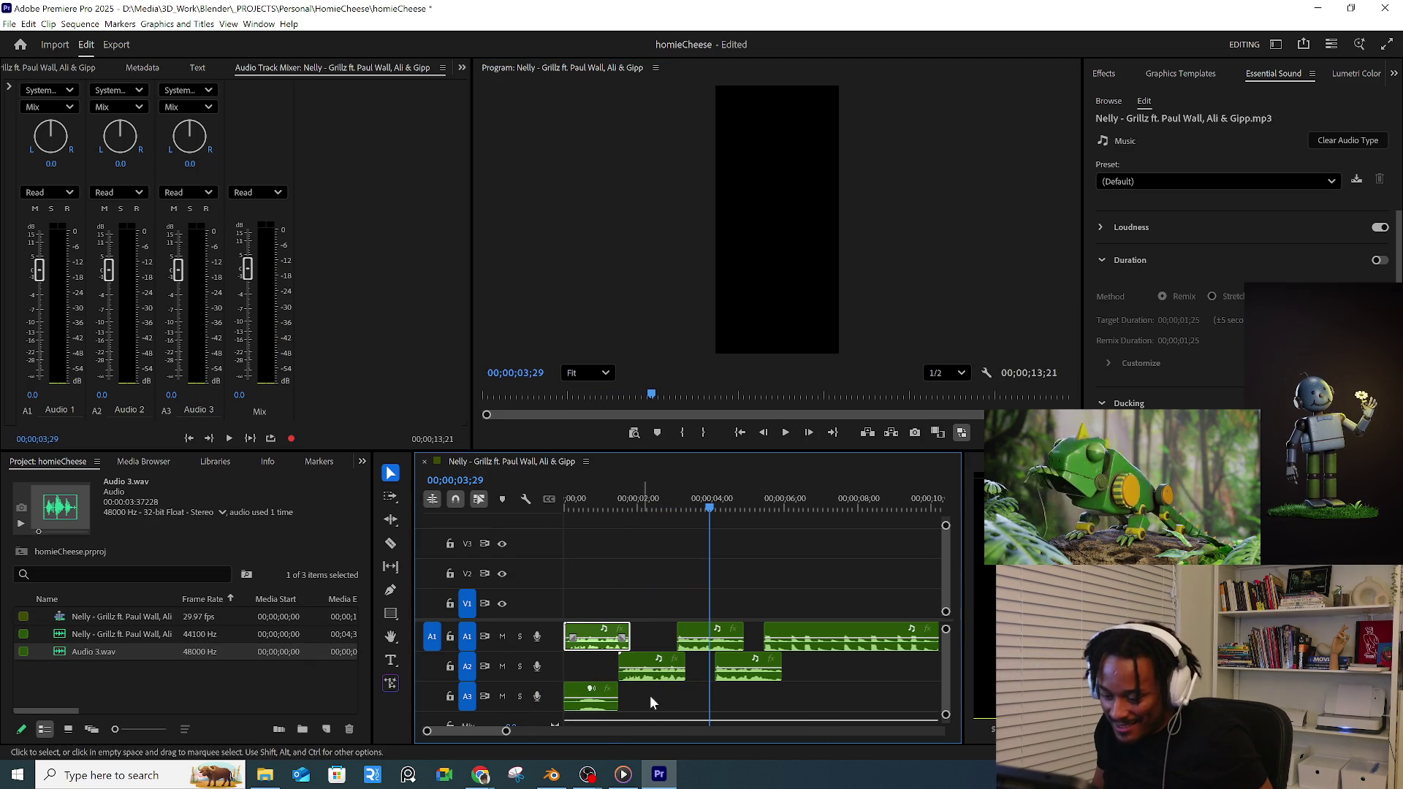
click(714, 594)
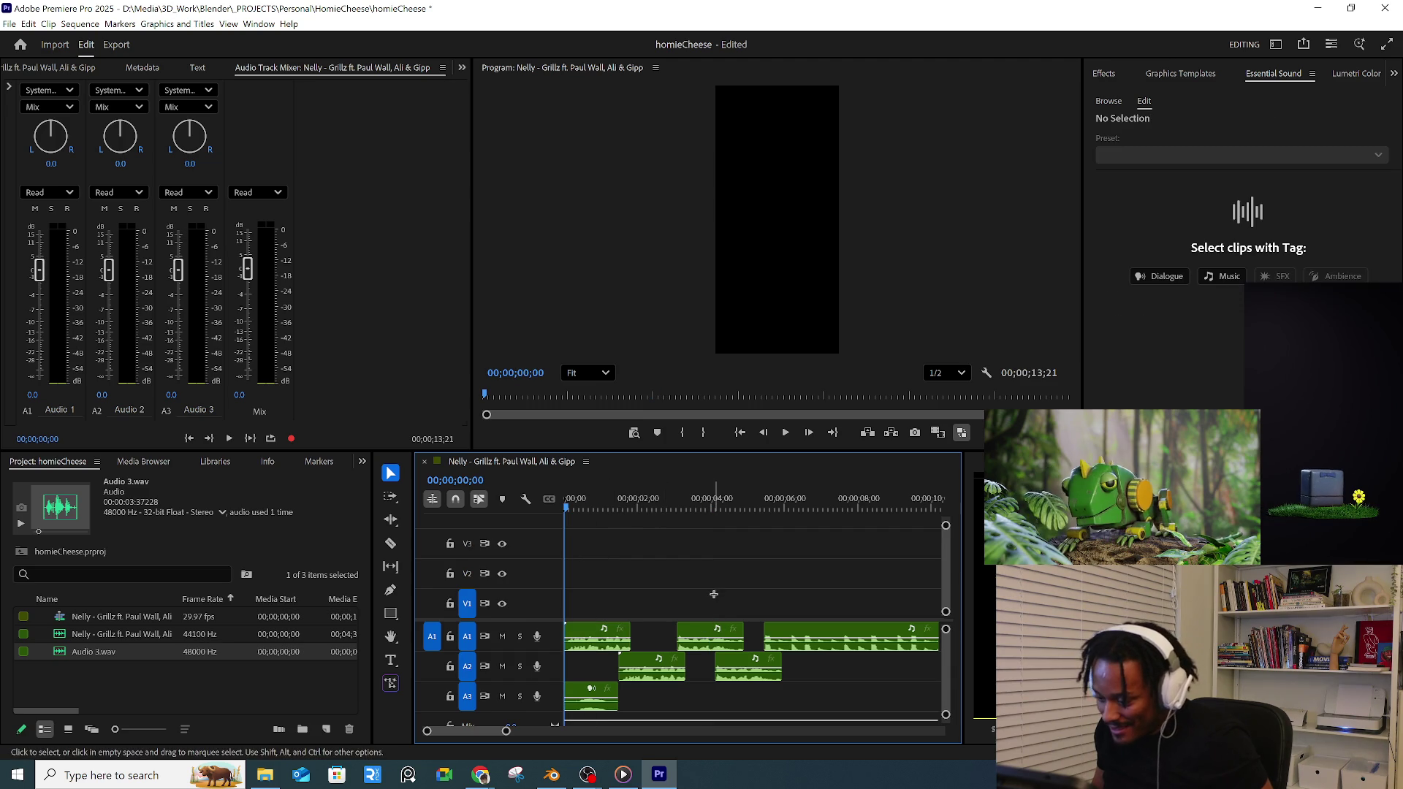
- Shift the later A1/A2 clip group and the Audio 3 clip further along, previewing the result
key(space)
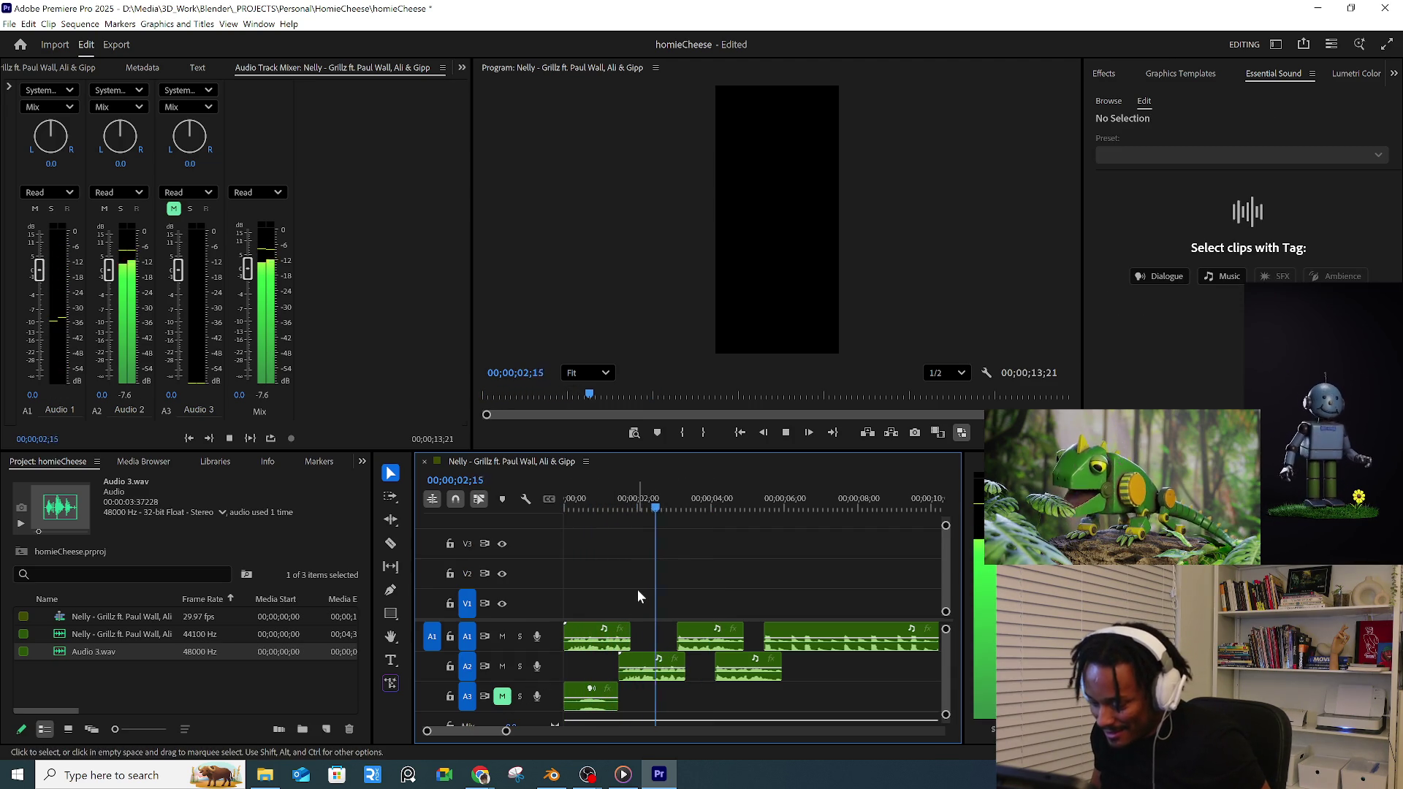
click(737, 631)
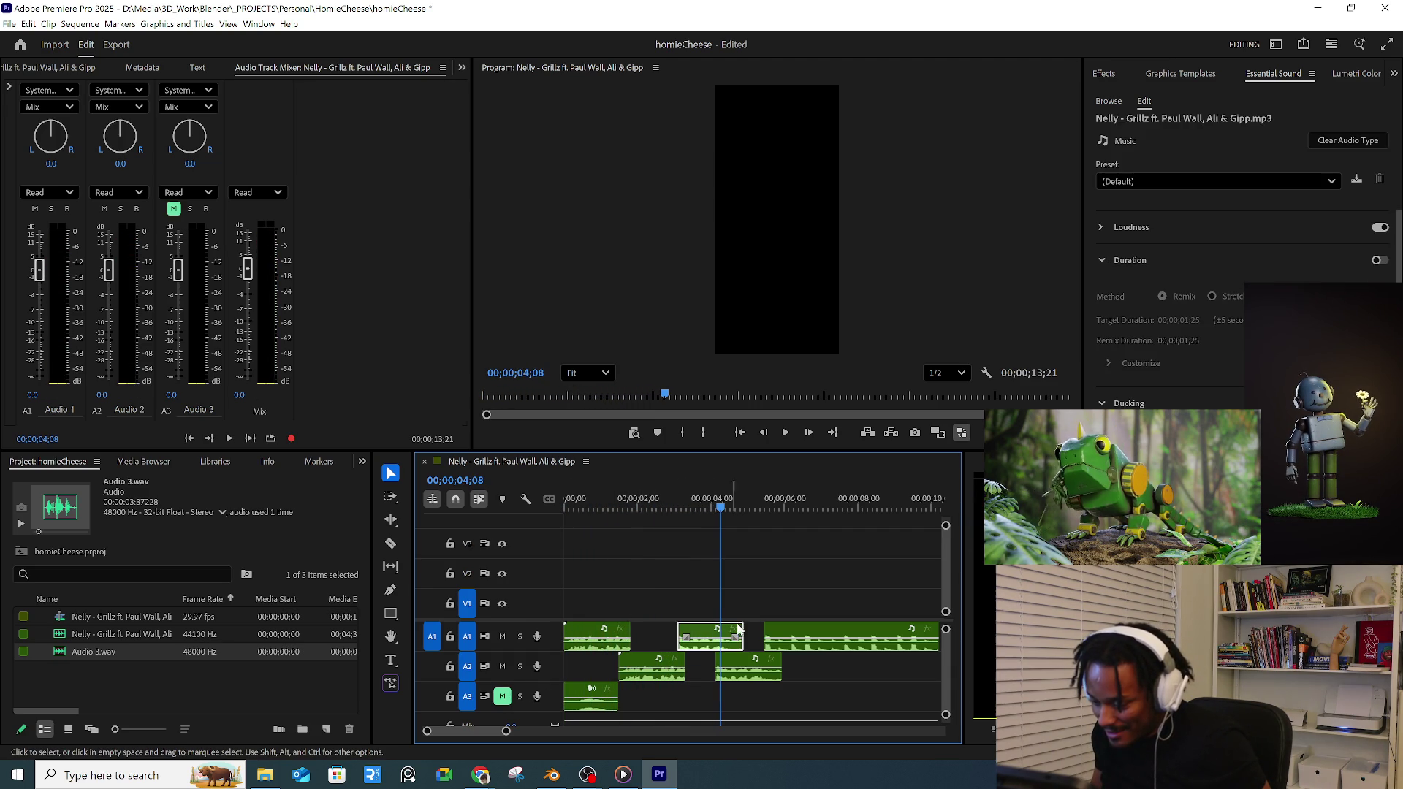
drag(753, 595, 833, 685)
drag(742, 667, 811, 668)
click(590, 693)
alt+drag(589, 694, 746, 699)
mouse_move(822, 610)
mouse_down()
mouse_move(865, 667)
mouse_move(835, 638)
mouse_up()
key(space)
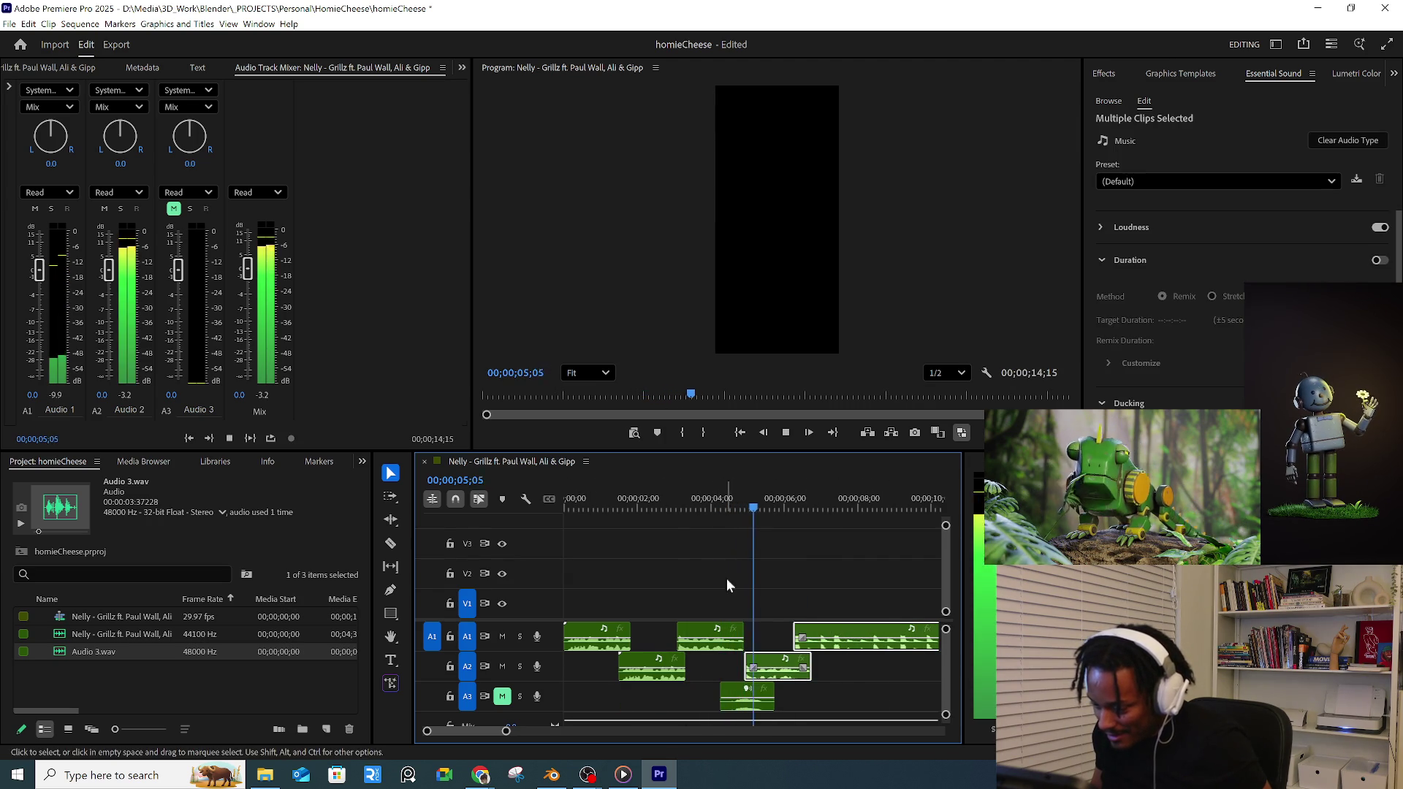
key(space)
- Audition the middle A1, A2 and Audio 3 clips with short playbacks
click(709, 636)
click(705, 506)
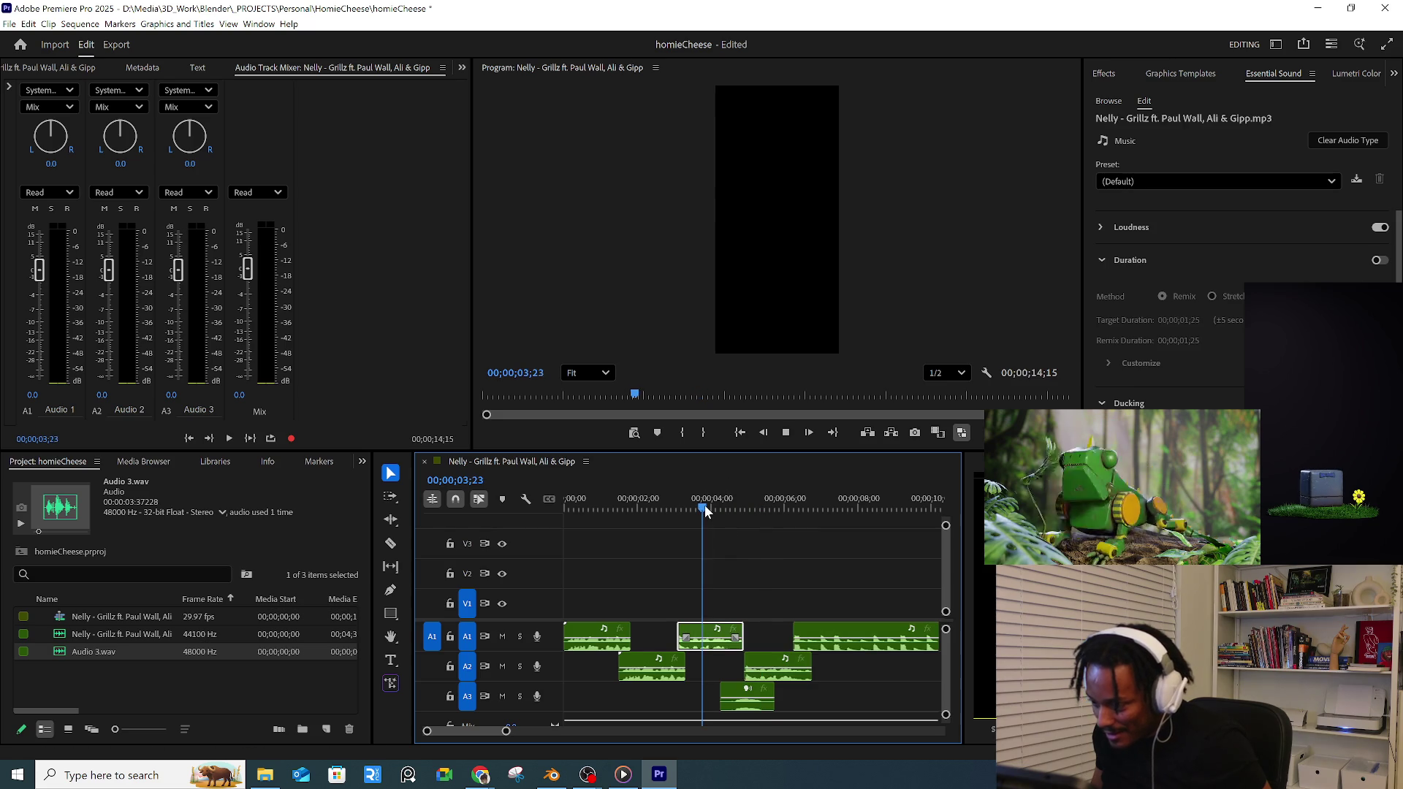
key(space)
key(space)
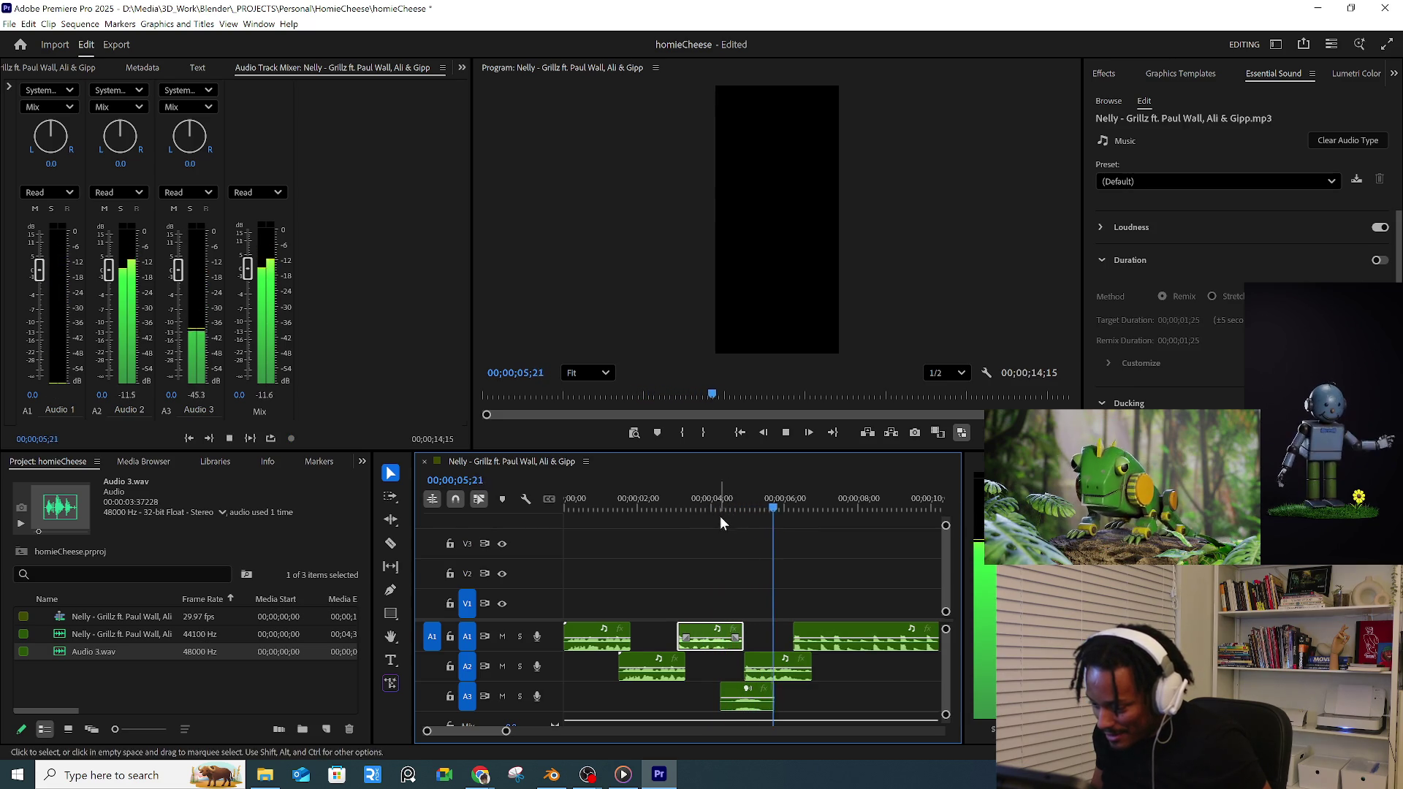
click(779, 665)
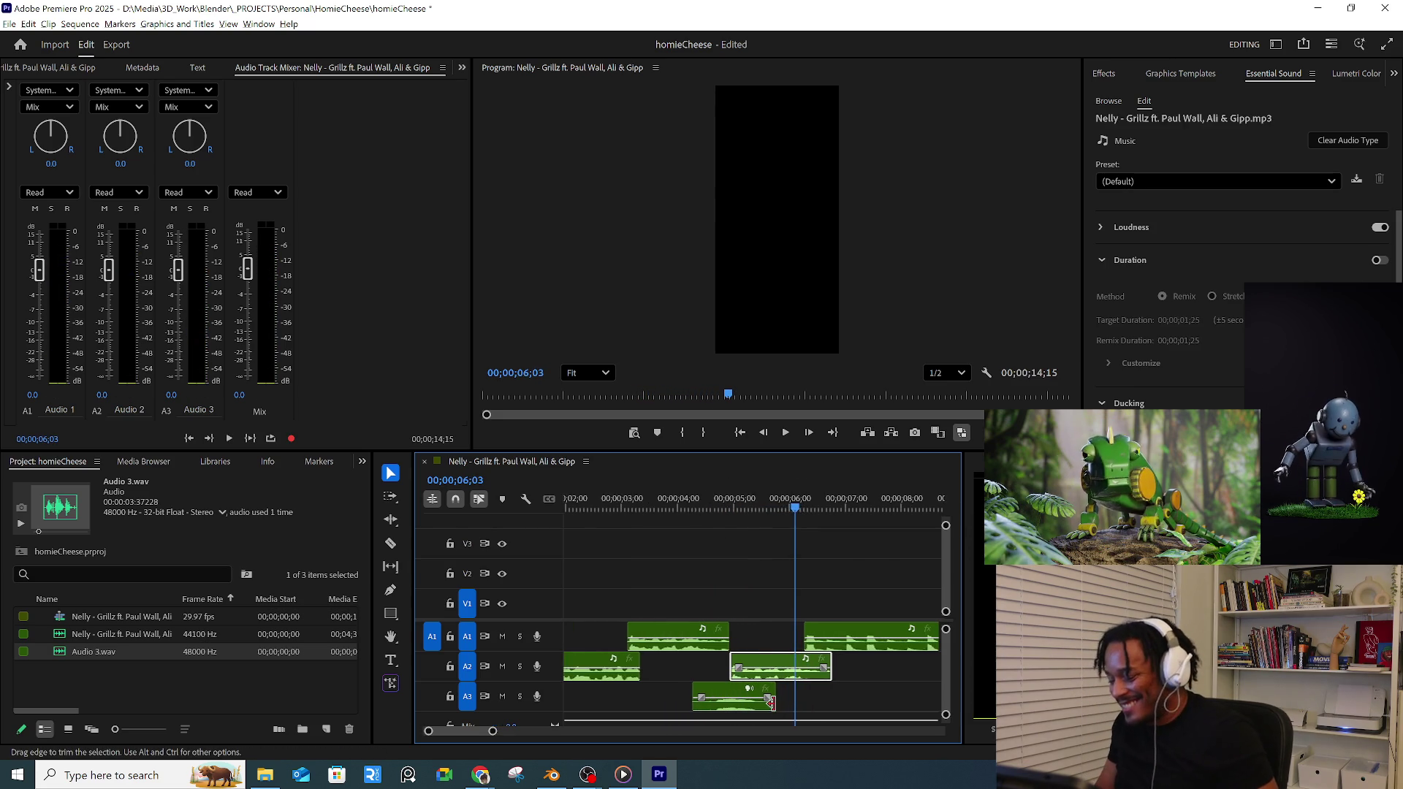
alt+scroll(778, 680, up, 2)
click(723, 697)
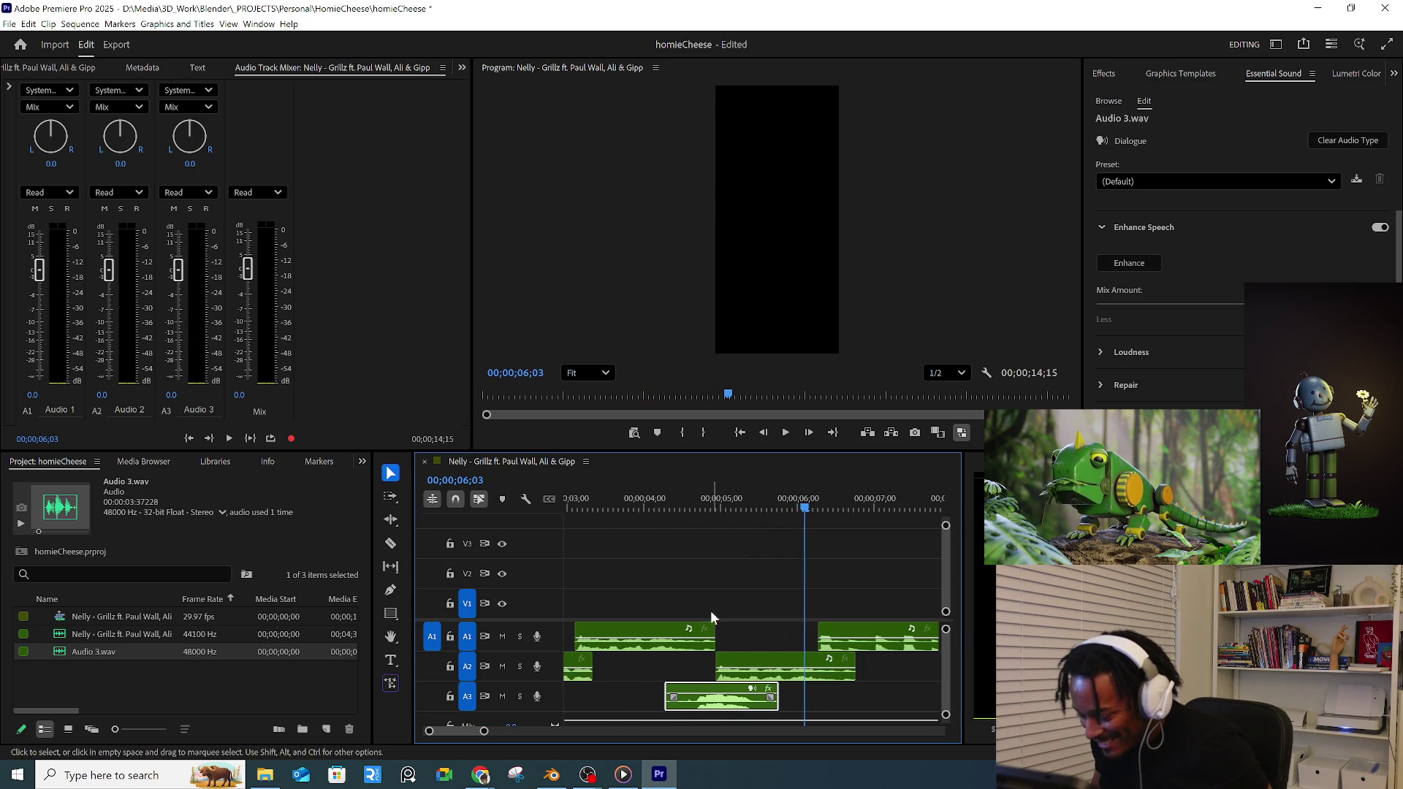
click(654, 504)
key(space)
key(space)
click(740, 663)
click(704, 694)
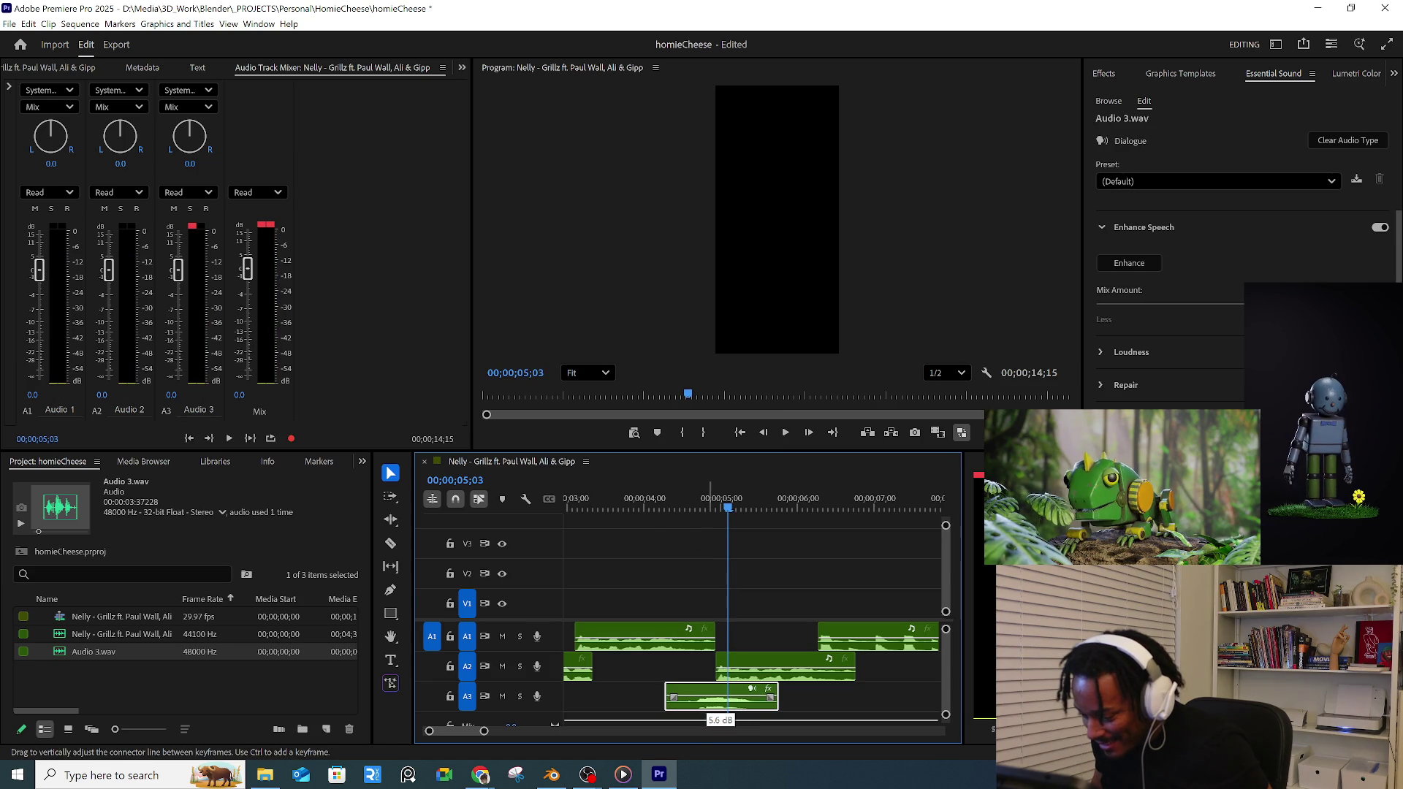
- Adjust the right A1/A2 clips and nudge the Audio 3 clip, replaying around the 4-second mark
drag(790, 482, 871, 707)
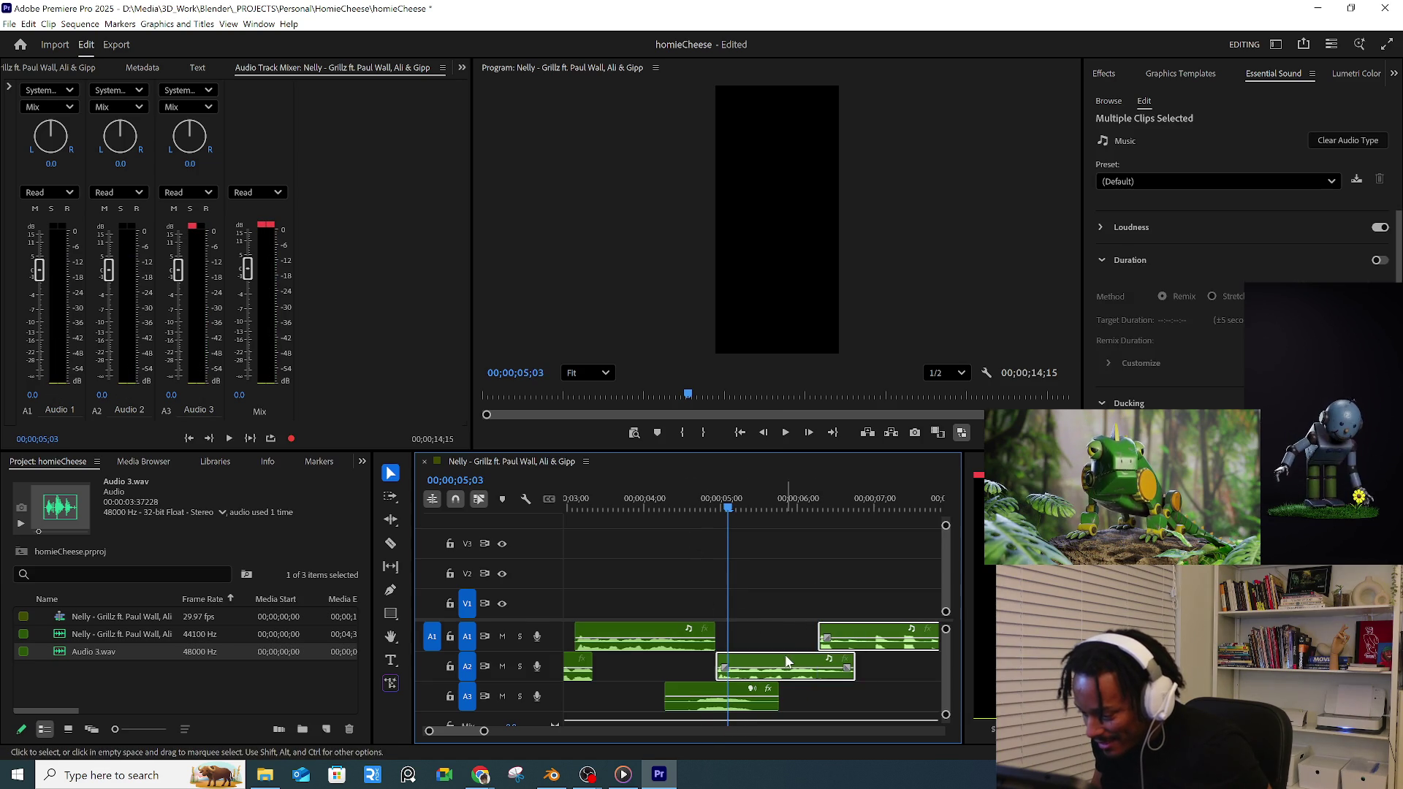
drag(784, 663, 809, 655)
click(647, 636)
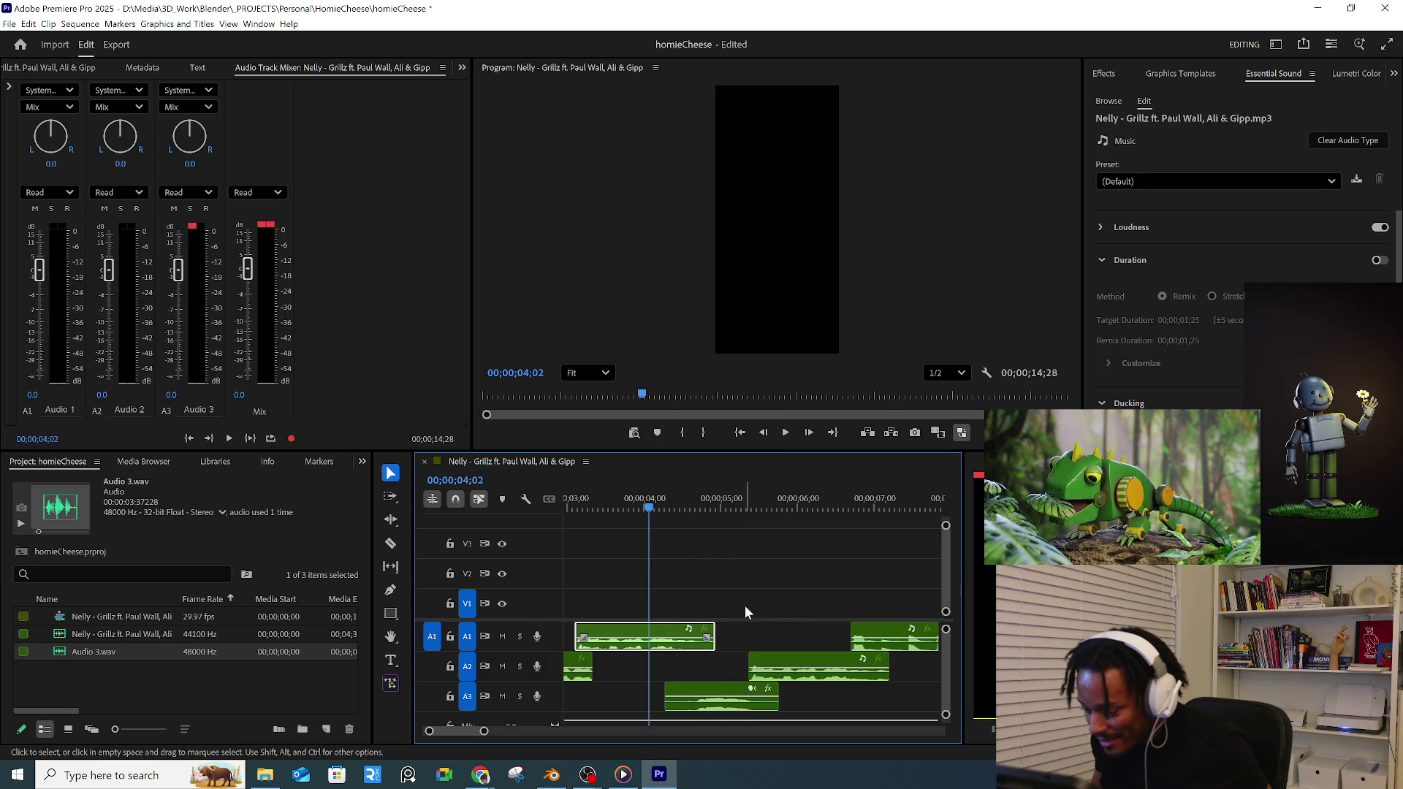
key(space)
key(space)
drag(711, 694, 702, 692)
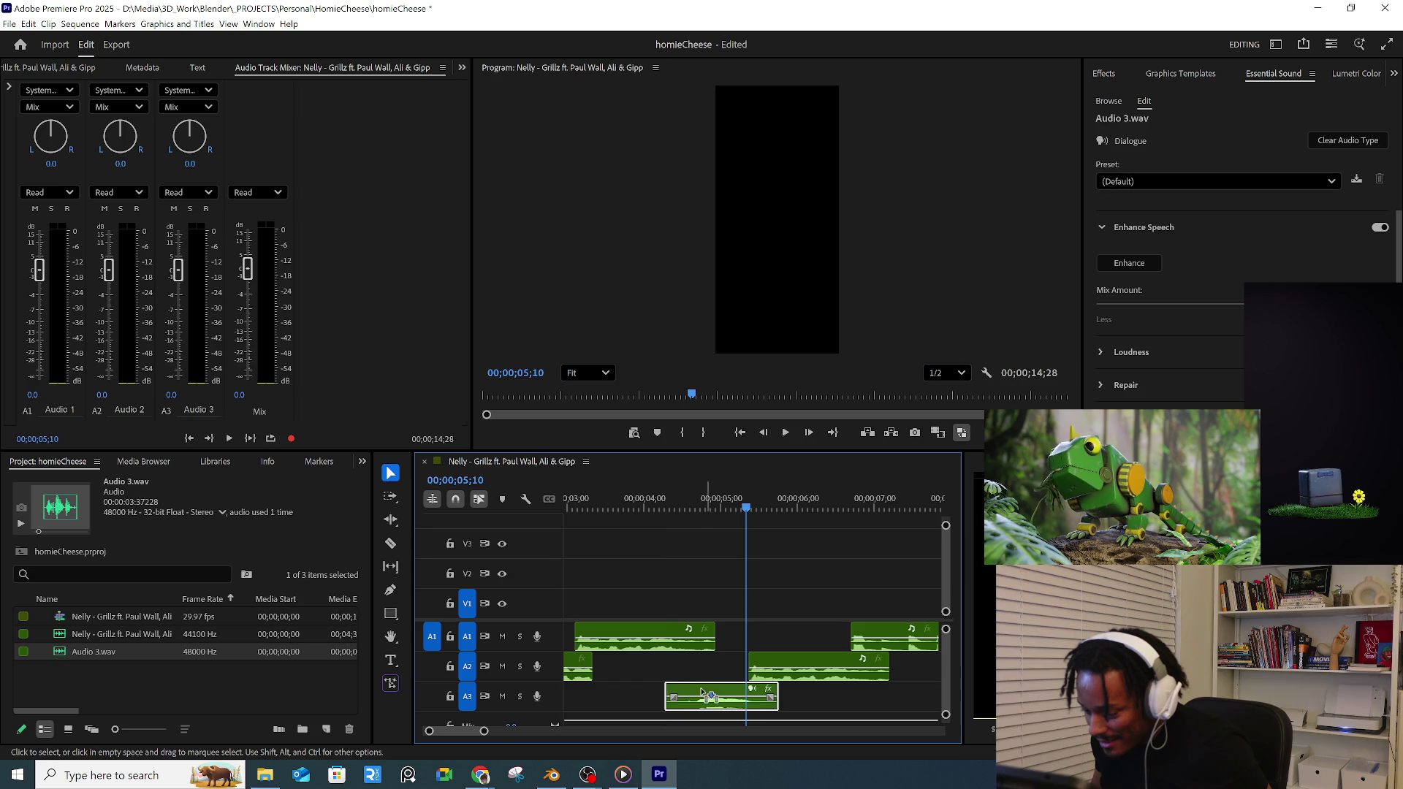
click(649, 507)
key(space)
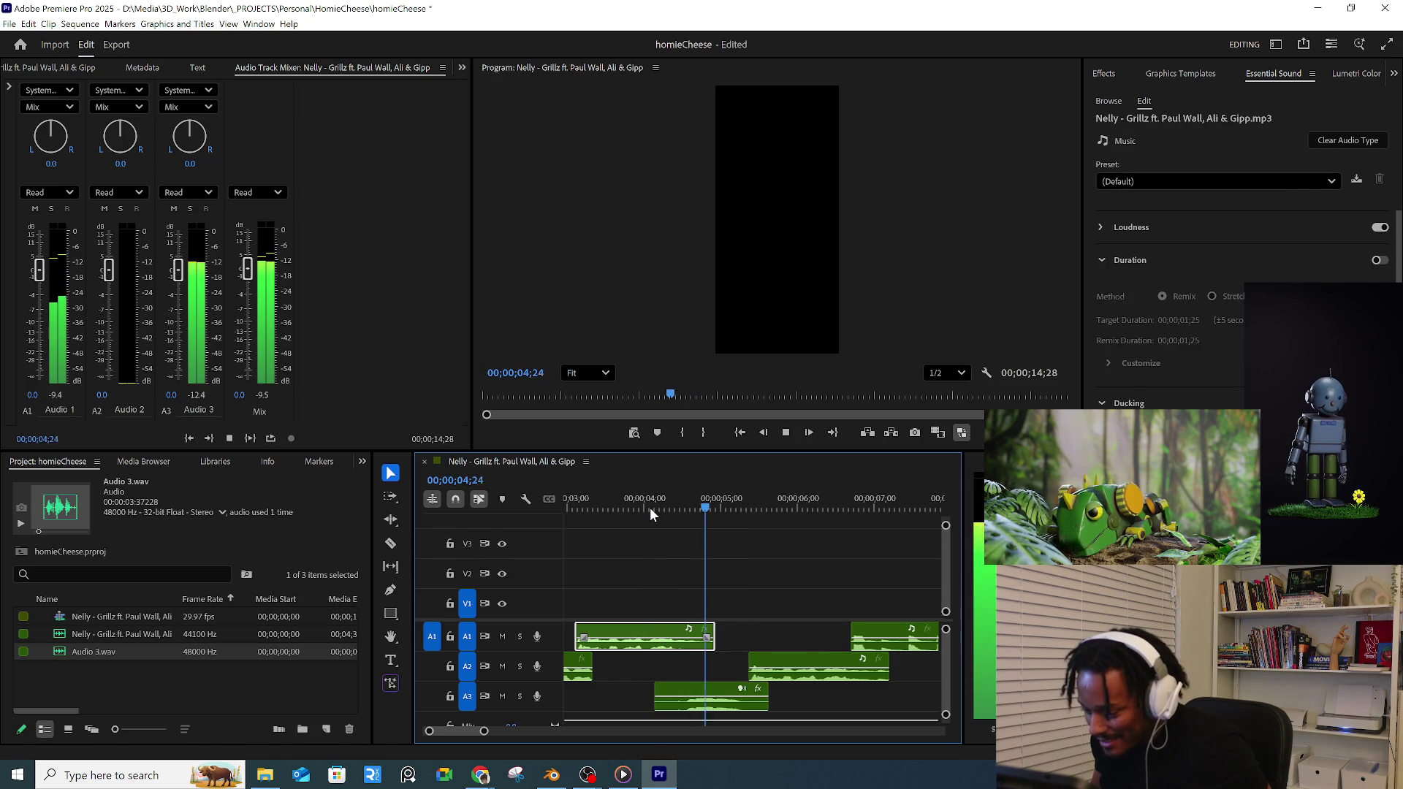
key(space)
mouse_move(832, 581)
mouse_down()
mouse_move(910, 657)
mouse_move(816, 657)
mouse_up()
click(639, 507)
key(space)
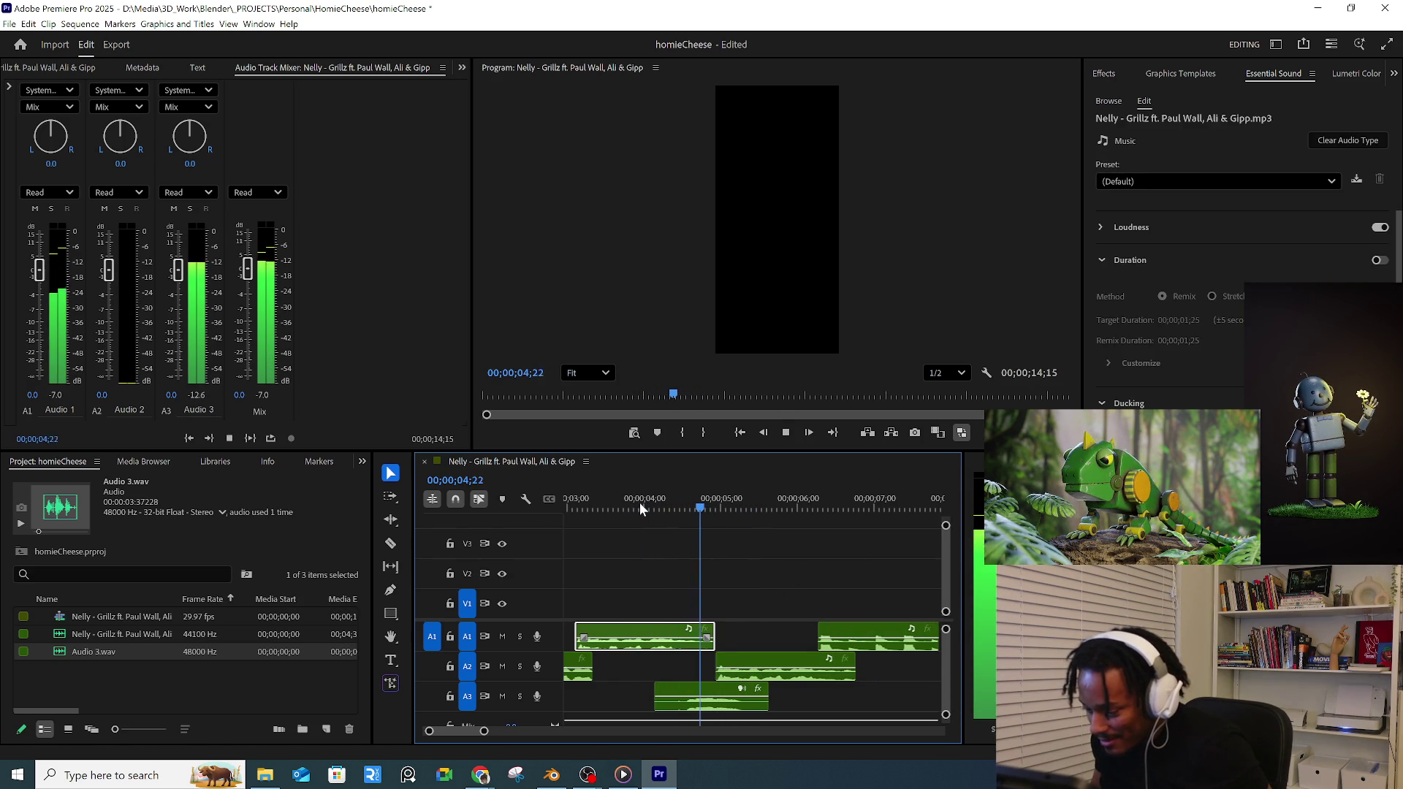
key(space)
- Duplicate the Audio 3 clip further along A3 and fine-tune its position with playback
click(697, 693)
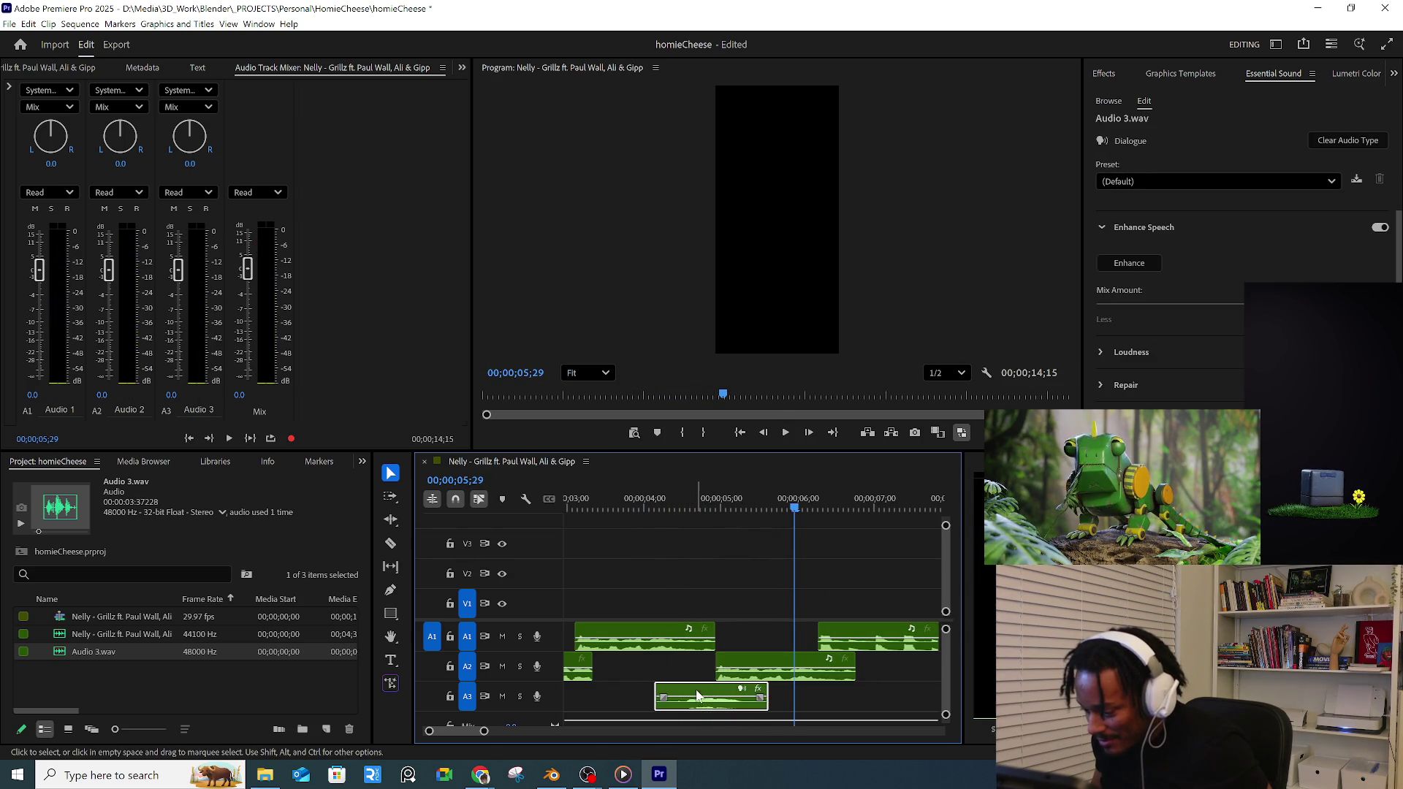
alt+drag(692, 696, 833, 702)
drag(821, 702, 822, 697)
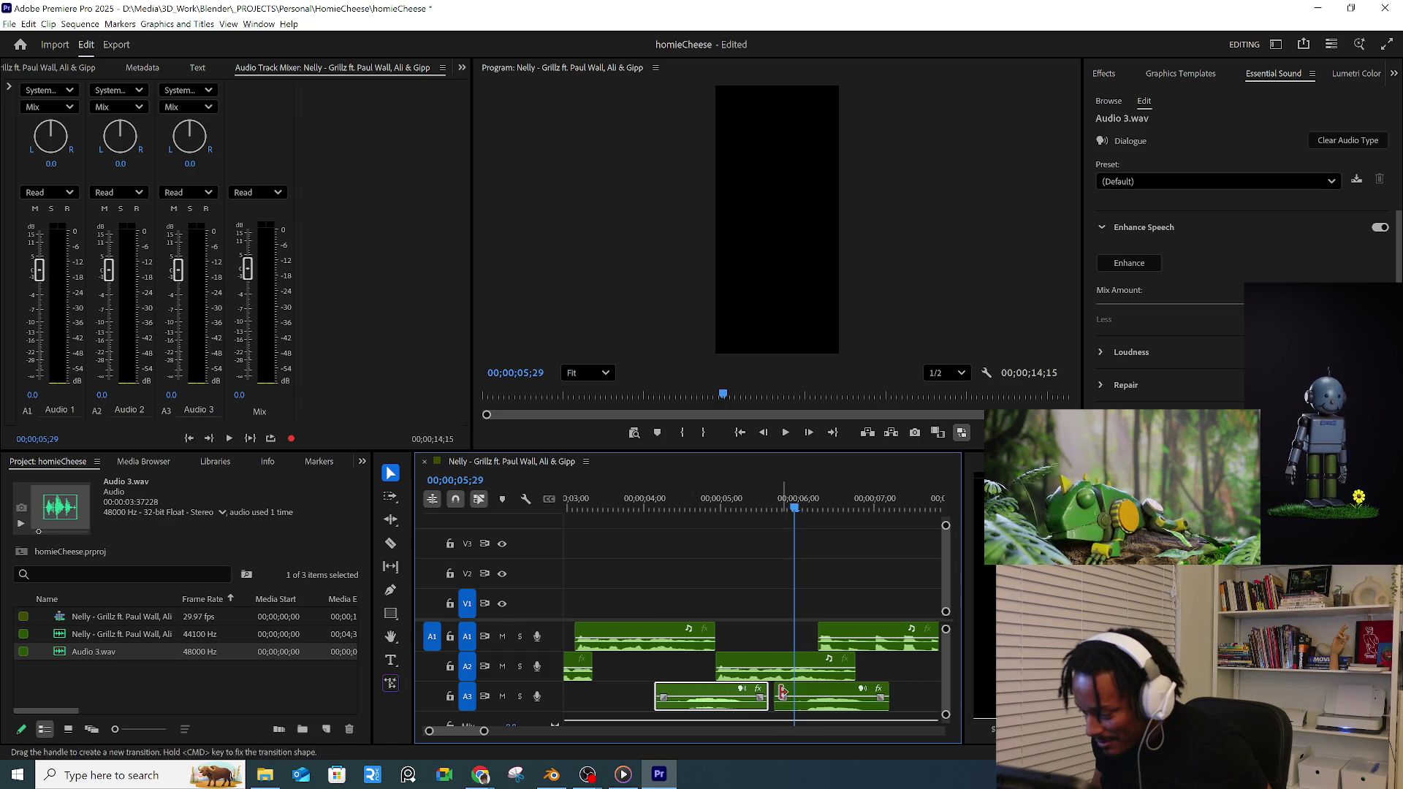
click(825, 693)
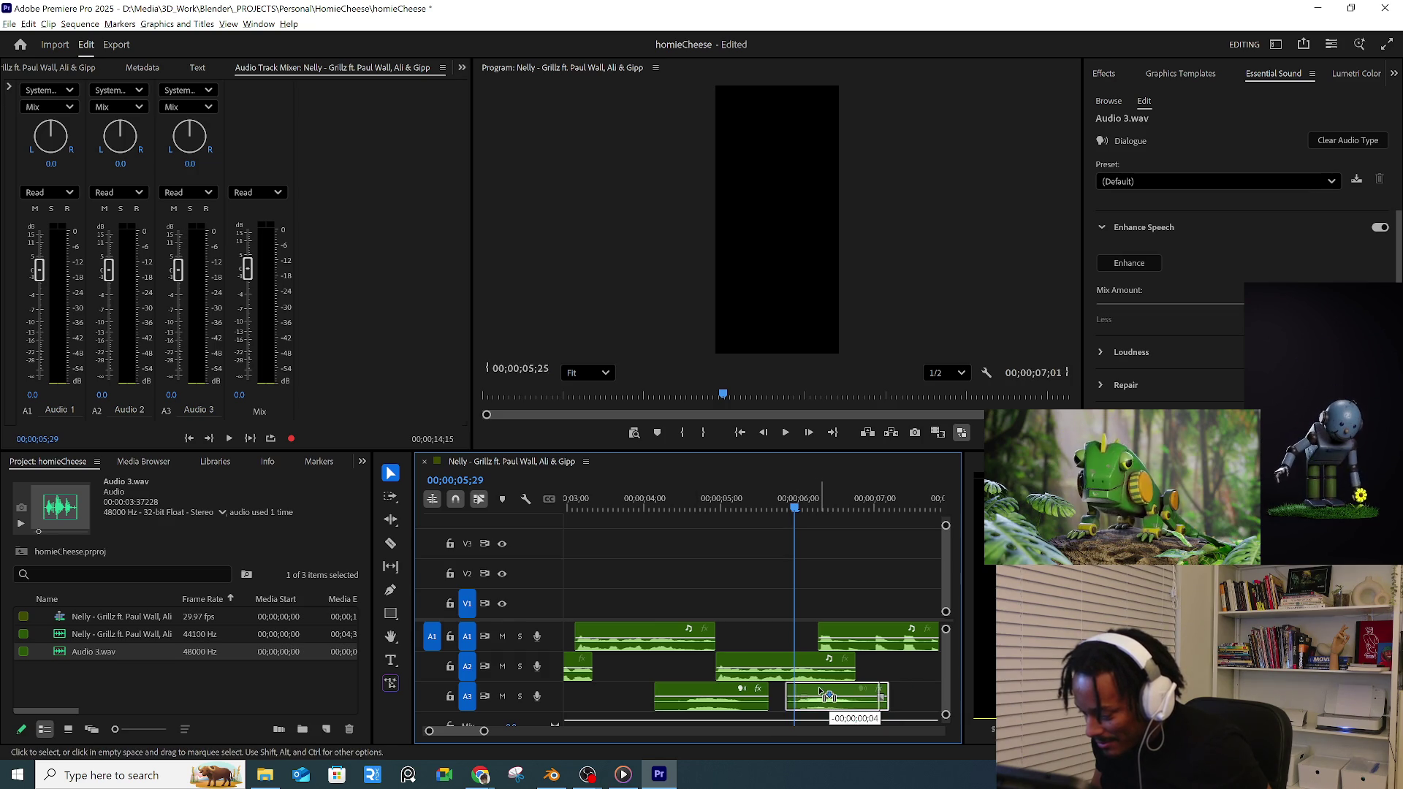
click(647, 503)
click(647, 636)
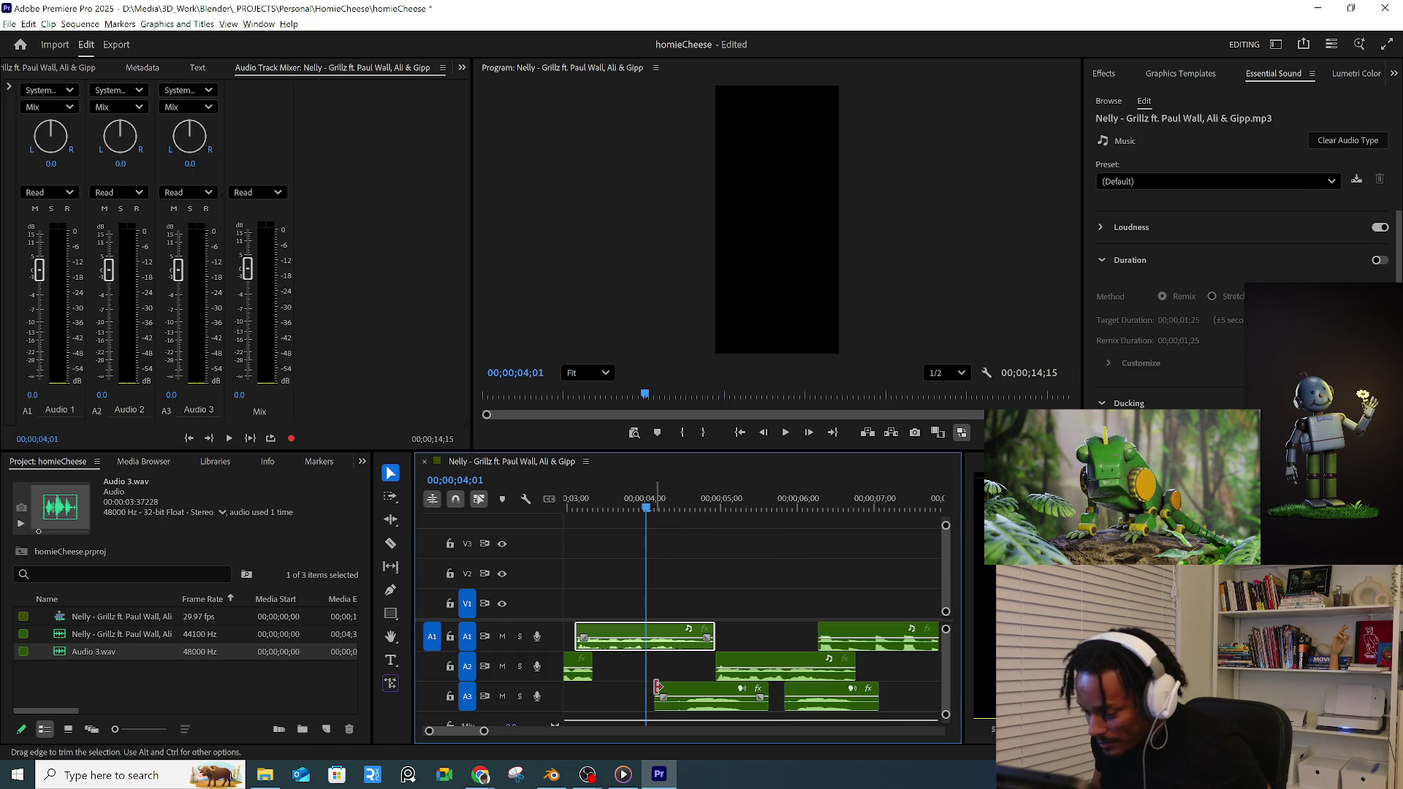
drag(701, 694, 718, 693)
key(space)
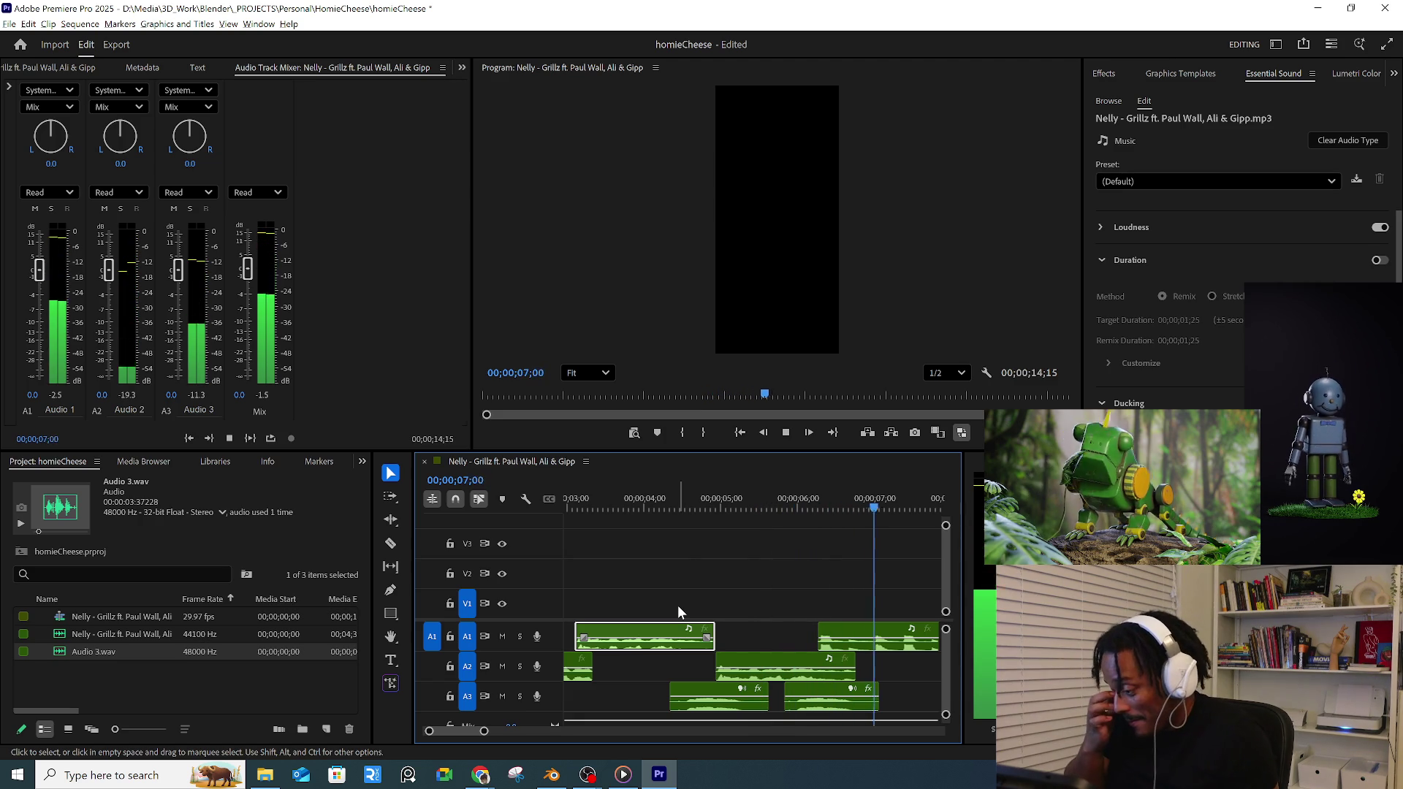
key(space)
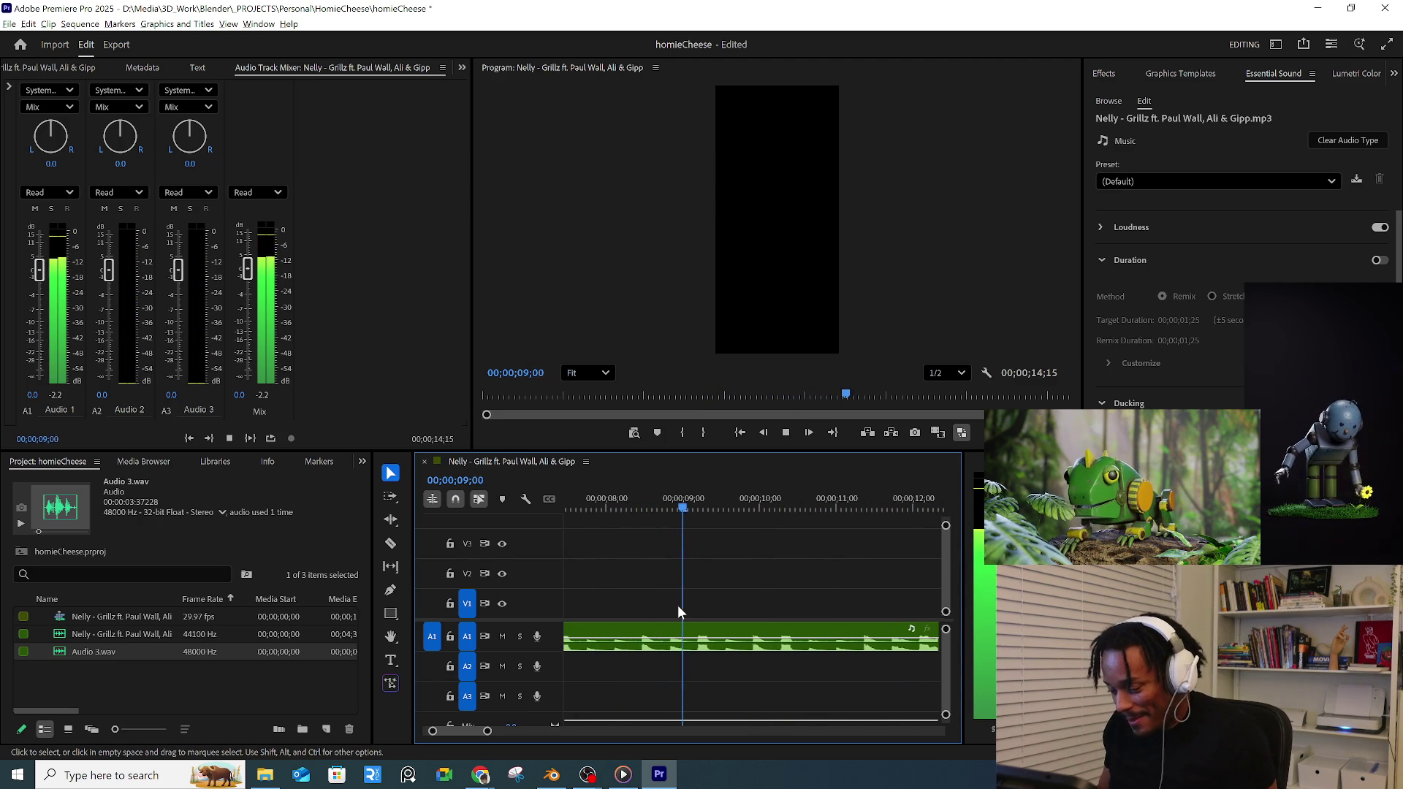
- Review the whole sequence, then shift the right A1, A2 and both A3 clips slightly earlier
key(minus)
key(minus)
click(574, 505)
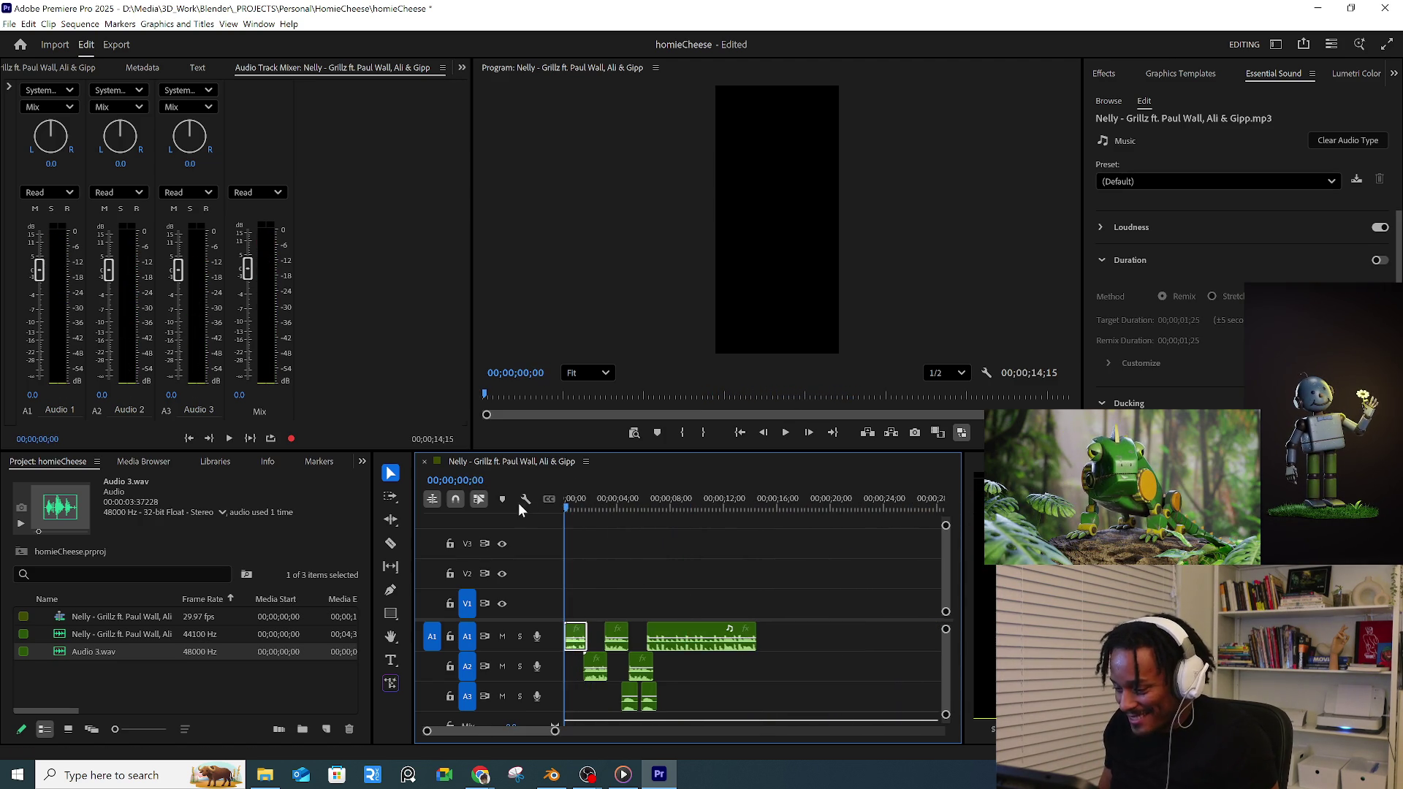
key(space)
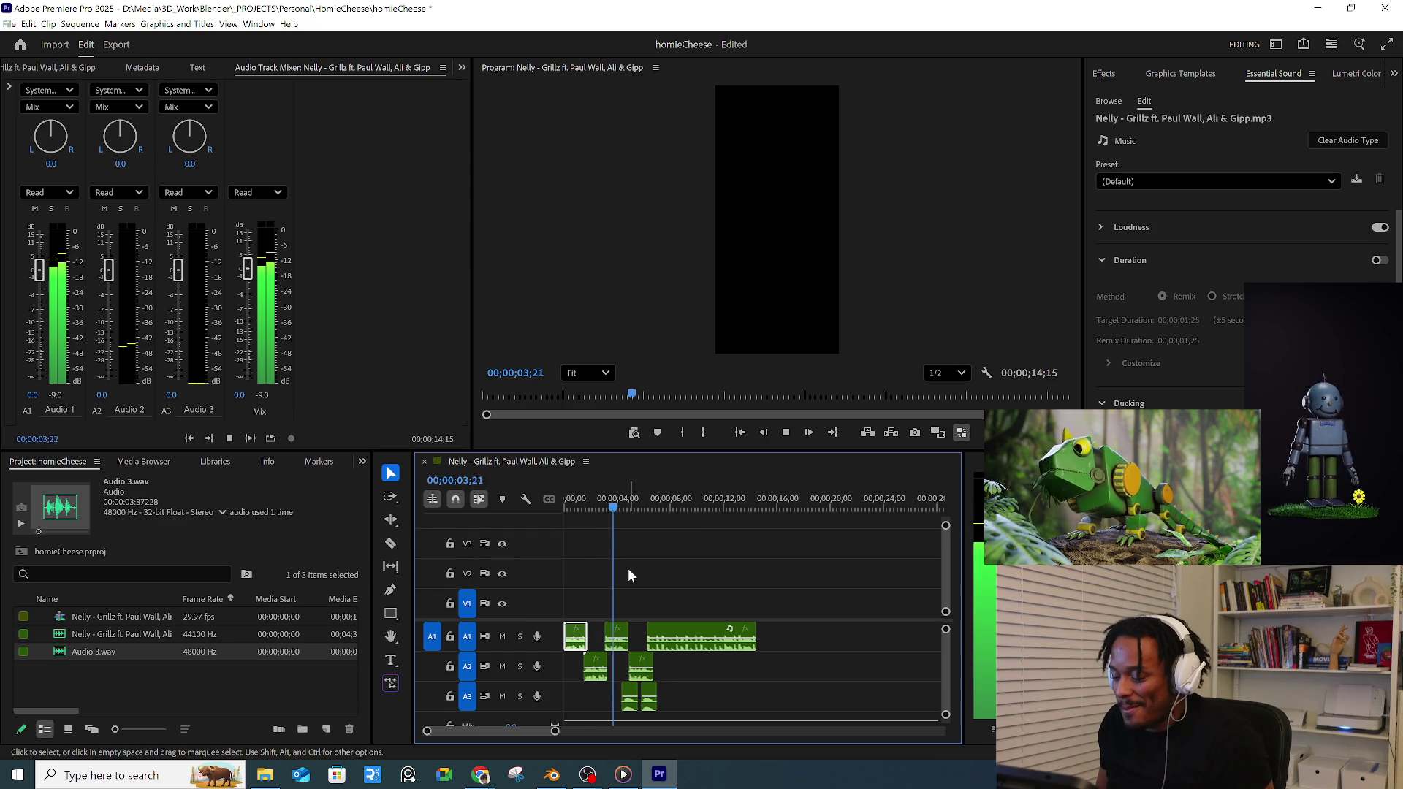
key(space)
alt+scroll(626, 568, up, 1)
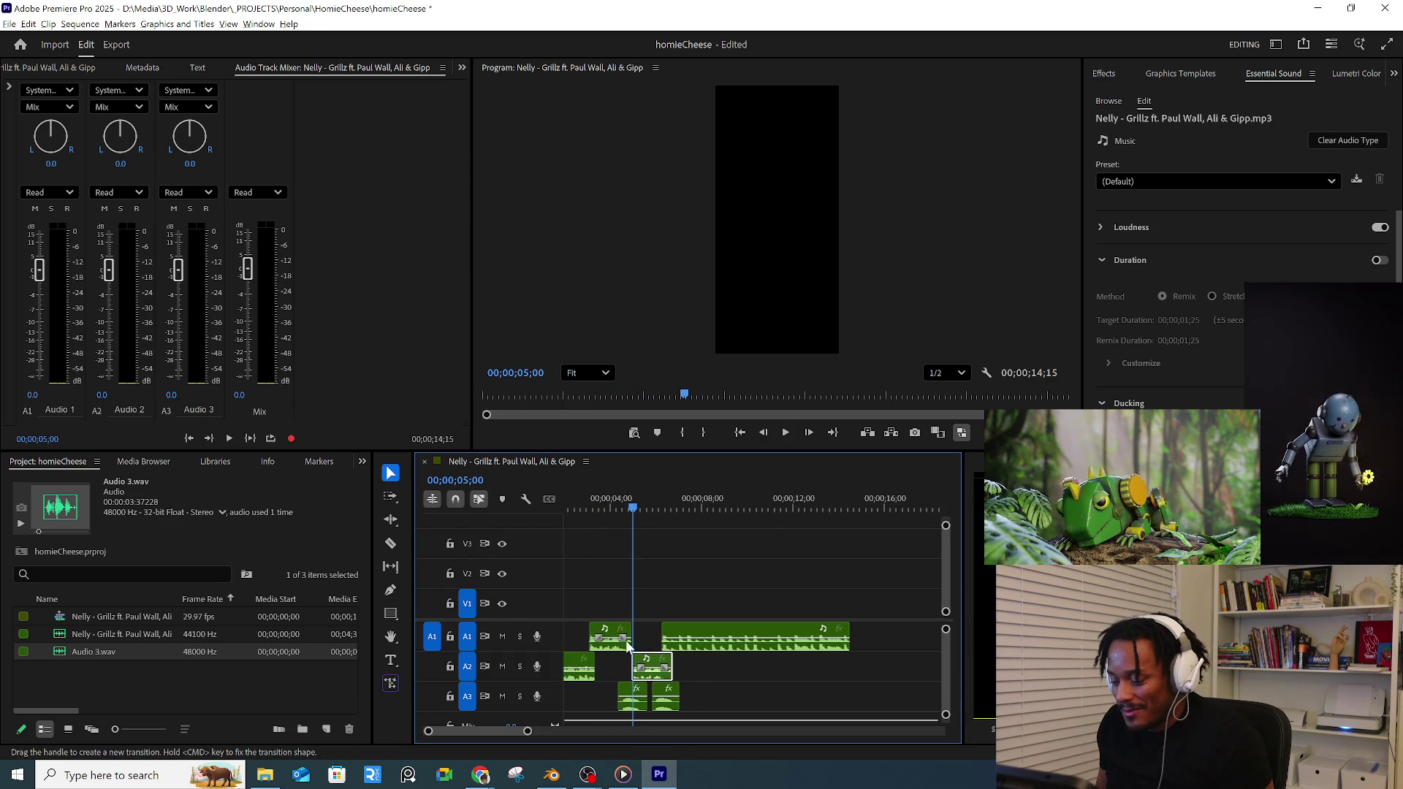
alt+scroll(693, 669, up, 1)
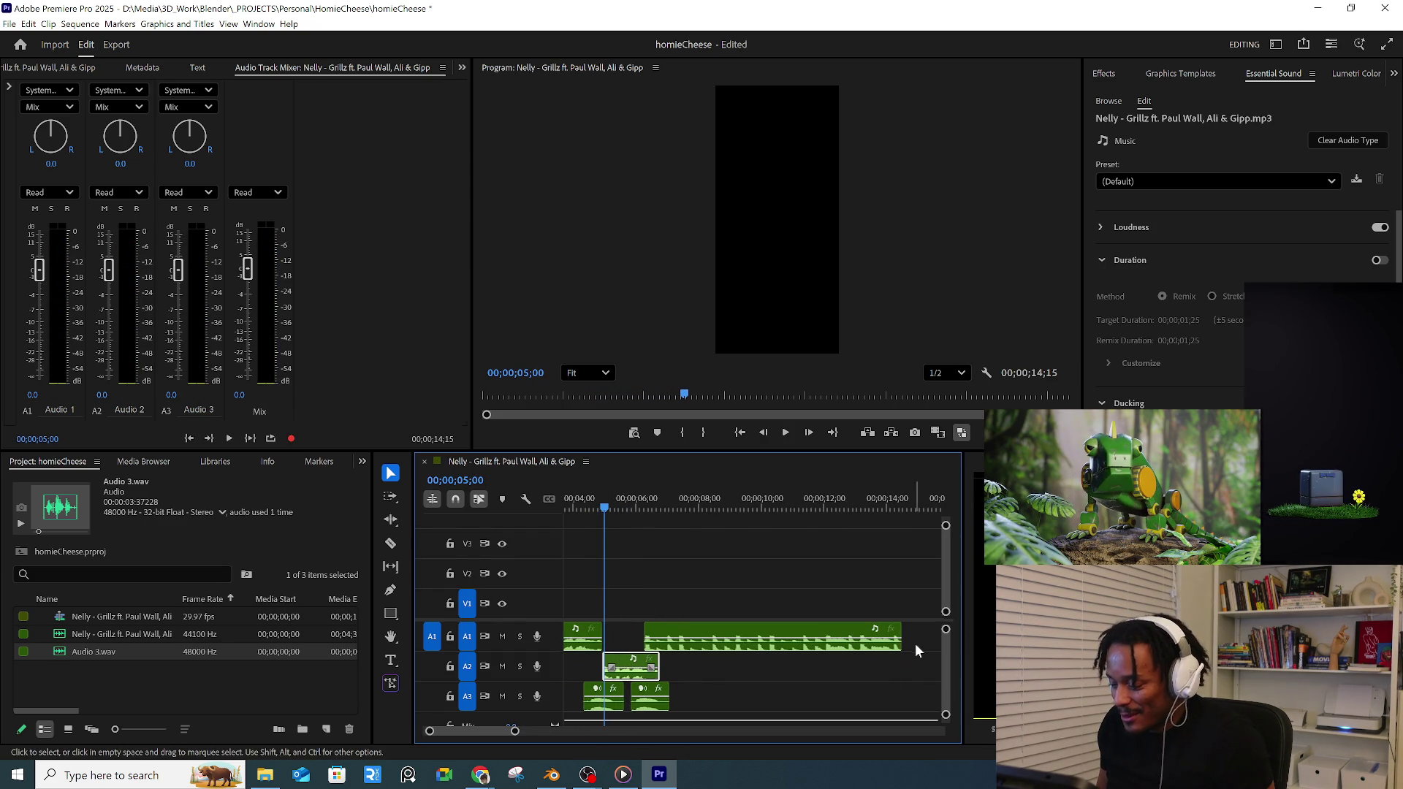
drag(918, 641, 616, 715)
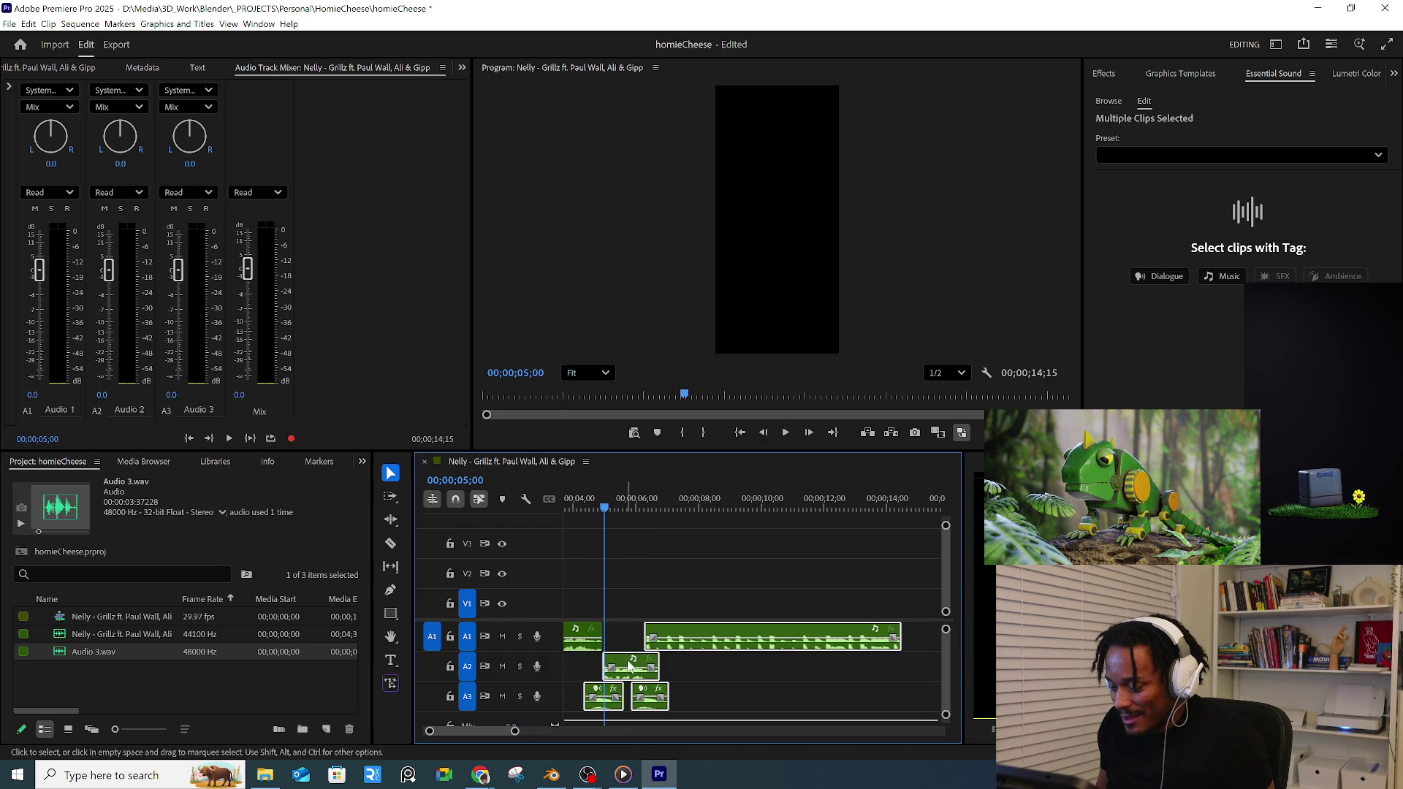
alt+scroll(620, 690, up, 1)
alt+scroll(622, 670, up, 1)
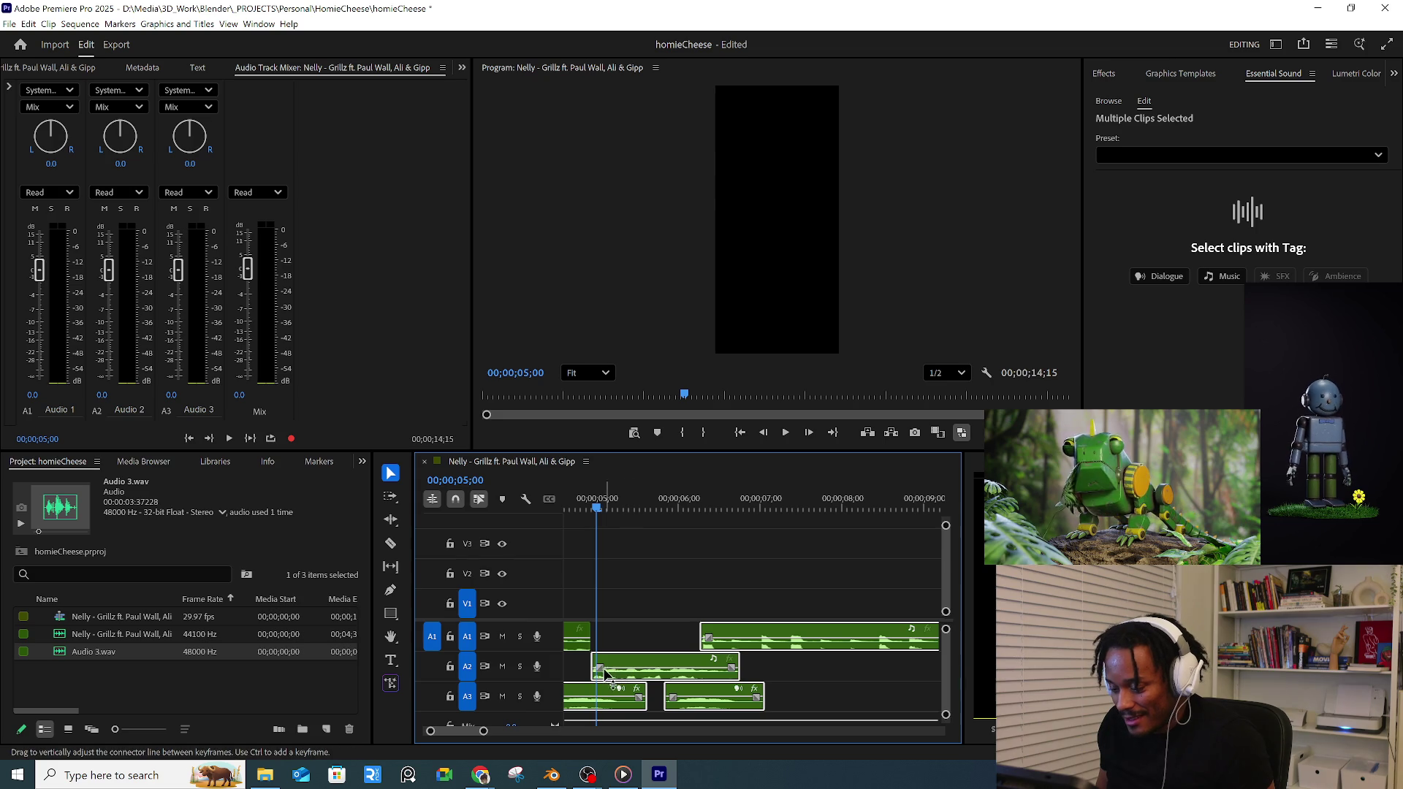
alt+scroll(614, 674, down, 1)
drag(736, 666, 724, 667)
click(614, 508)
key(space)
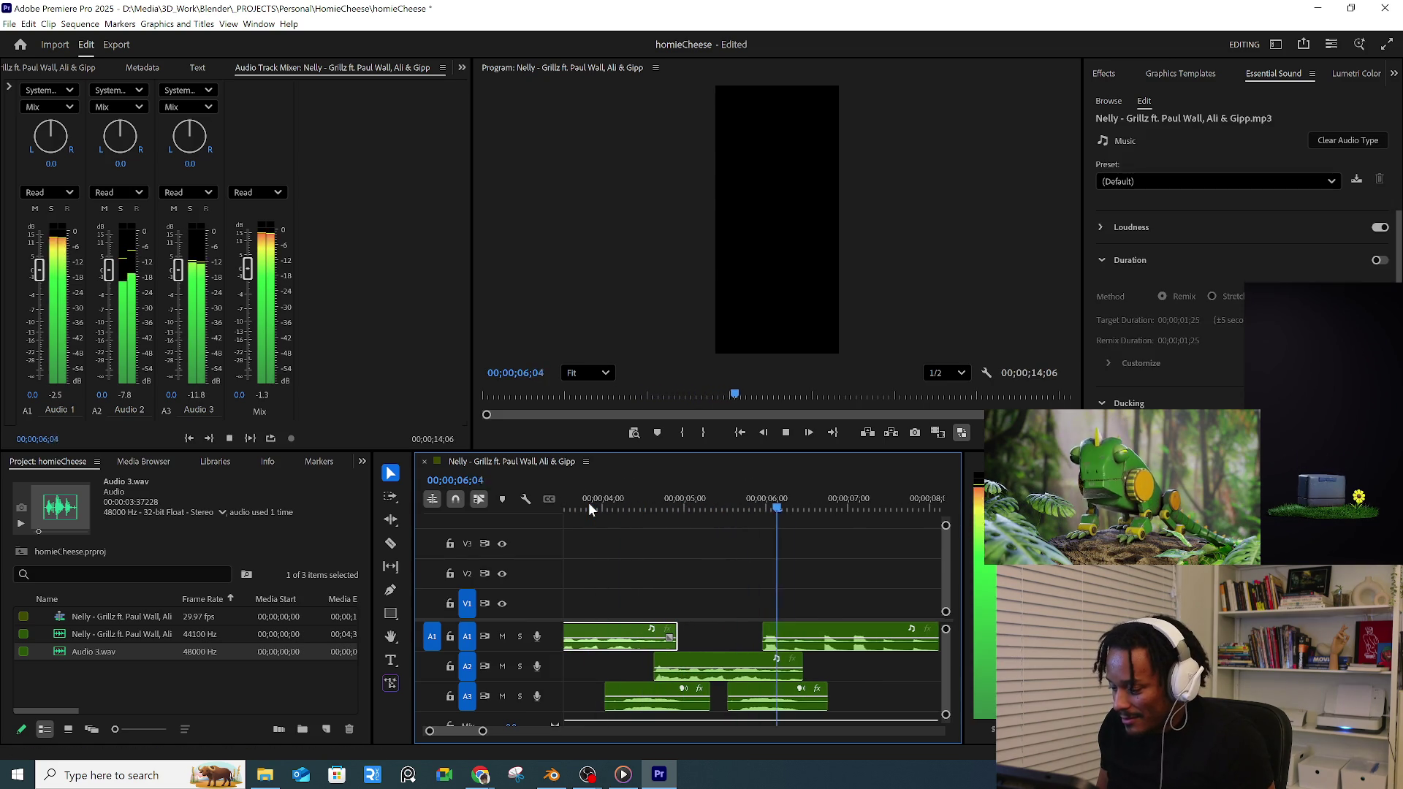
key(space)
- Trim the end of an A3 clip and play back the section at different timeline zooms
click(852, 641)
drag(811, 702, 805, 707)
click(559, 537)
key(space)
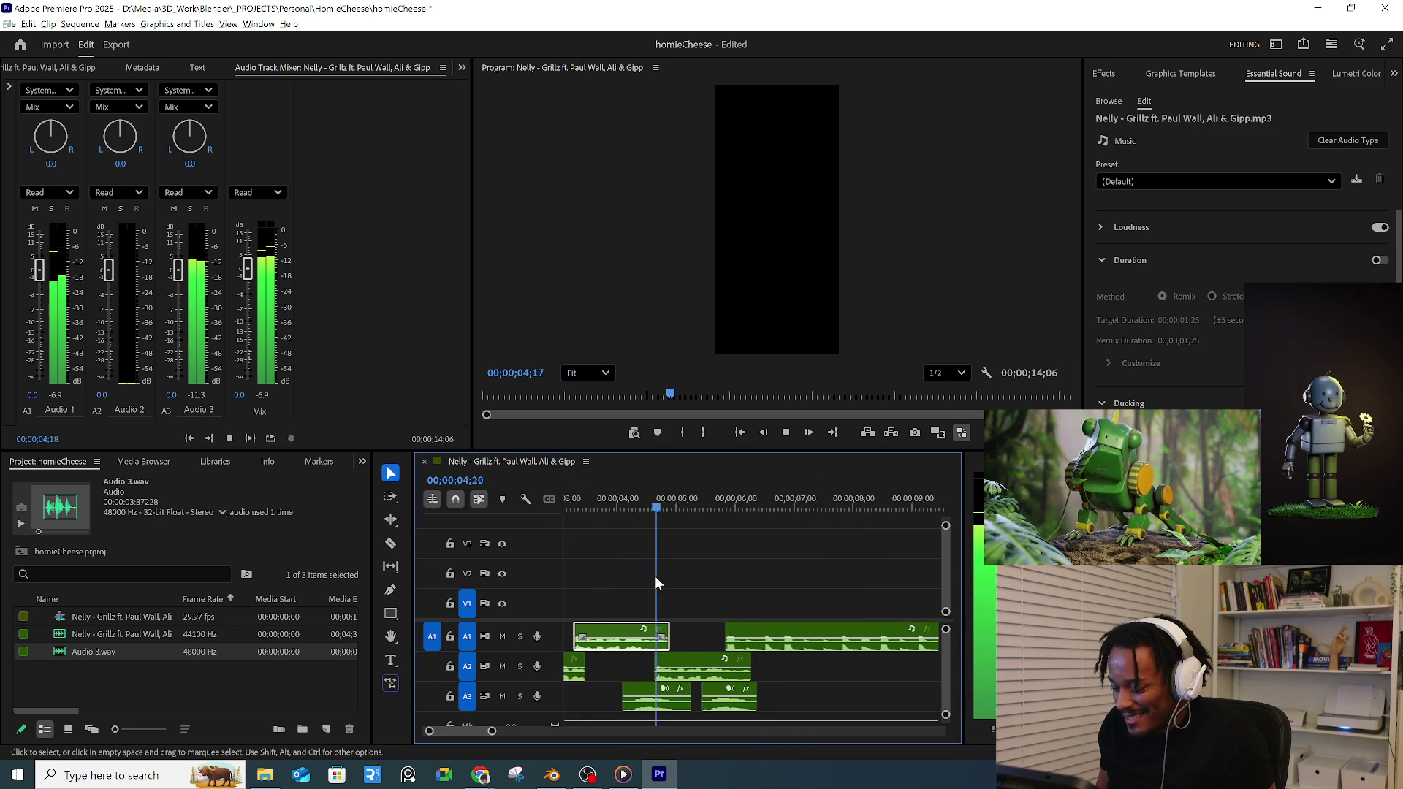
key(minus)
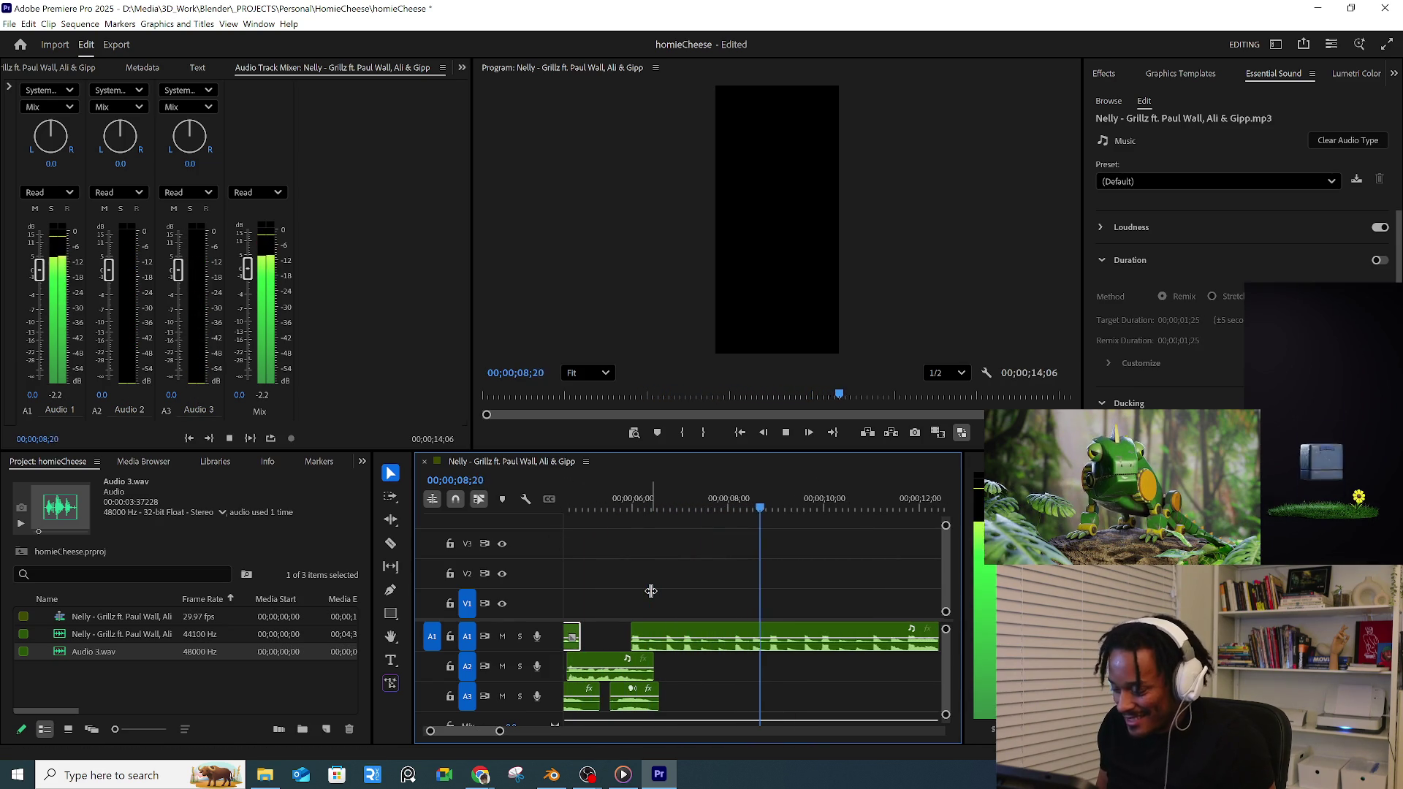
key(minus)
key(minus)
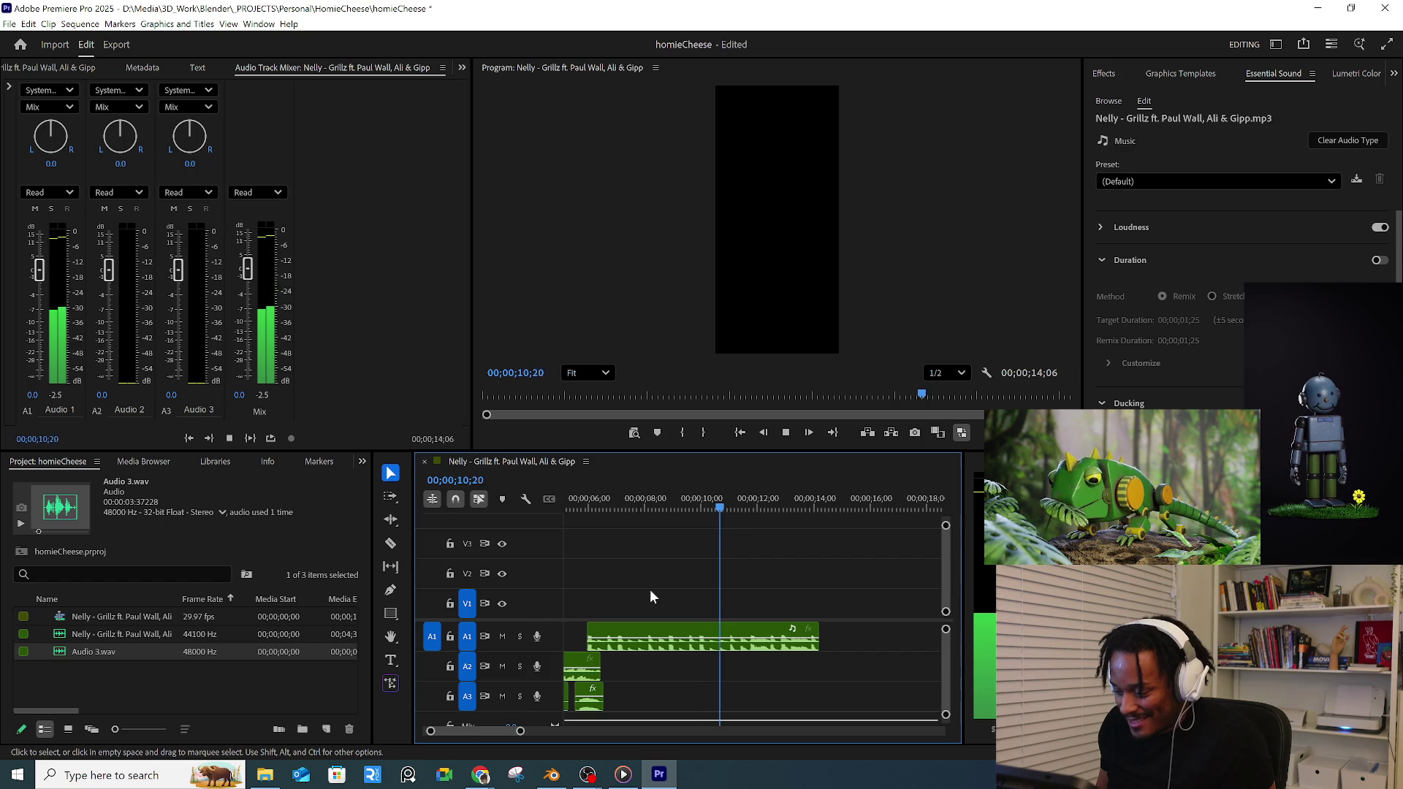
key(space)
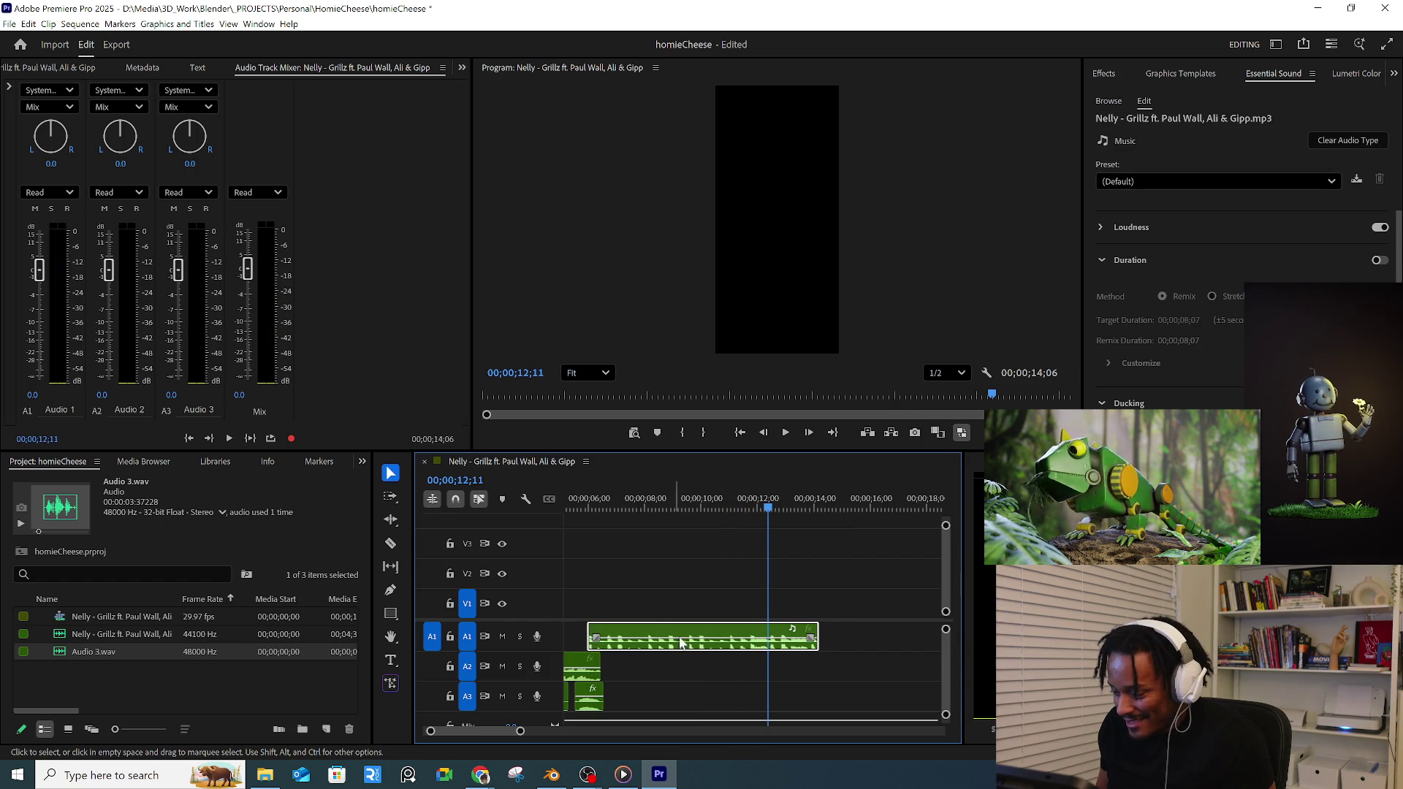
key(equal)
- Razor the A1 music clip near 12 seconds, delete its left piece and slide the remainder earlier
key(c)
key(minus)
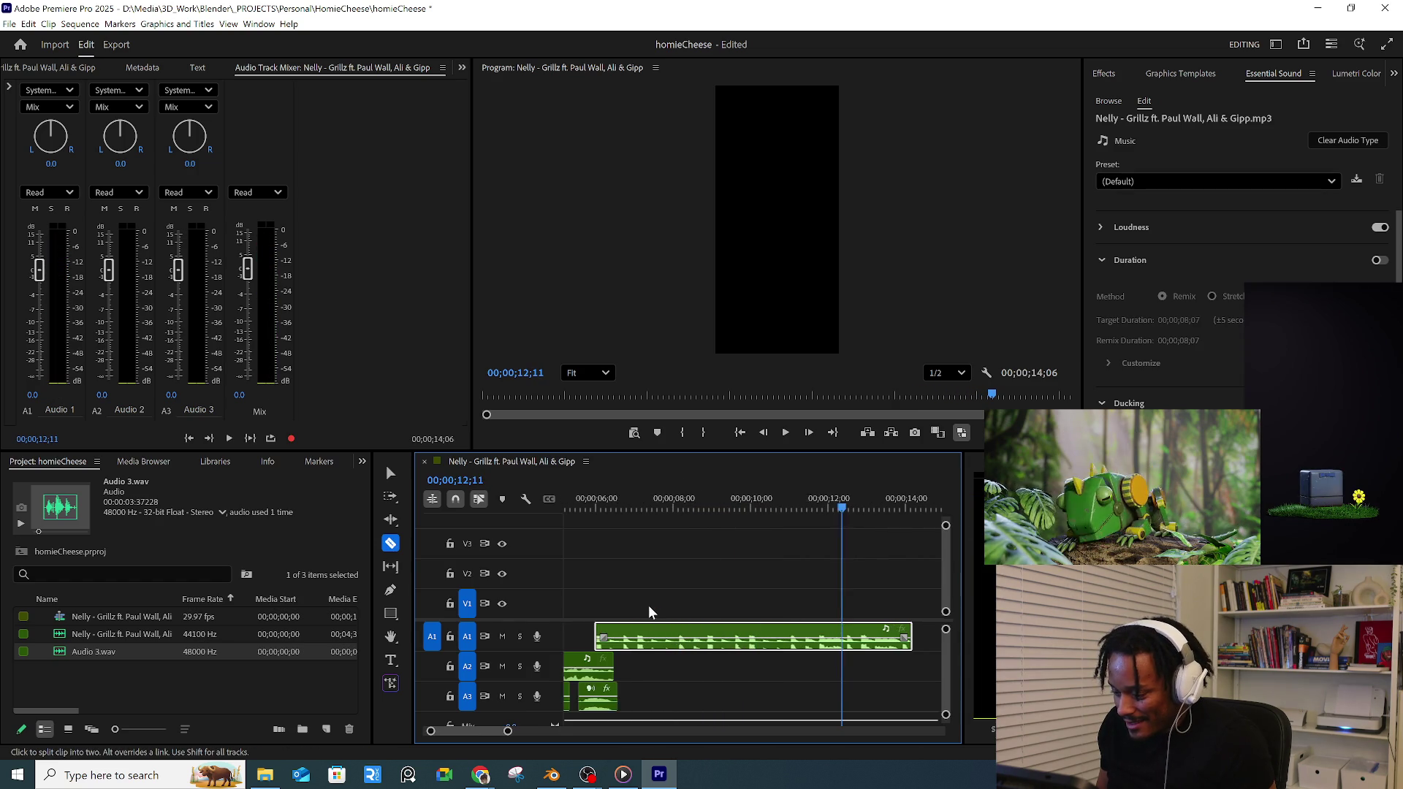
click(643, 513)
key(space)
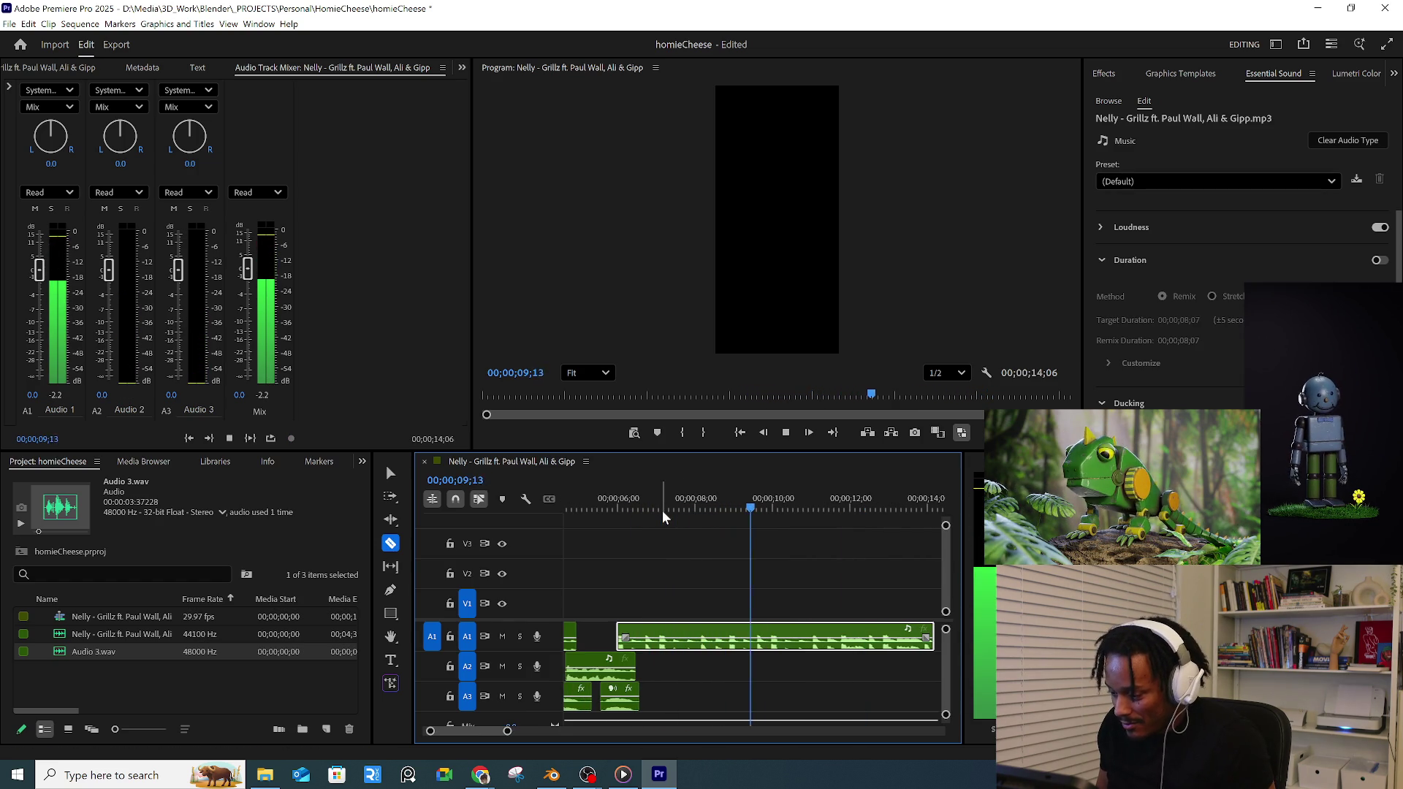
scroll(789, 678, up, 1)
scroll(790, 678, down, 1)
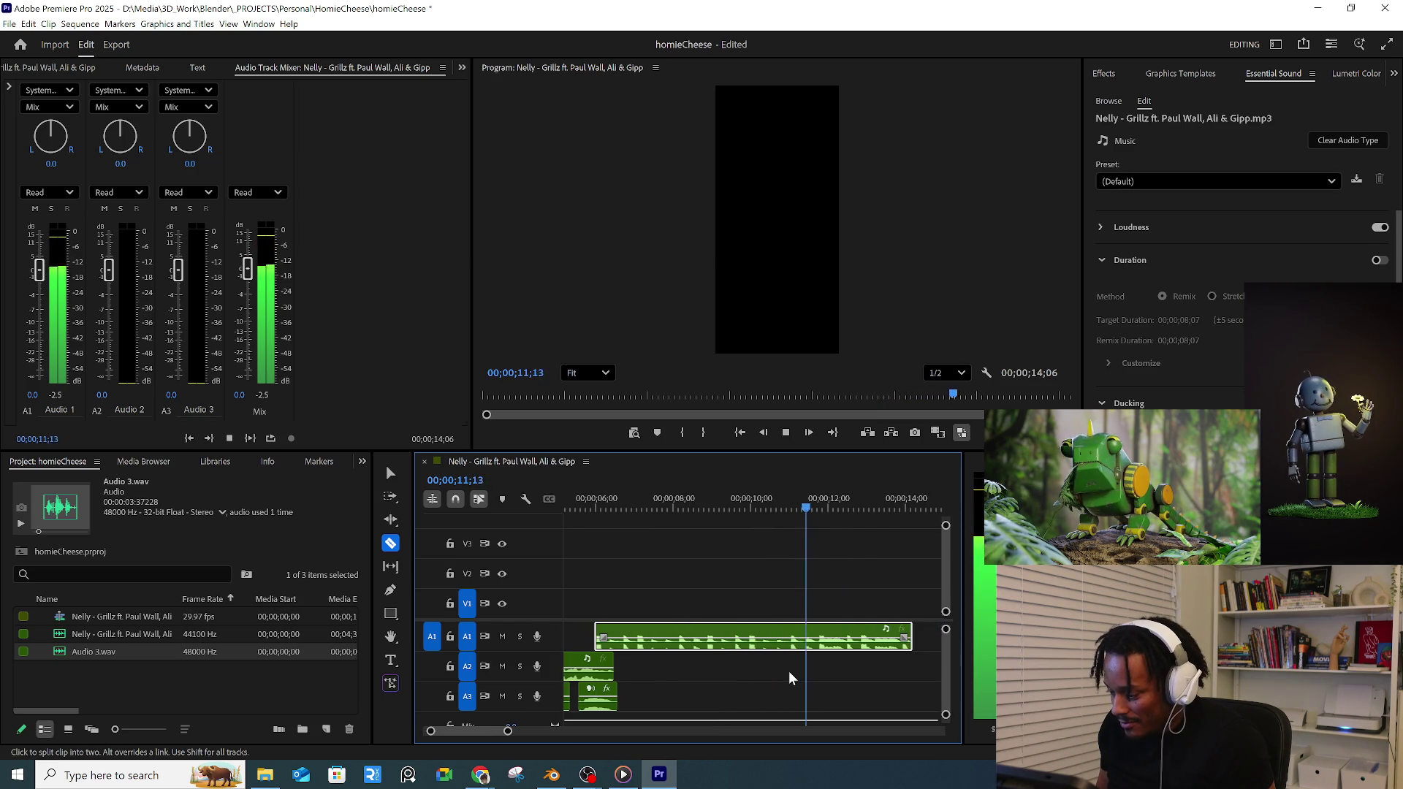
key(space)
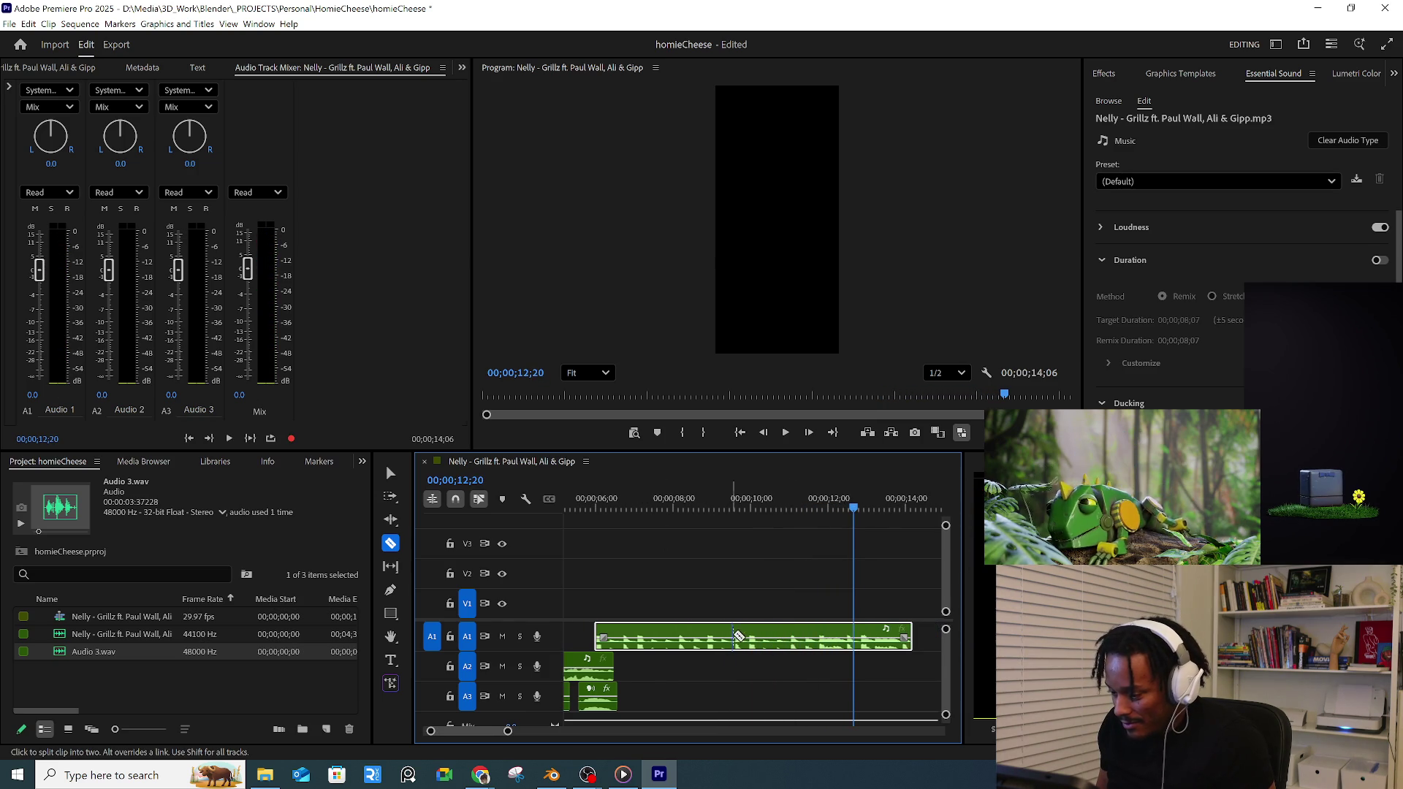
click(735, 636)
key(v)
click(682, 636)
key(Delete)
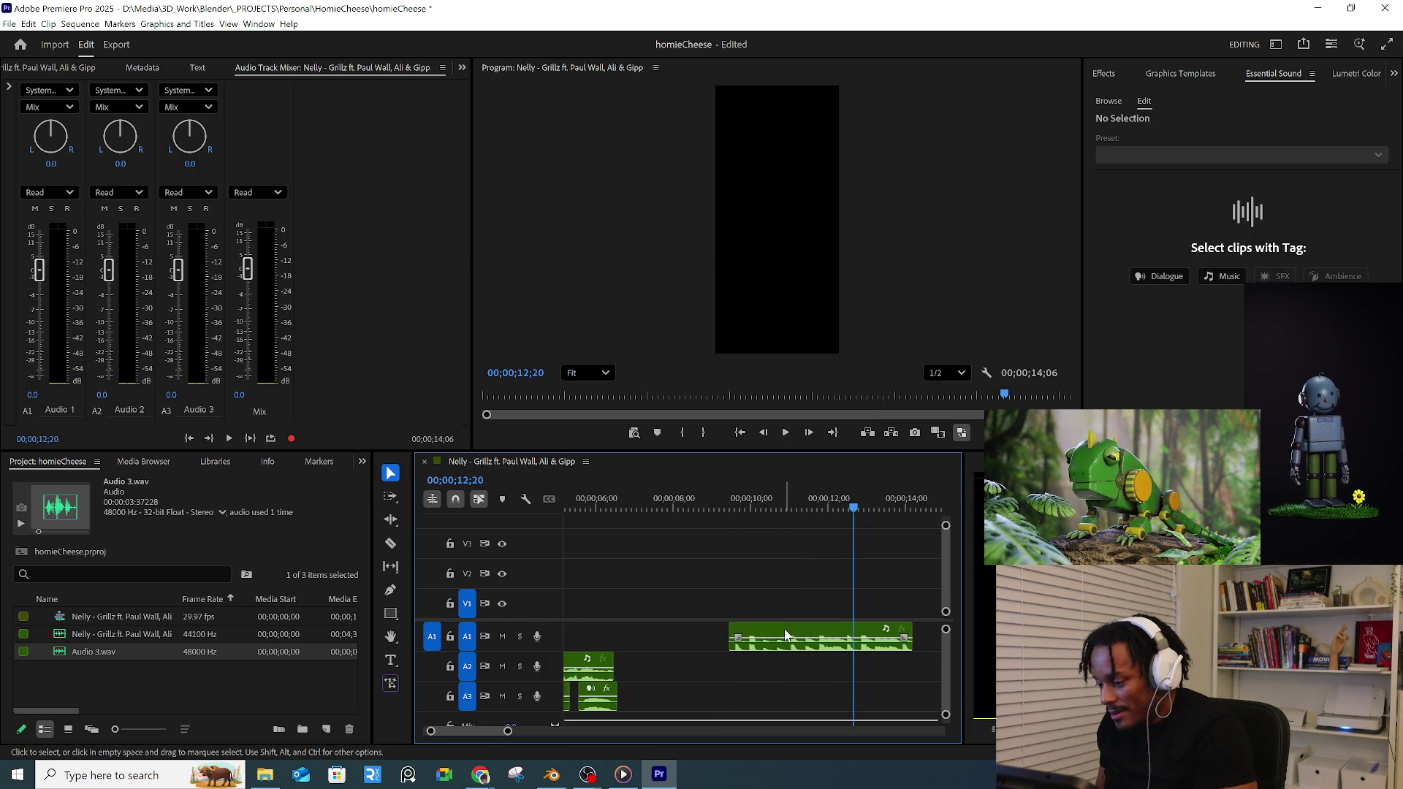
drag(768, 636, 702, 637)
scroll(601, 521, down, 3)
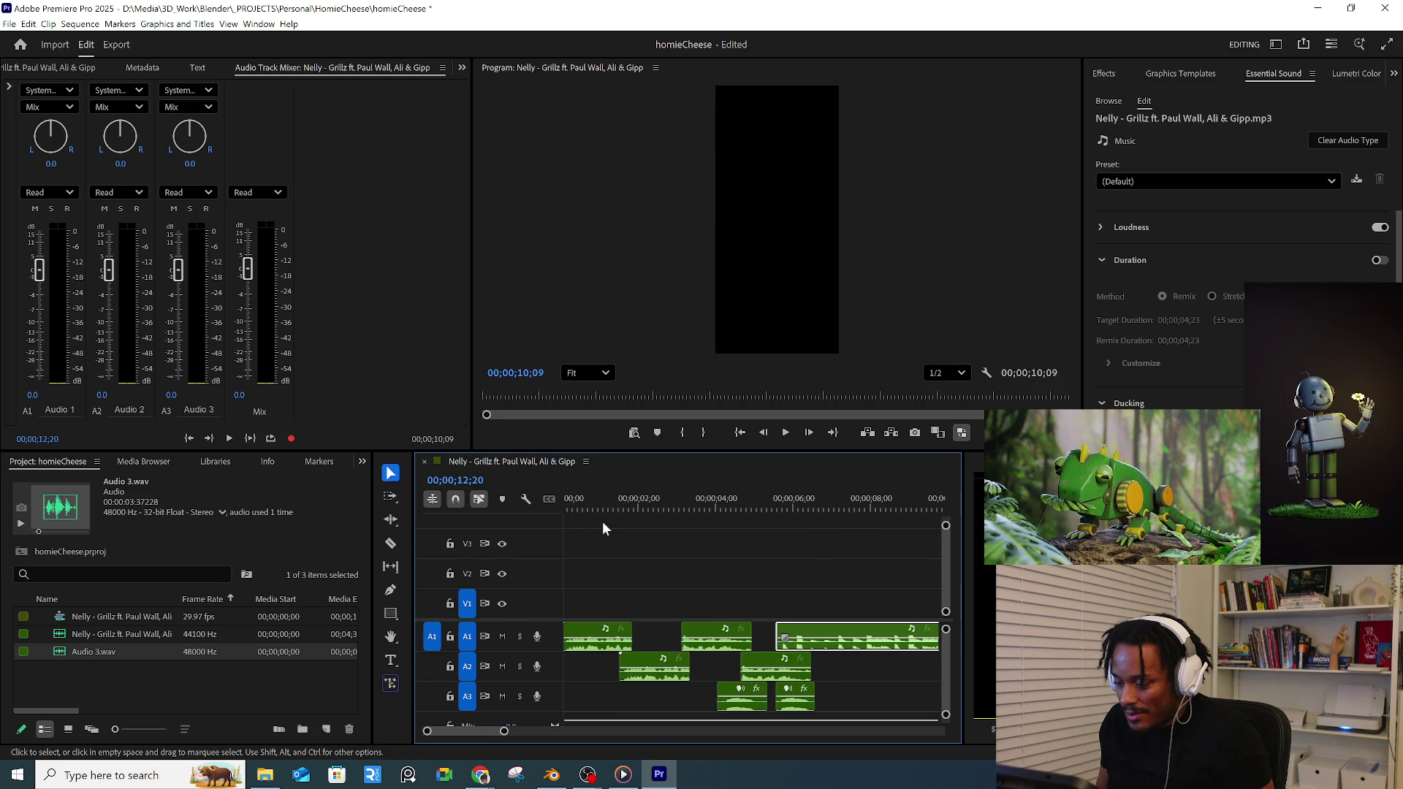
- Shift the last A1 music clip a few frames later and verify the timing from the start
click(570, 506)
key(space)
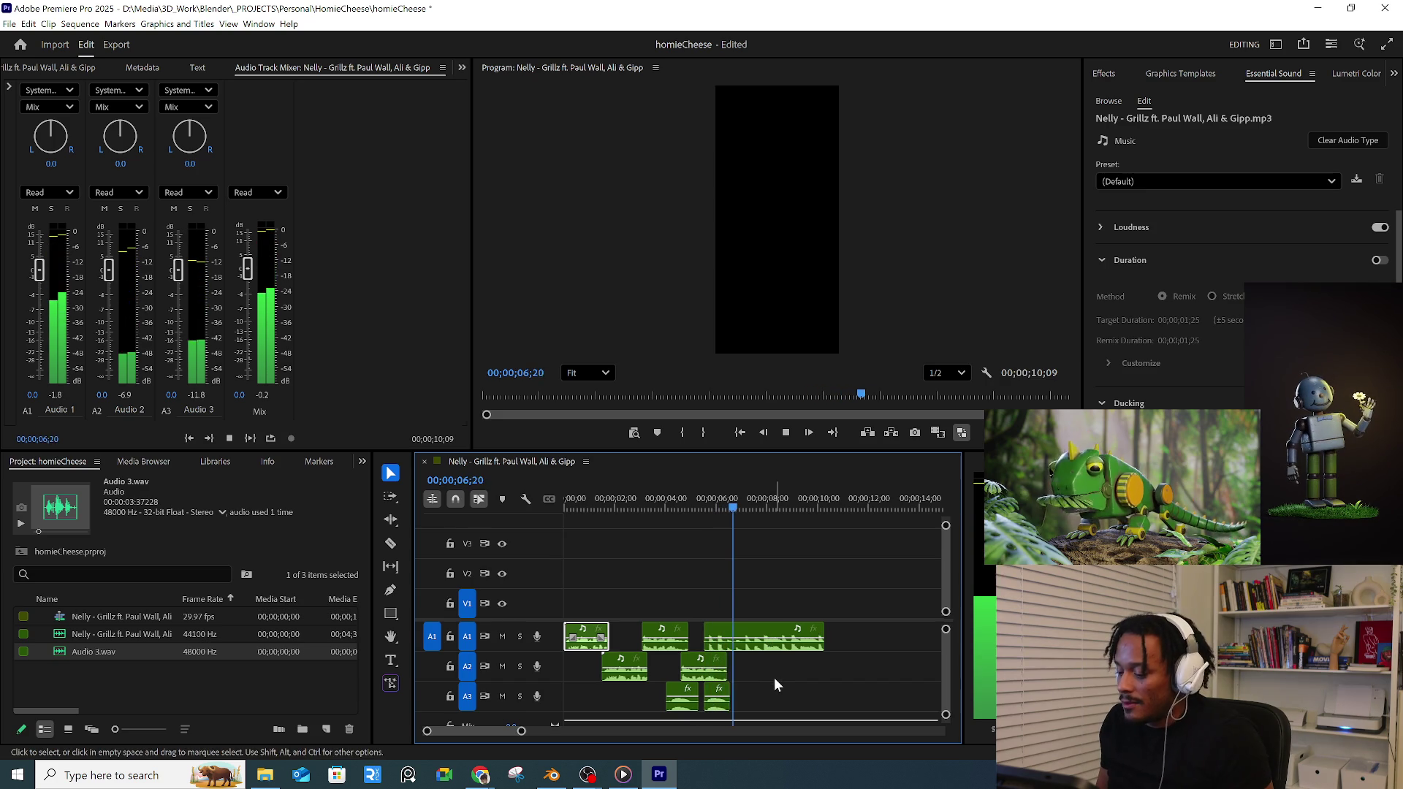
click(767, 638)
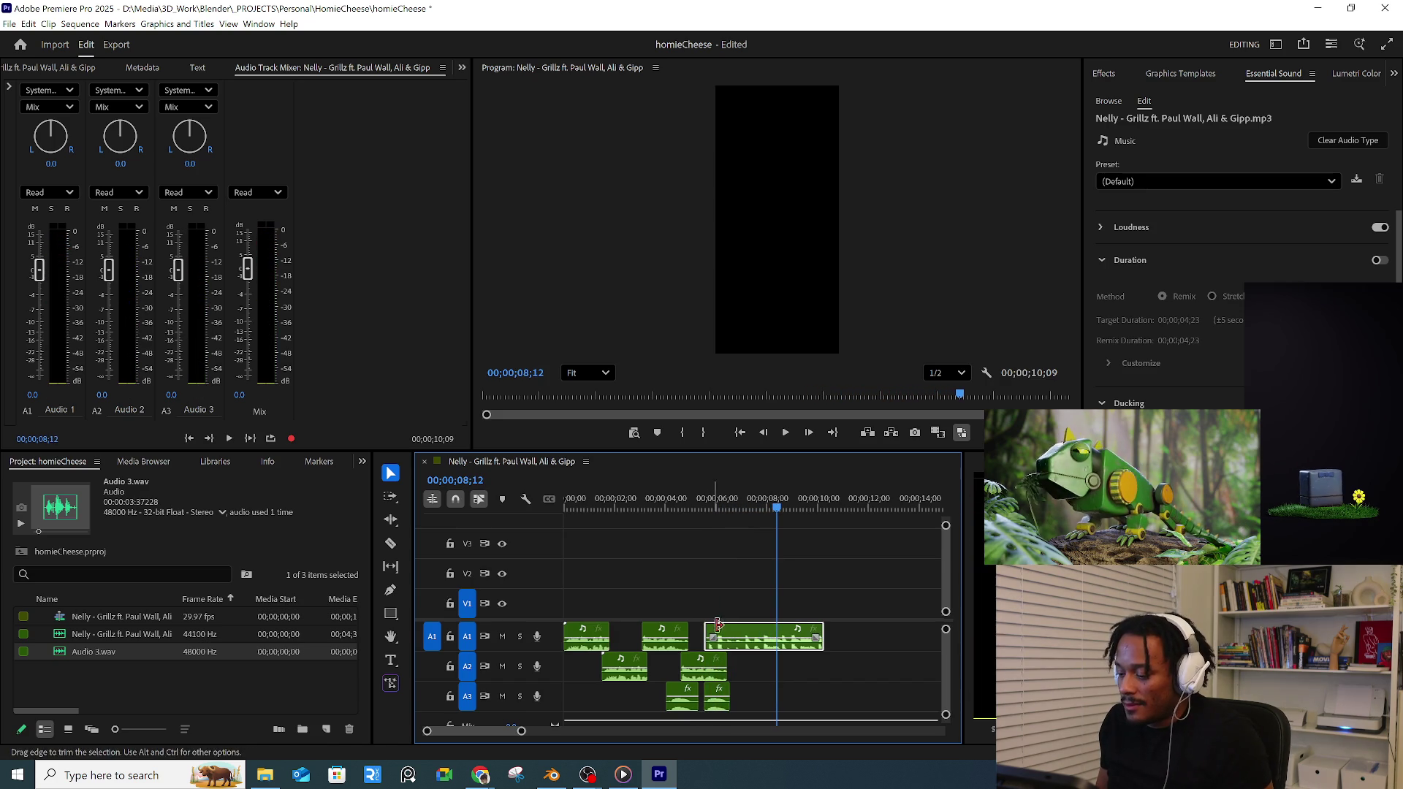
drag(729, 636, 740, 637)
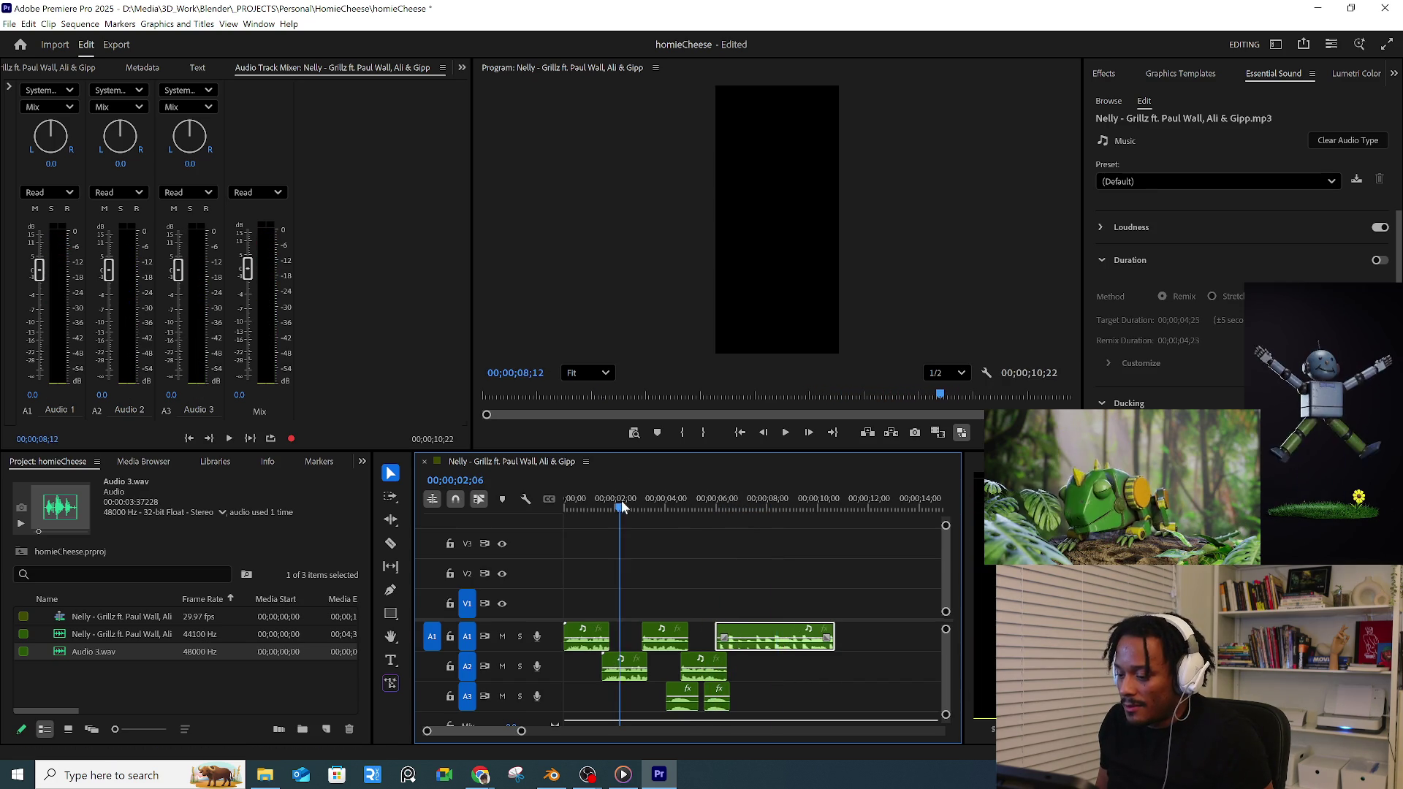
click(625, 666)
key(space)
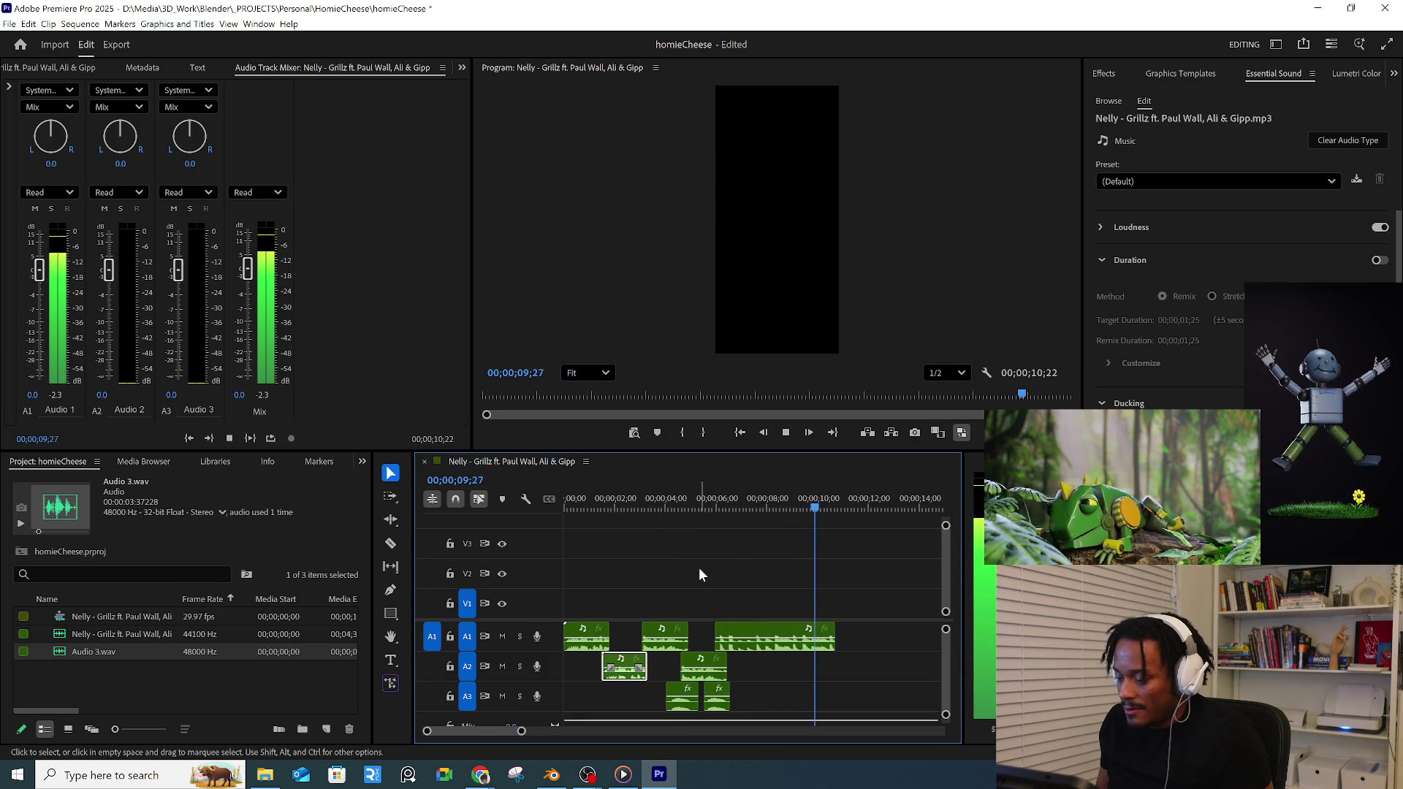
click(569, 509)
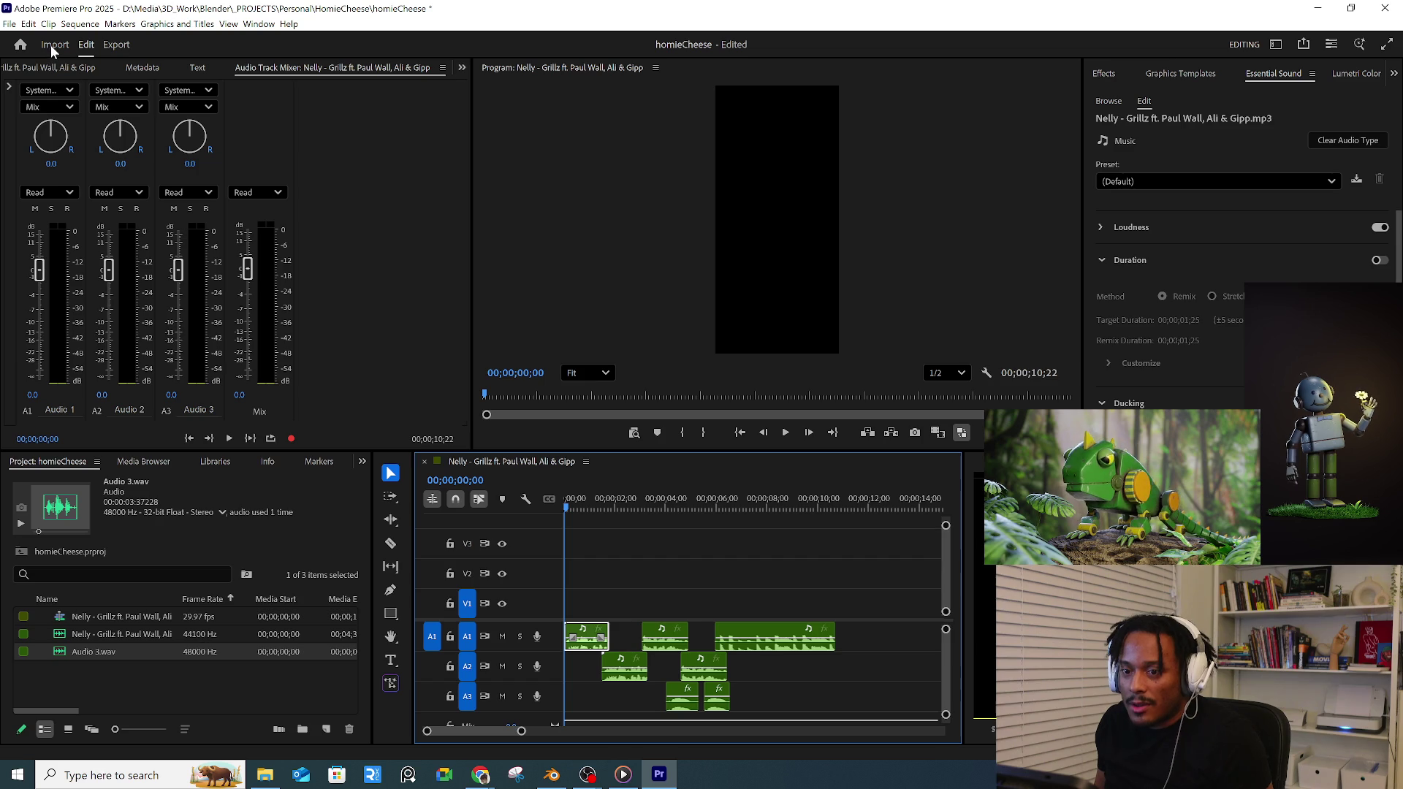
click(115, 44)
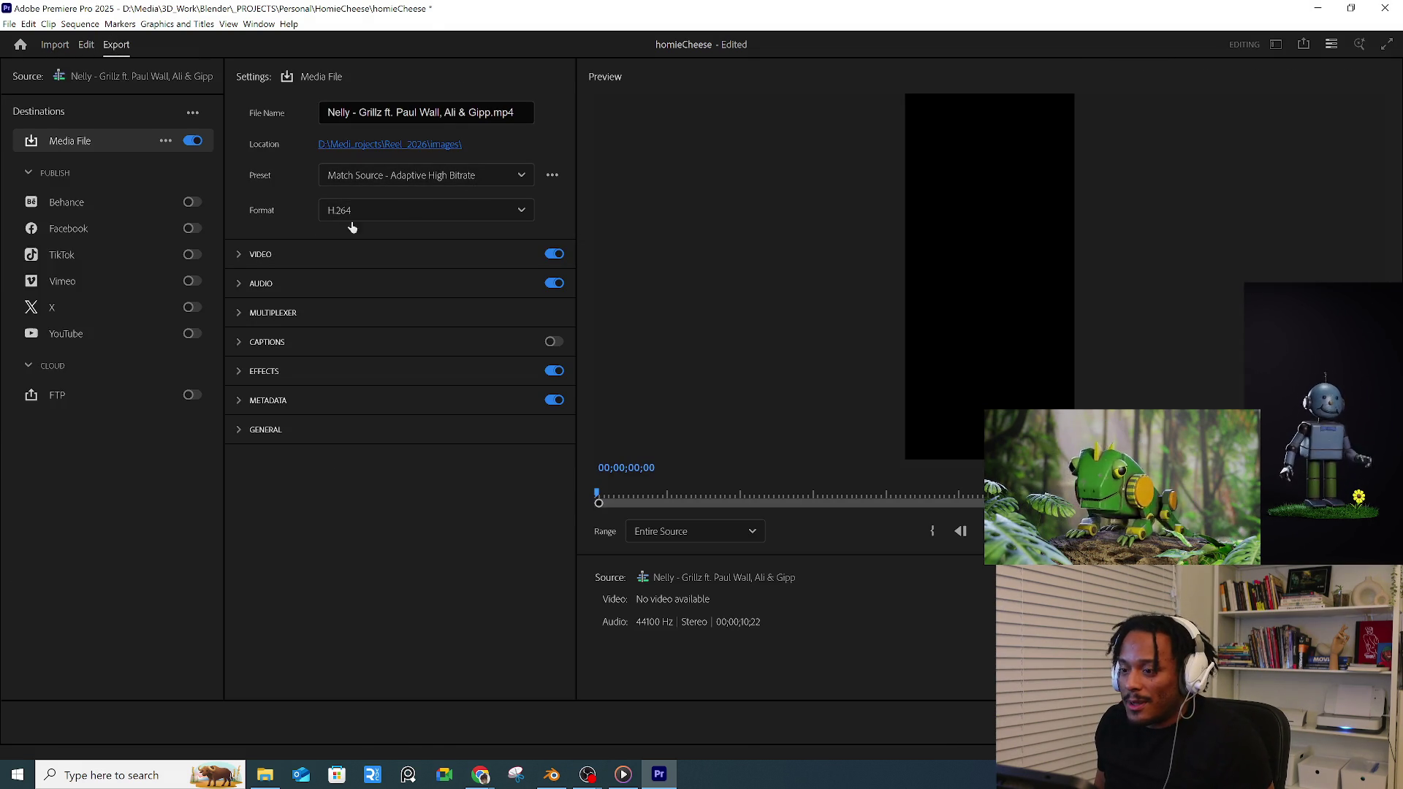
- Set the export format to MP3 with file name 'Nelly - Grillz - Migtoonz remix'
click(334, 211)
scroll(392, 442, down, 4)
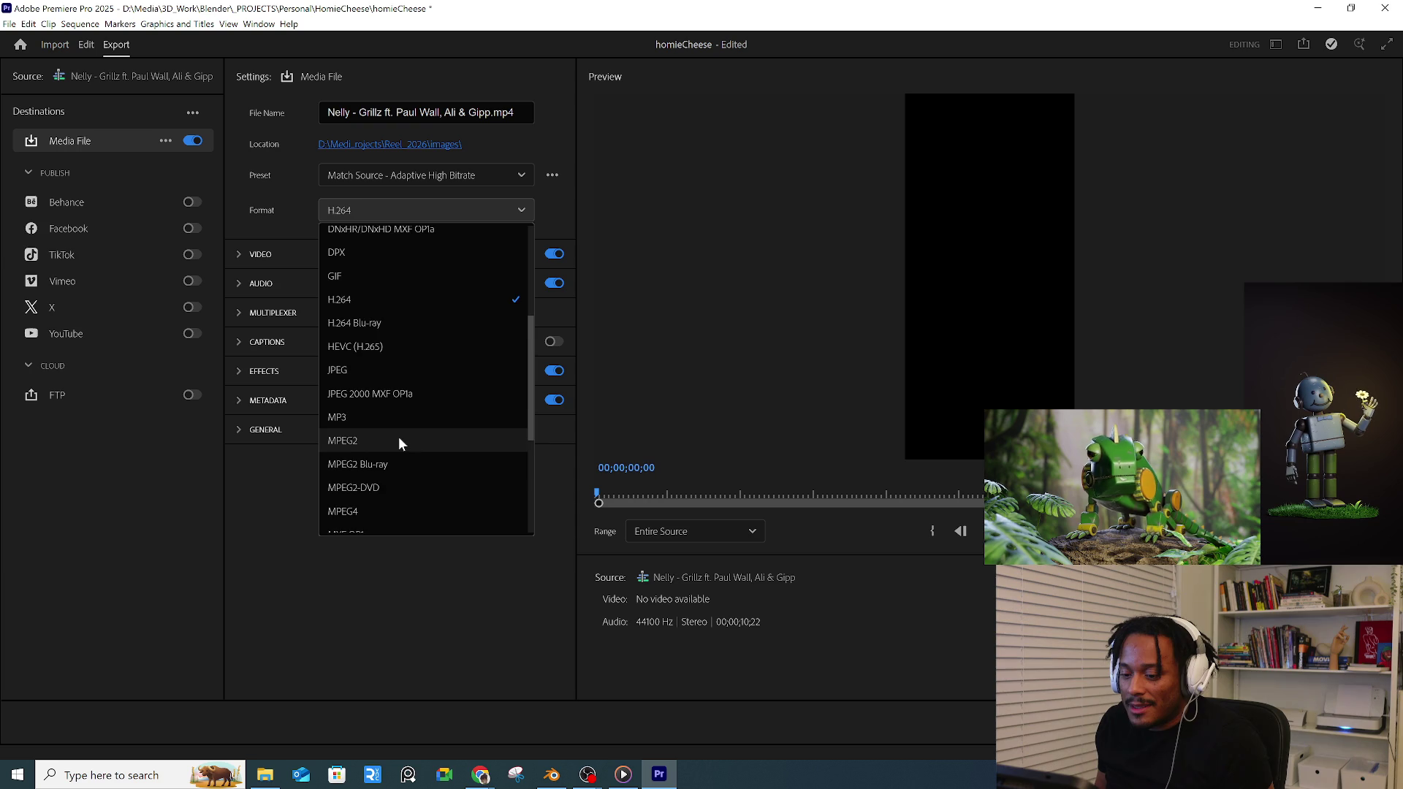
scroll(365, 422, down, 3)
scroll(408, 339, up, 1)
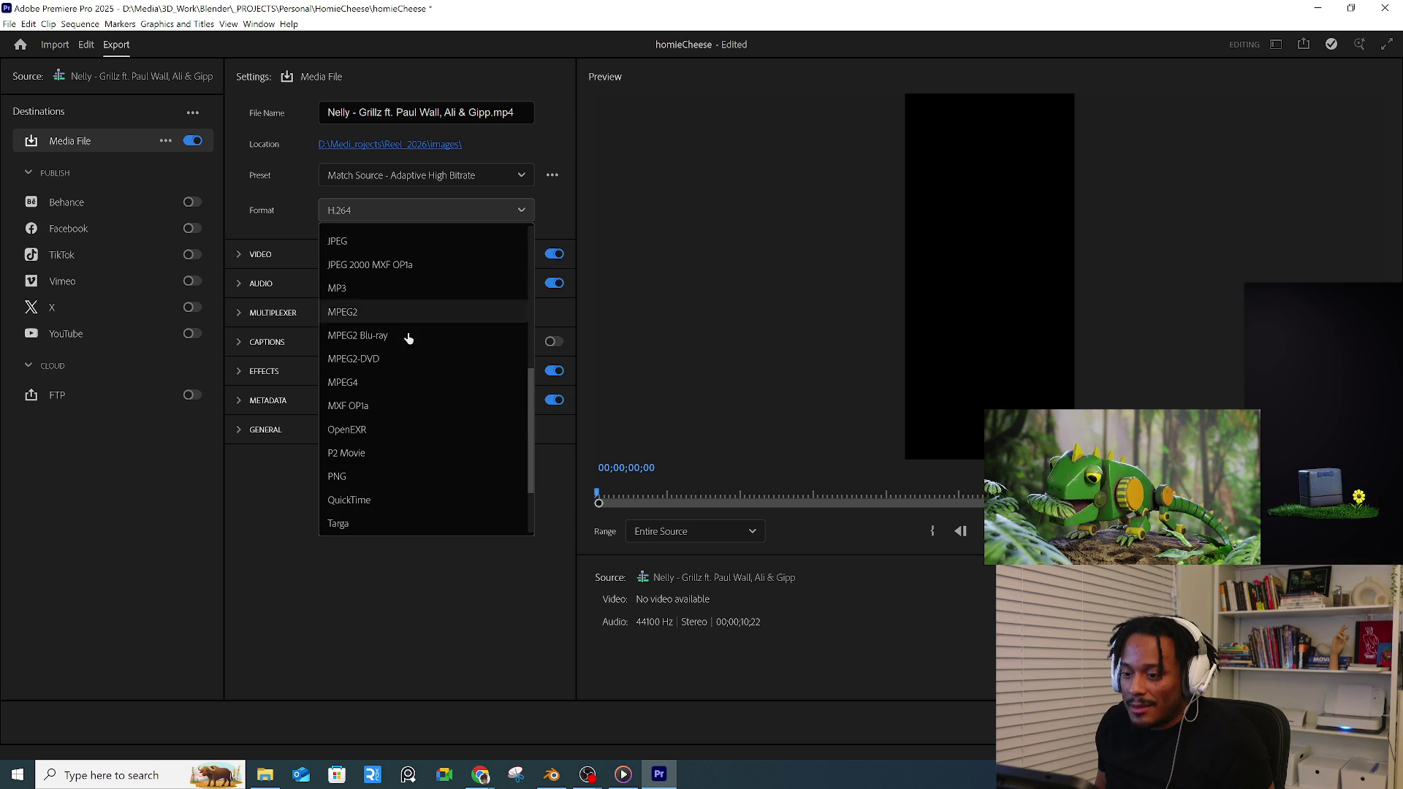
click(361, 290)
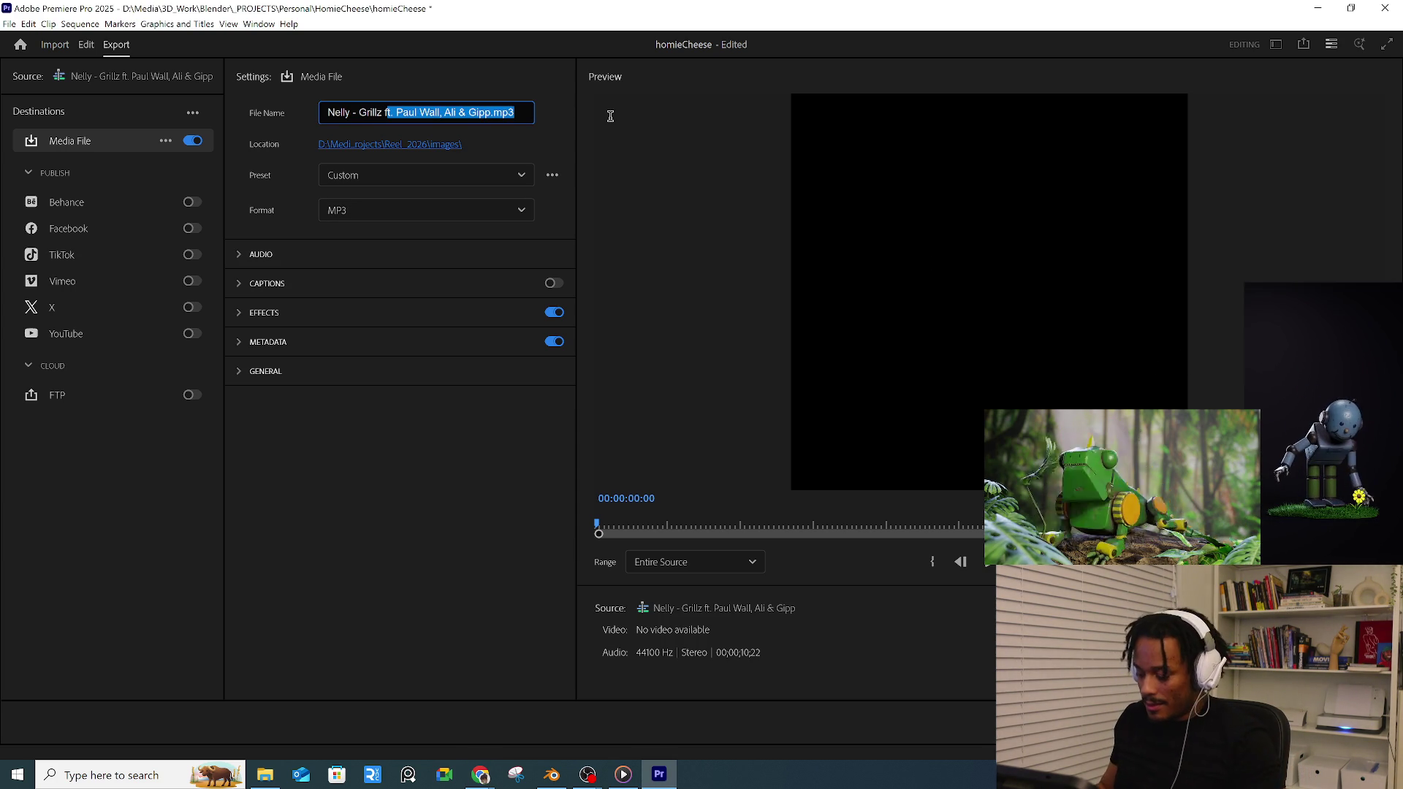
key(BackSpace)
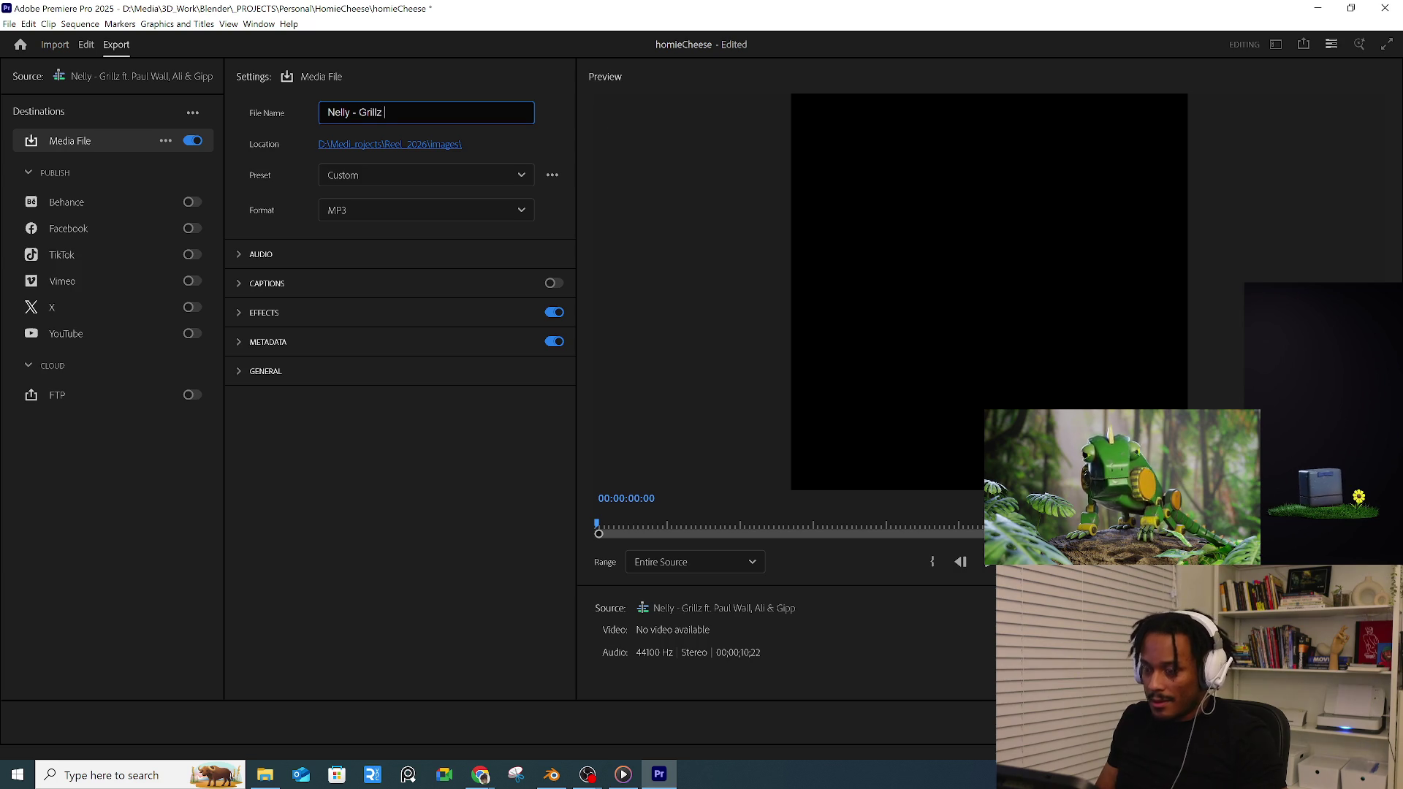
text(- Mito)
key(BackSpace)
key(BackSpace)
text(gtoonz remi)
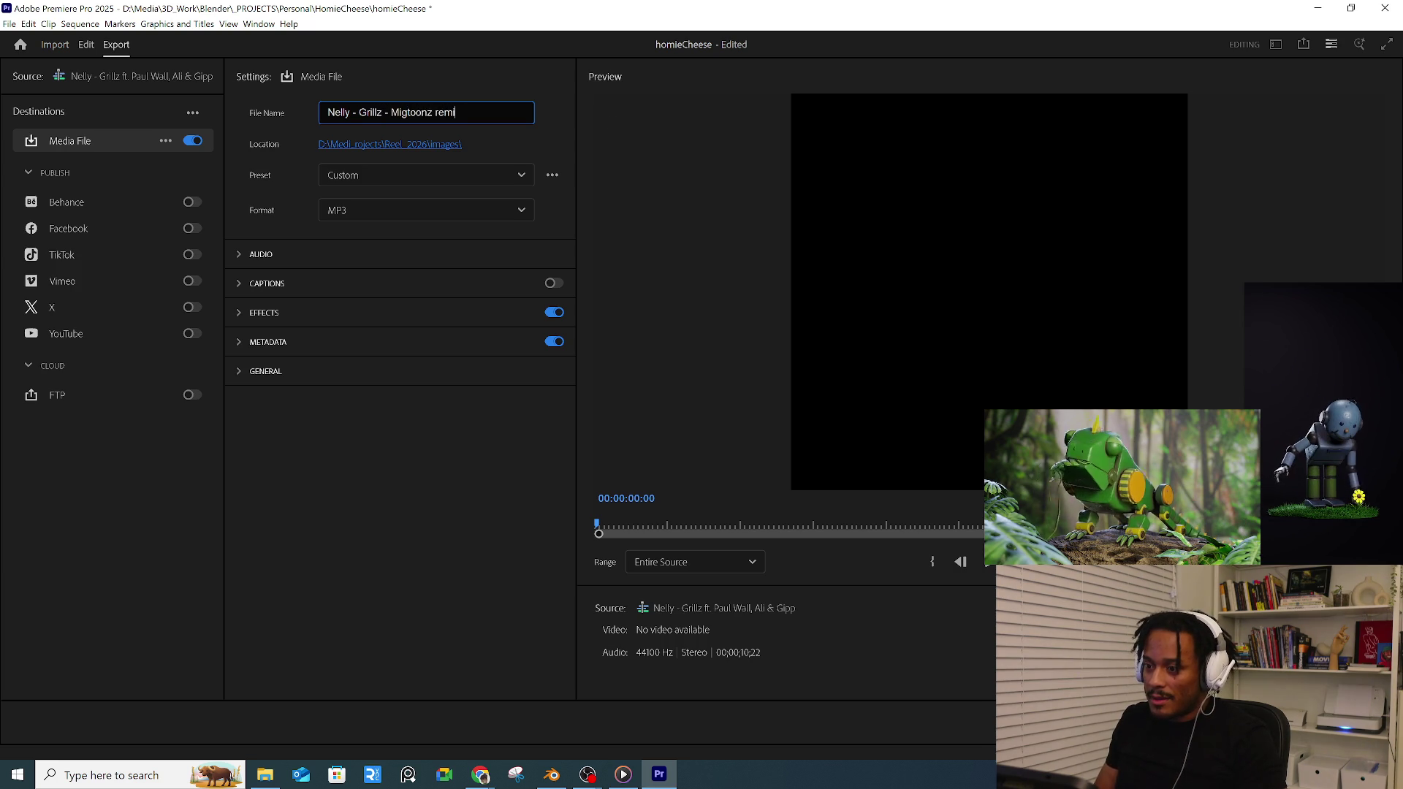
text(x.mp3)
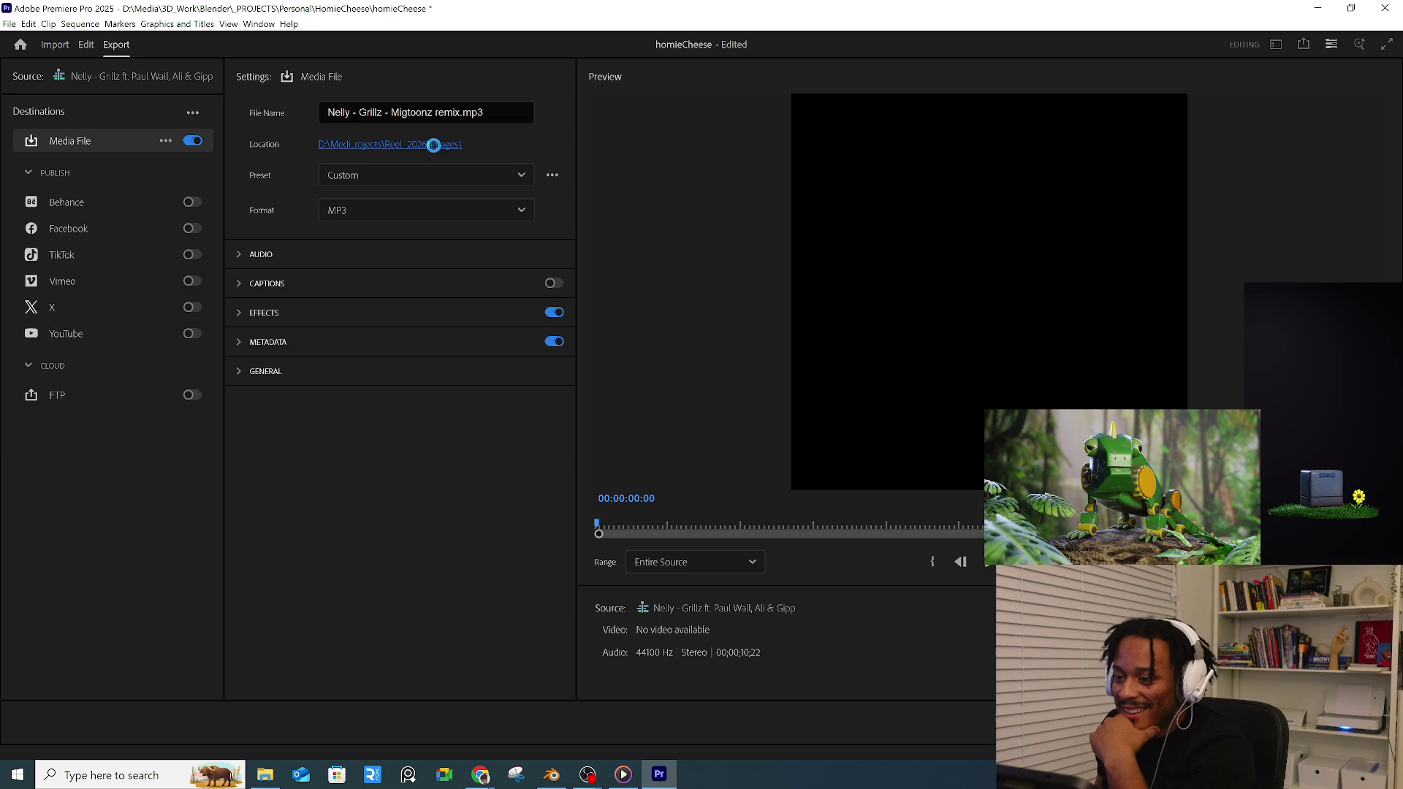
click(432, 145)
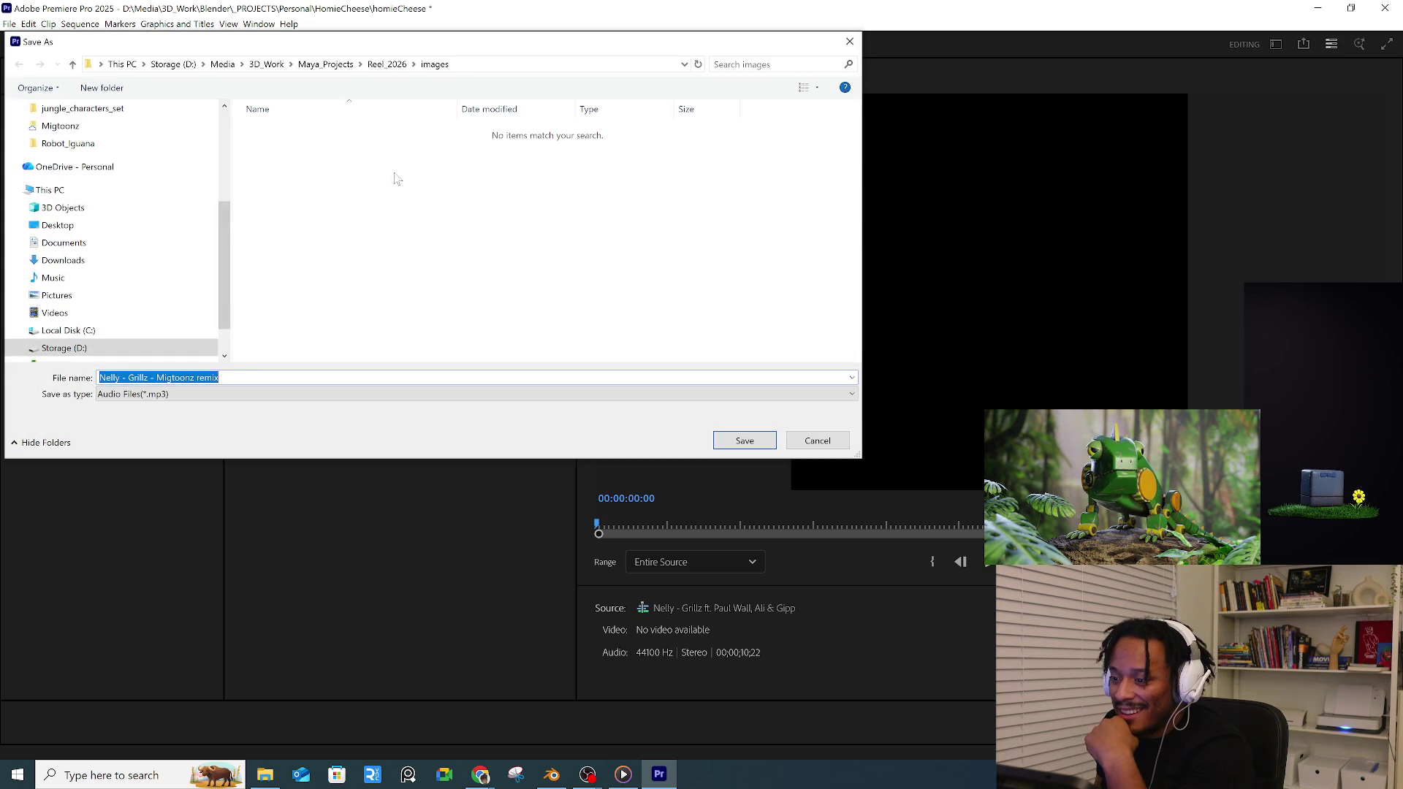
scroll(66, 253, down, 2)
- Choose the Personal > HomieCheese folder on Storage (D:) as export location and start the MP3 export
click(65, 295)
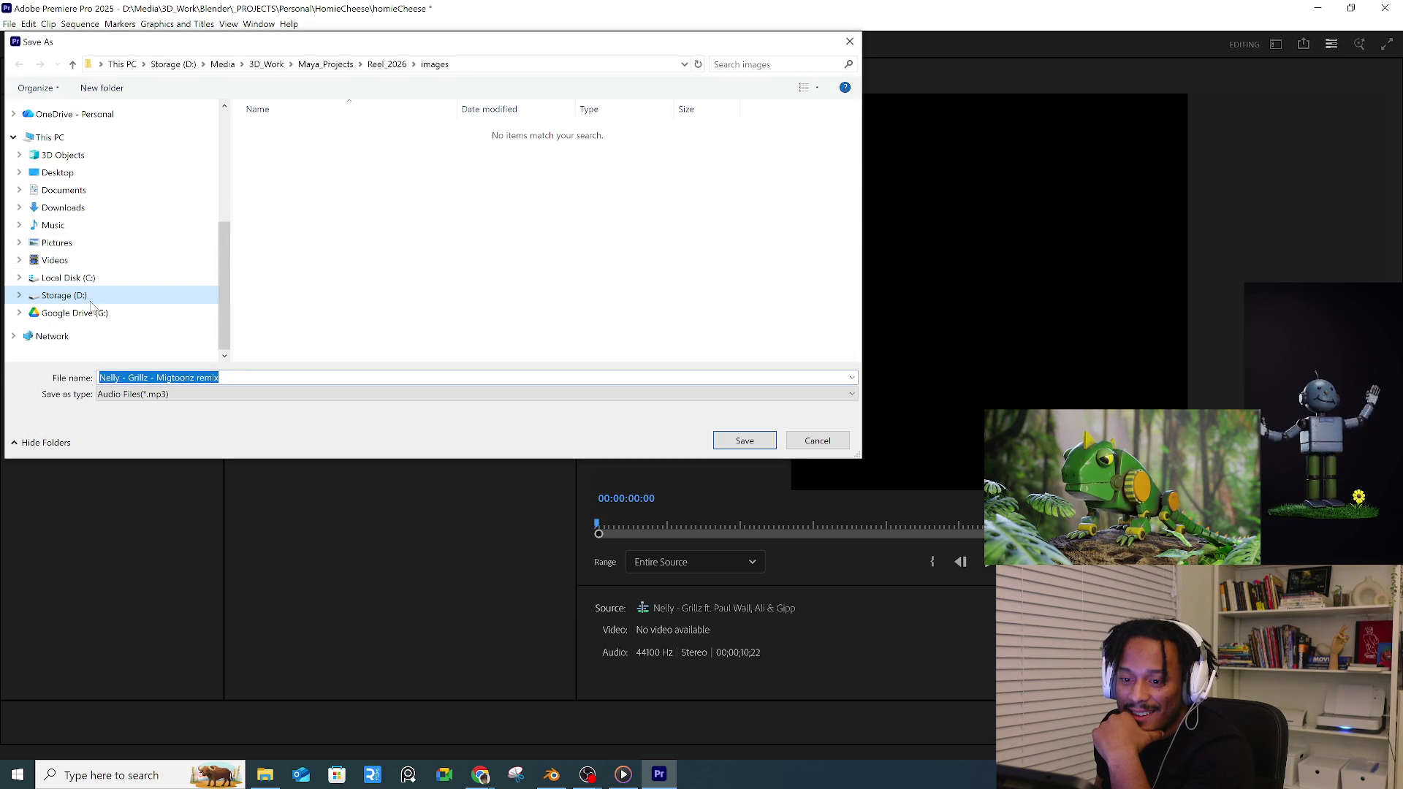
click(20, 295)
scroll(65, 253, down, 3)
click(59, 195)
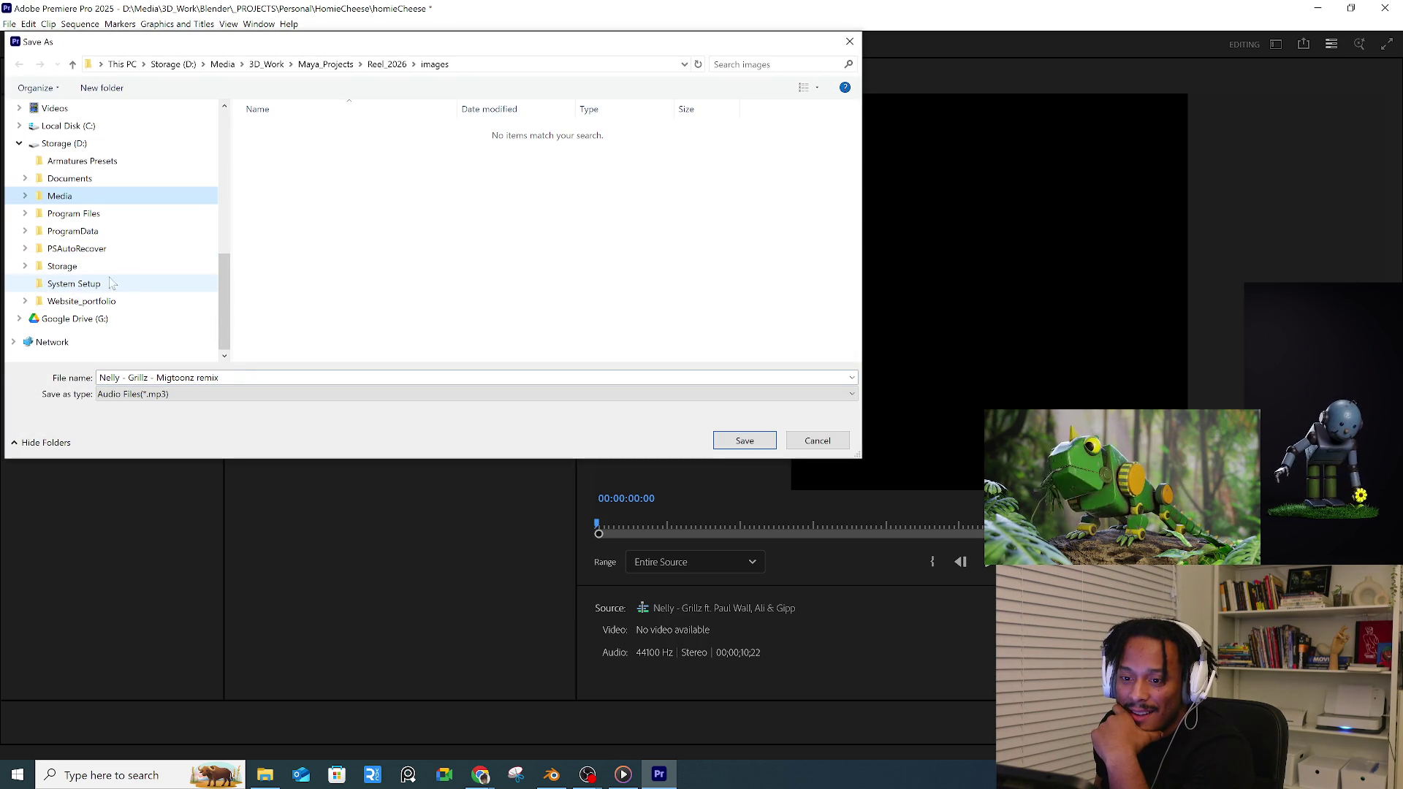
scroll(110, 219, up, 1)
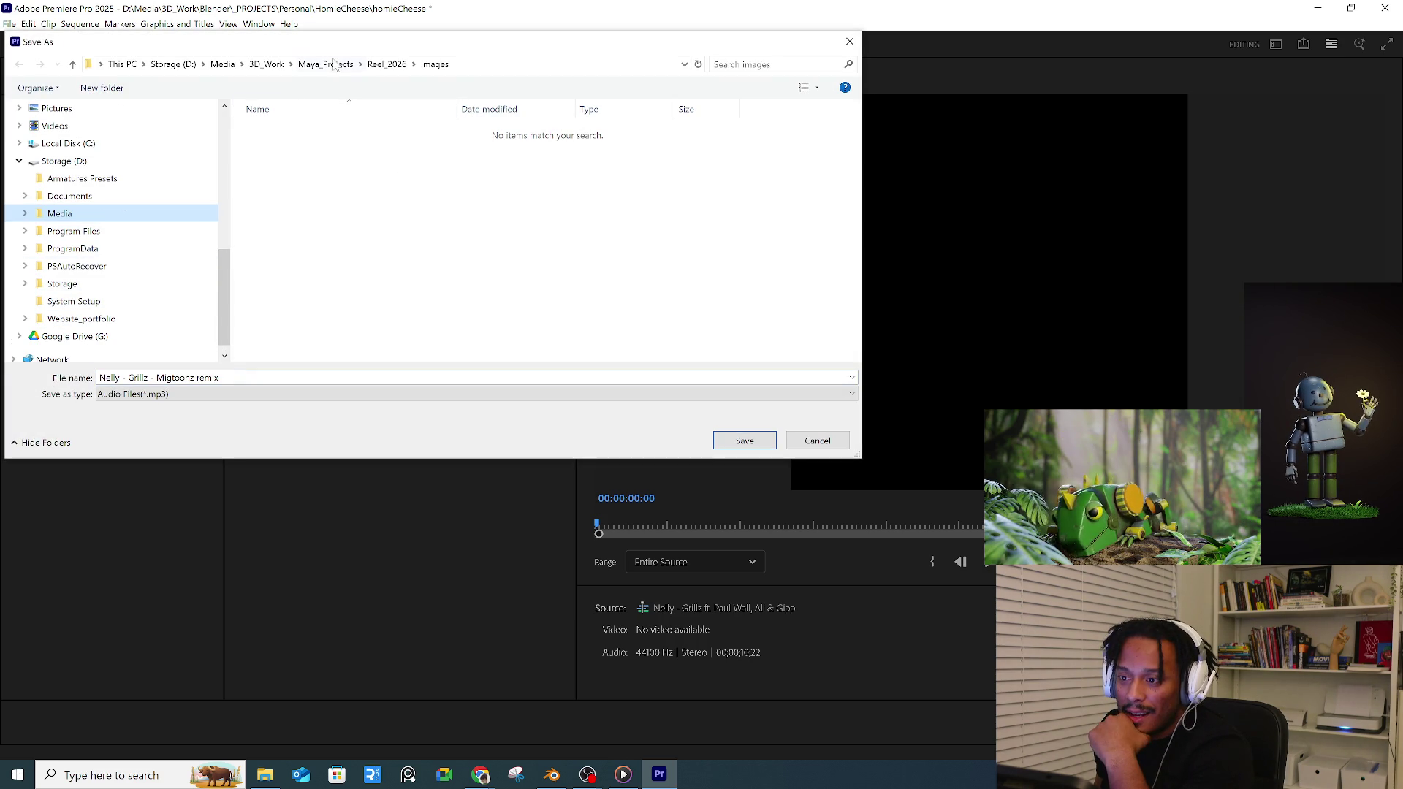
click(266, 65)
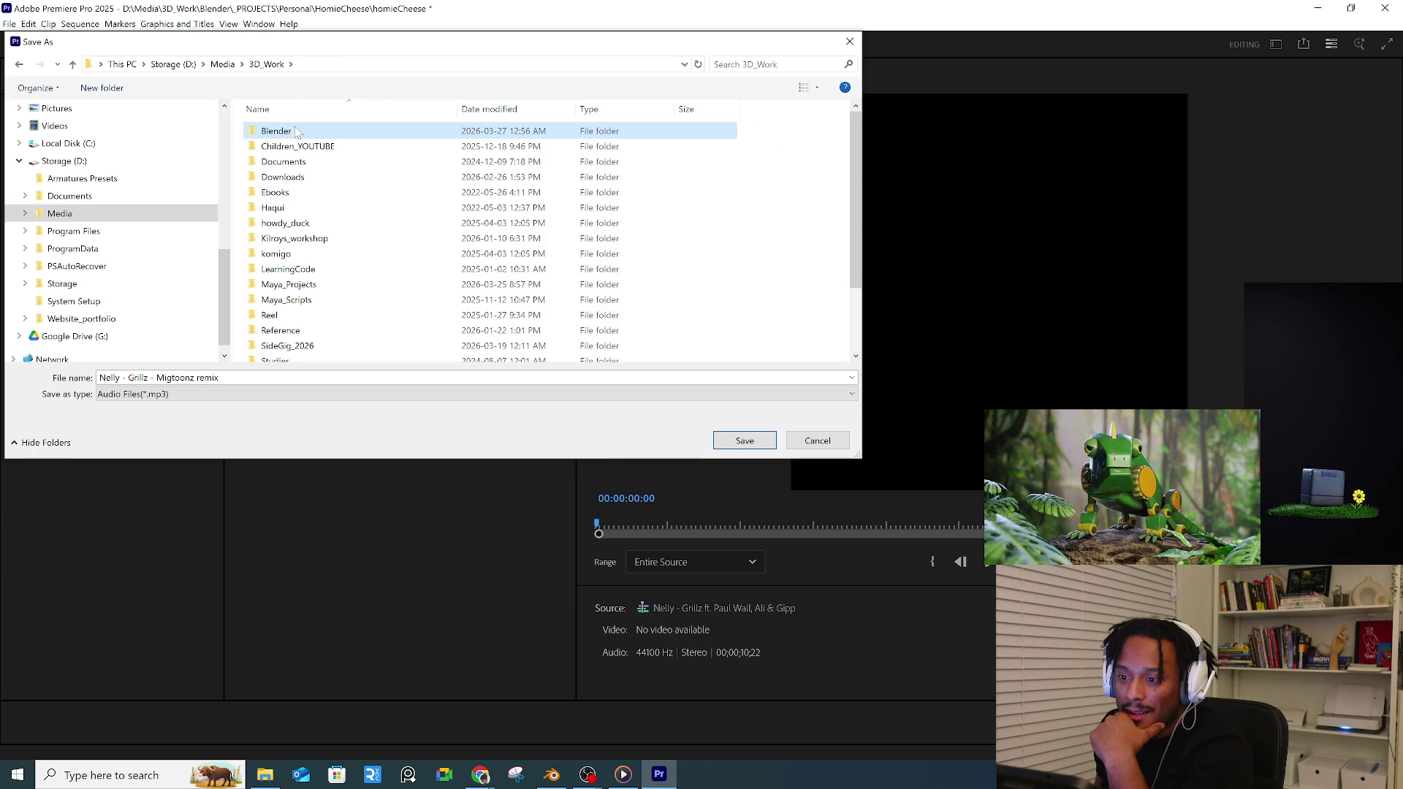
double_click(263, 131)
double_click(271, 131)
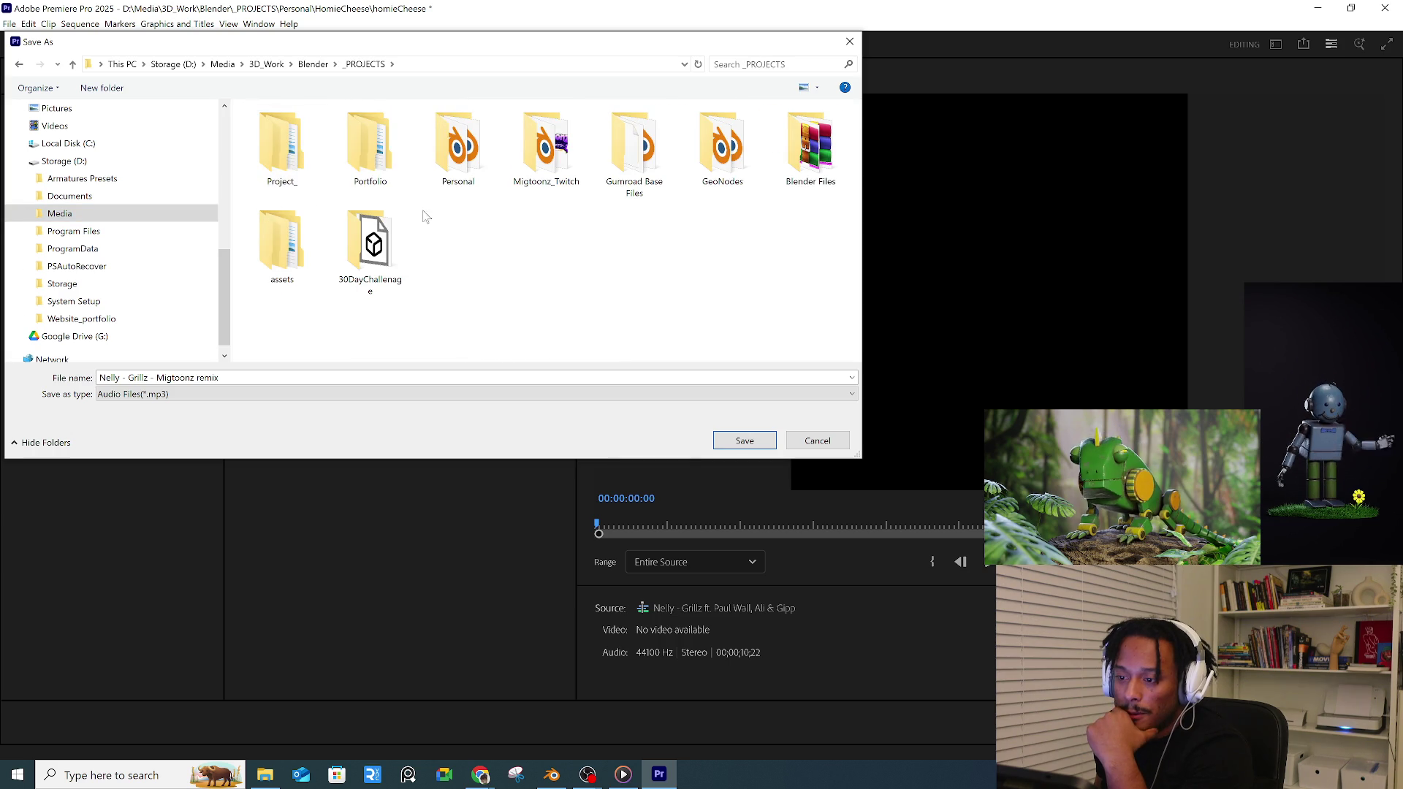
double_click(457, 137)
scroll(362, 186, up, 3)
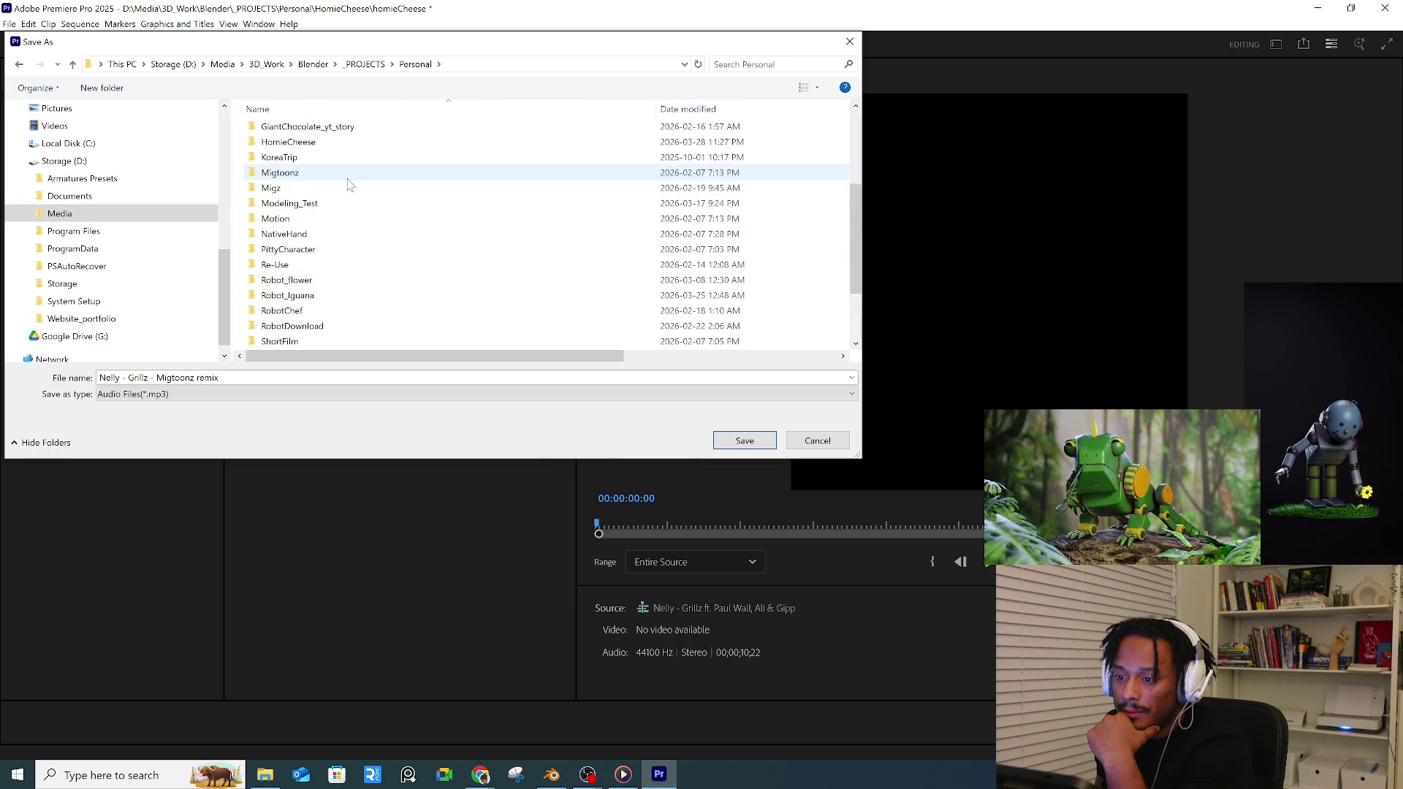
scroll(350, 185, up, 3)
scroll(348, 182, up, 2)
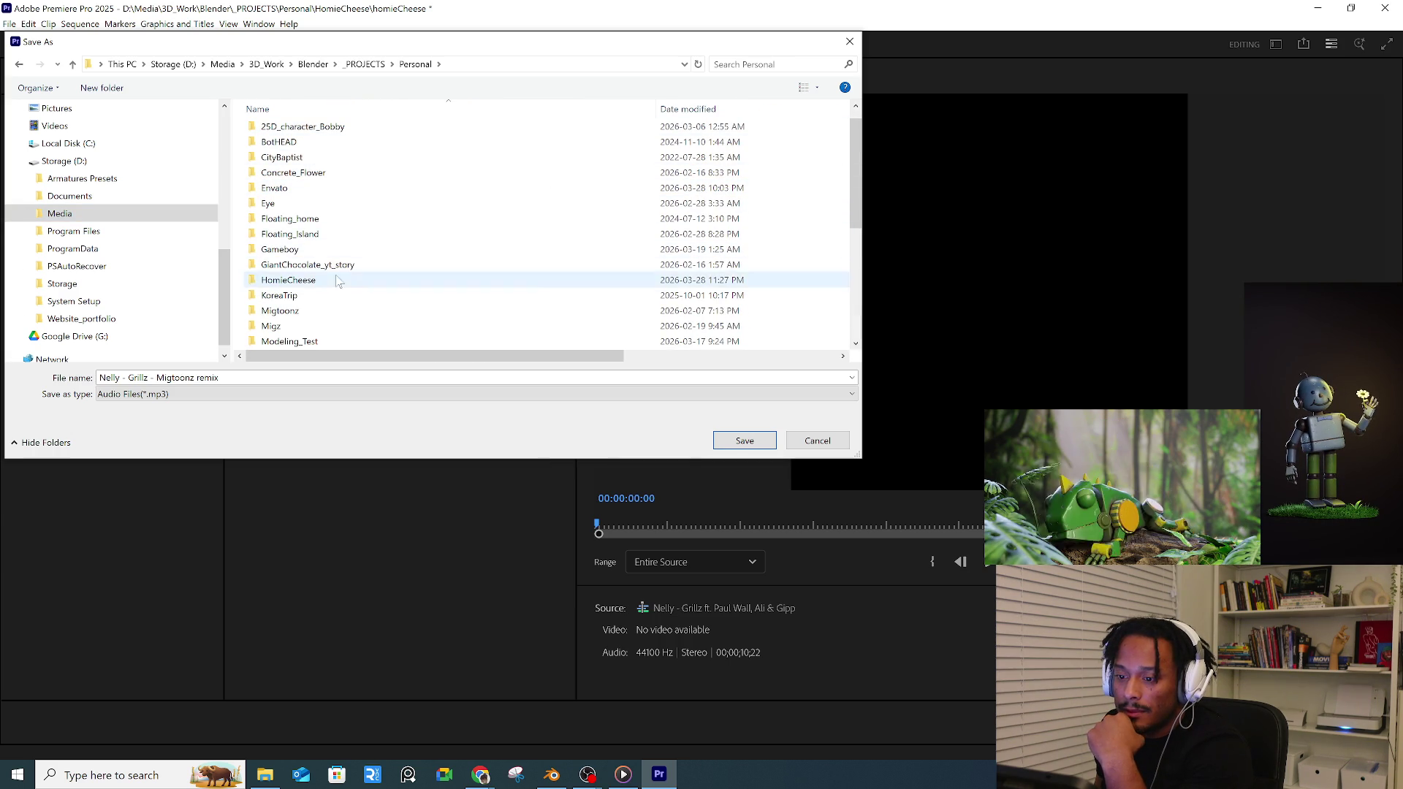
double_click(289, 280)
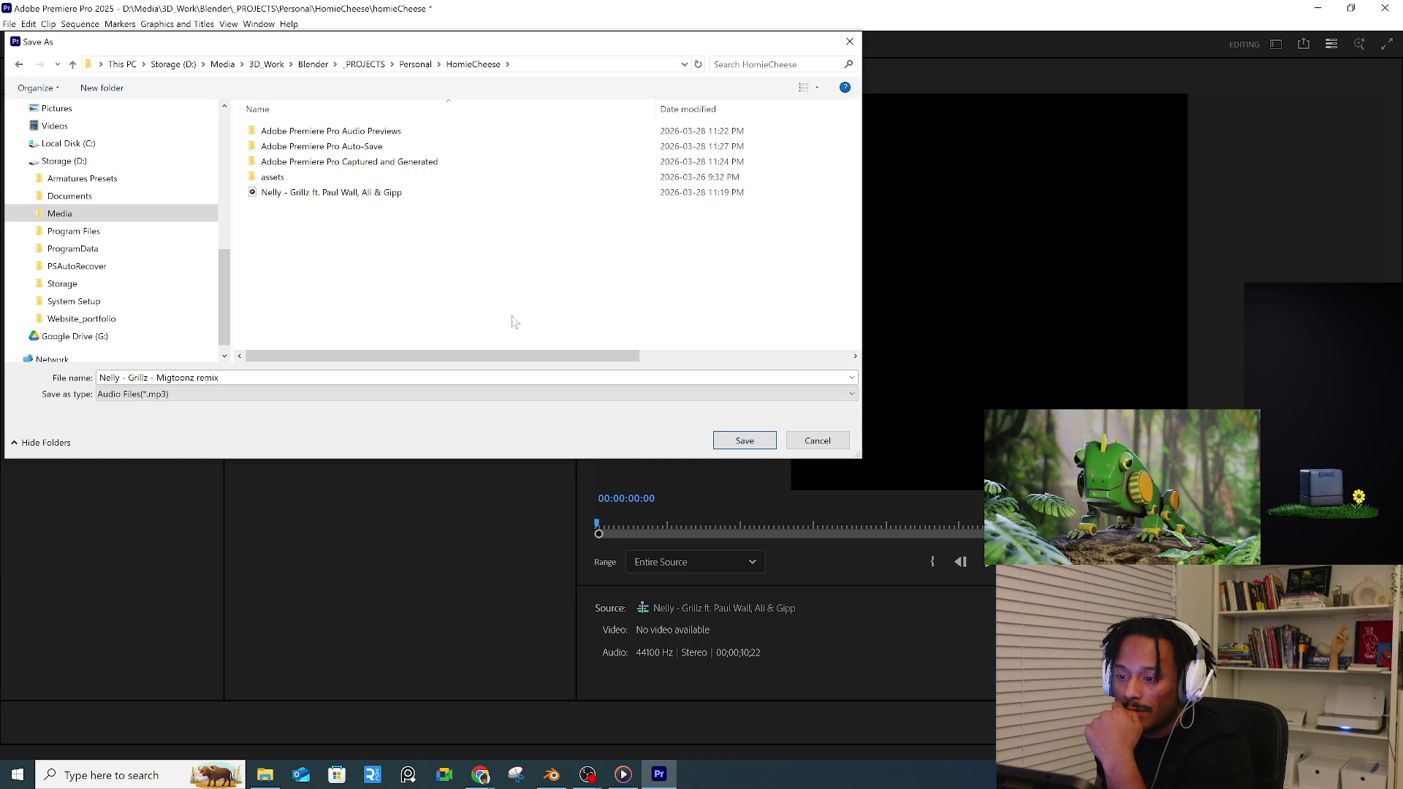
click(744, 441)
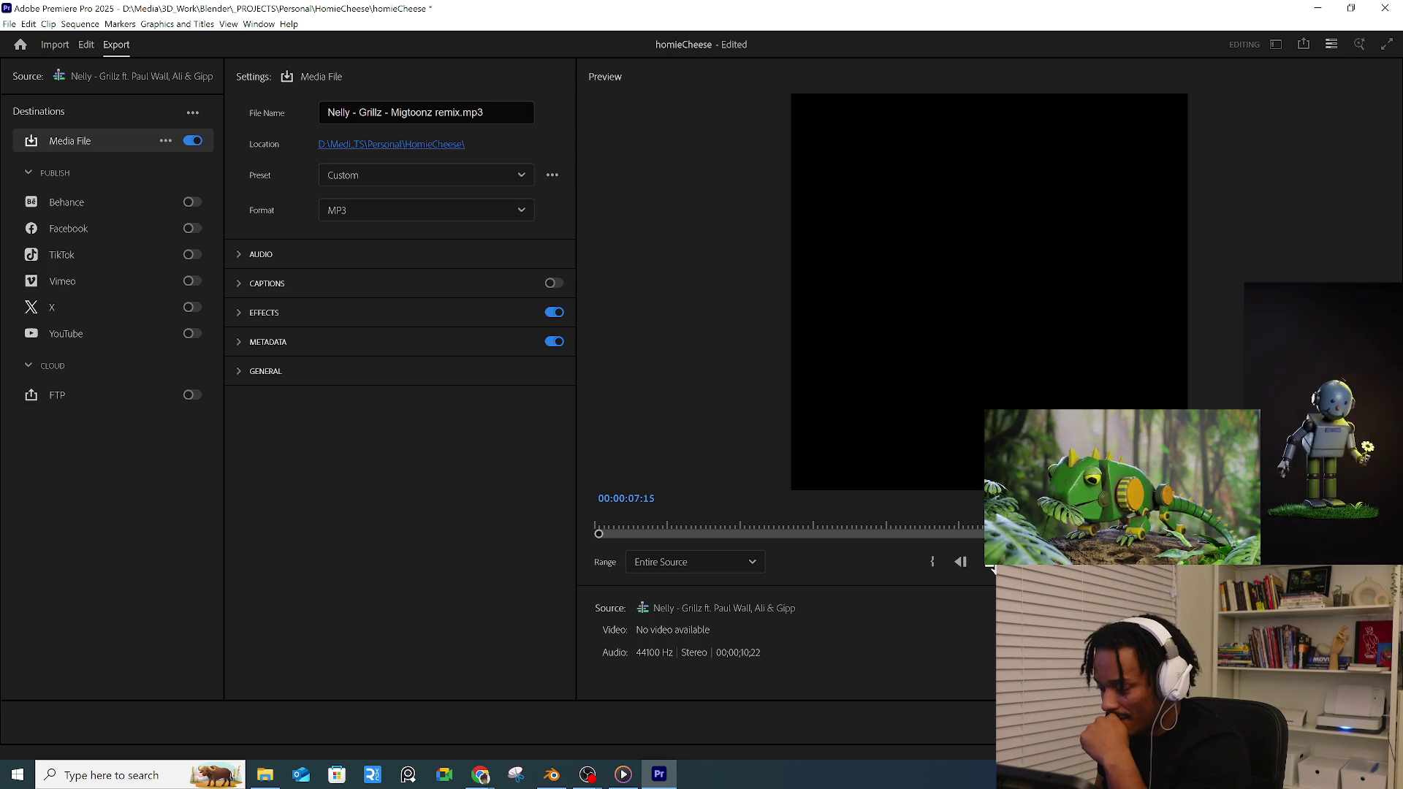
key(Return)
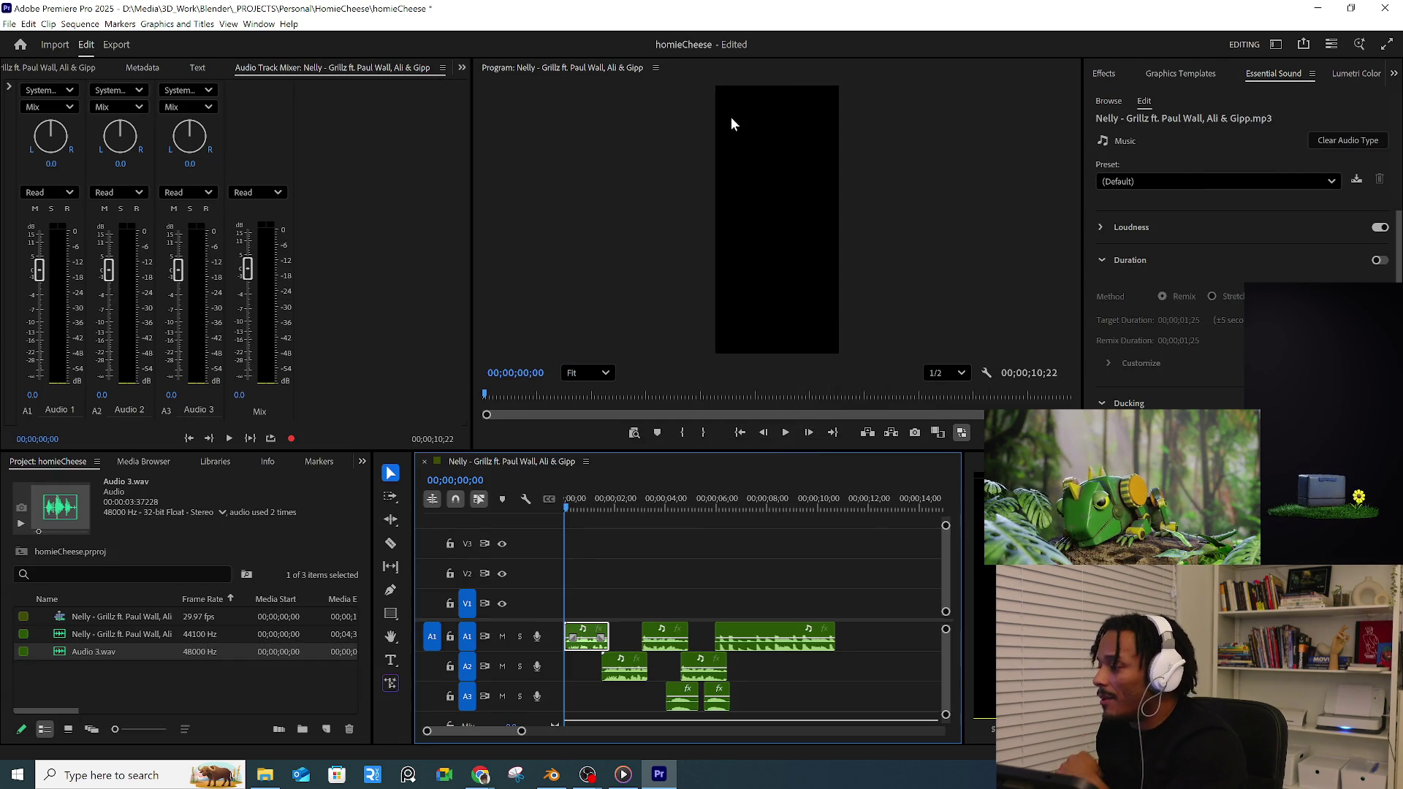
- Save the Premiere project via File > Save and close Premiere Pro
click(9, 24)
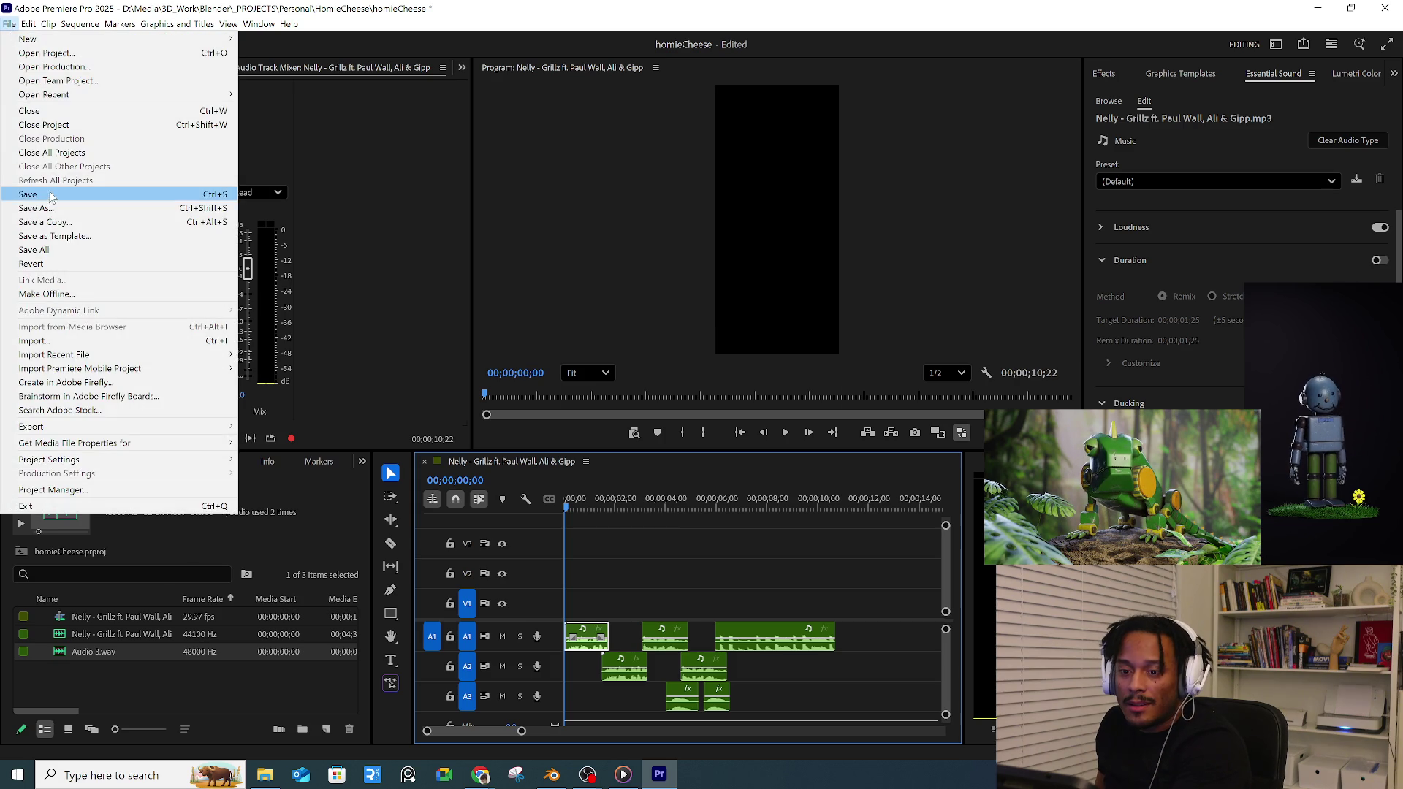
click(52, 198)
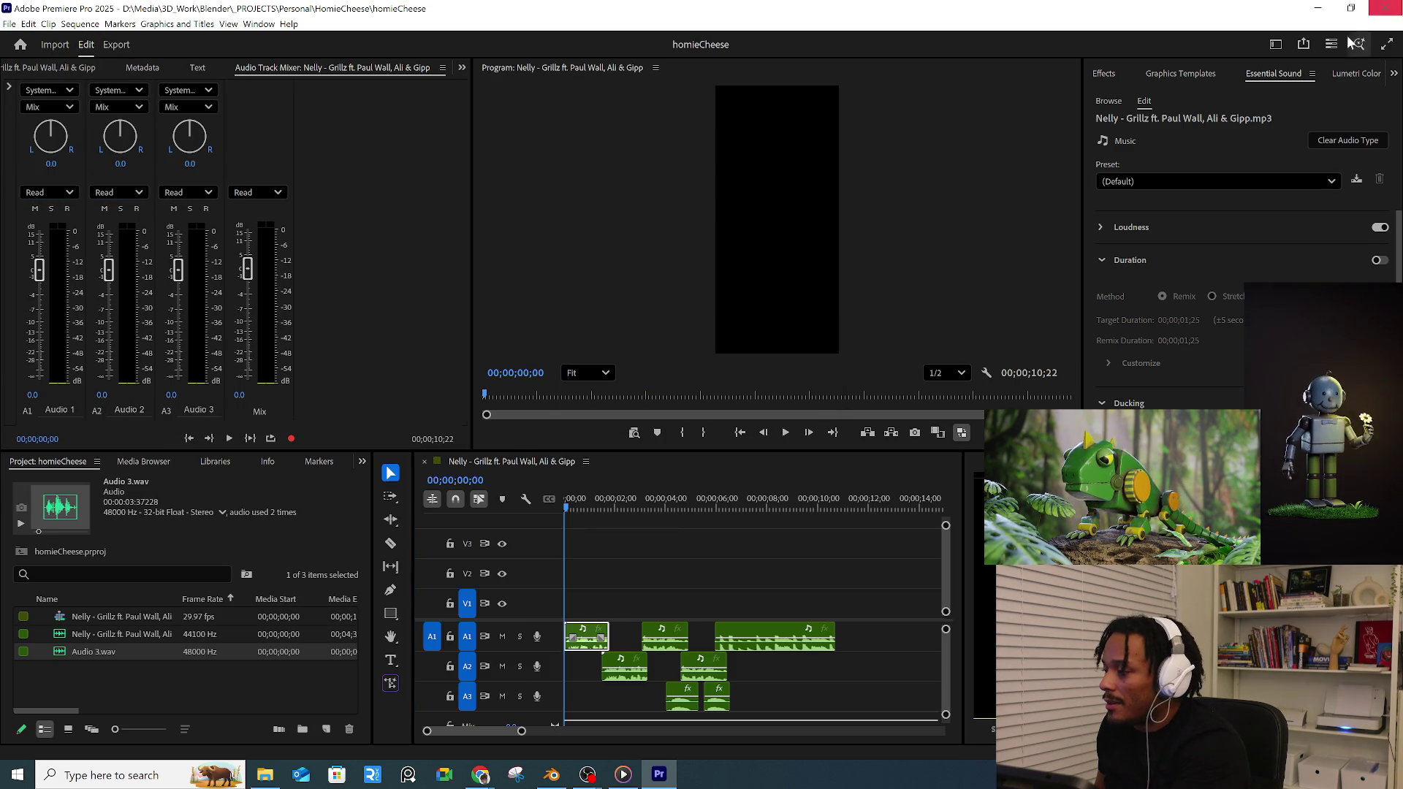
click(1386, 9)
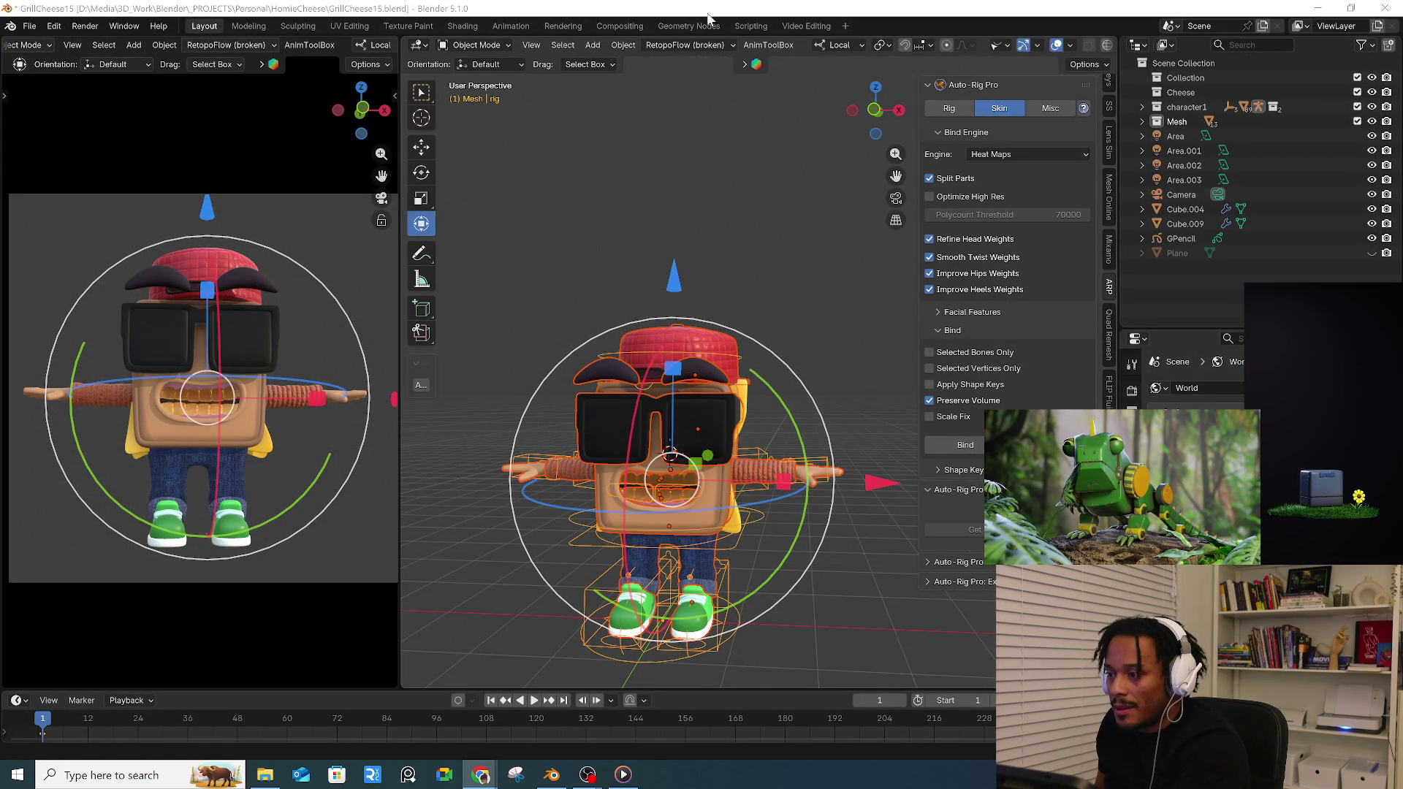
- Switch Blender to the Video Editing workspace and assign the Scene to the sequencer
click(805, 25)
click(650, 385)
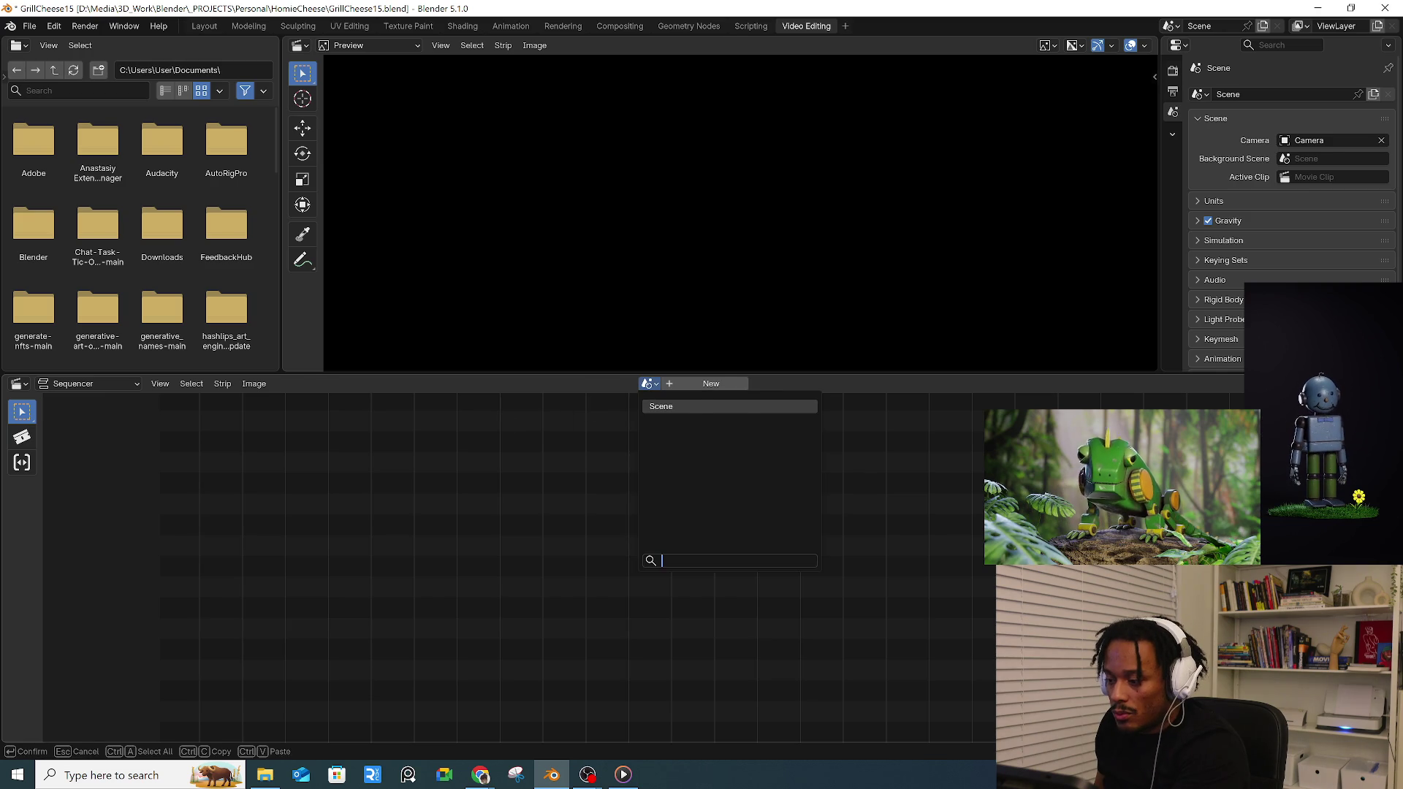
click(679, 414)
click(259, 385)
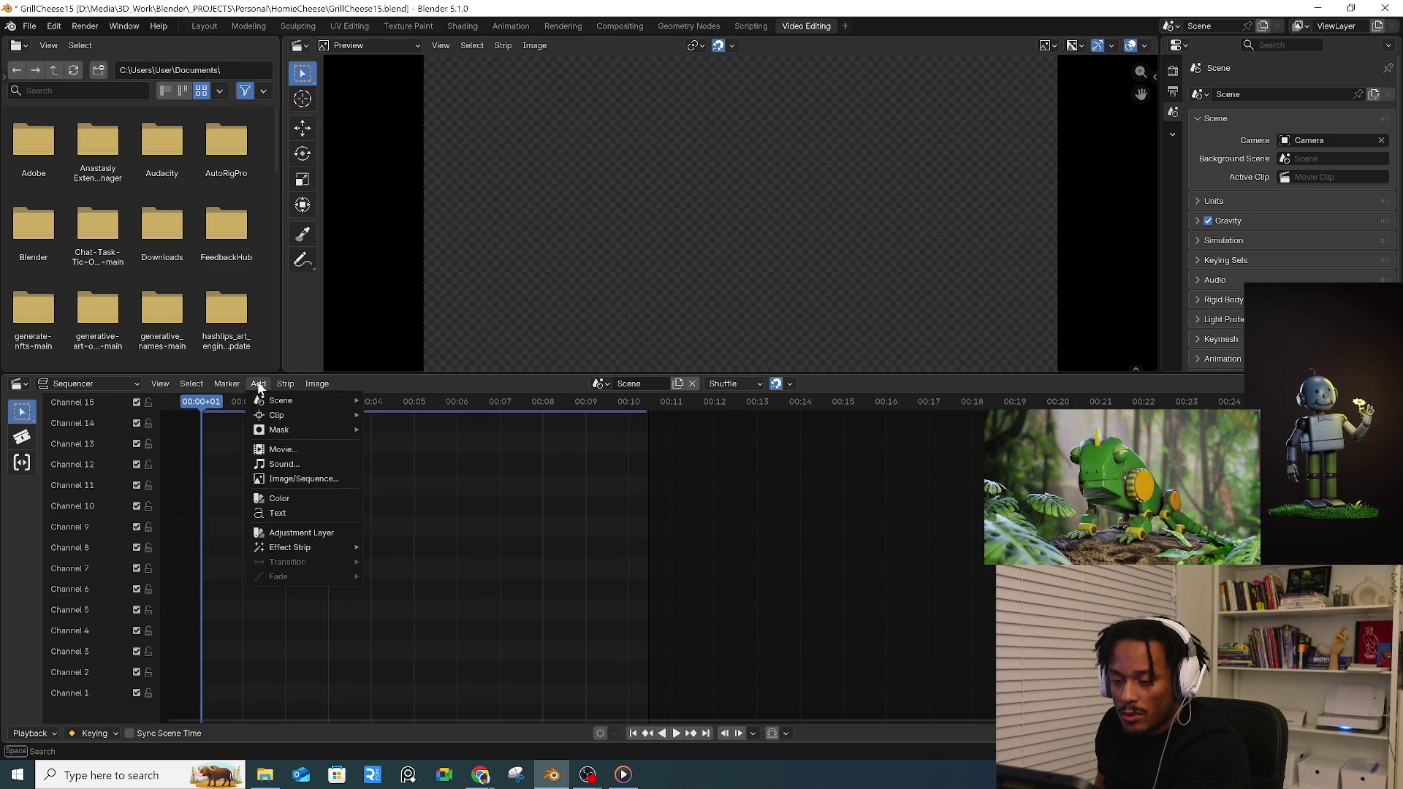
- Add Nelly - Grillz - Migfoonz remix.mp3 as a sound strip at the start of Channel 1
click(320, 462)
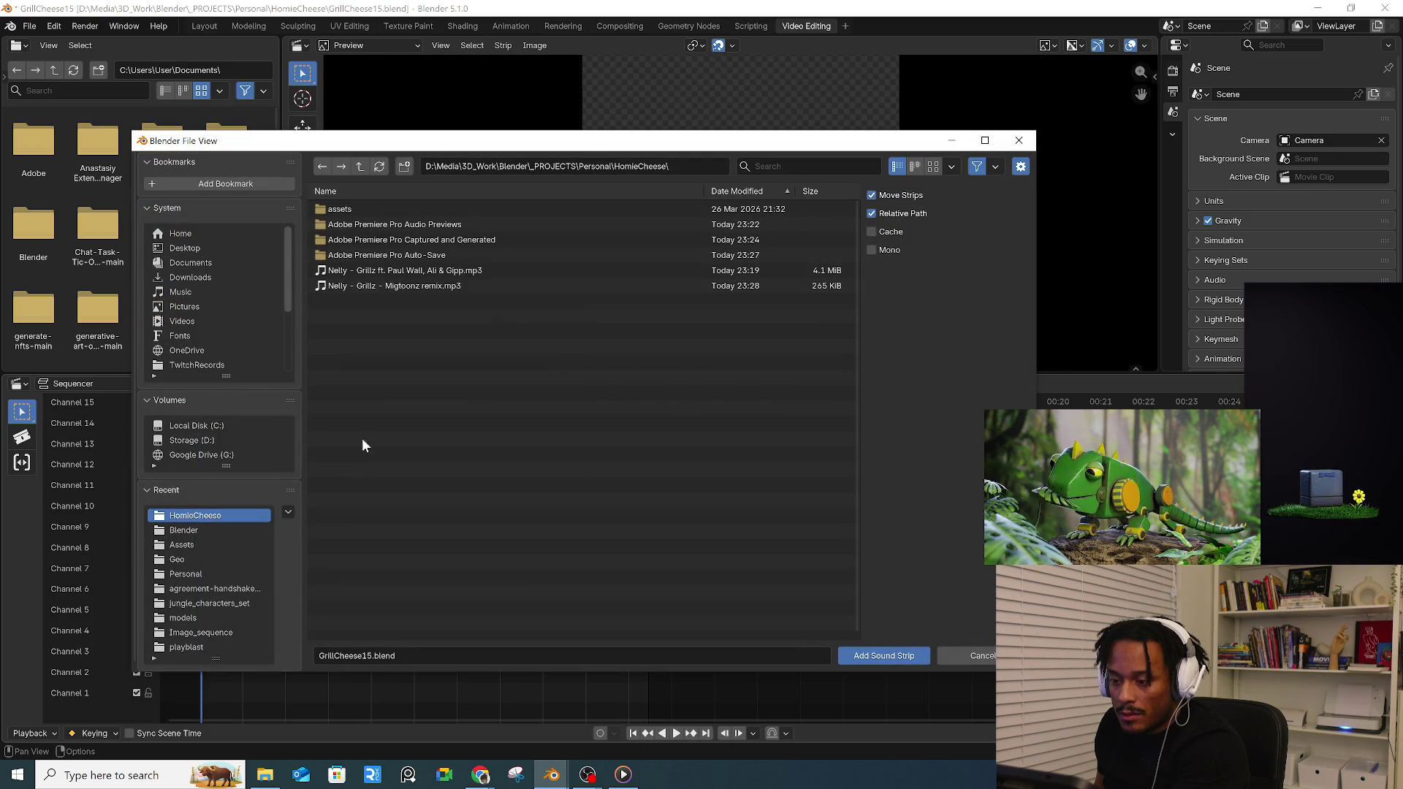
double_click(394, 284)
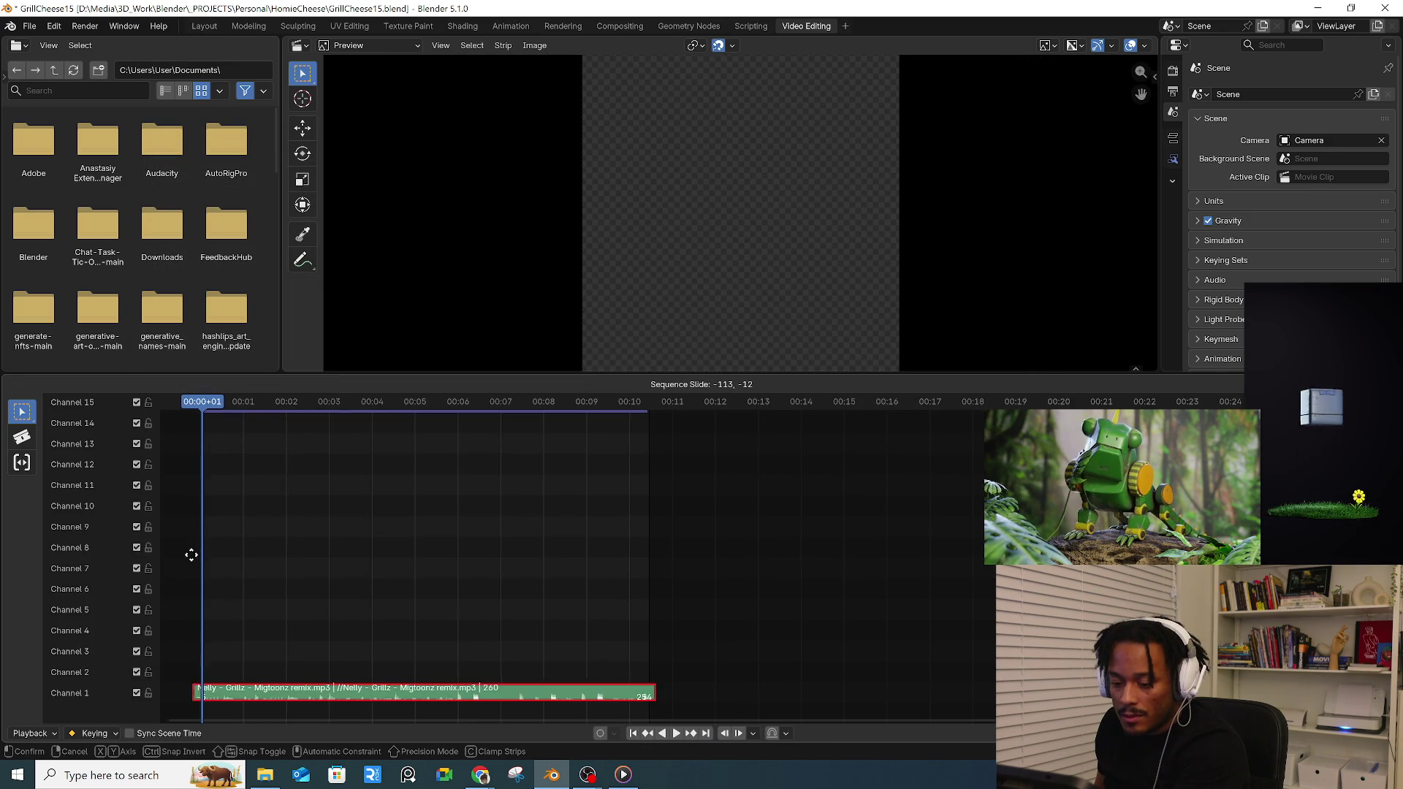
key(g)
click(225, 561)
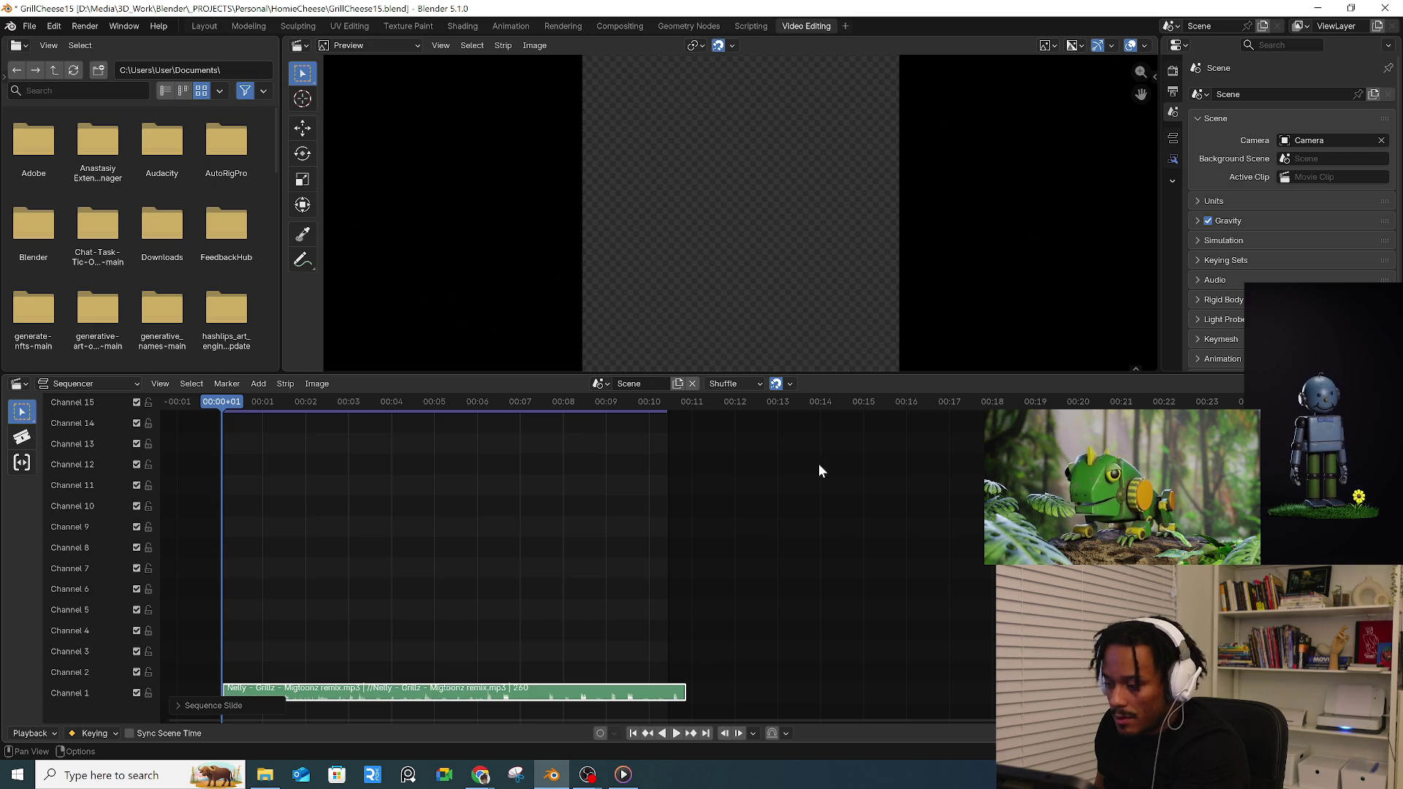
key(g)
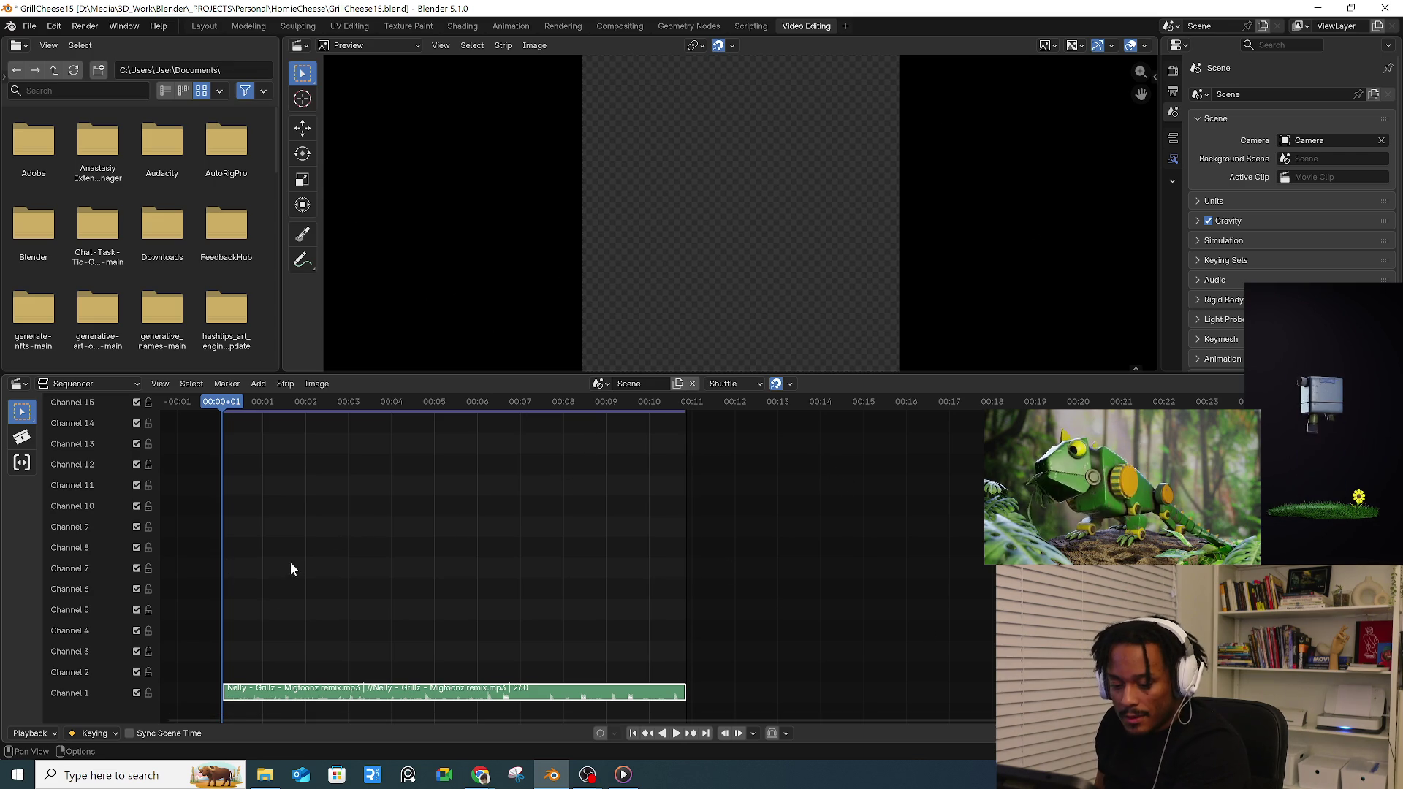
- Scrub the sequencer playhead around the strip start, then return to the Layout workspace
drag(220, 666, 220, 657)
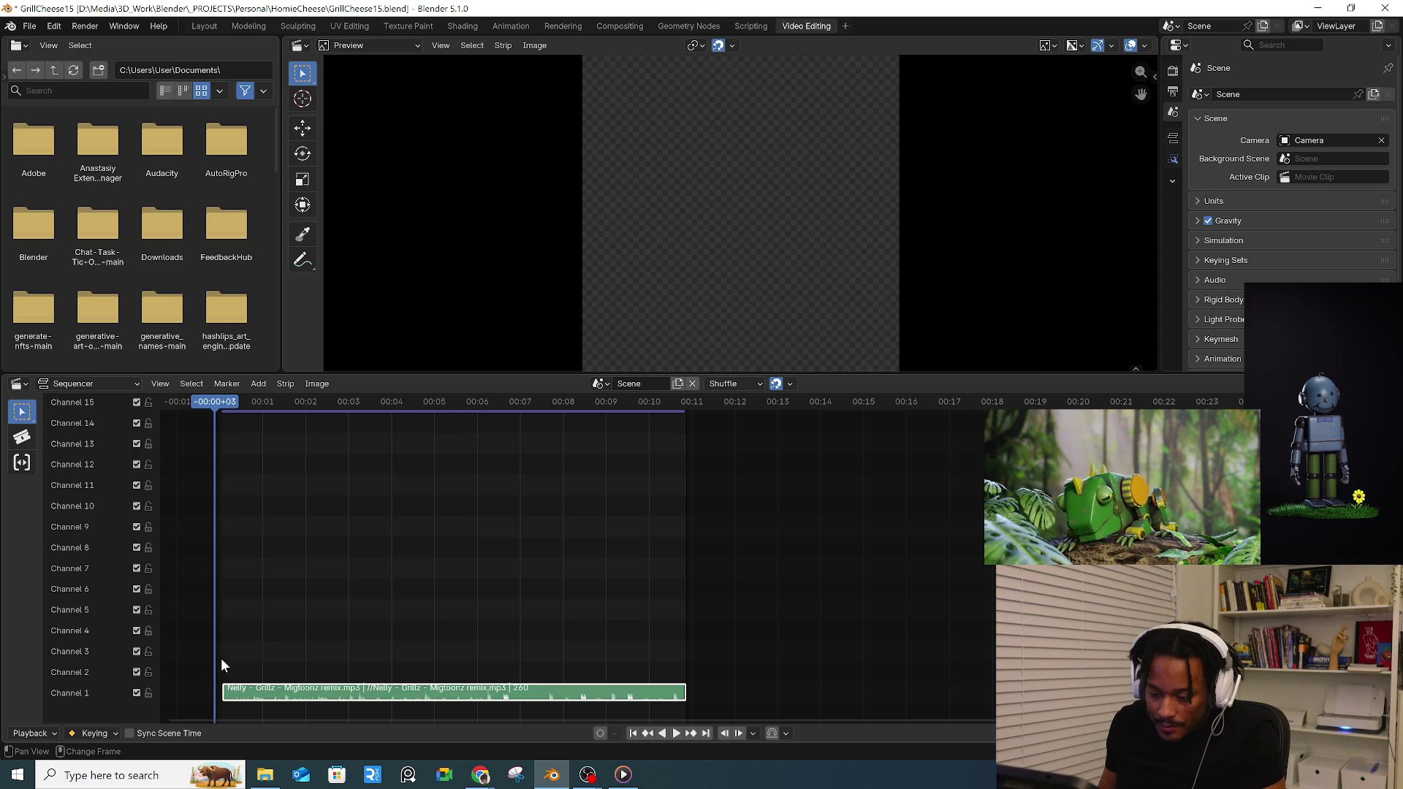
middle_drag(220, 668, 506, 698)
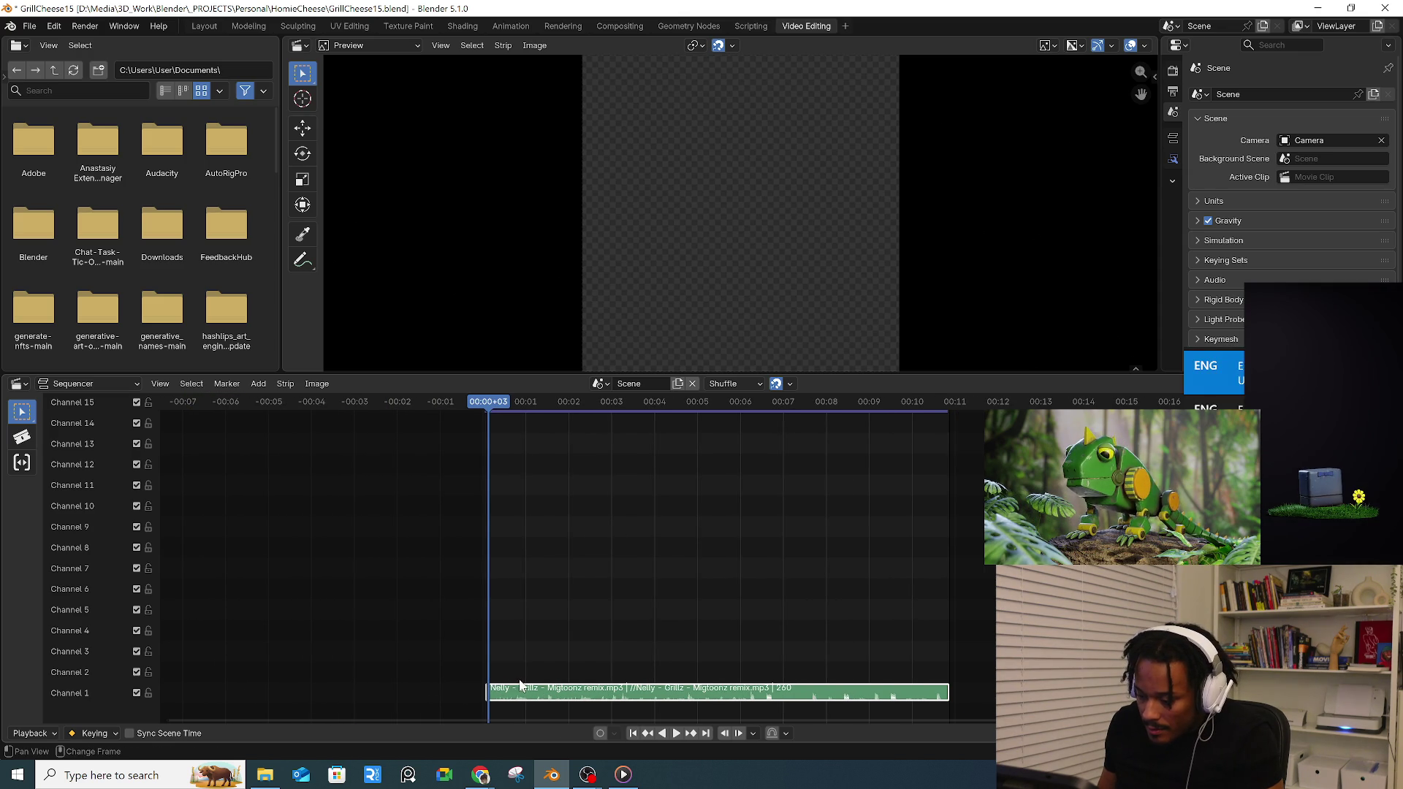
drag(555, 655, 540, 651)
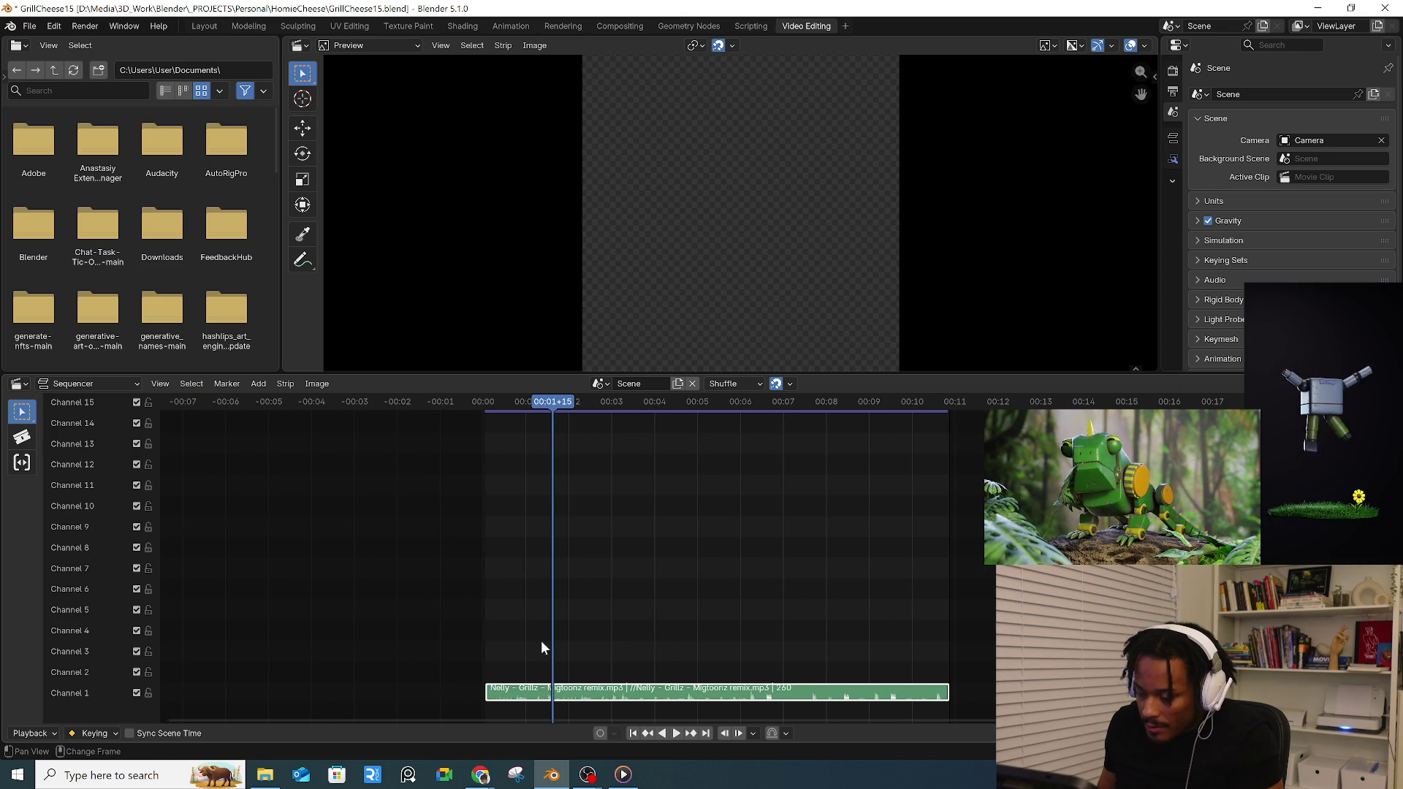
middle_drag(541, 652, 483, 651)
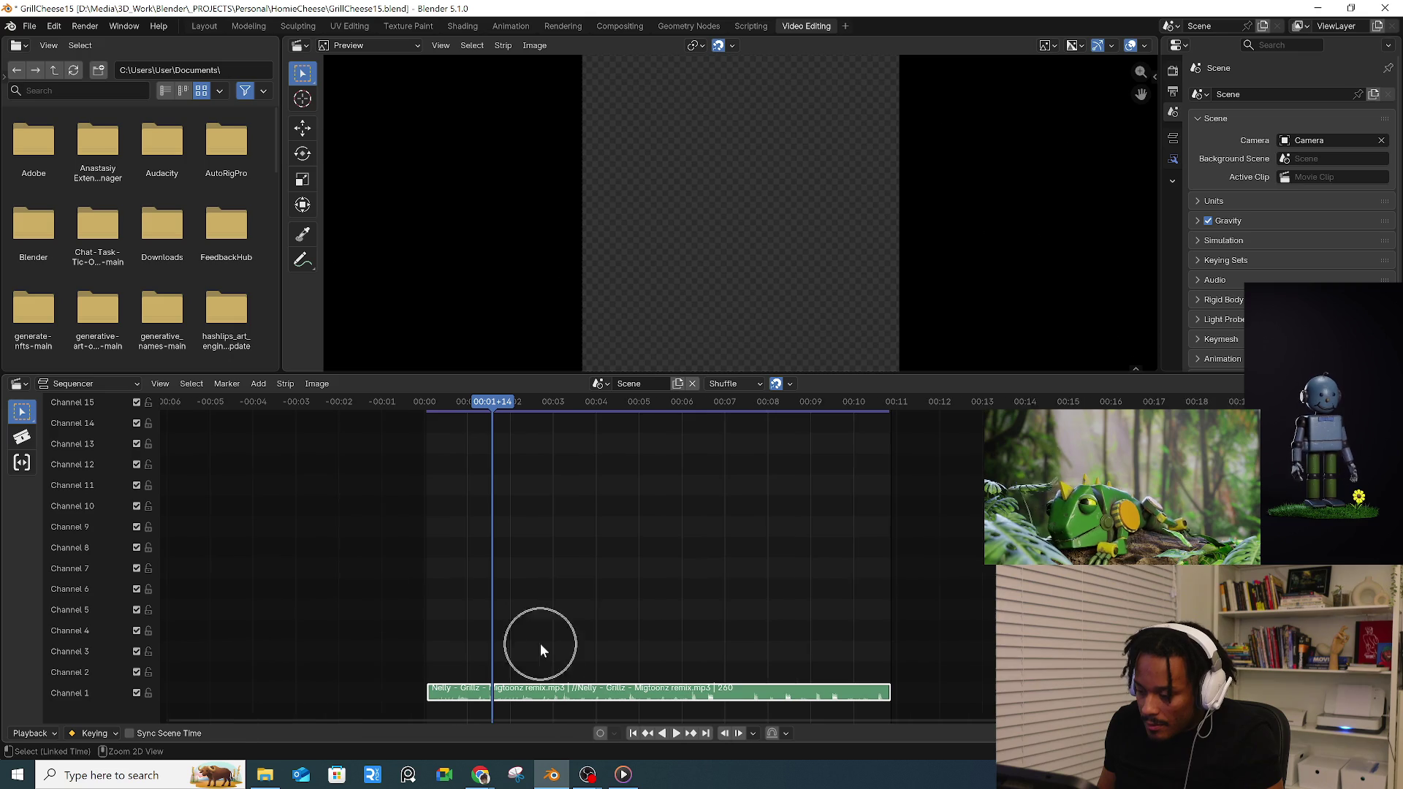
click(160, 384)
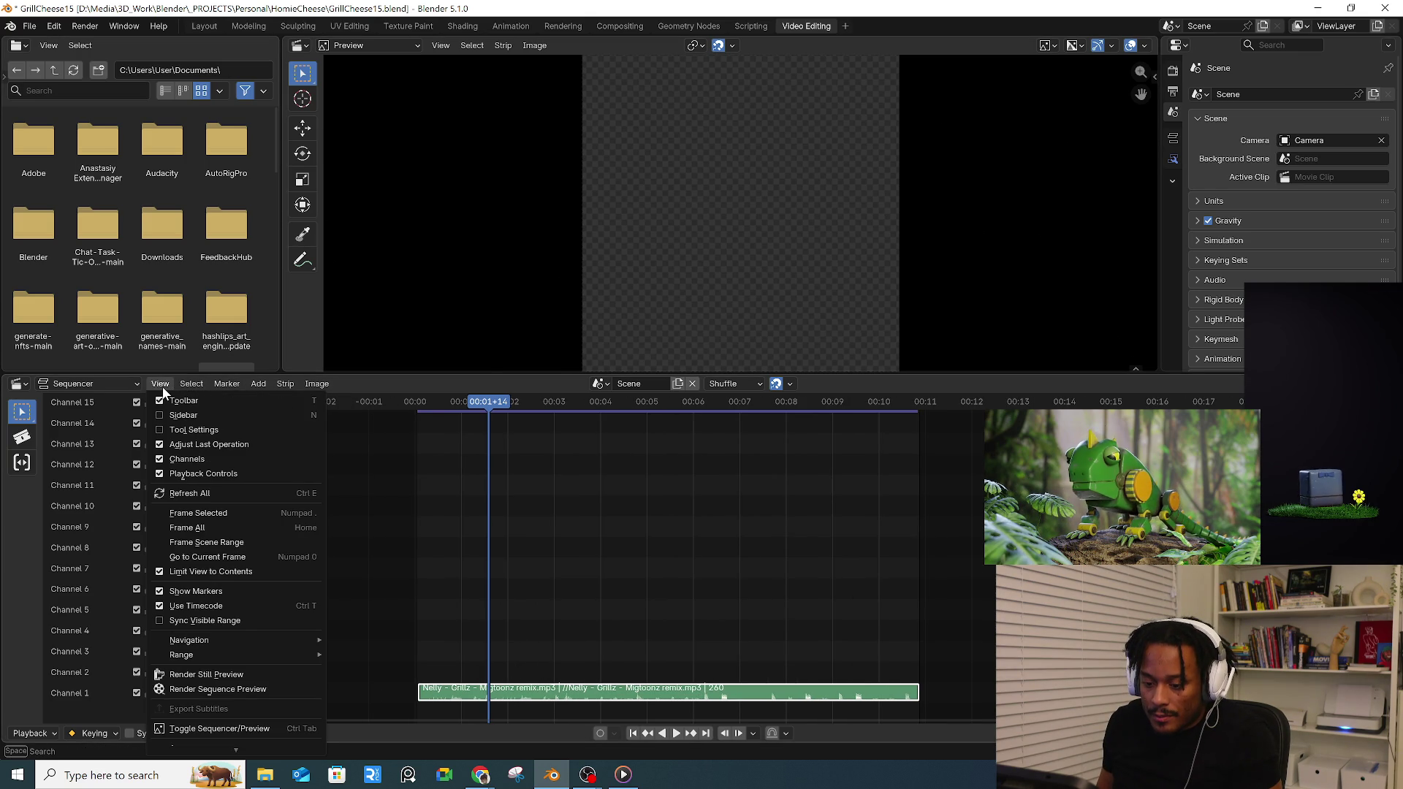
click(48, 384)
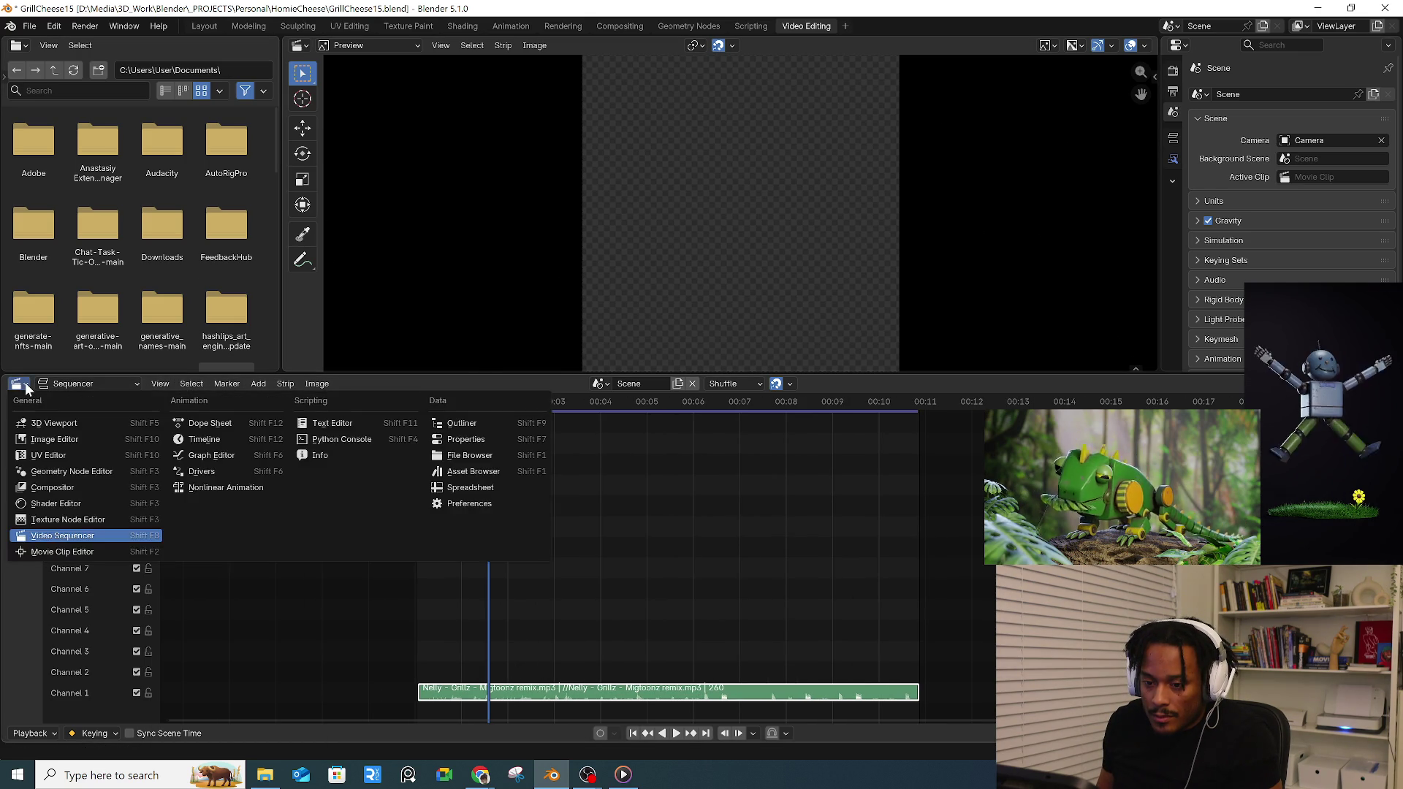
click(197, 25)
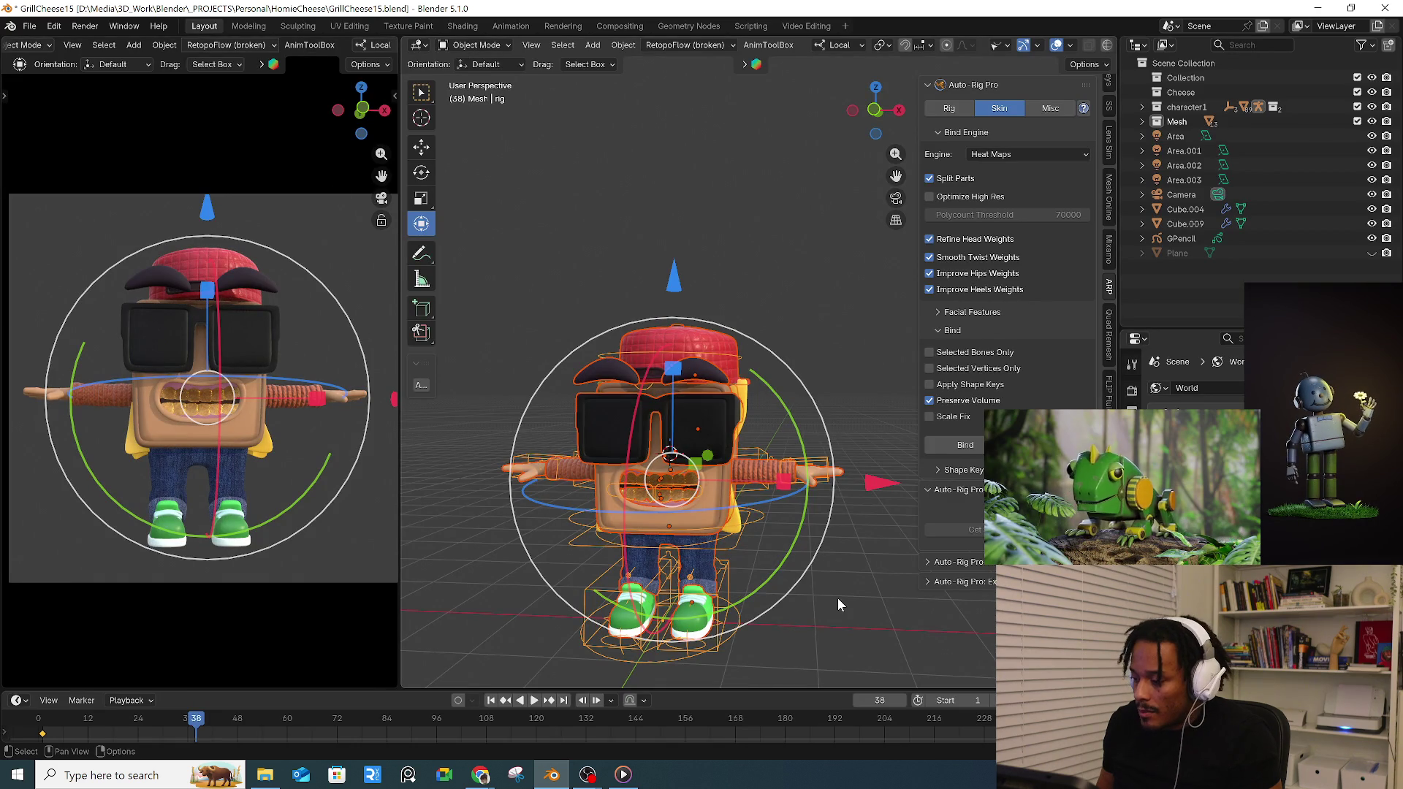
- Select the rig and test-rotate a hand control, cancelling to restore the pose
click(838, 598)
click(816, 493)
key(ctrl+Tab)
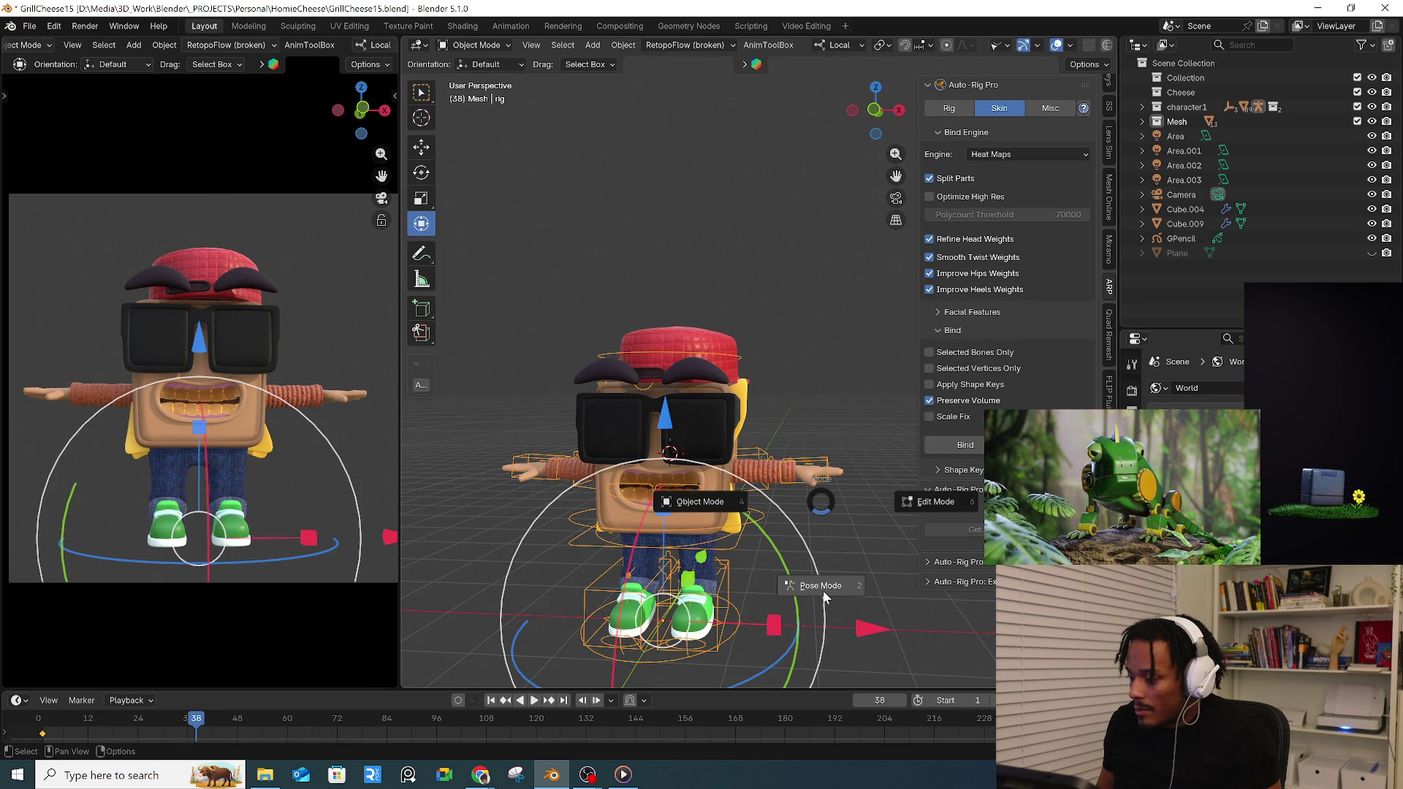
drag(824, 471, 825, 513)
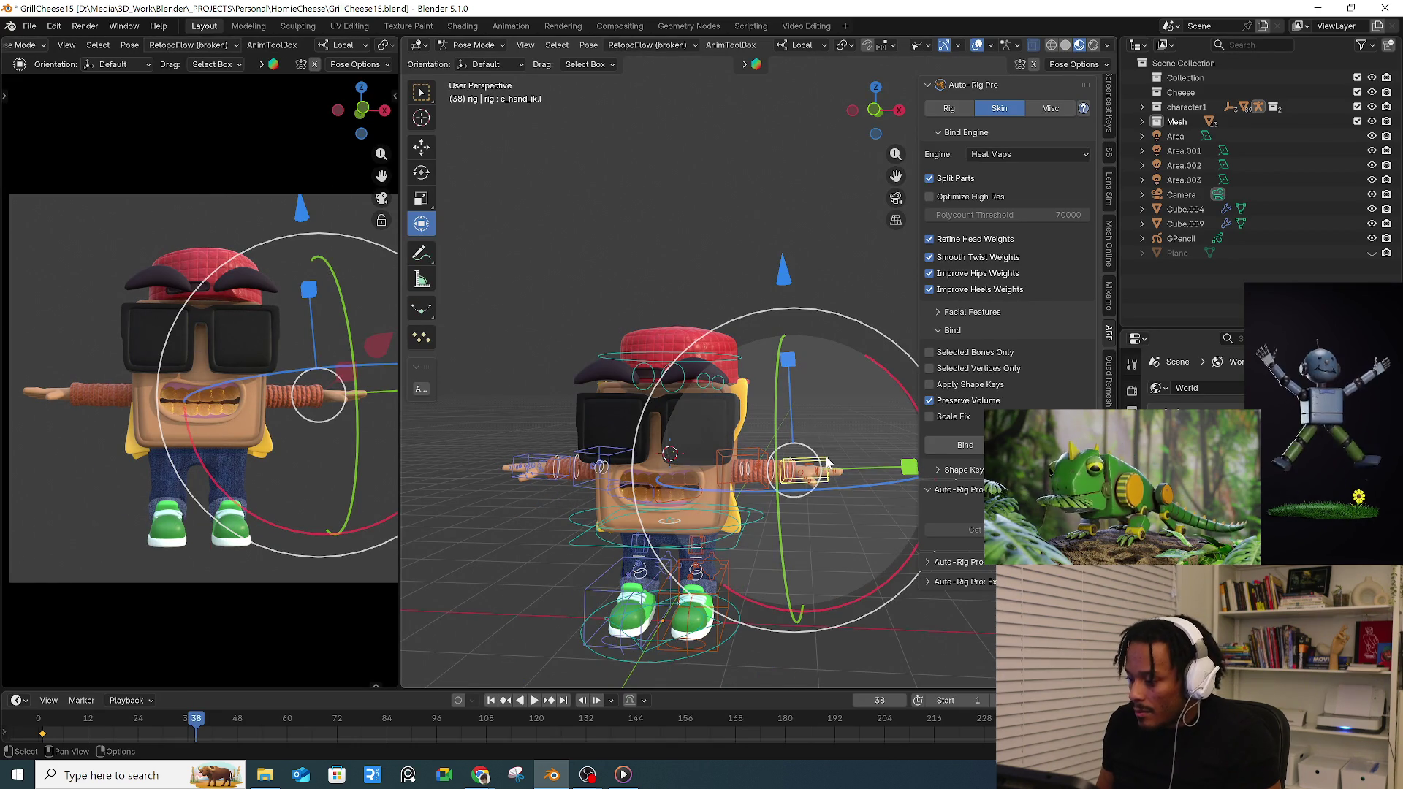
click(825, 526)
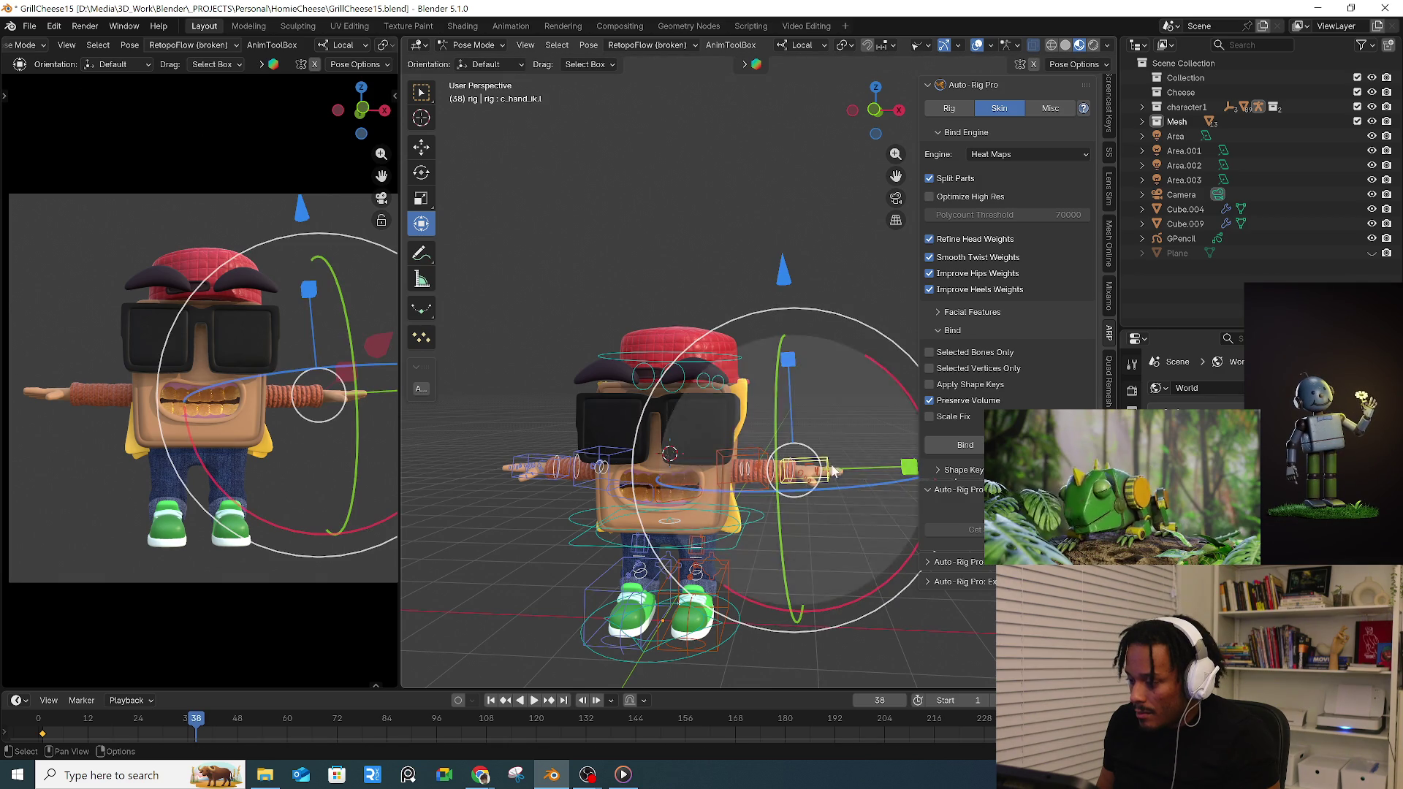
drag(841, 453, 860, 514)
right_click(849, 517)
- Return the rig to Object Mode and show the glasses' modifiers
middle_drag(655, 337, 713, 367)
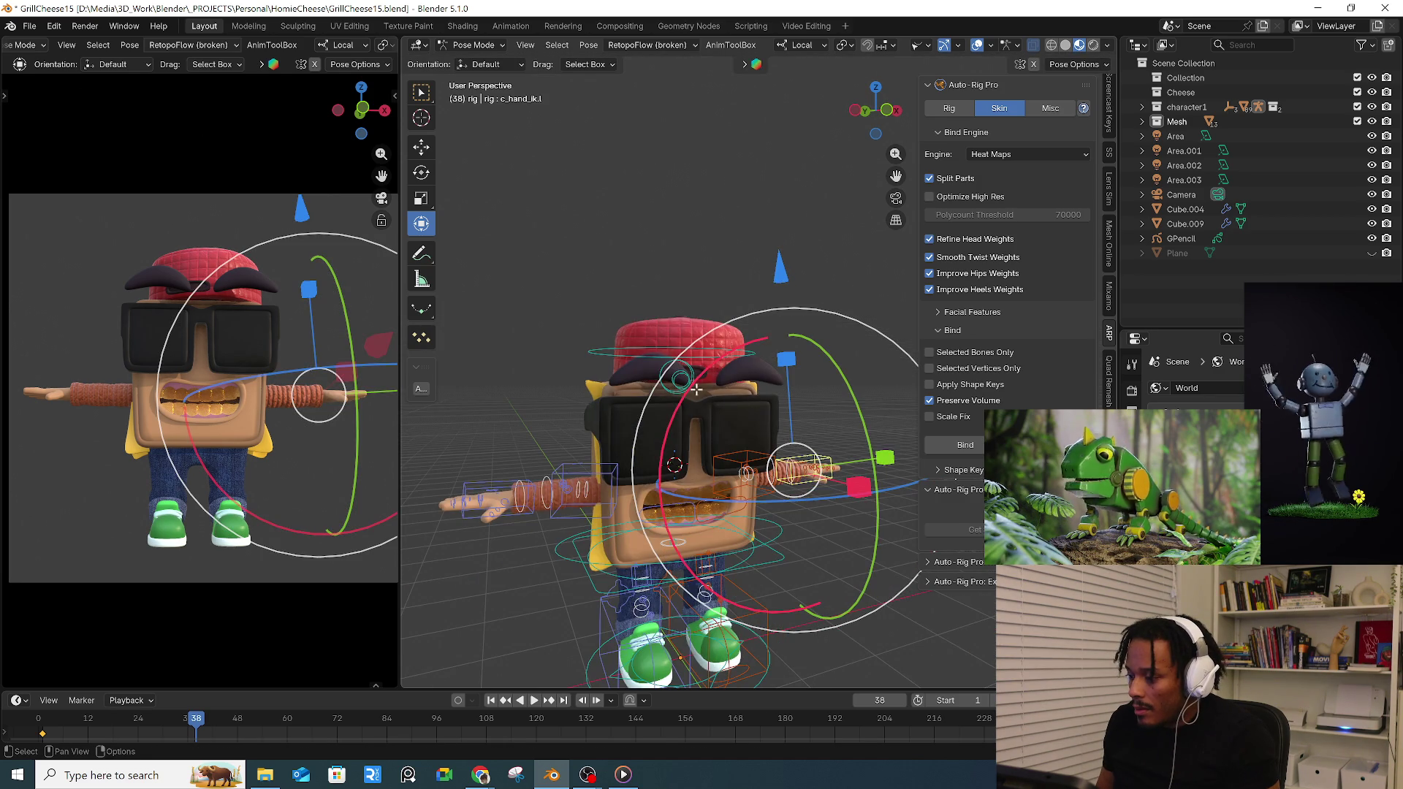
key(Tab)
click(486, 51)
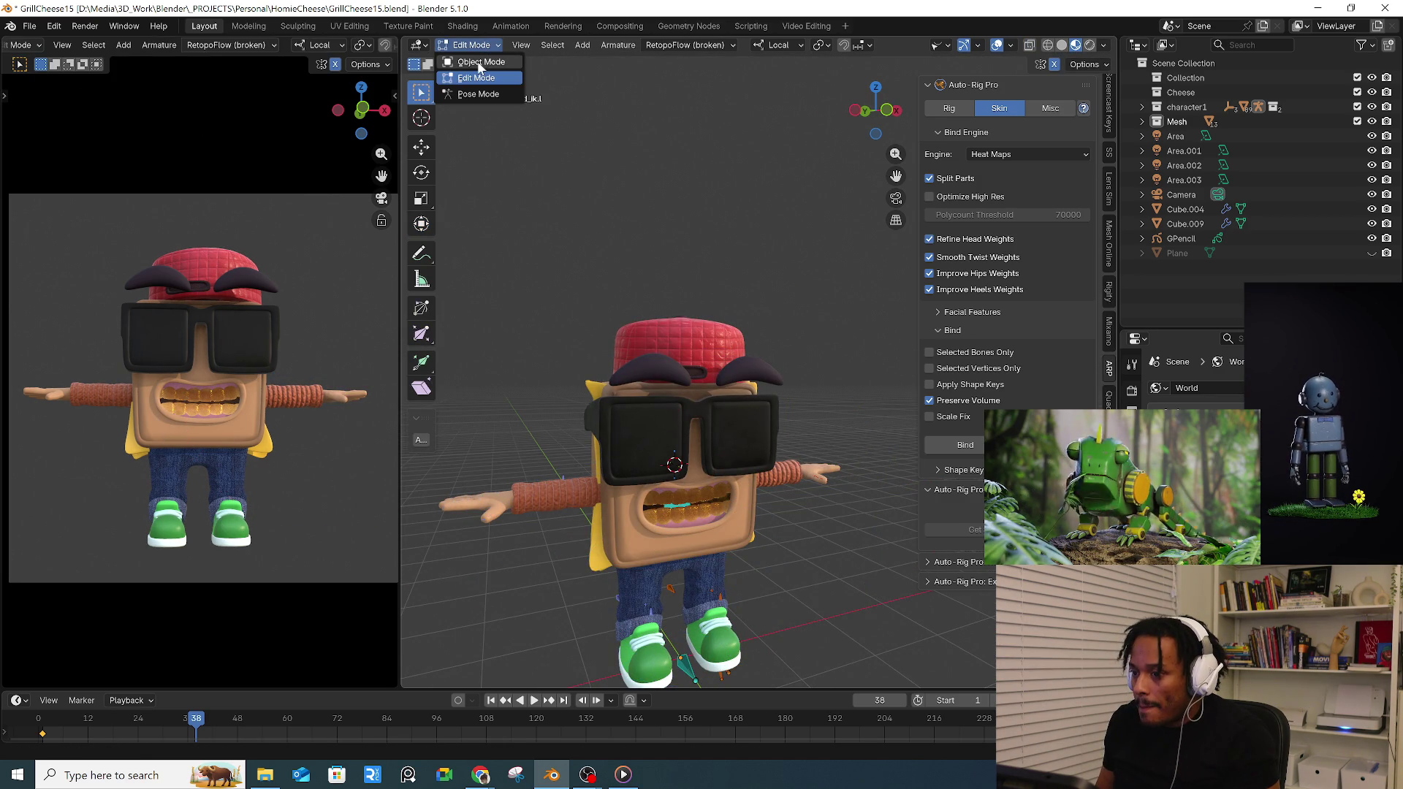
click(711, 416)
click(1131, 365)
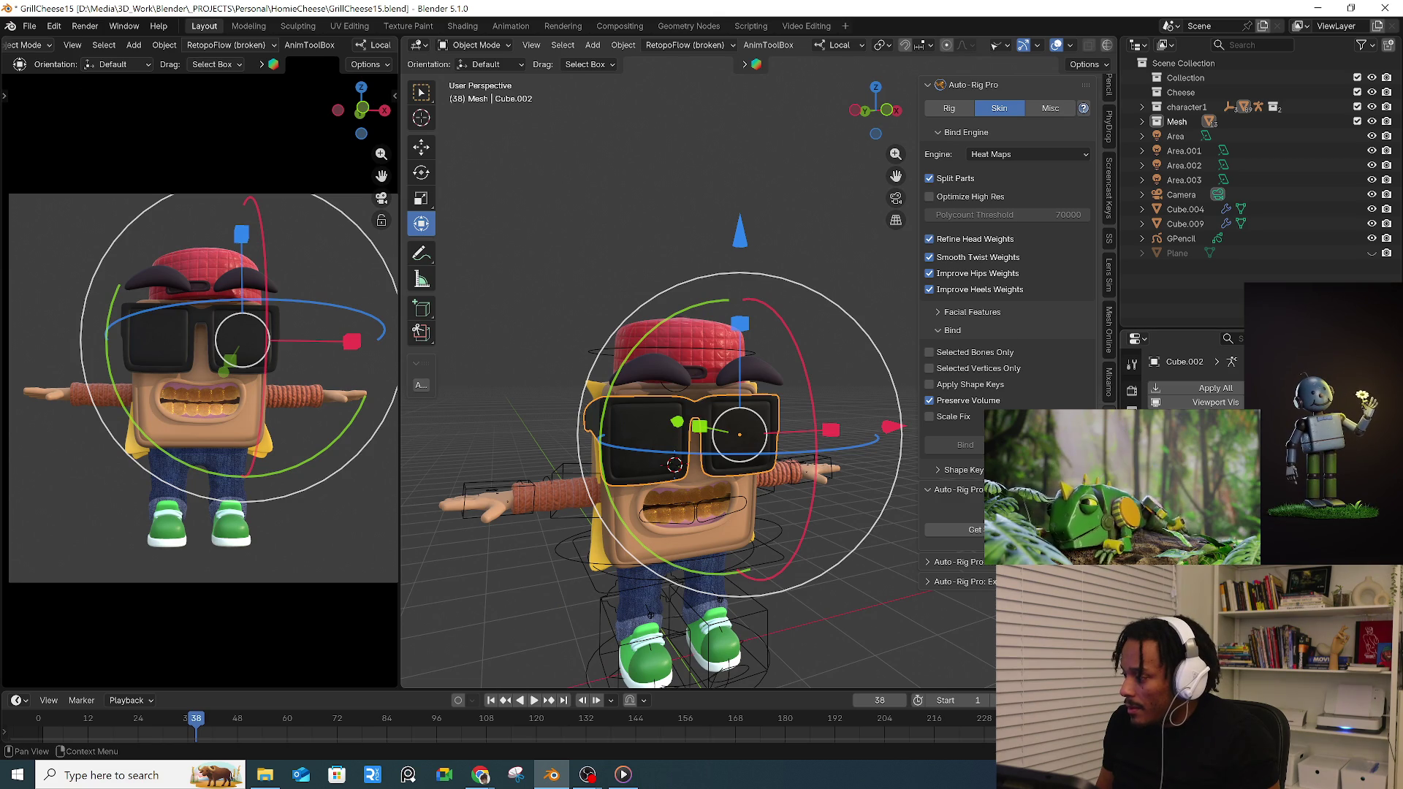
scroll(1195, 383, down, 3)
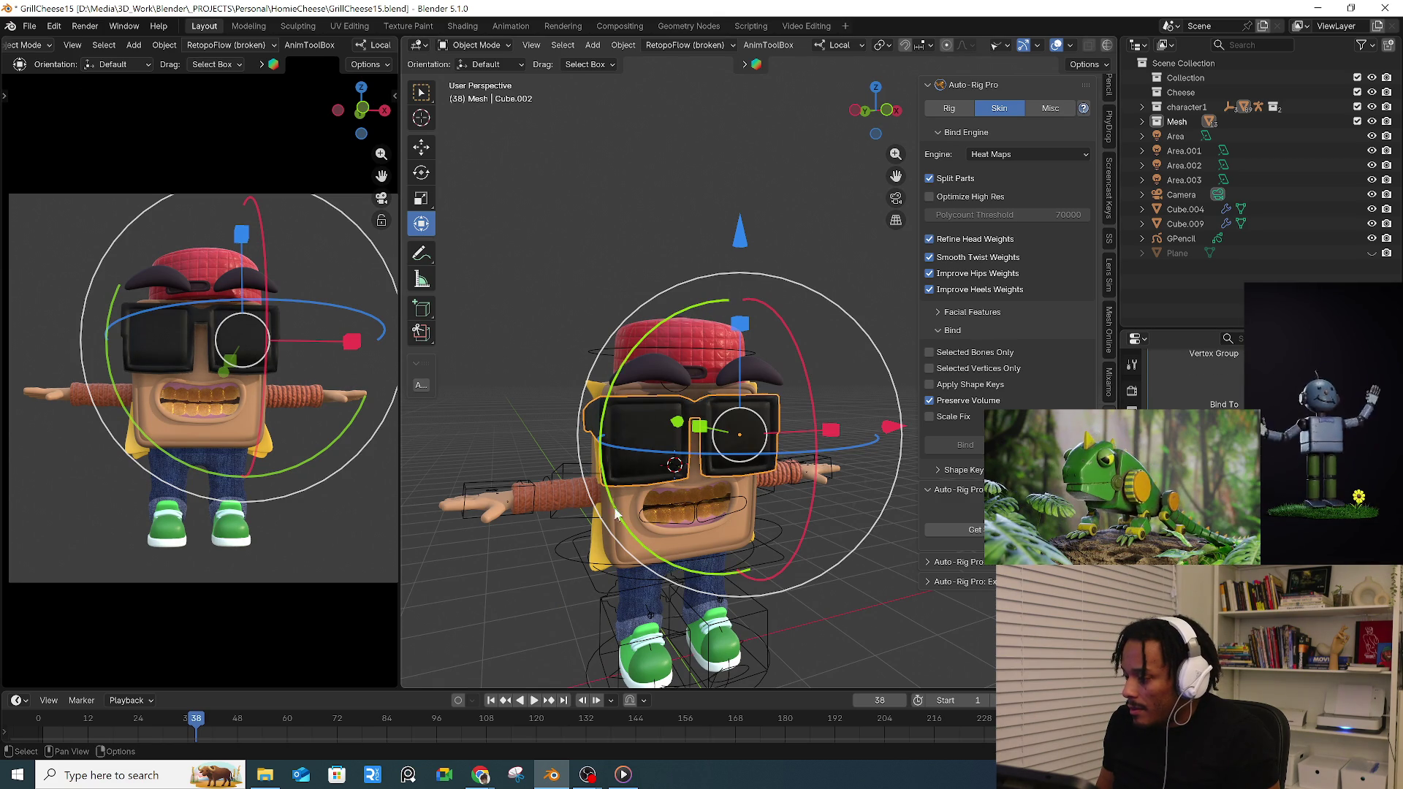
- Click through the arm, pants, shoe, eyebrow and cheese body meshes to inspect them
click(570, 498)
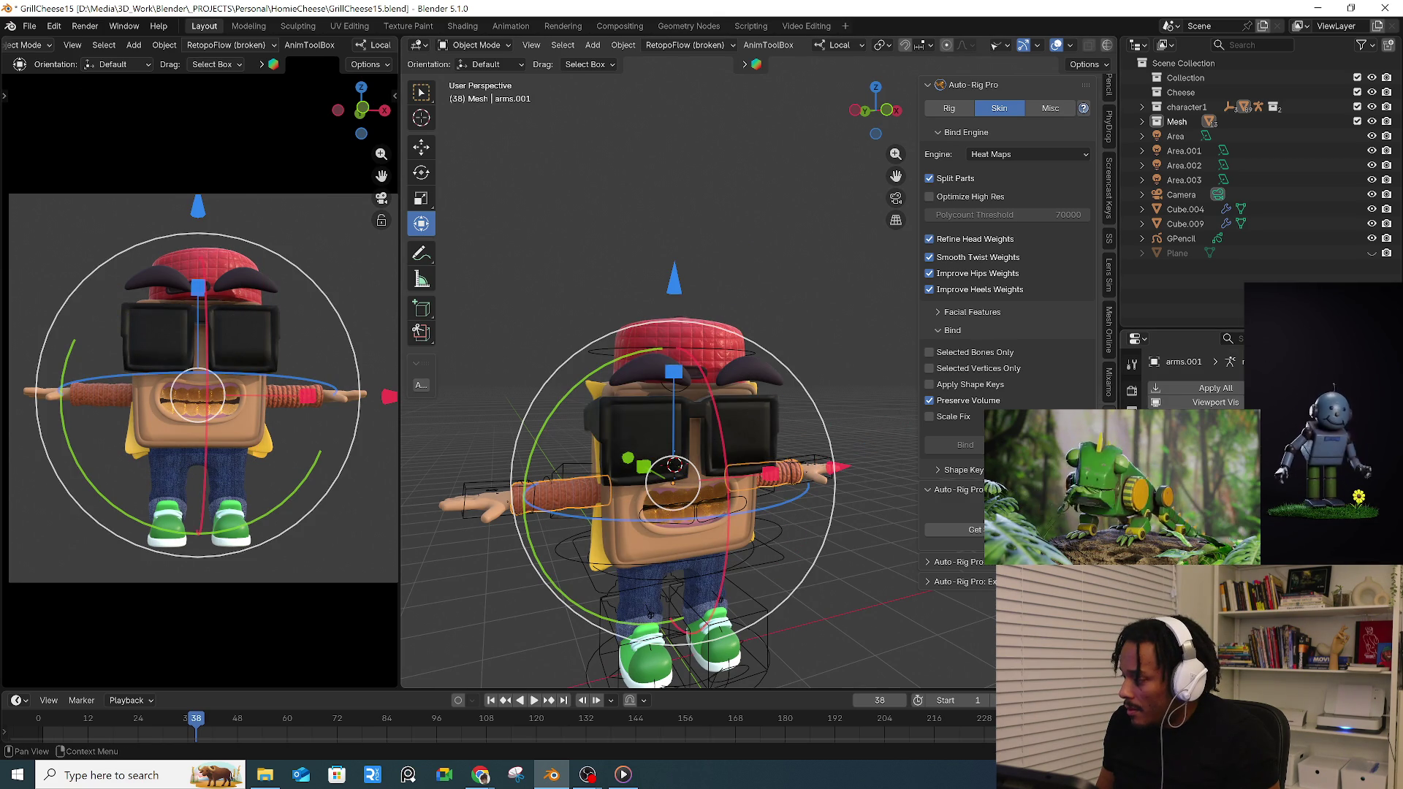
click(493, 502)
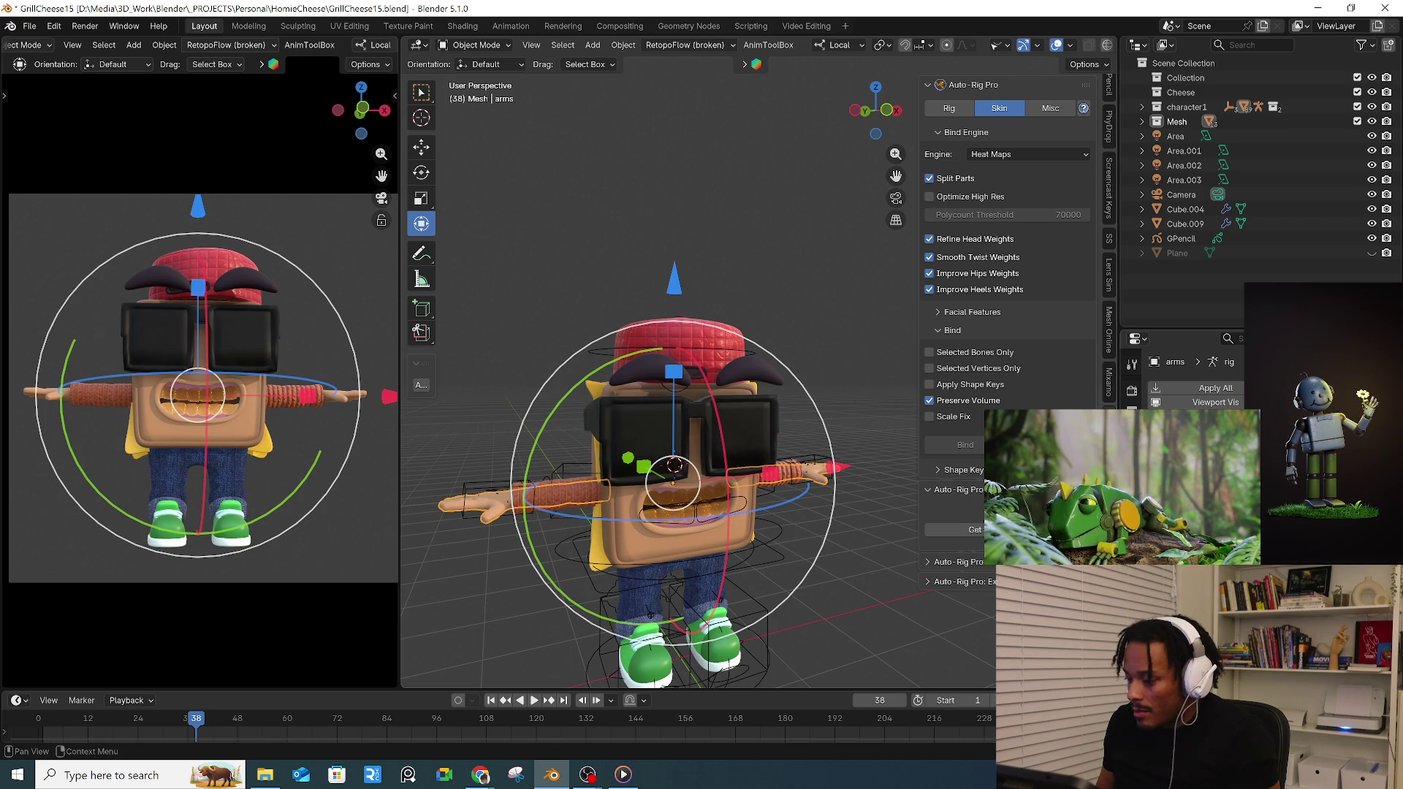
click(648, 570)
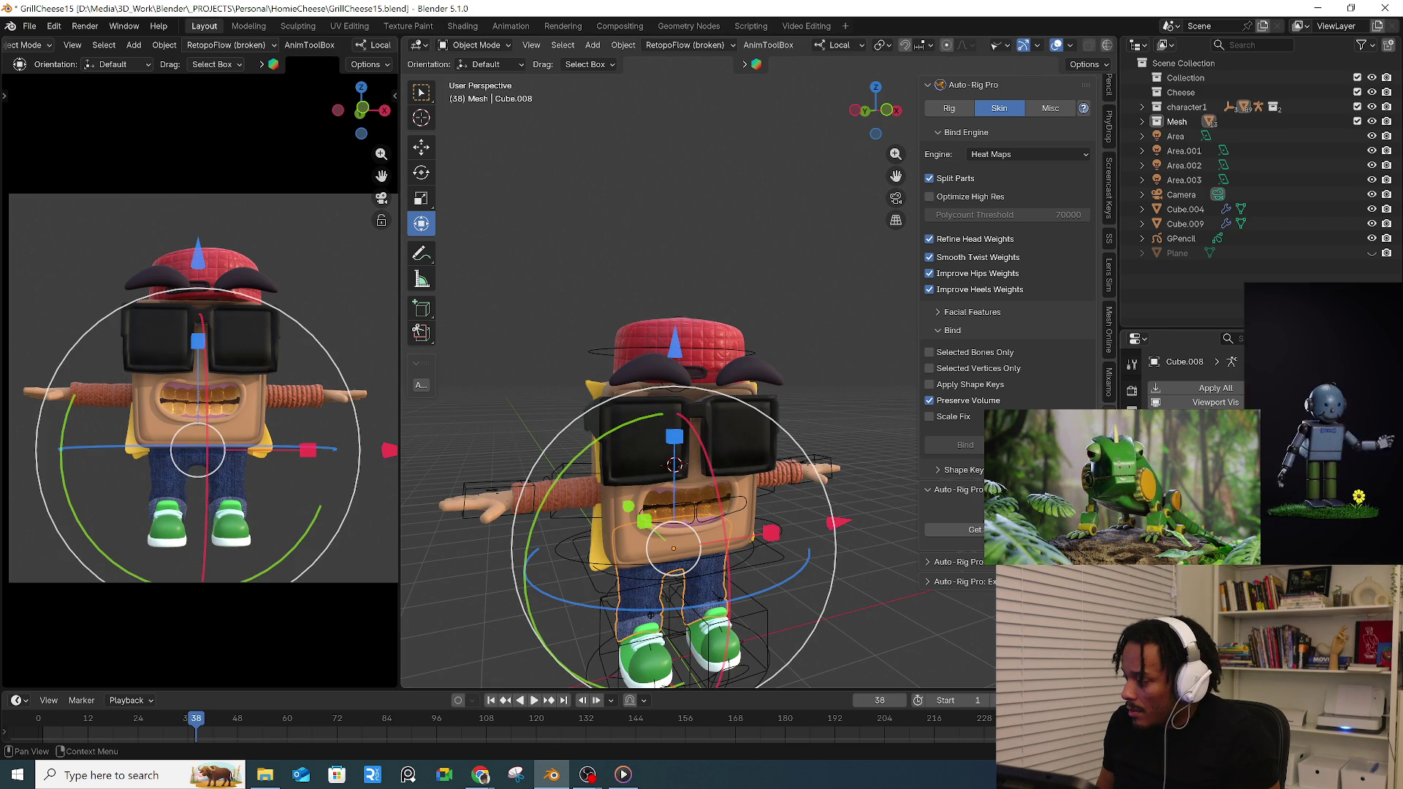
click(688, 618)
click(712, 650)
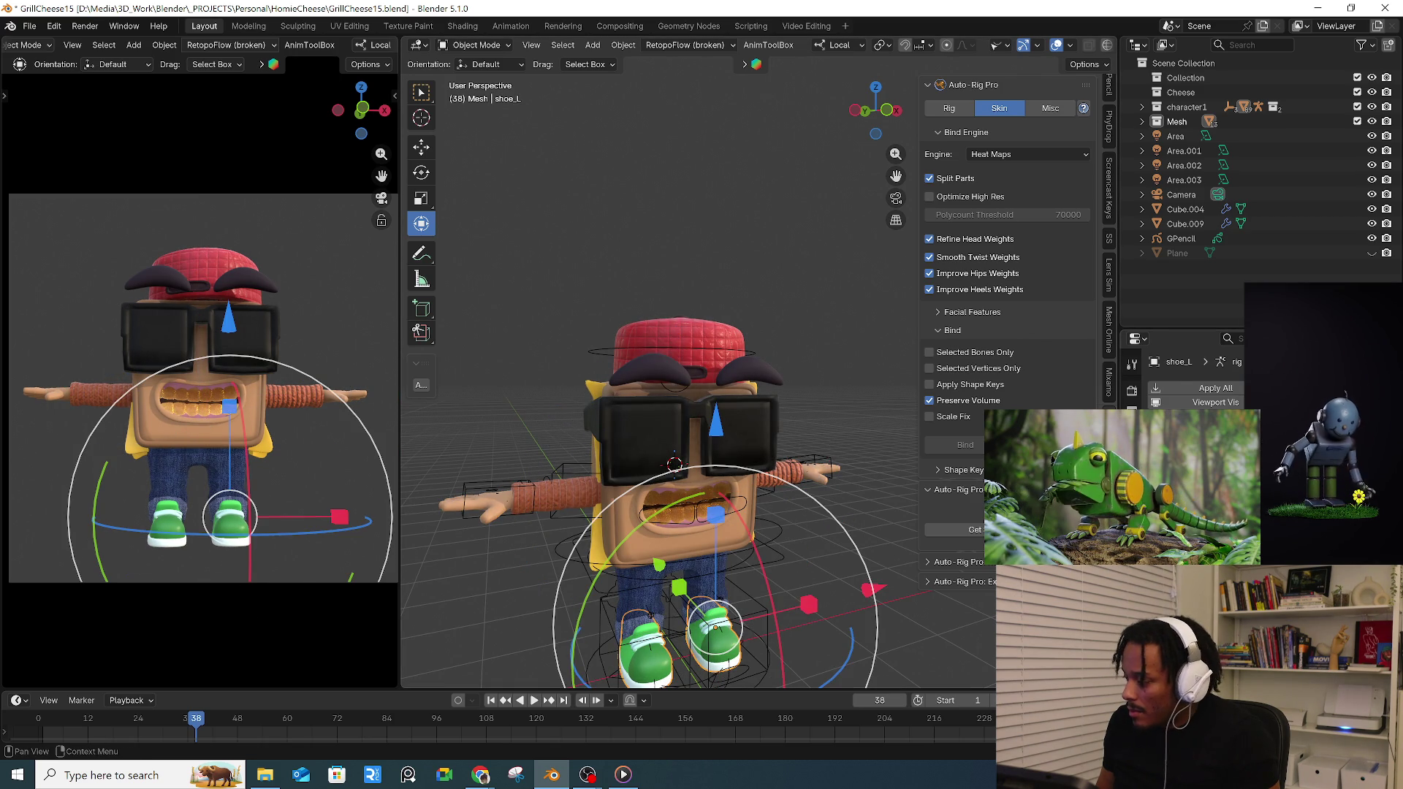
click(654, 373)
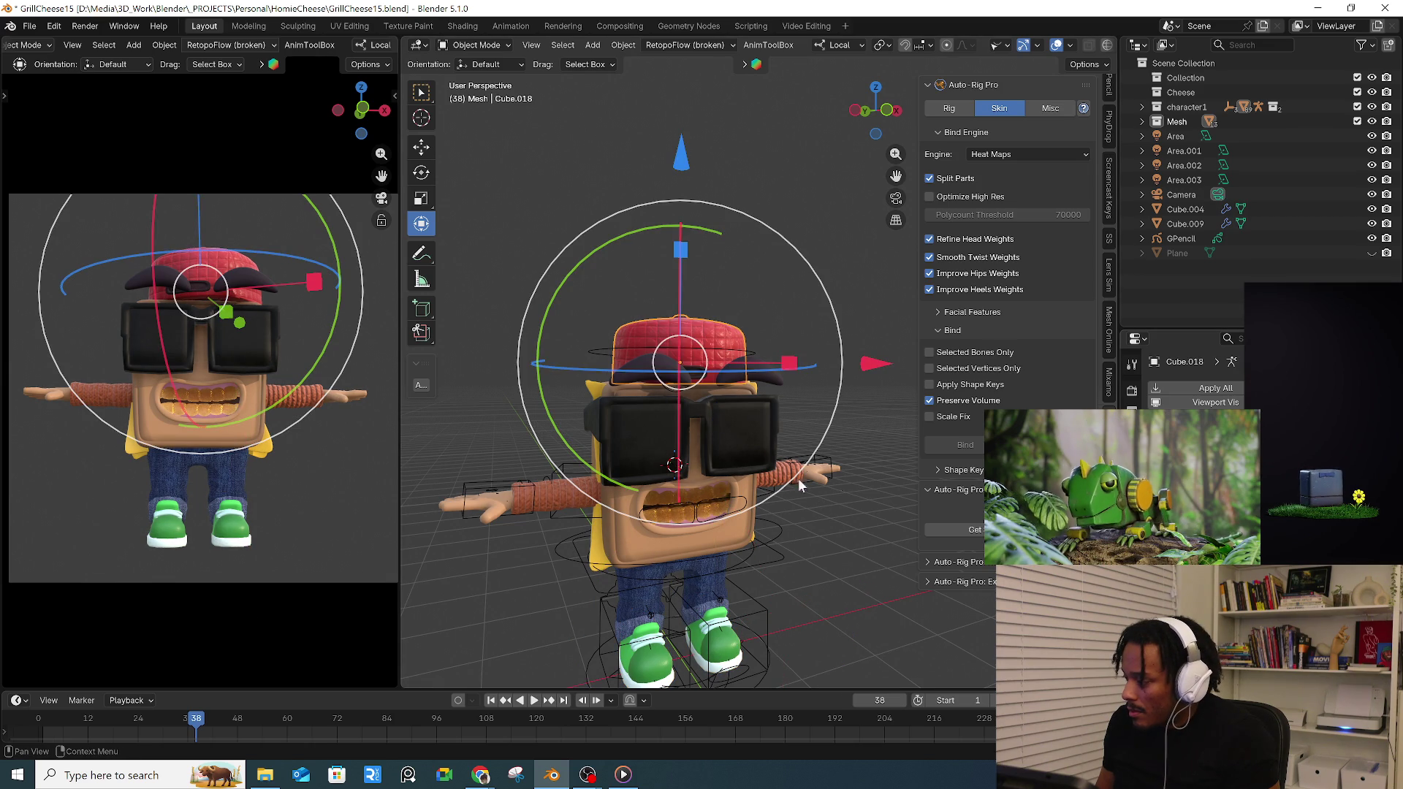
click(626, 392)
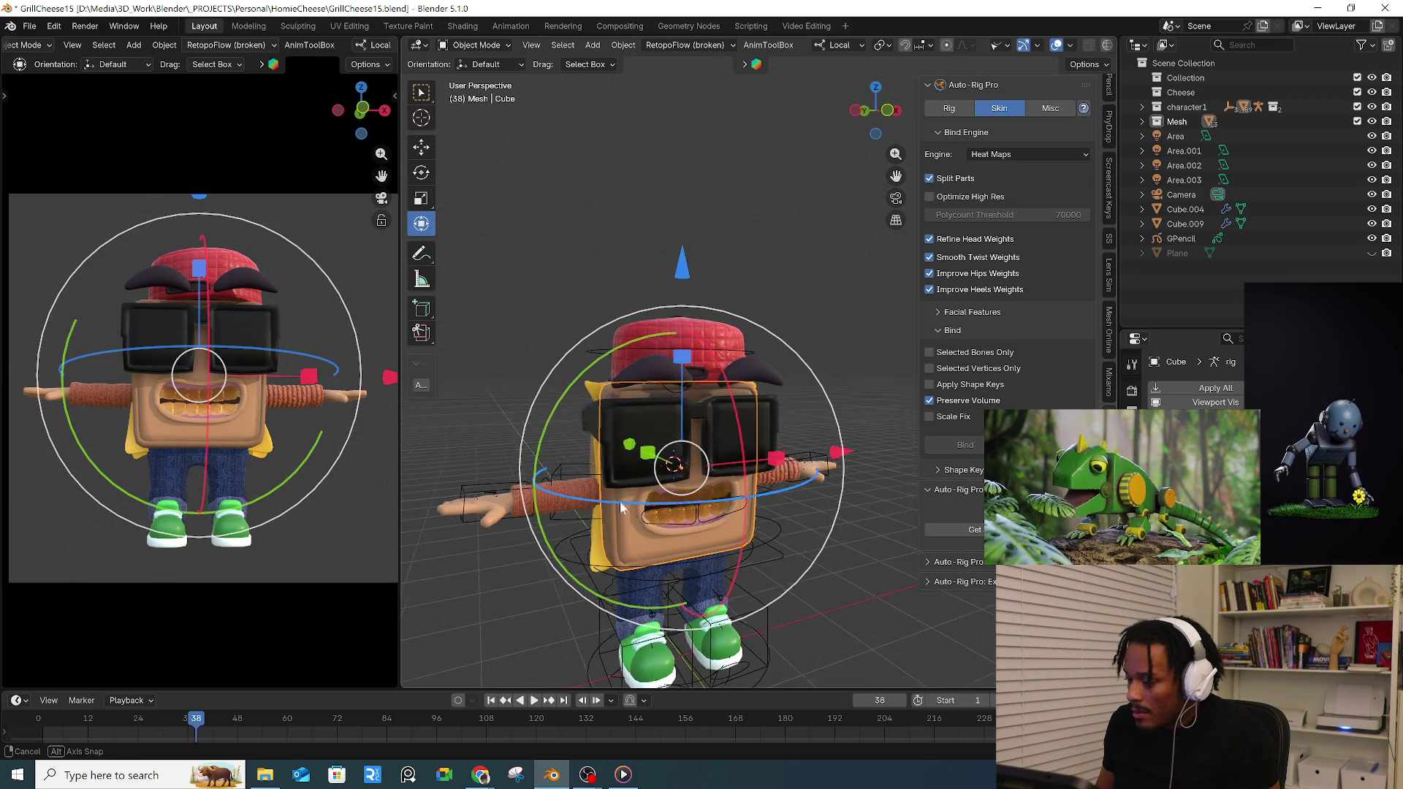
- Orbit around the character selecting Cube.001, Cube.004, Cube.009 and arms.001
middle_drag(803, 511, 680, 471)
click(633, 455)
middle_drag(639, 517, 543, 515)
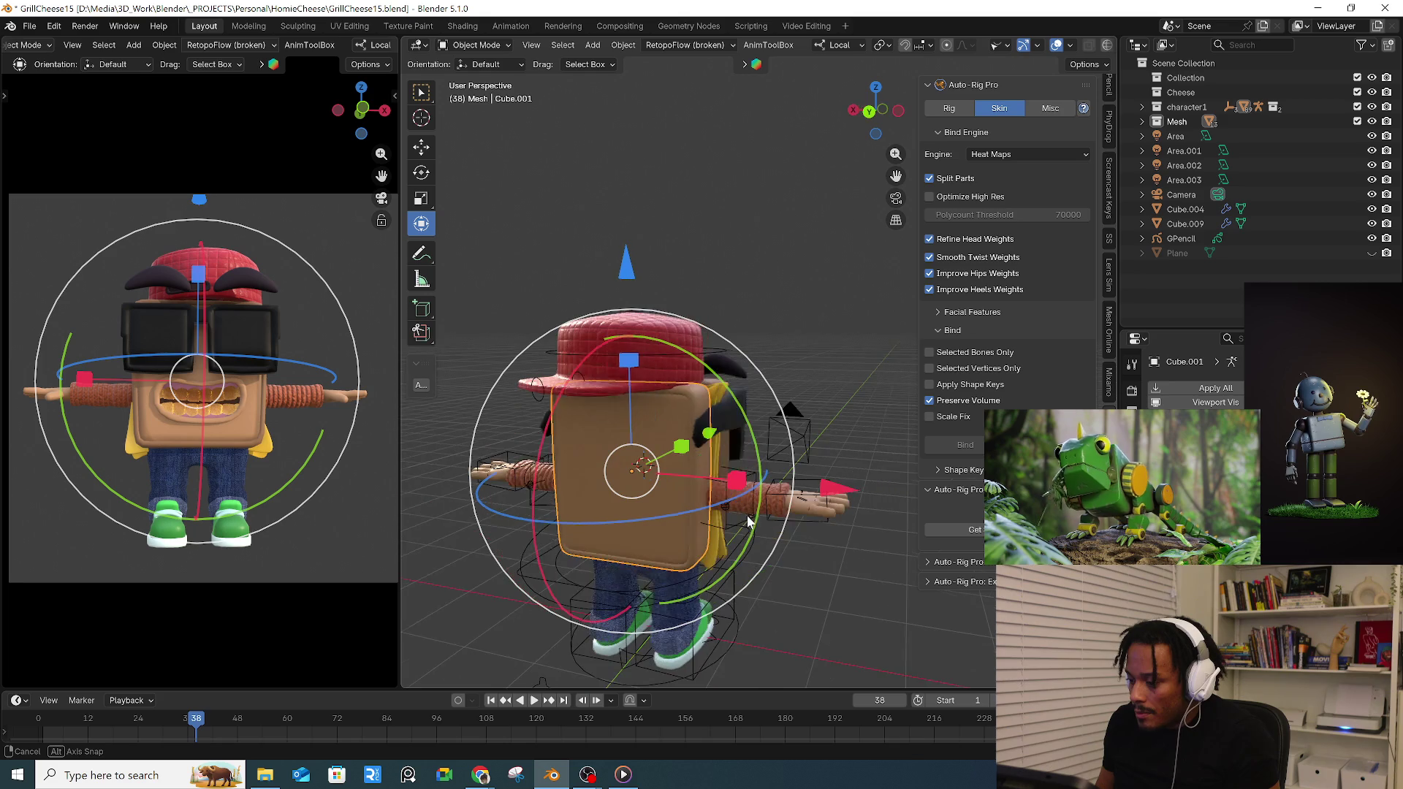
mouse_move(649, 531)
middle_down()
mouse_move(657, 570)
mouse_move(632, 582)
mouse_move(768, 614)
mouse_move(836, 585)
mouse_move(521, 568)
mouse_move(621, 569)
mouse_move(526, 548)
middle_up()
click(530, 553)
click(613, 416)
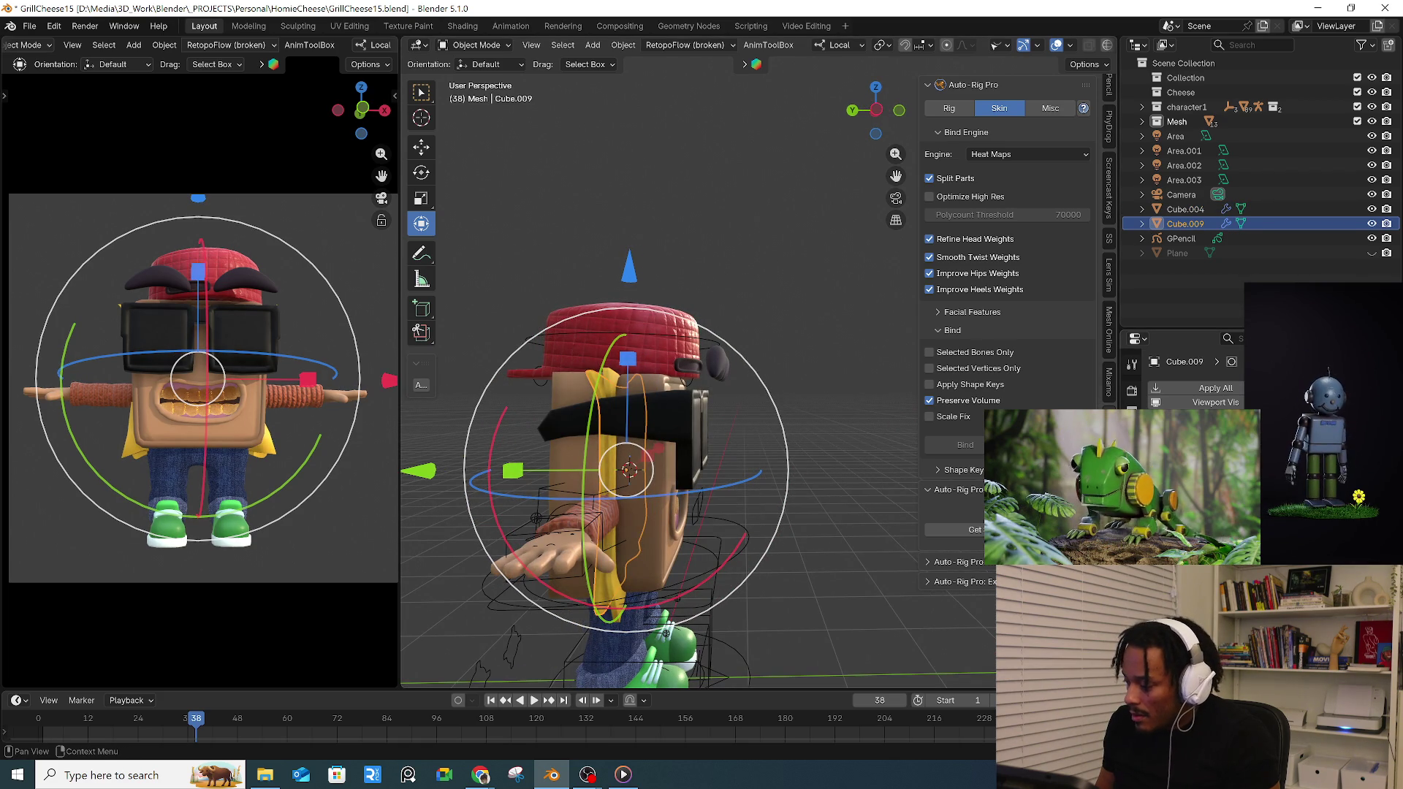
middle_drag(768, 570, 672, 556)
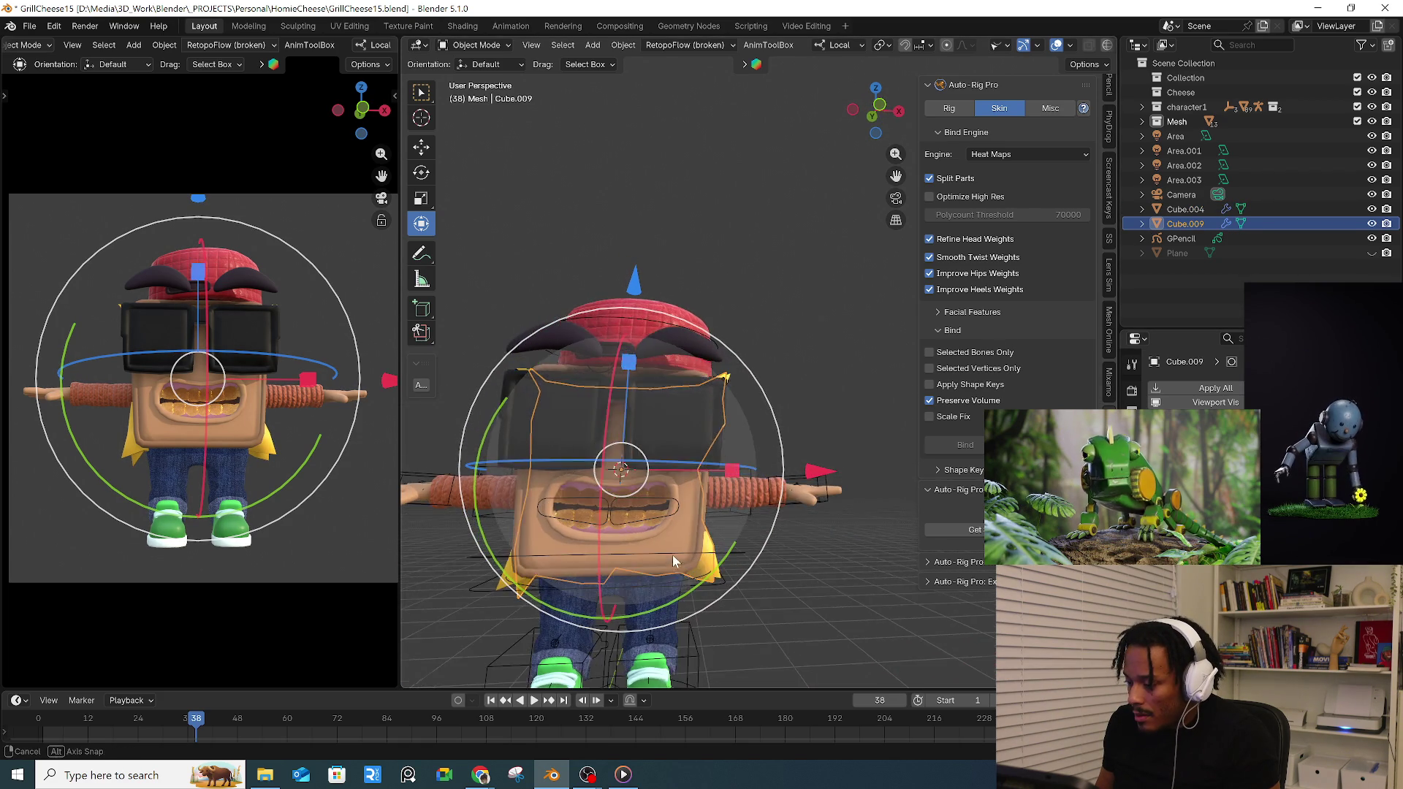
click(713, 488)
scroll(658, 483, up, 1)
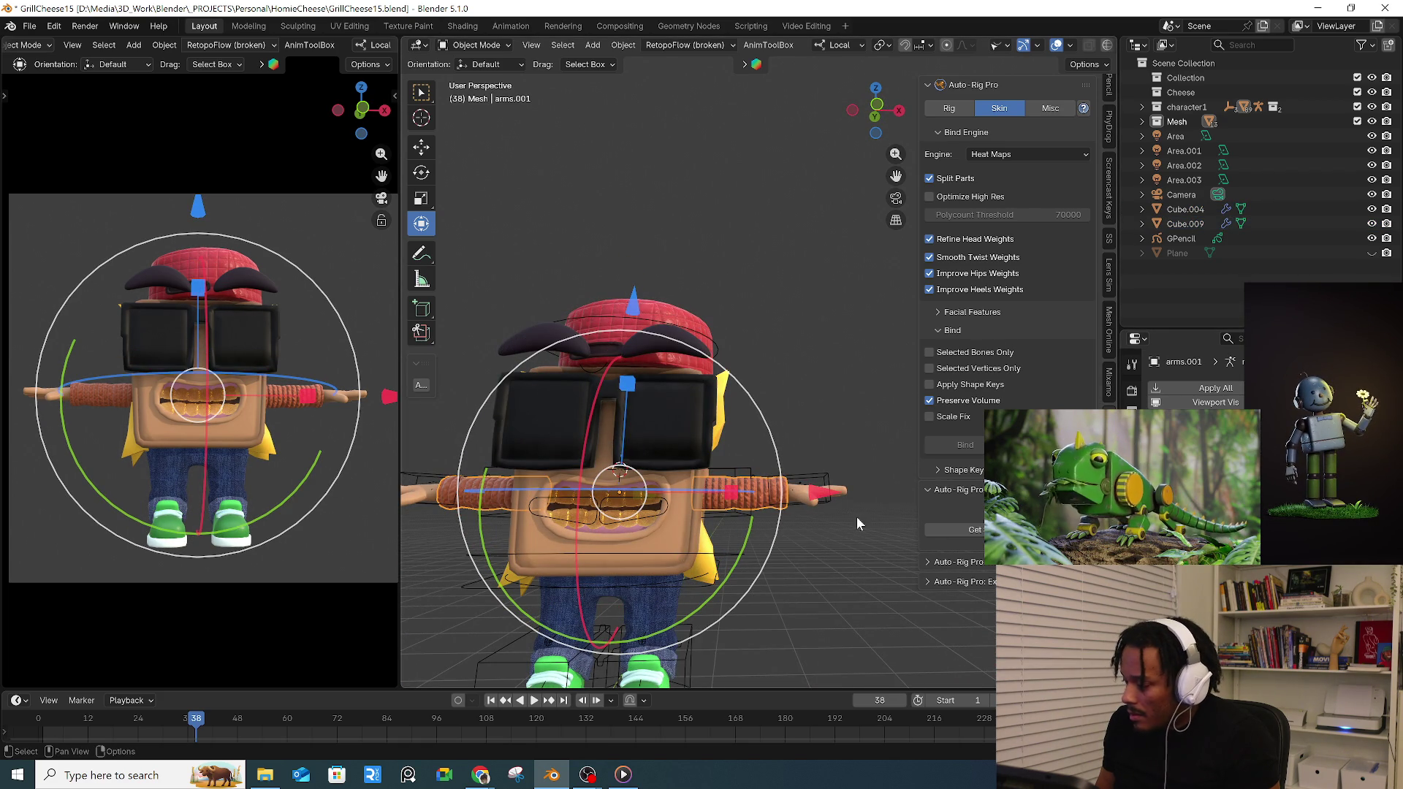
- Settle on the arms mesh and switch it into Sculpt Mode via the Ctrl+Tab pie
click(805, 500)
scroll(694, 595, up, 1)
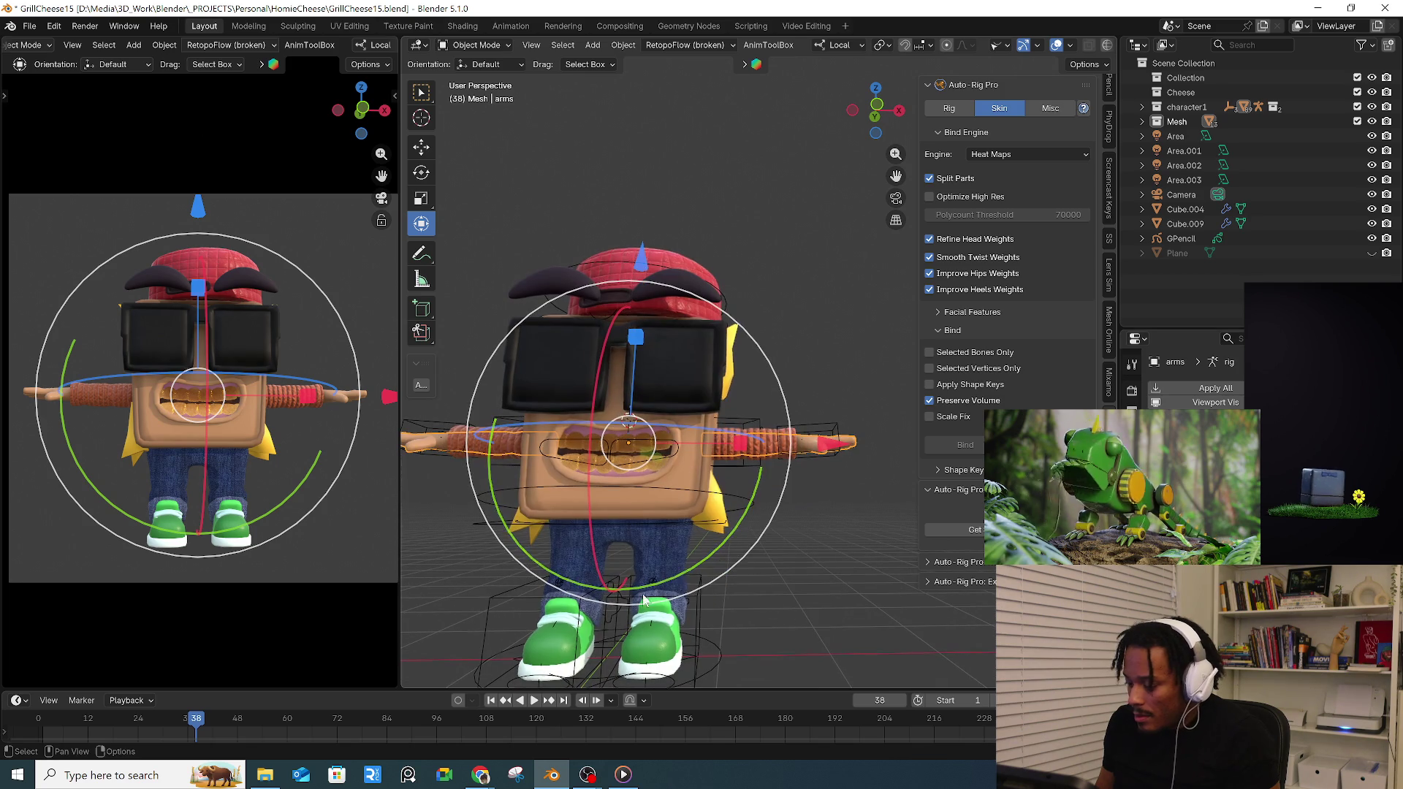
click(615, 580)
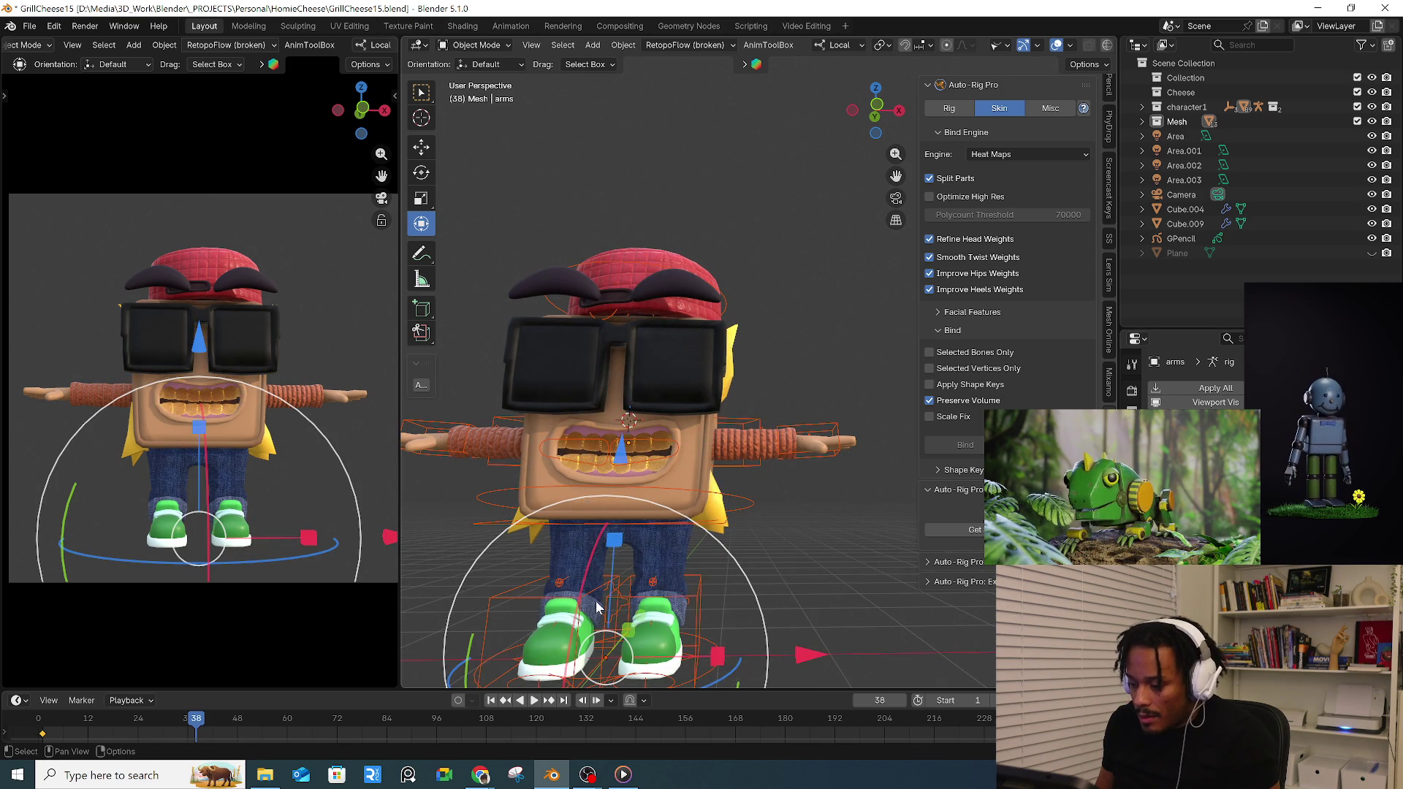
key(ctrl+Tab)
click(549, 612)
key(ctrl+Tab)
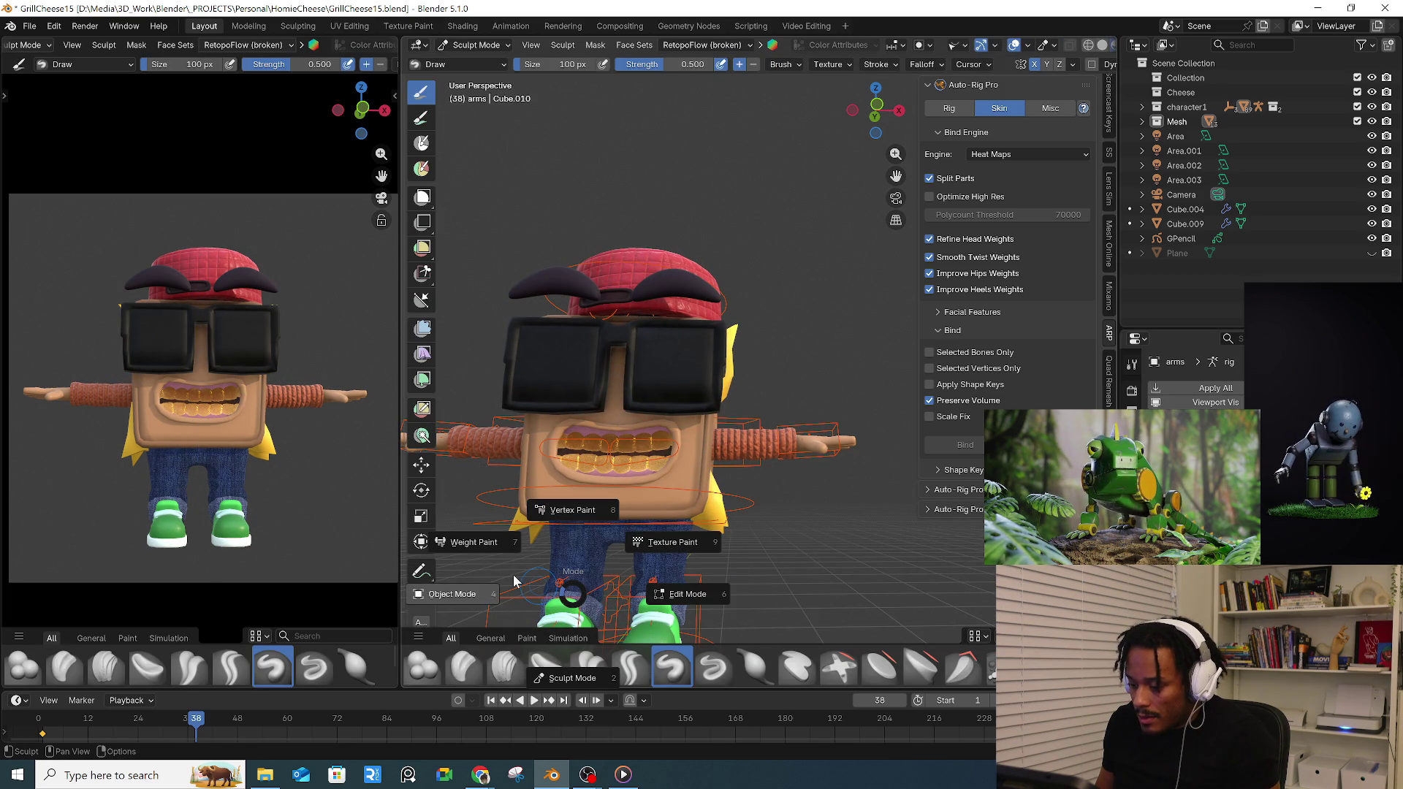
- Put the character's rig into Pose Mode and scrub the timeline back to frame 6
key(Escape)
key(ctrl+Tab)
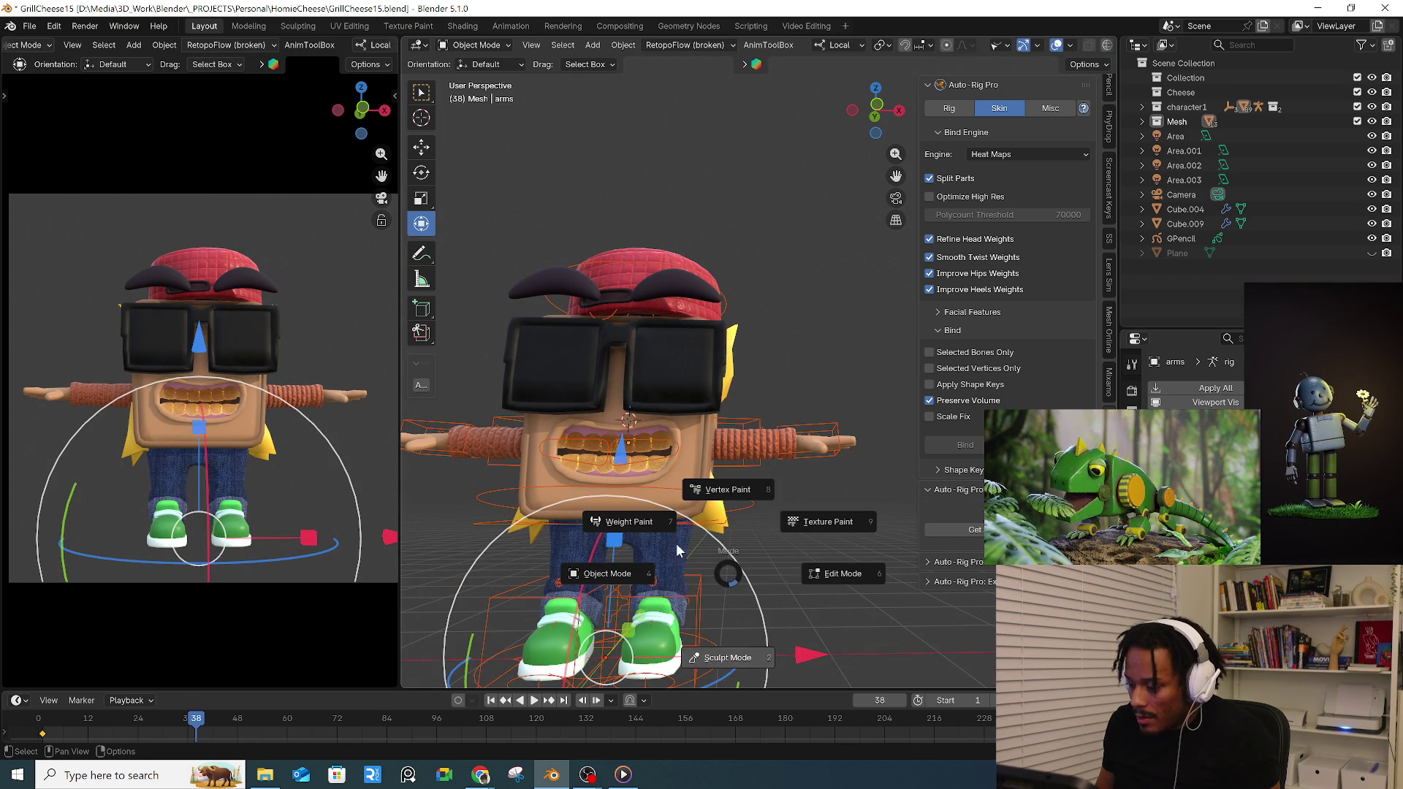
key(Escape)
click(711, 583)
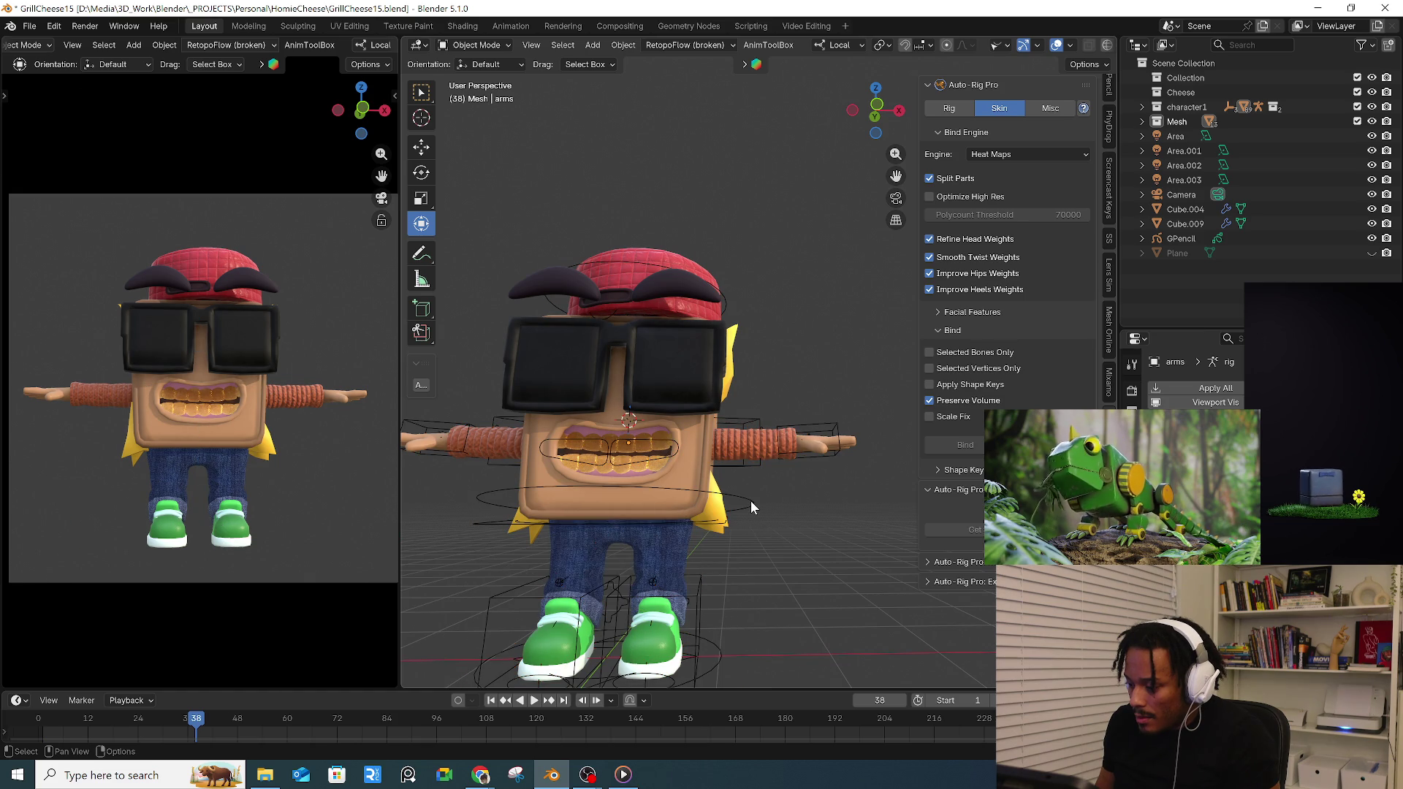
key(ctrl+Tab)
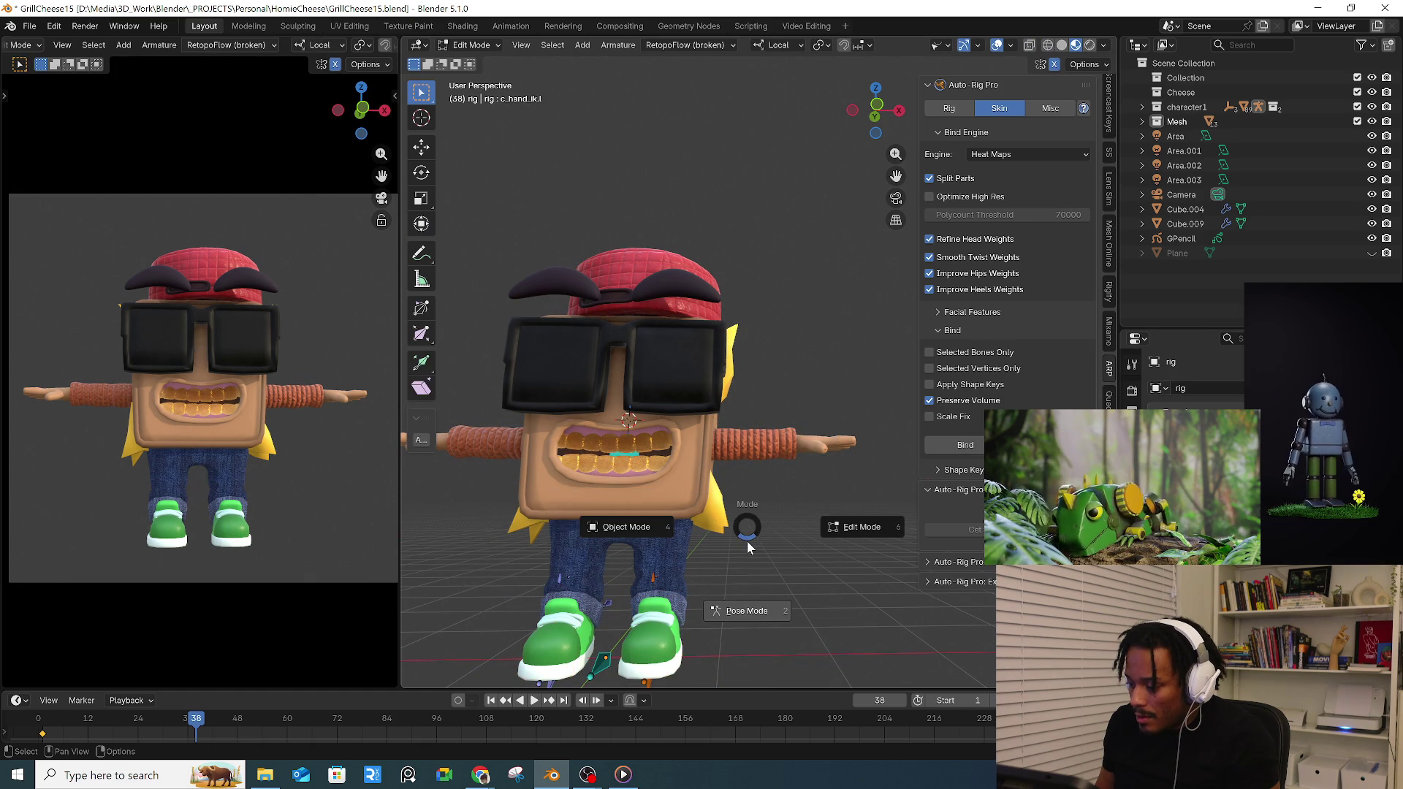
click(809, 444)
drag(141, 718, 63, 724)
click(49, 699)
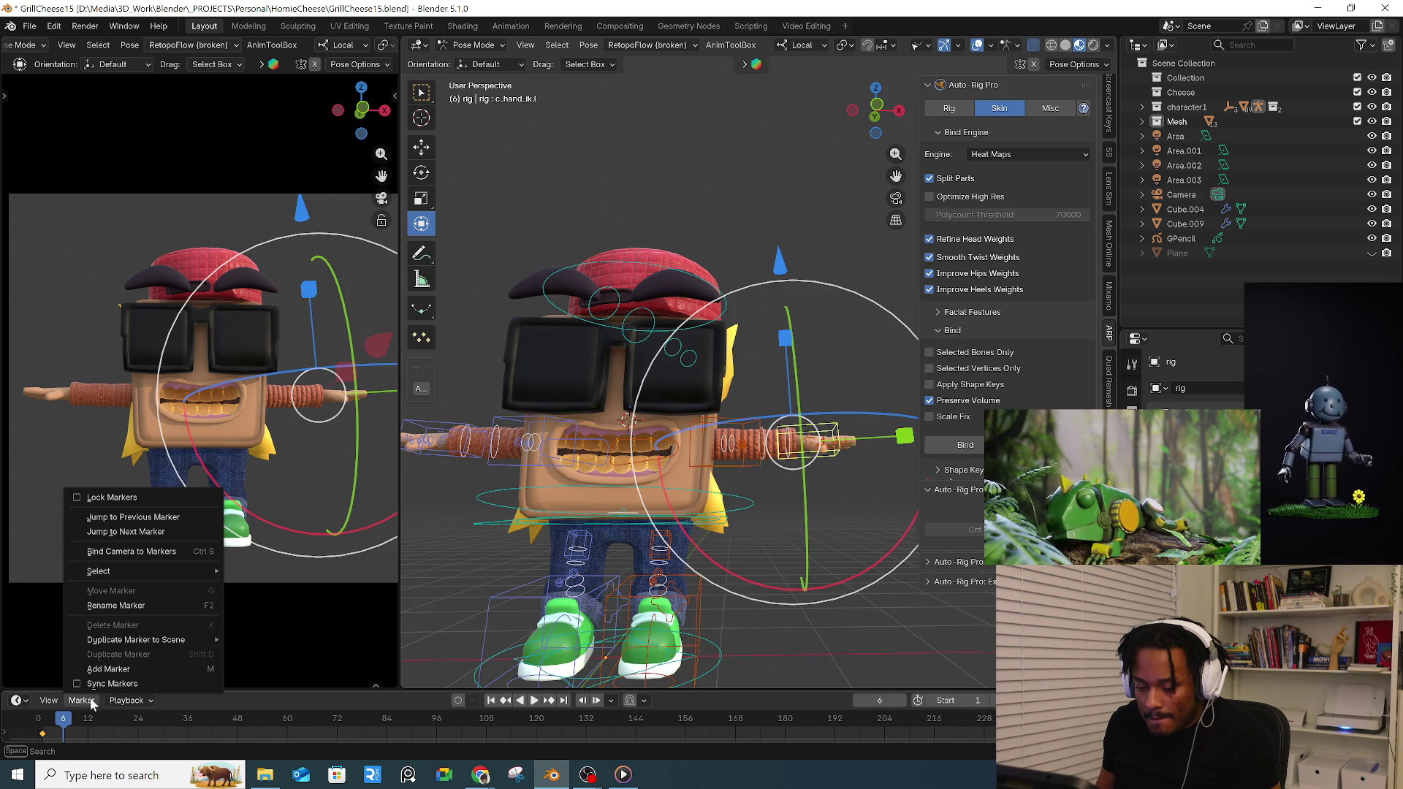
click(18, 701)
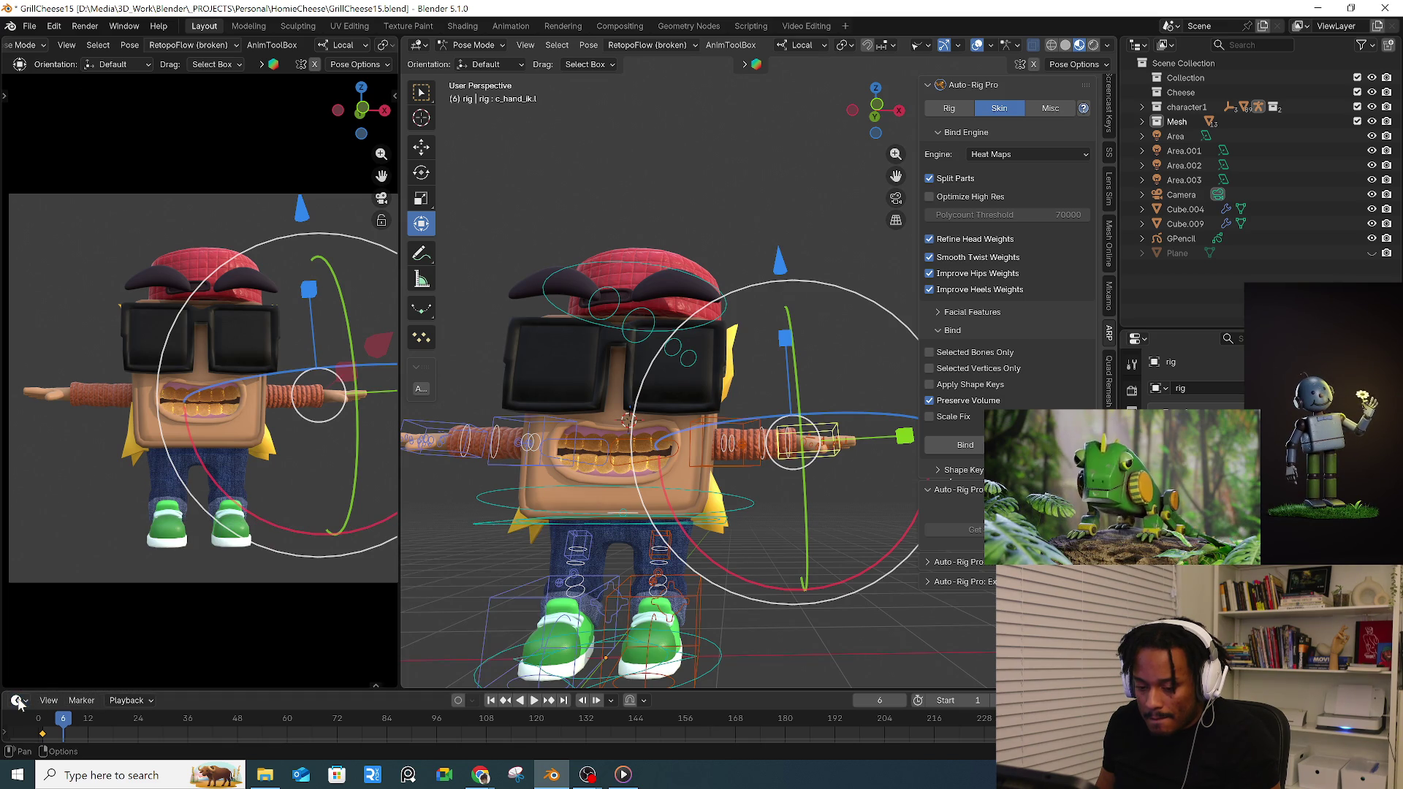
- Horizontally split the main view to add a new editor area above the timeline
right_click(597, 692)
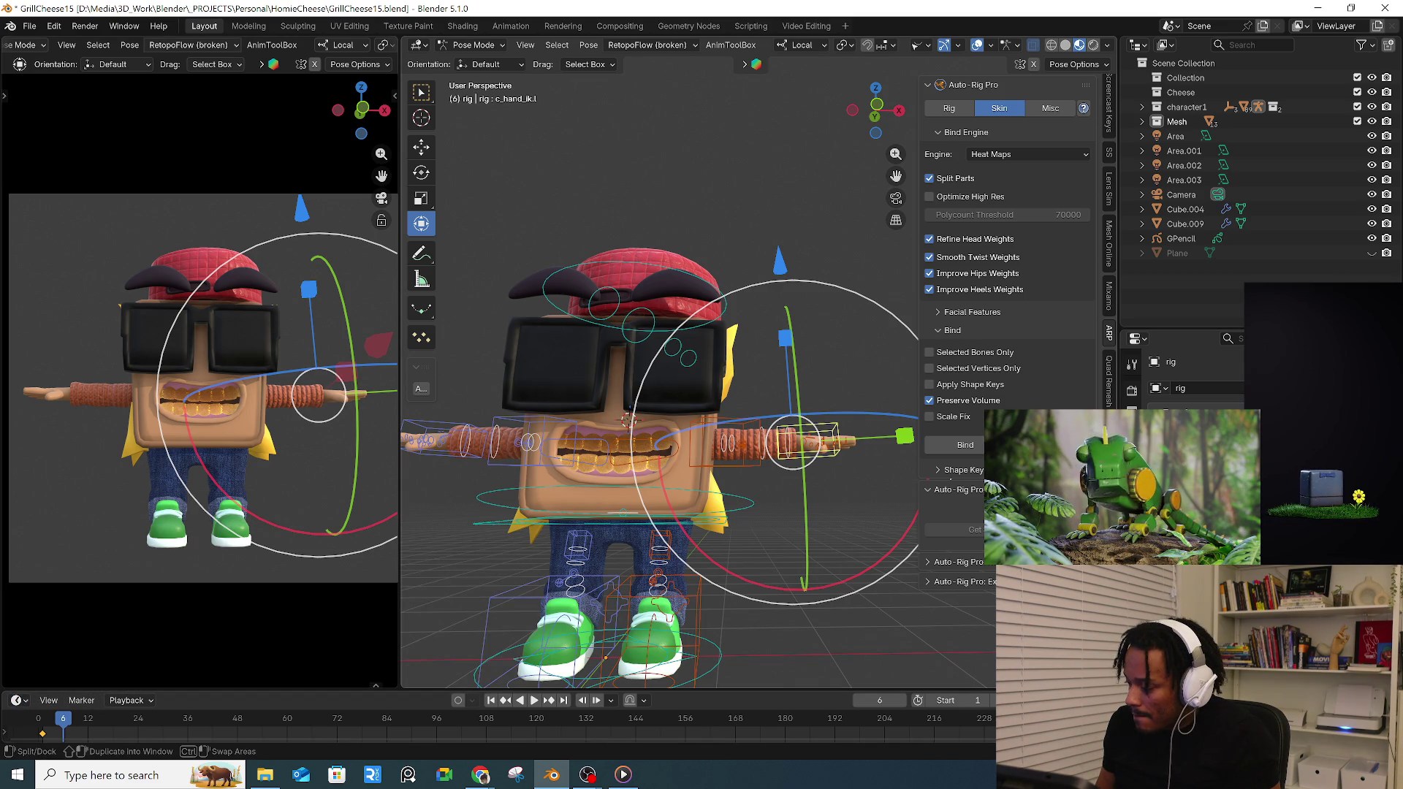
click(614, 669)
click(625, 423)
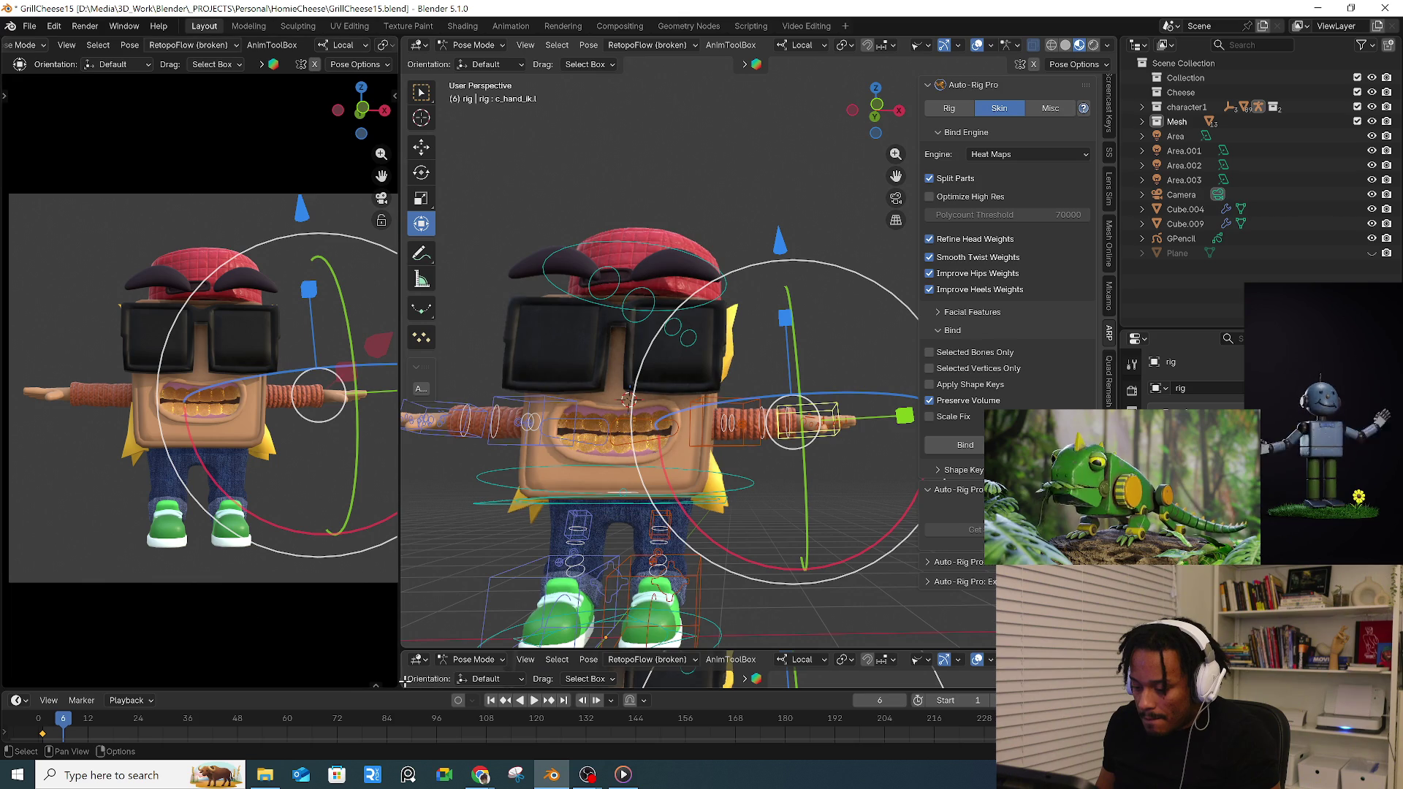
mouse_move(354, 685)
mouse_down()
mouse_move(369, 670)
mouse_move(374, 592)
mouse_up()
- Make the new area a Graph Editor and toggle its playback controls on and off
click(20, 595)
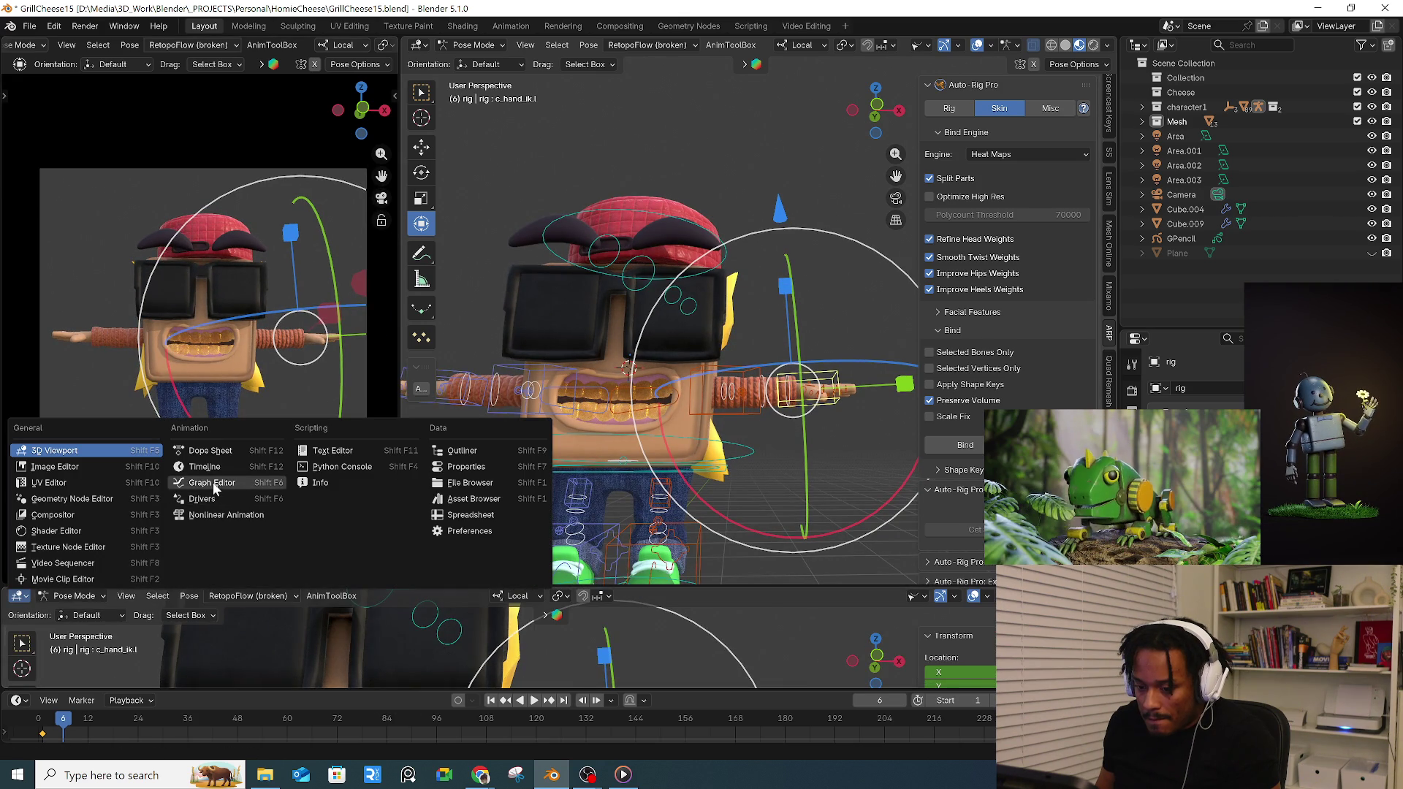
click(212, 482)
click(49, 596)
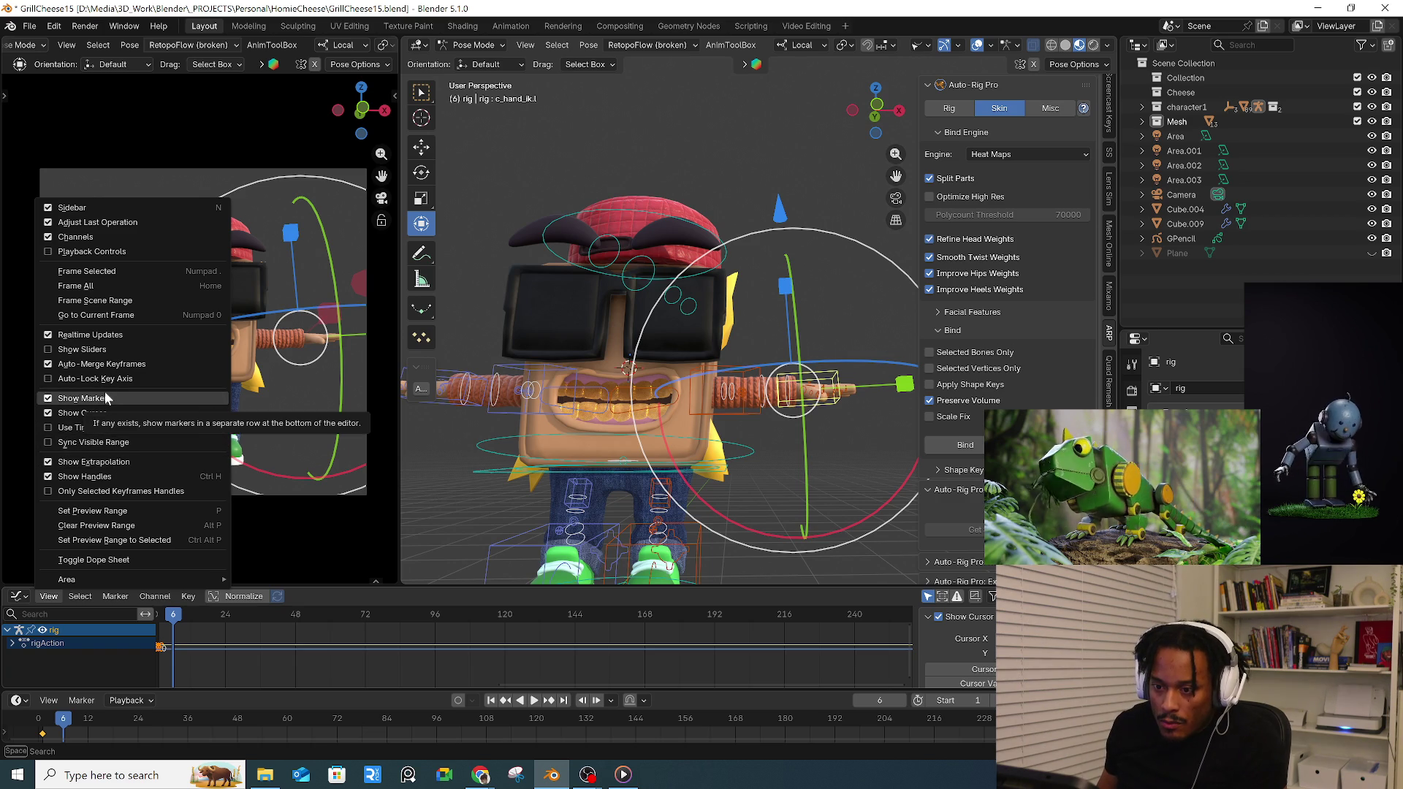
click(81, 254)
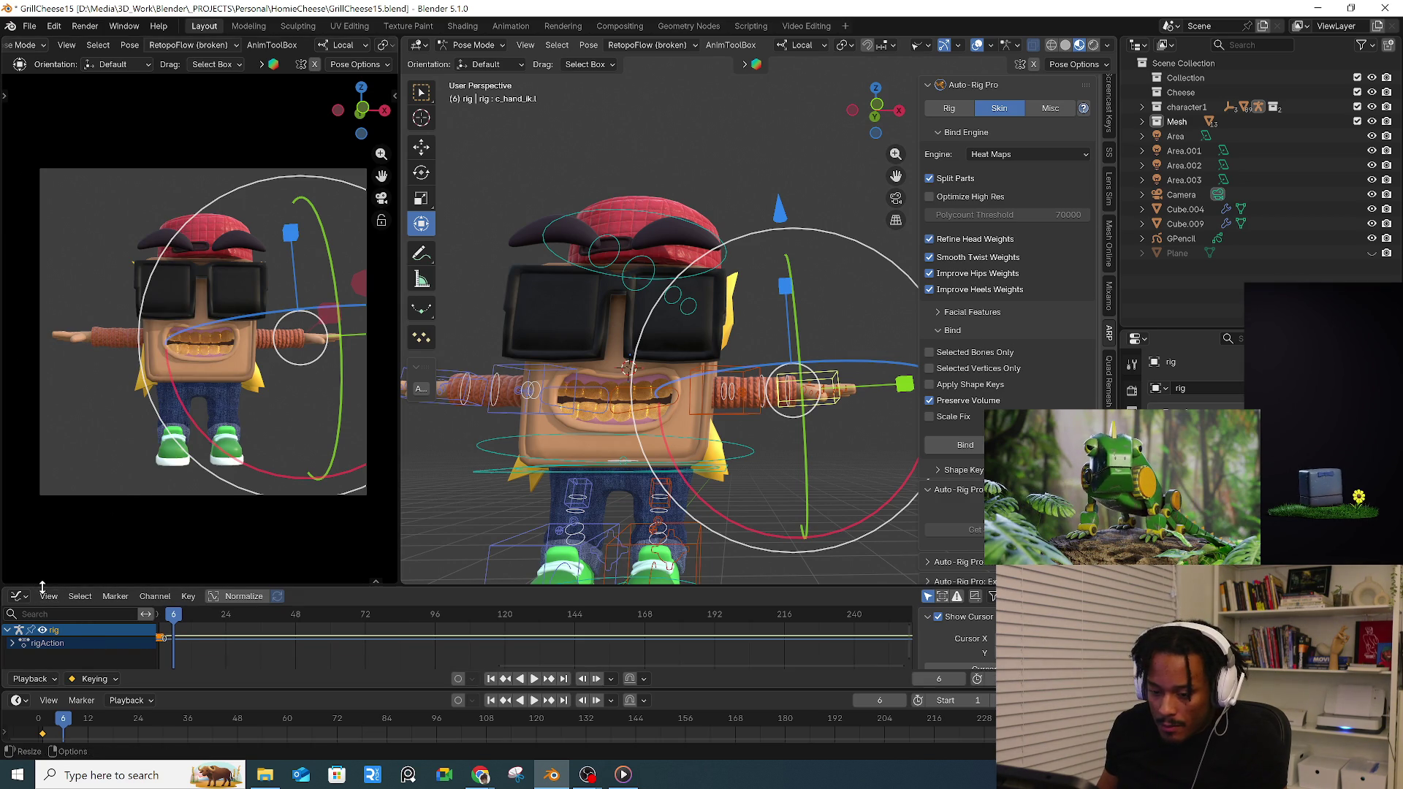
click(80, 595)
mouse_move(49, 596)
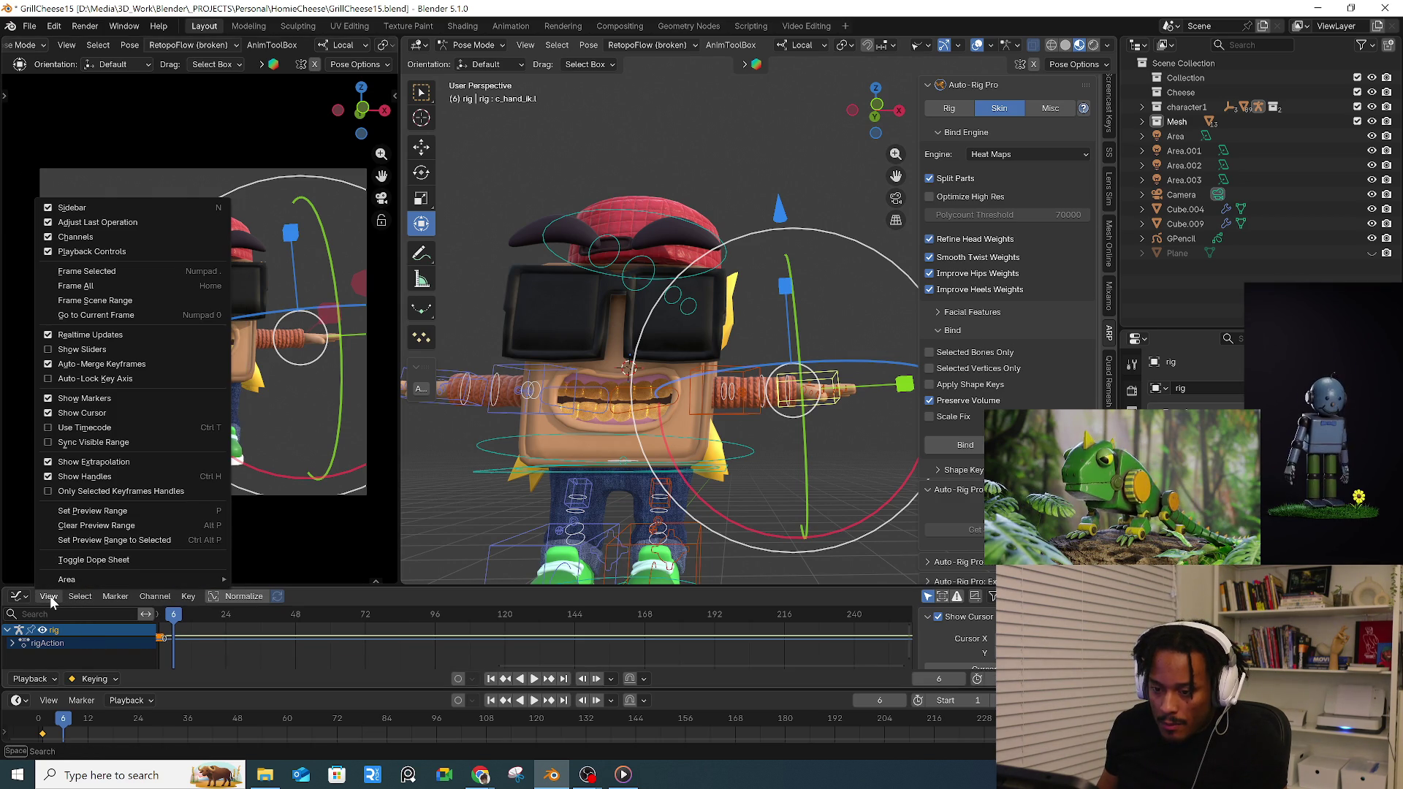
click(92, 251)
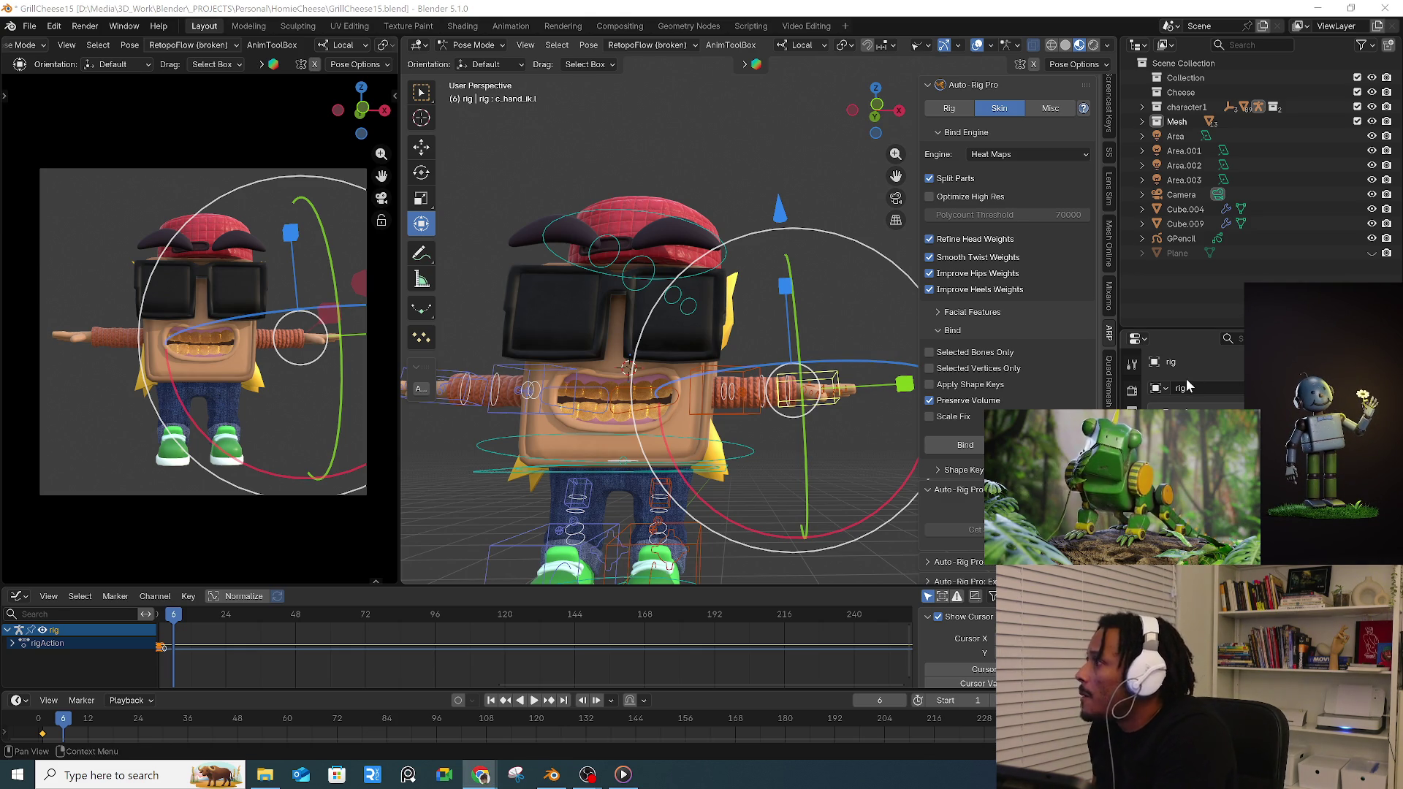
- Play the rig's animation through, stop it, and return to frame 2
key(space)
key(space)
click(198, 615)
click(535, 700)
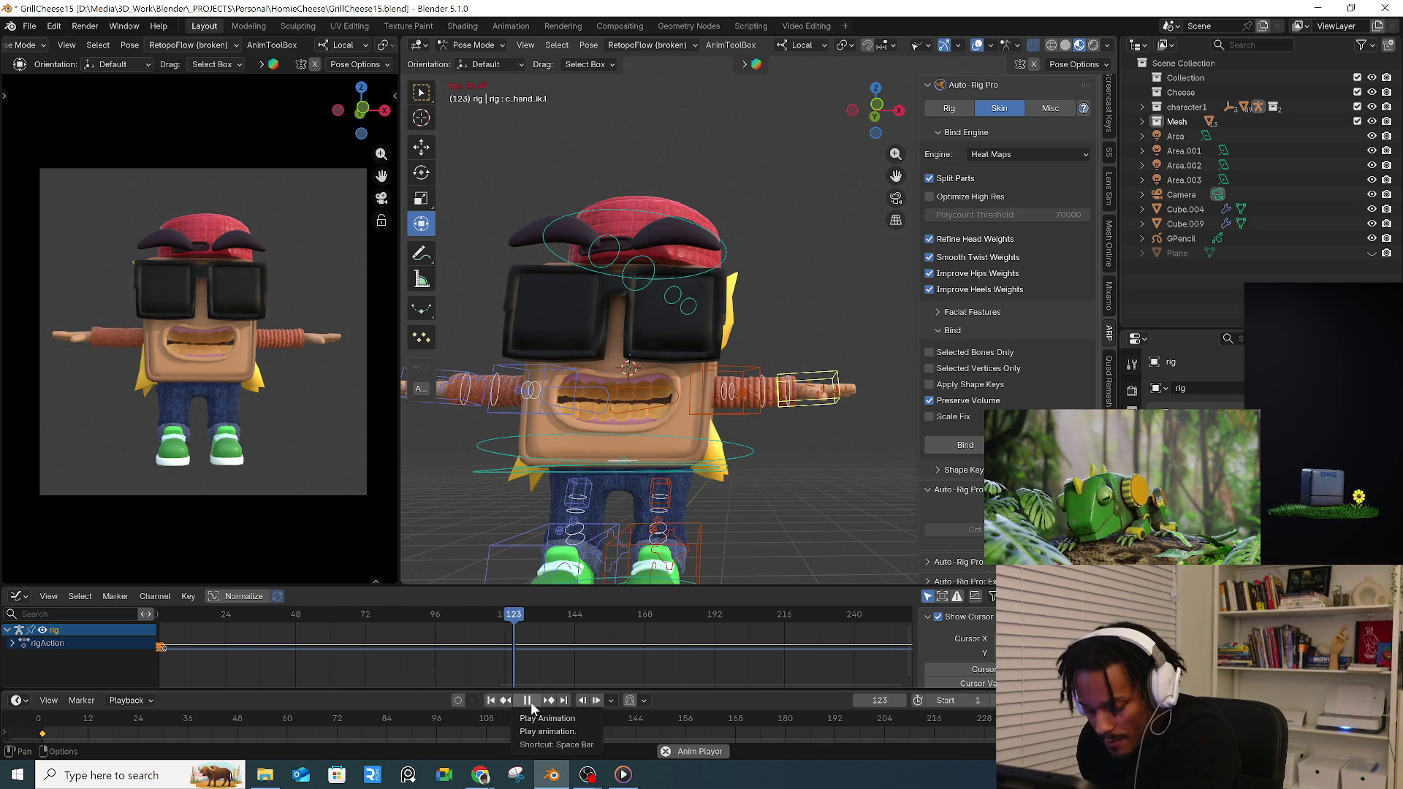
click(531, 701)
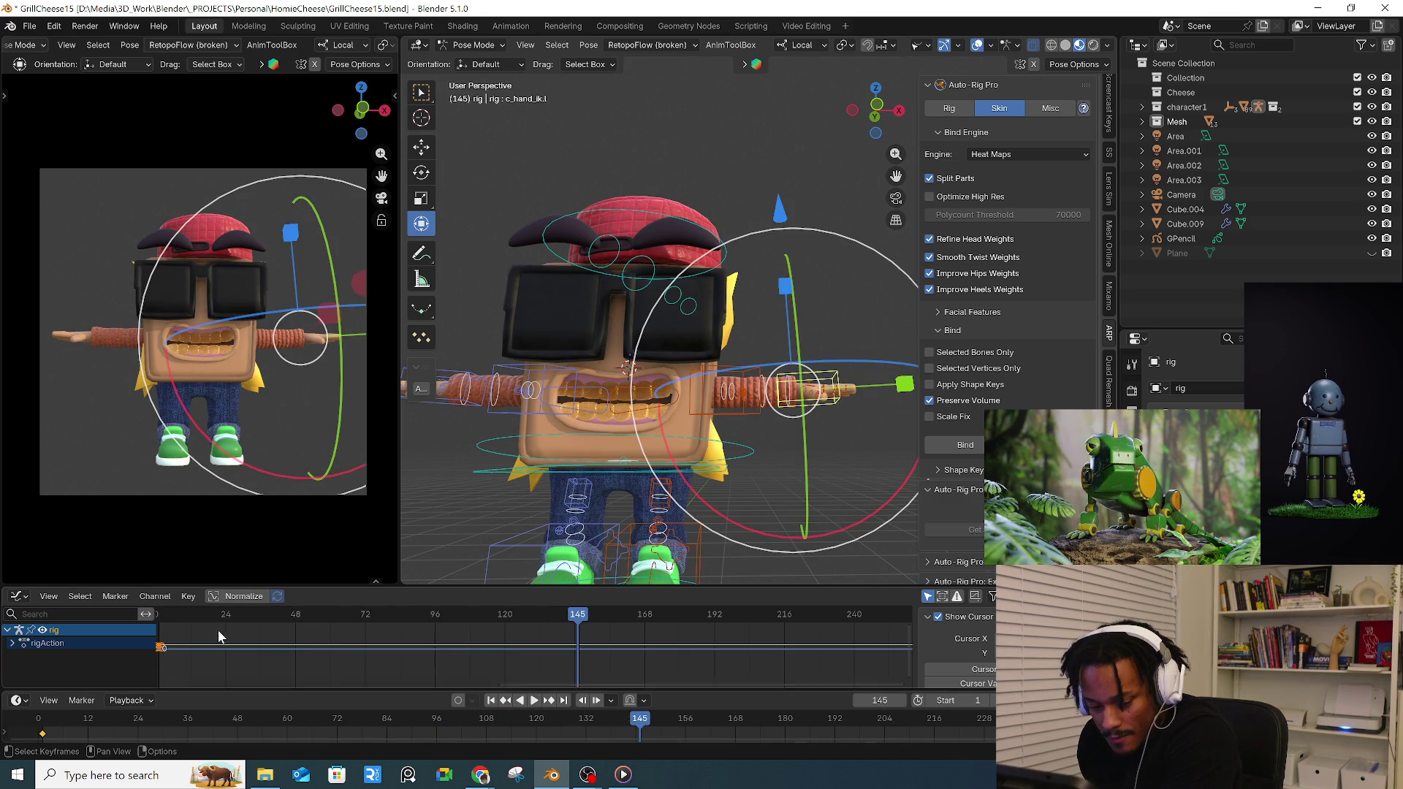
ctrl+scroll(225, 635, down, 3)
click(249, 620)
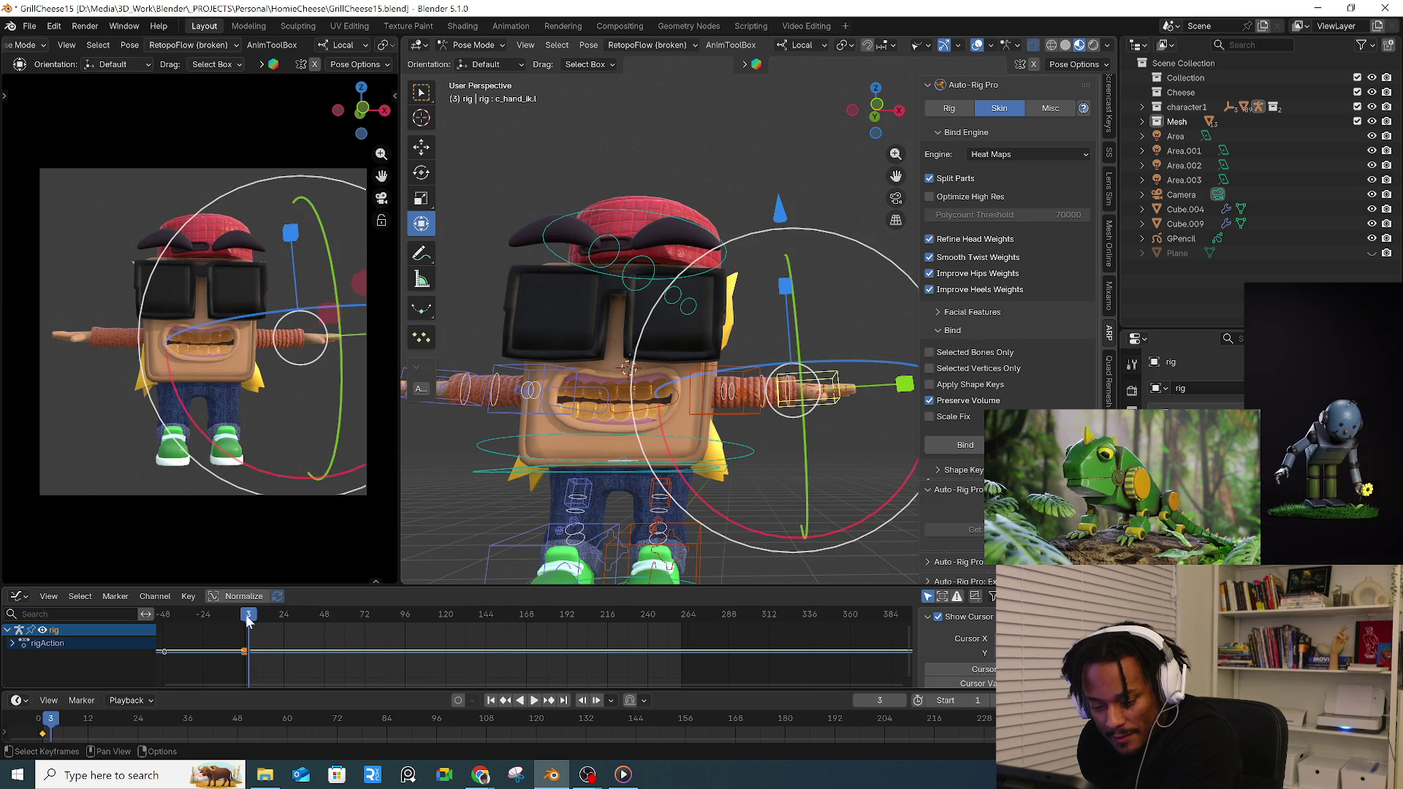
click(114, 596)
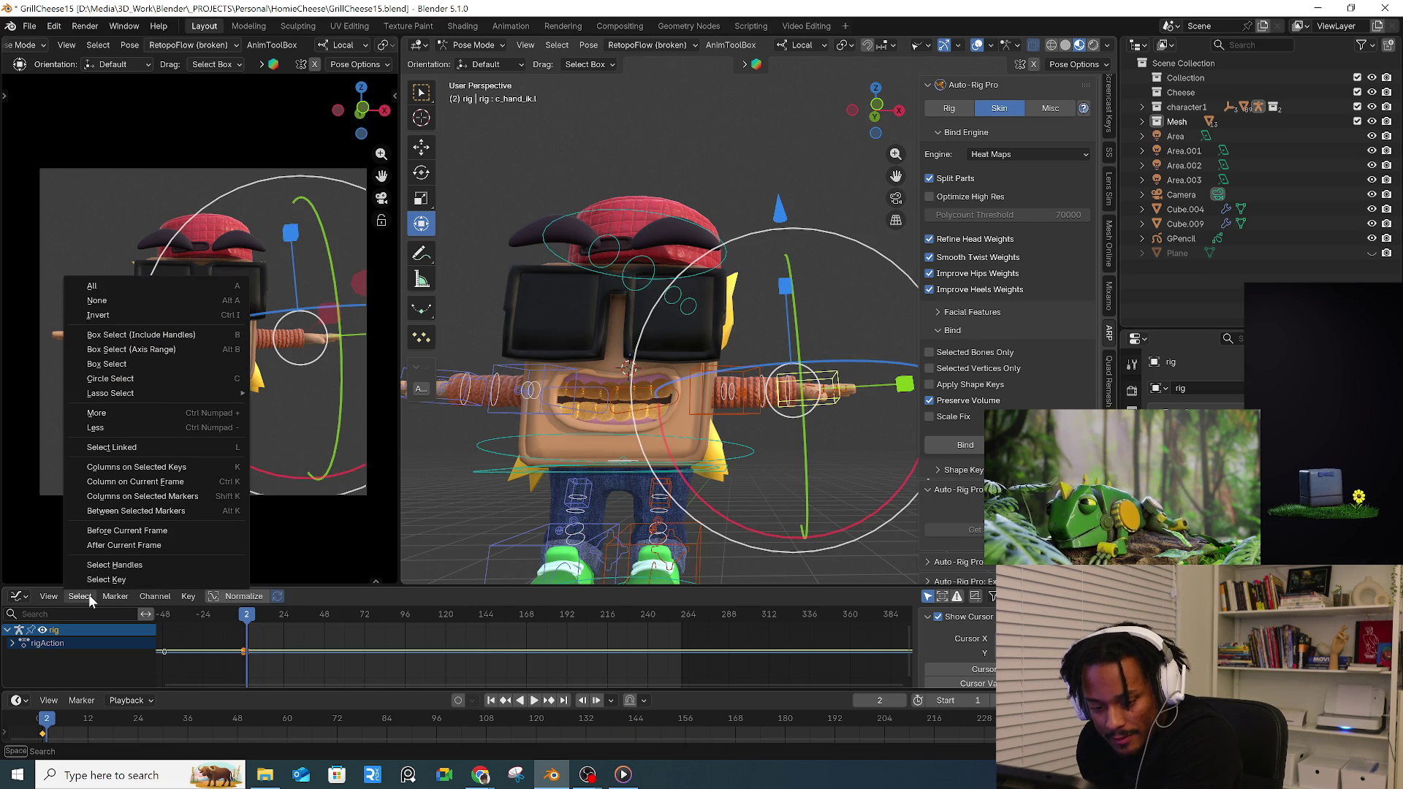
mouse_move(81, 596)
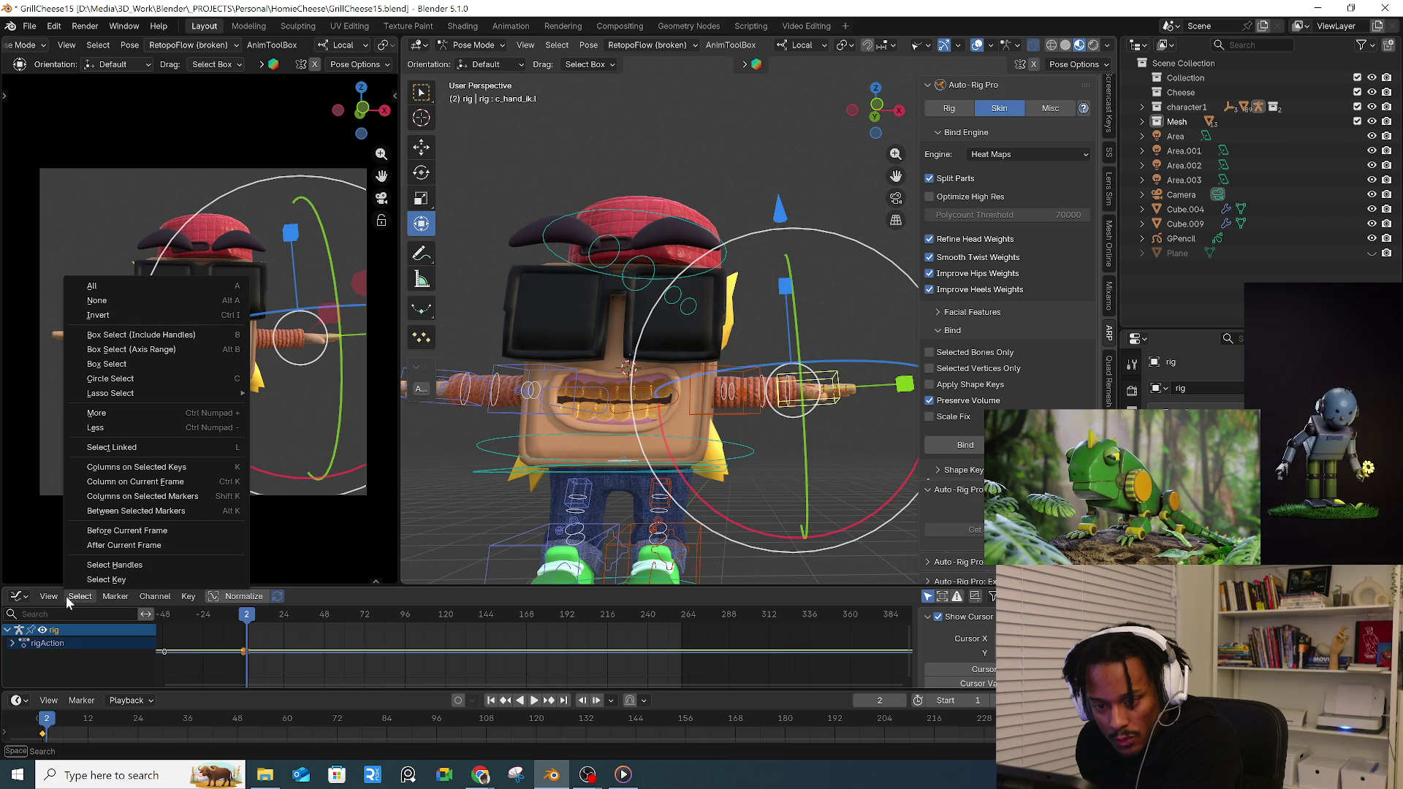
click(81, 596)
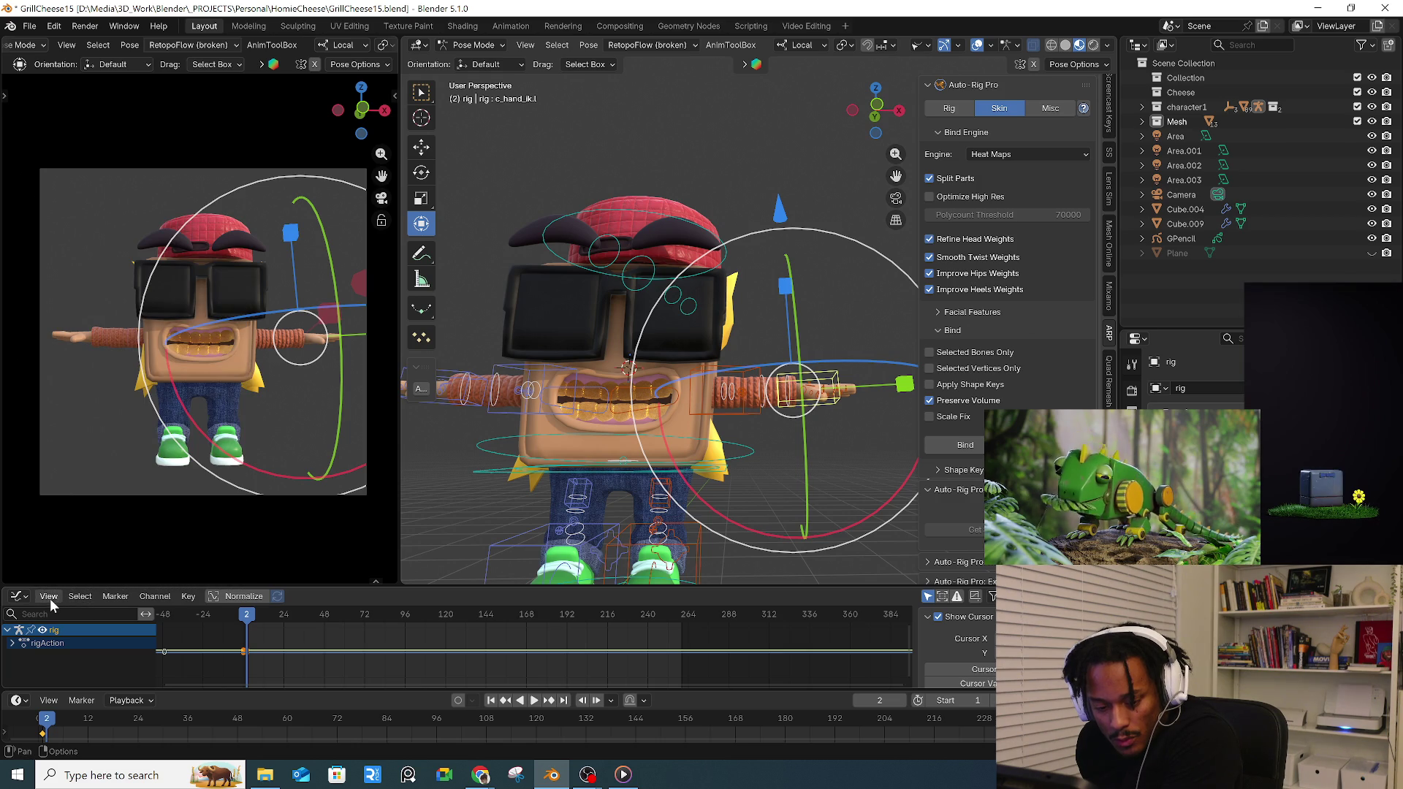
click(18, 701)
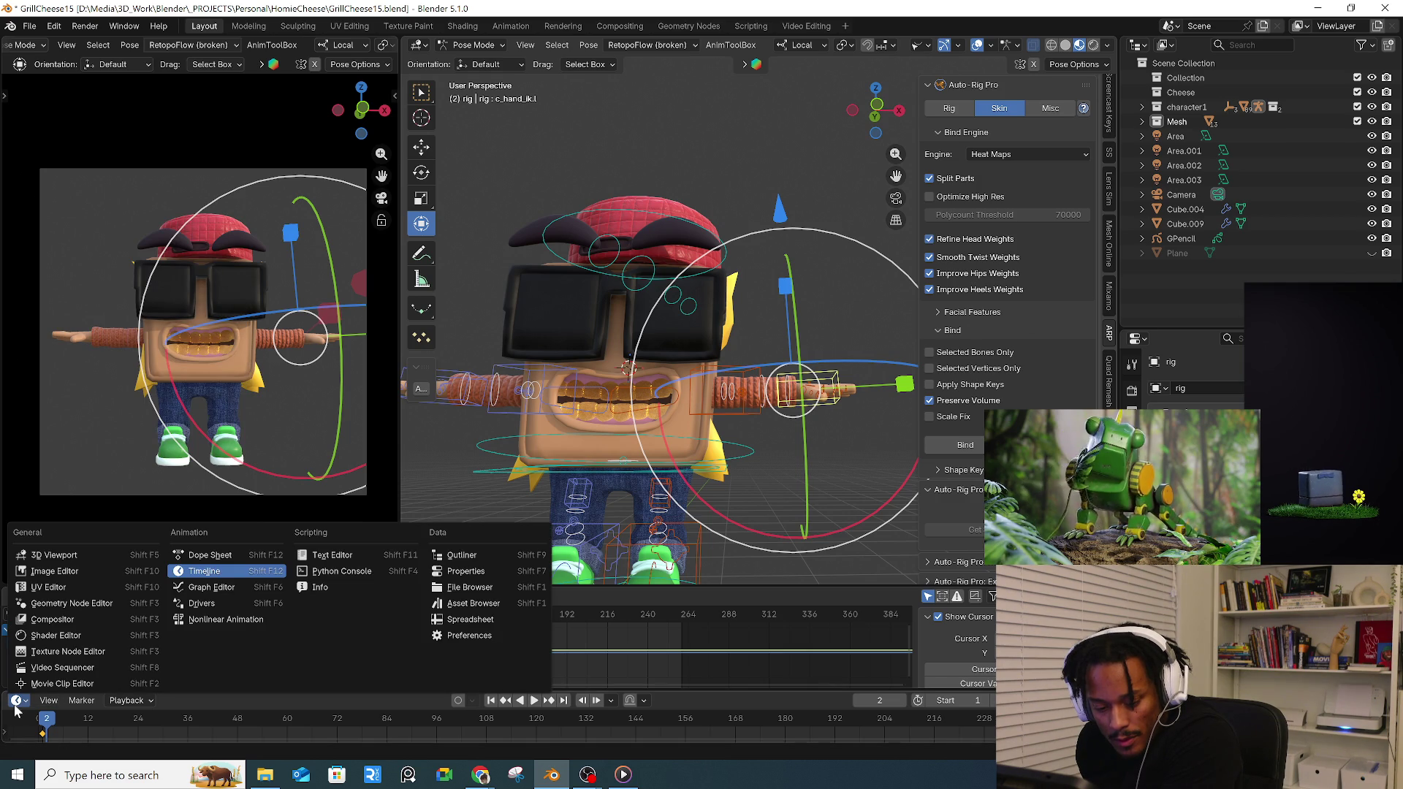
- Enable audio Scrubbing in the Playback popover and start the animation playing
click(35, 710)
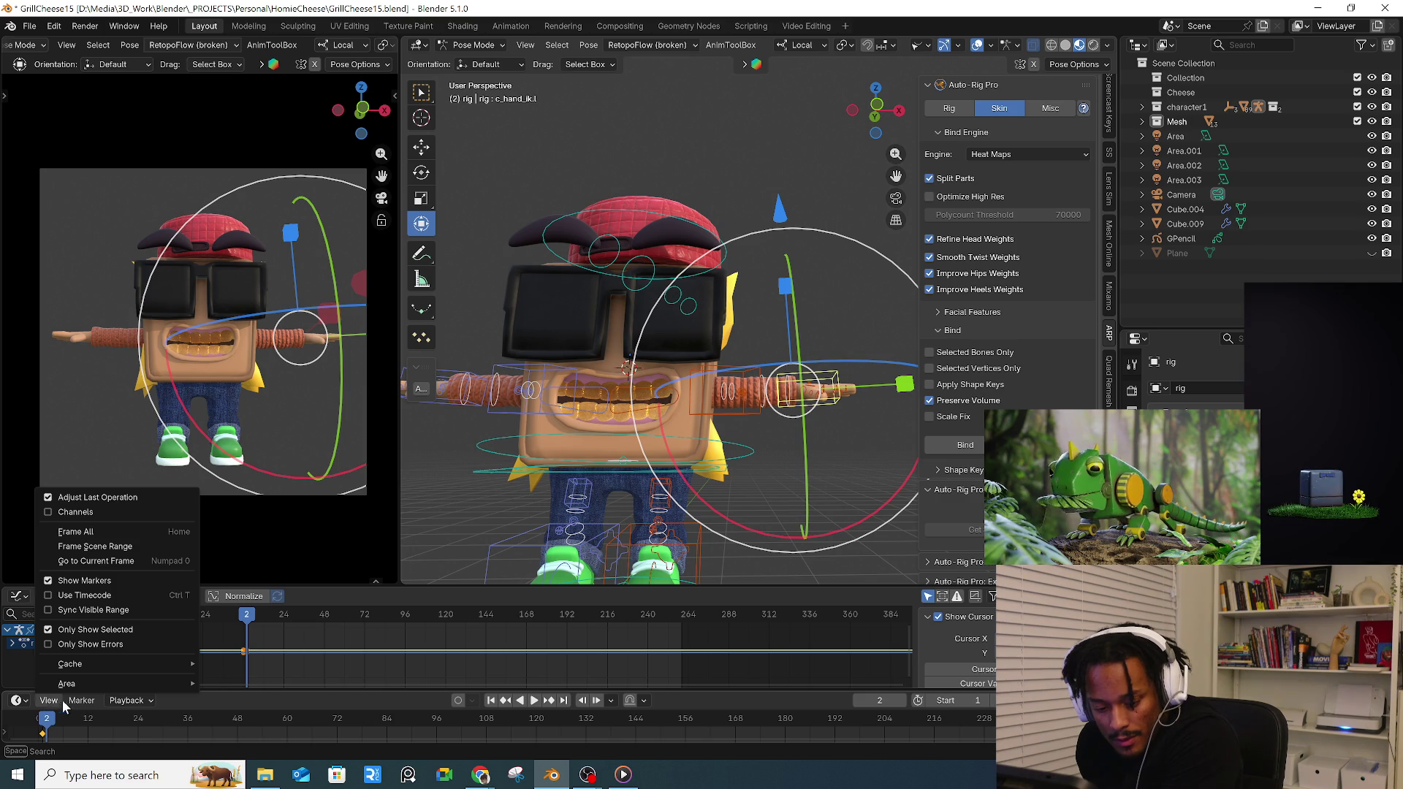
click(141, 431)
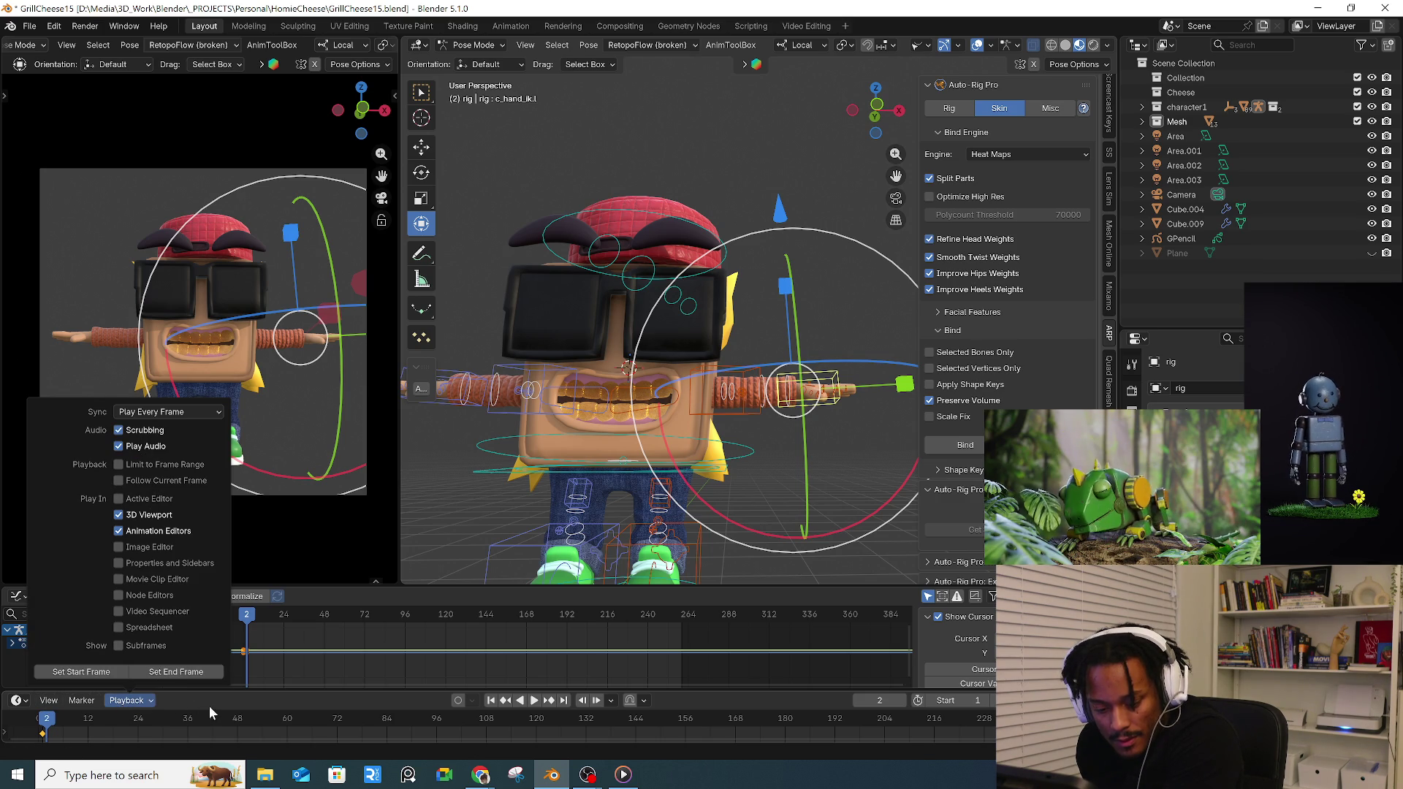
click(210, 705)
key(space)
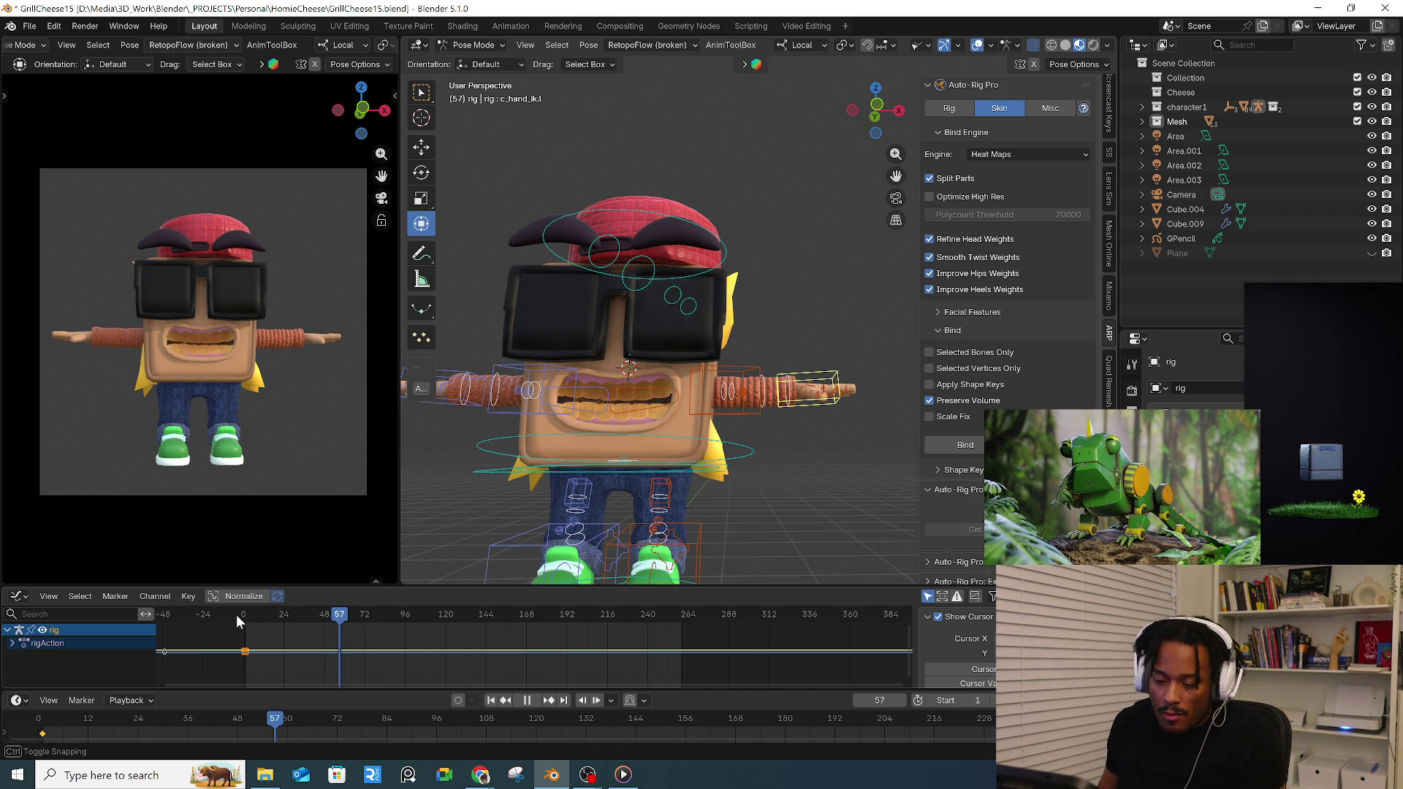
- Jump to frame 2, clear the bone selection and switch the rig to Object Mode
click(246, 614)
click(806, 390)
scroll(659, 385, down, 3)
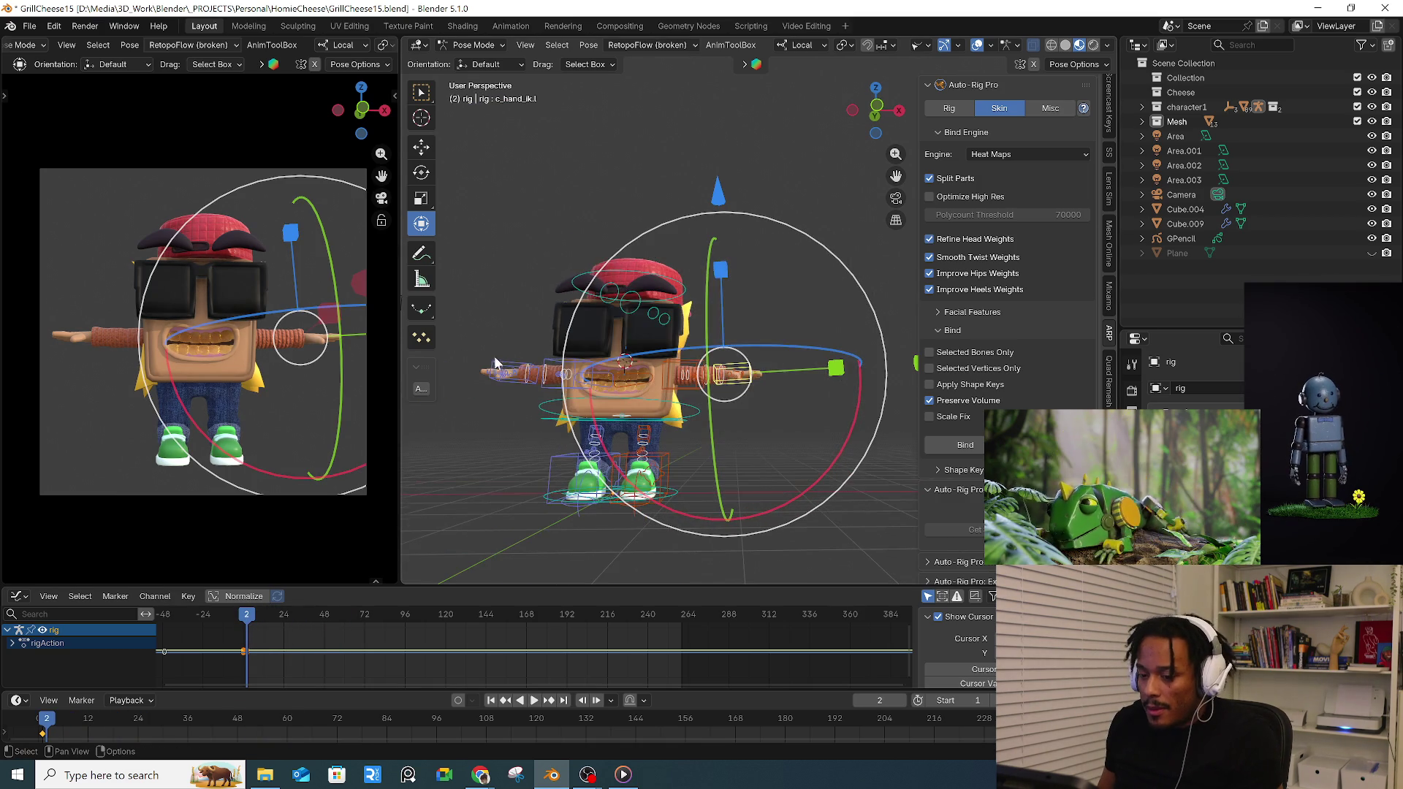
click(569, 512)
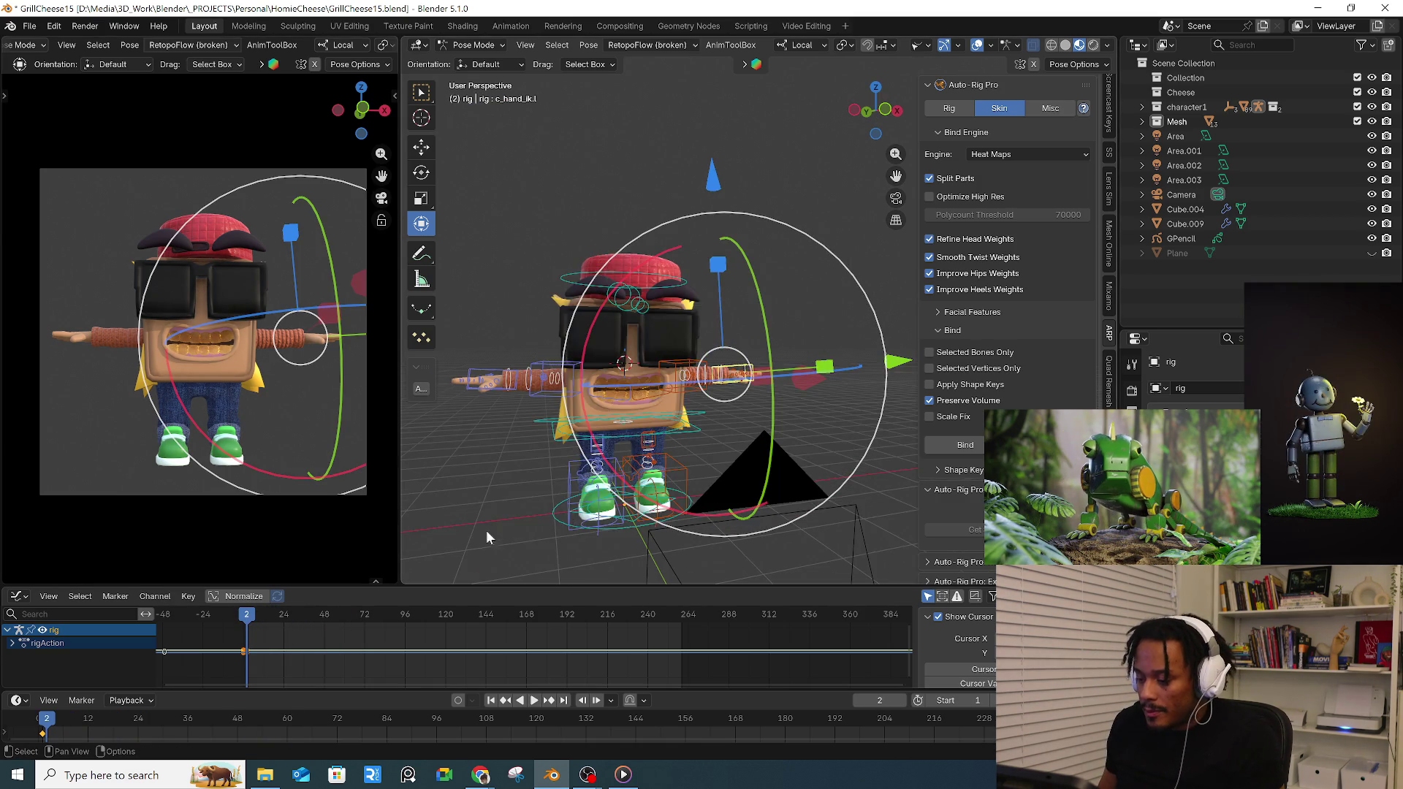
scroll(488, 526, down, 3)
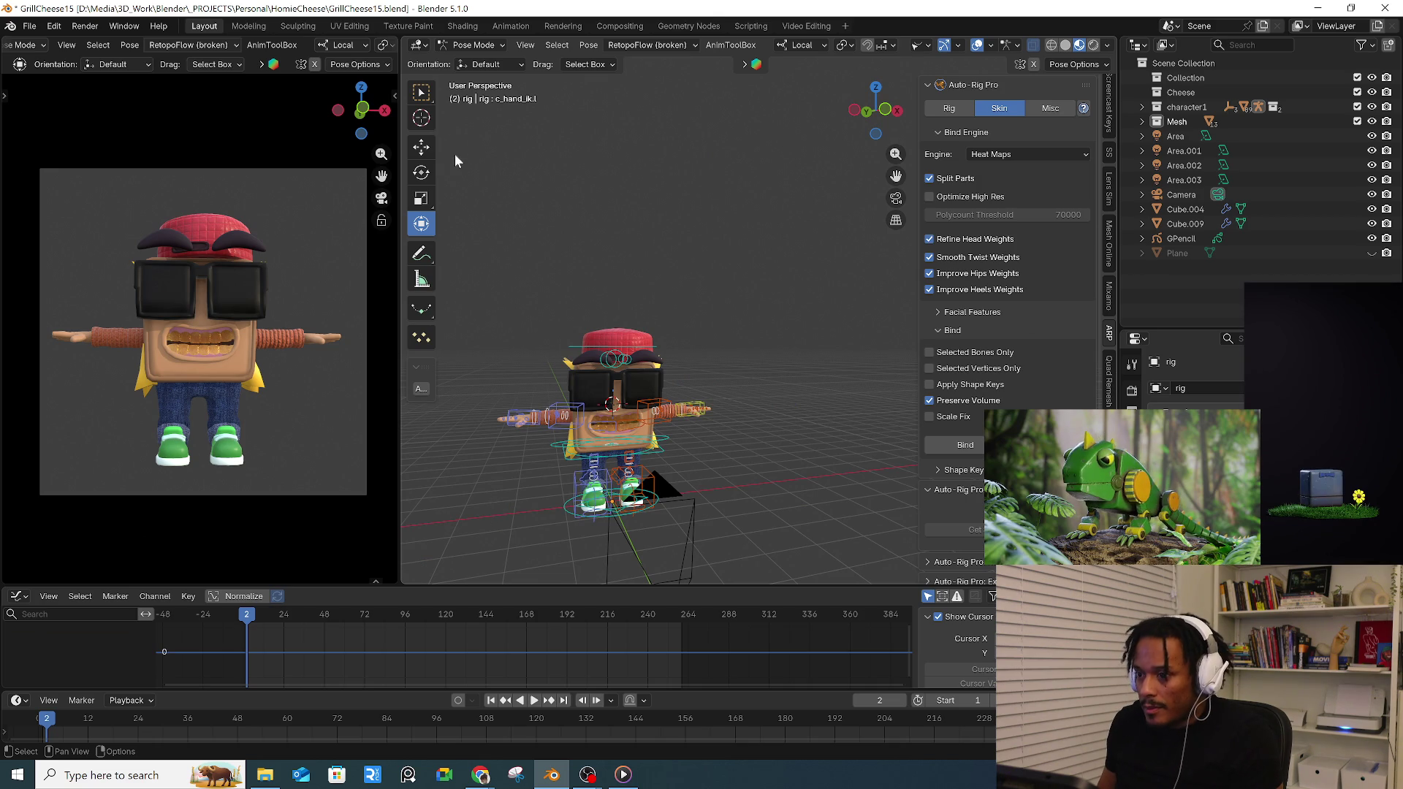
click(473, 45)
middle_drag(587, 277, 703, 268)
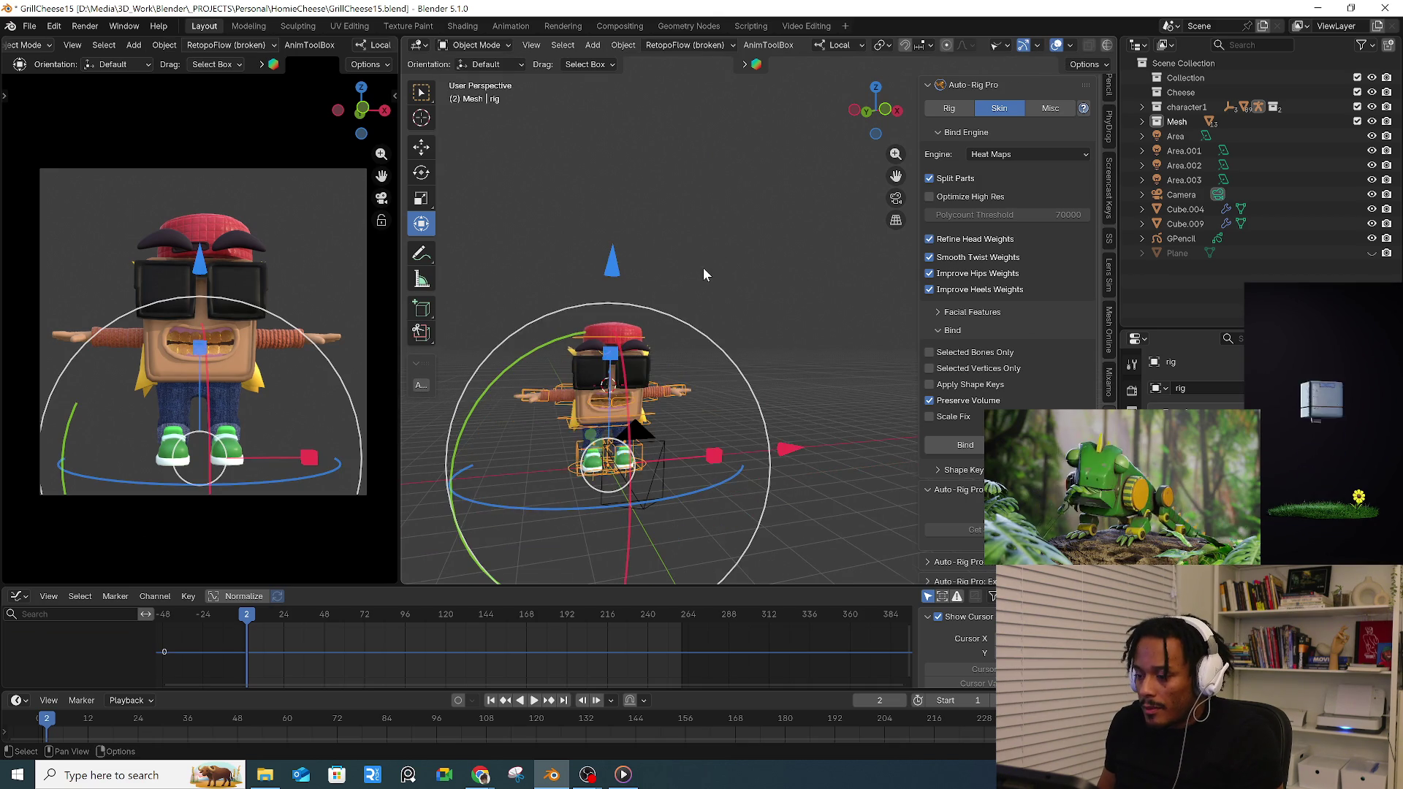
- Add a cube and undo it, then save the scene incrementally as GrillCheese16
key(shift+a)
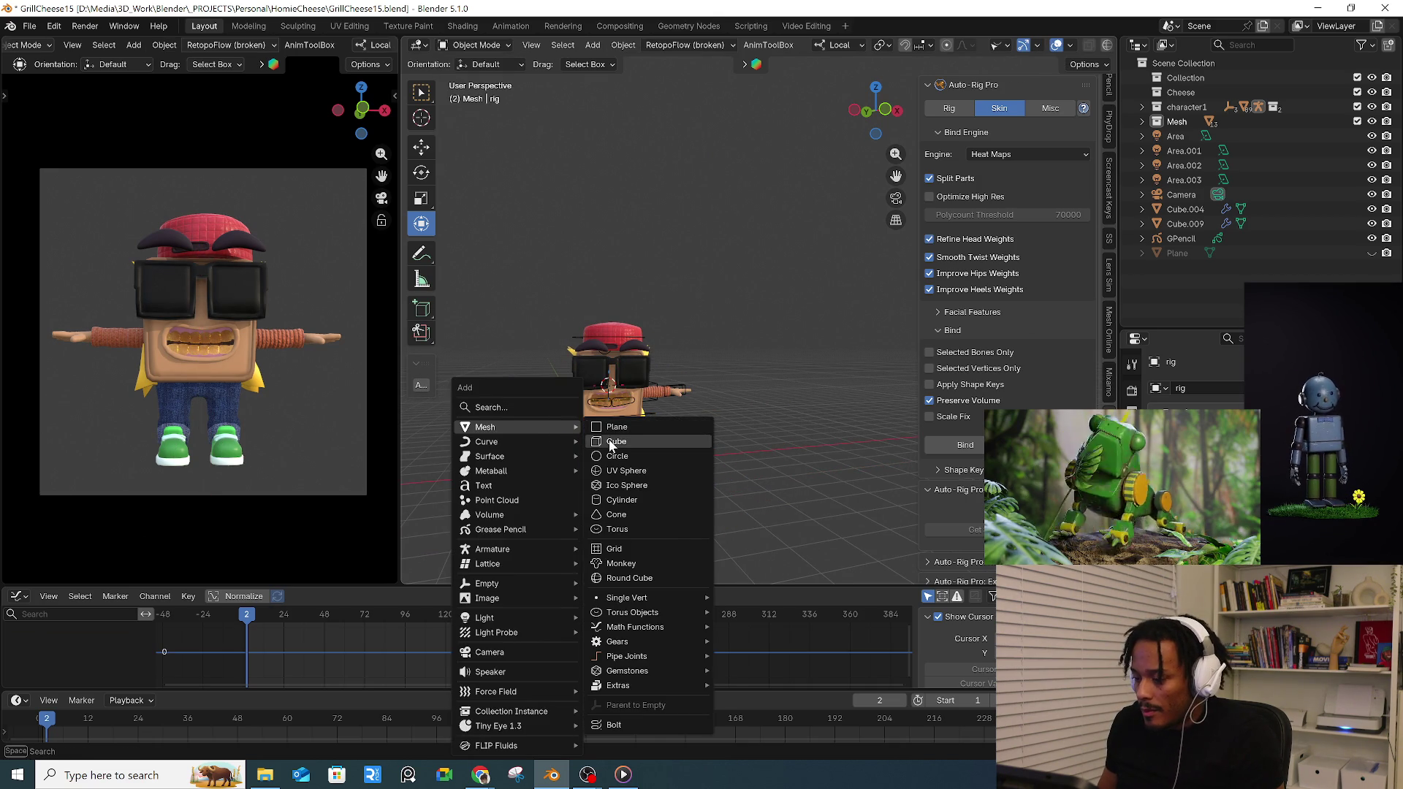
click(626, 430)
mouse_move(486, 426)
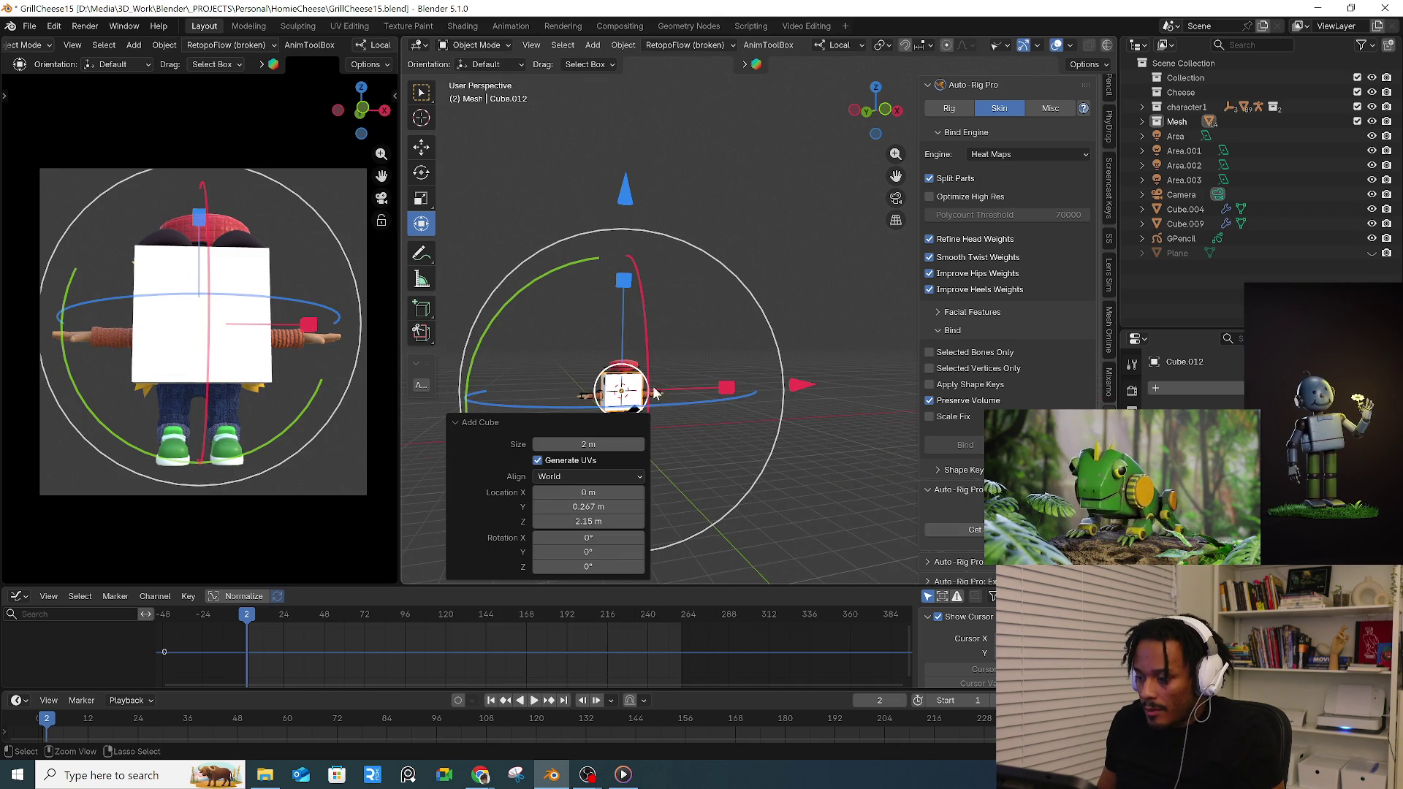
key(ctrl+z)
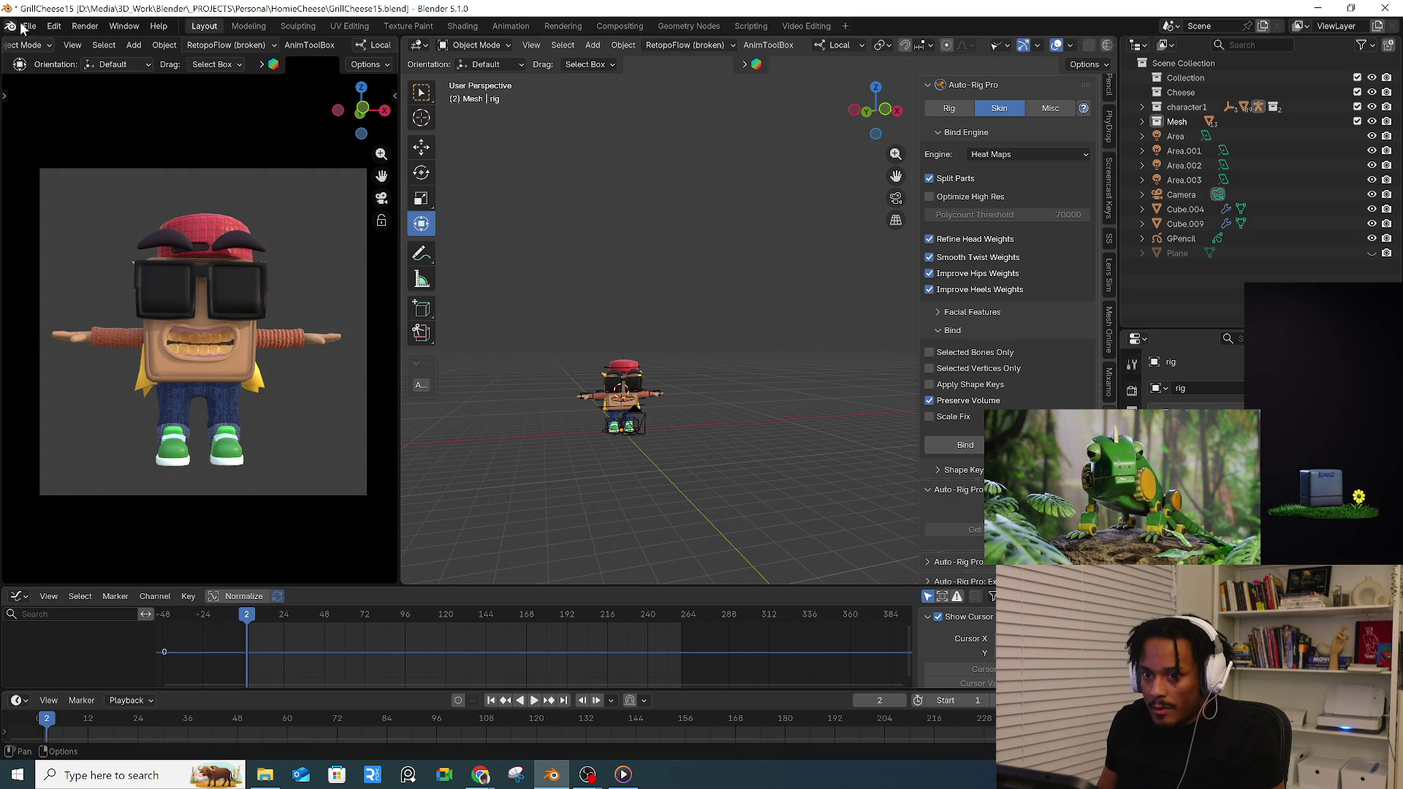
click(26, 27)
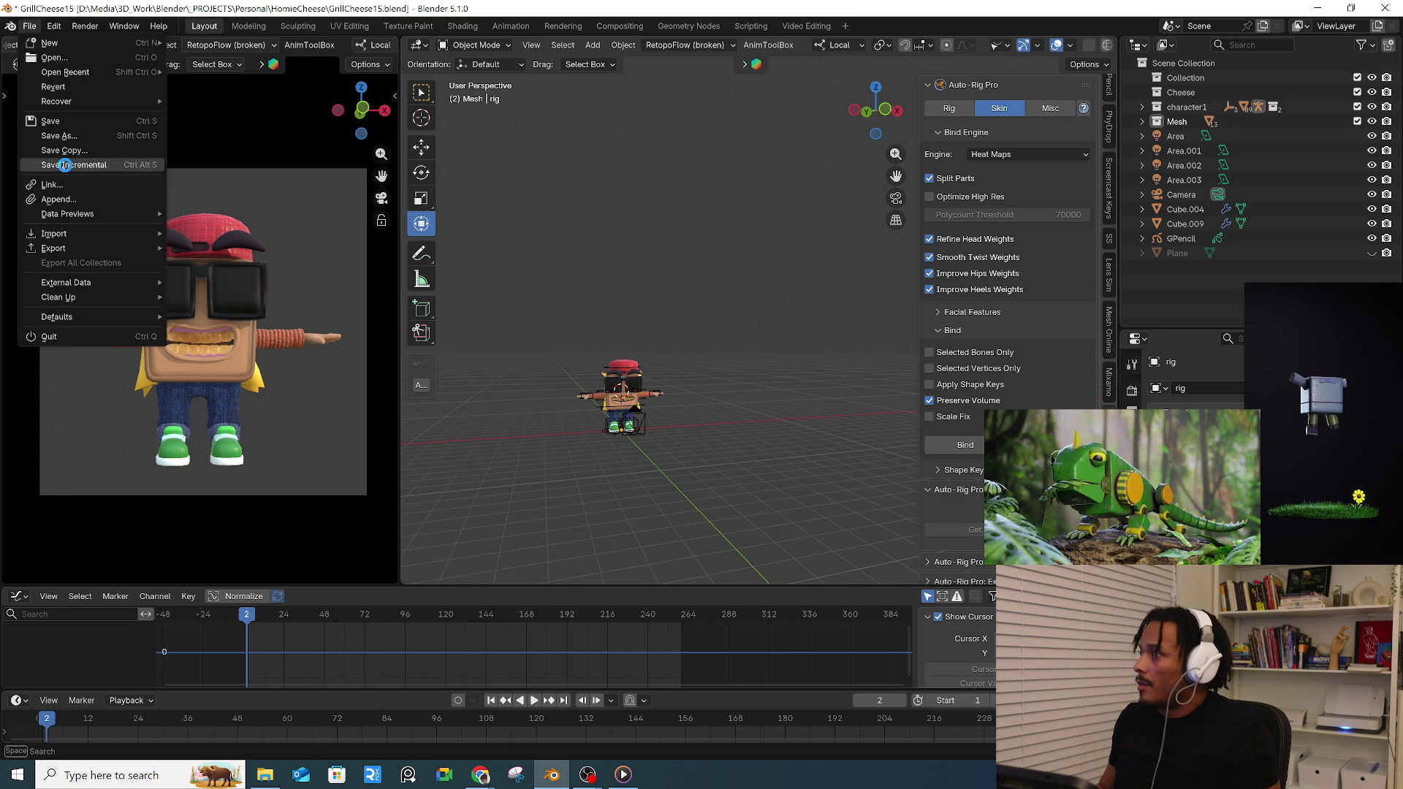
click(64, 163)
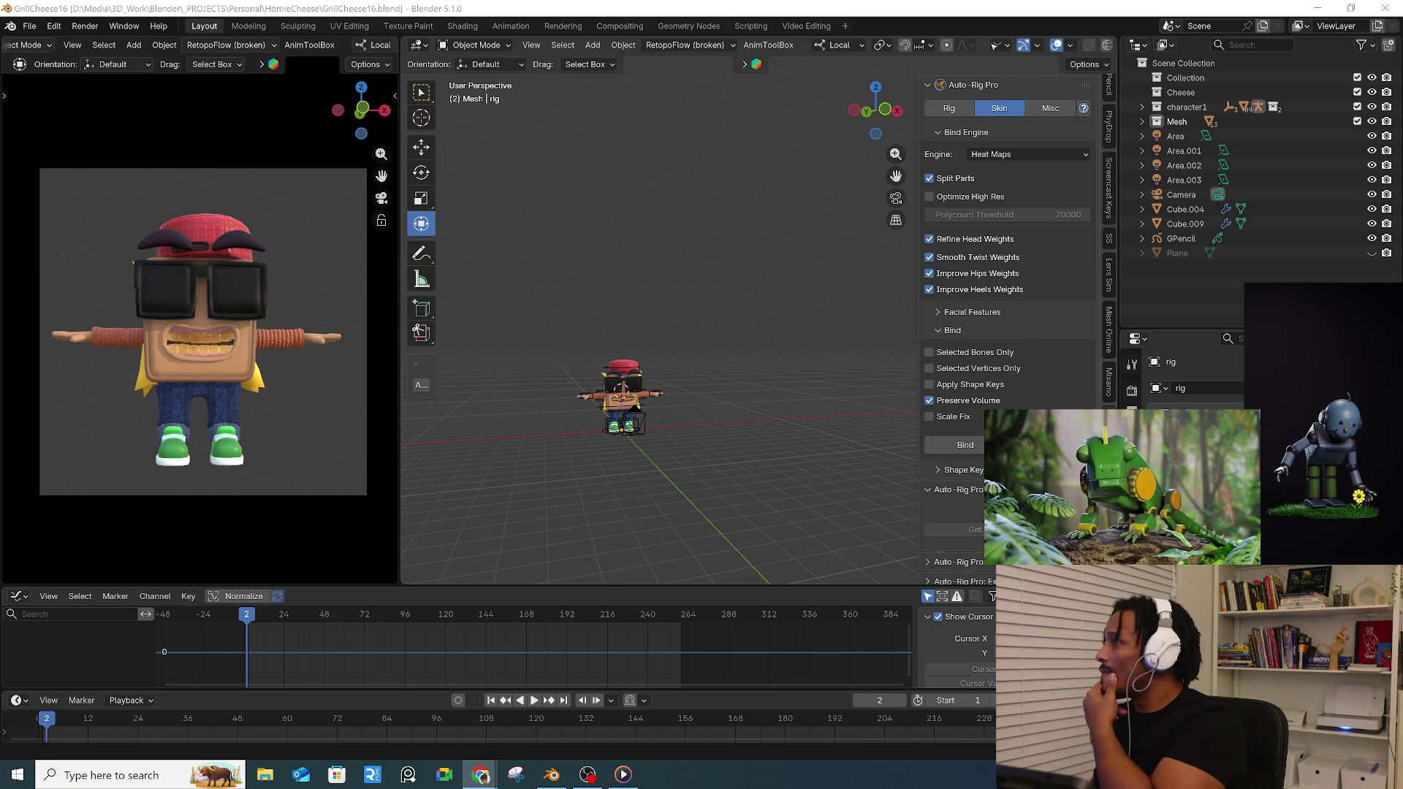
- Snap the 3D cursor to world origin, add a cube there and enable X-ray
mouse_move(748, 431)
middle_down()
mouse_move(764, 458)
mouse_move(692, 408)
middle_up()
scroll(683, 428, up, 3)
key(shift+a)
key(Escape)
key(shift+s)
key(Escape)
key(shift+a)
click(757, 420)
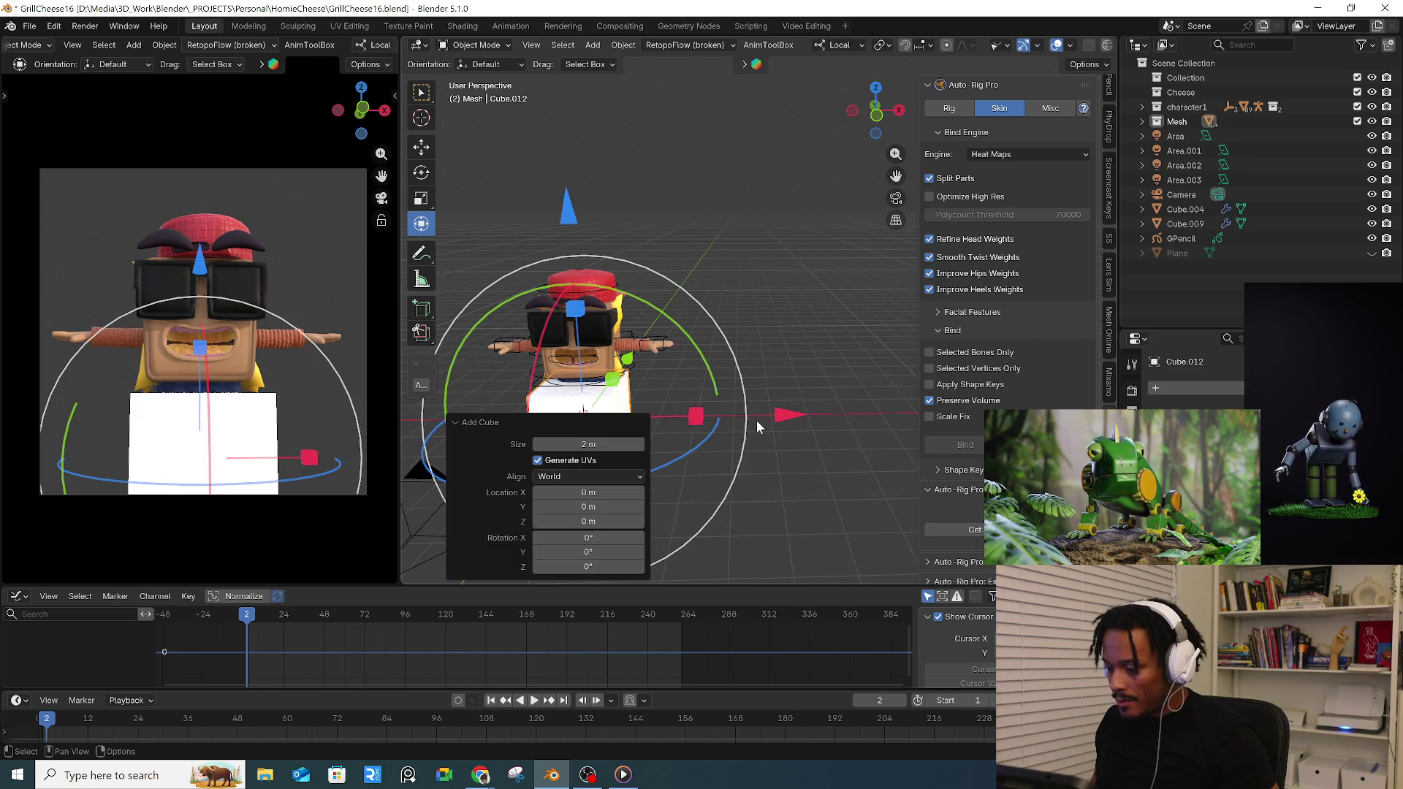
click(1058, 45)
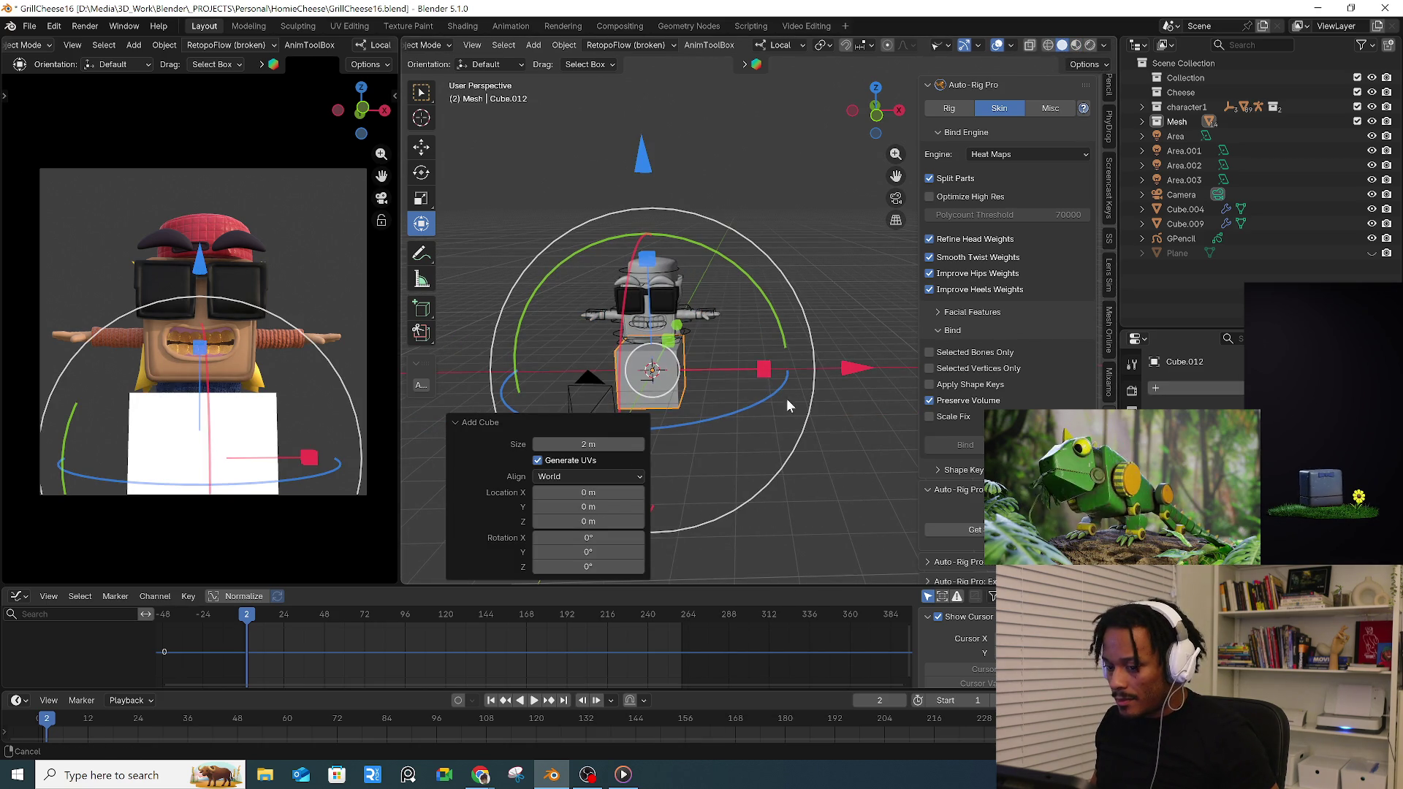
- Scale the cube up and raise it along Z until it surrounds the character and camera
key(s)
click(833, 500)
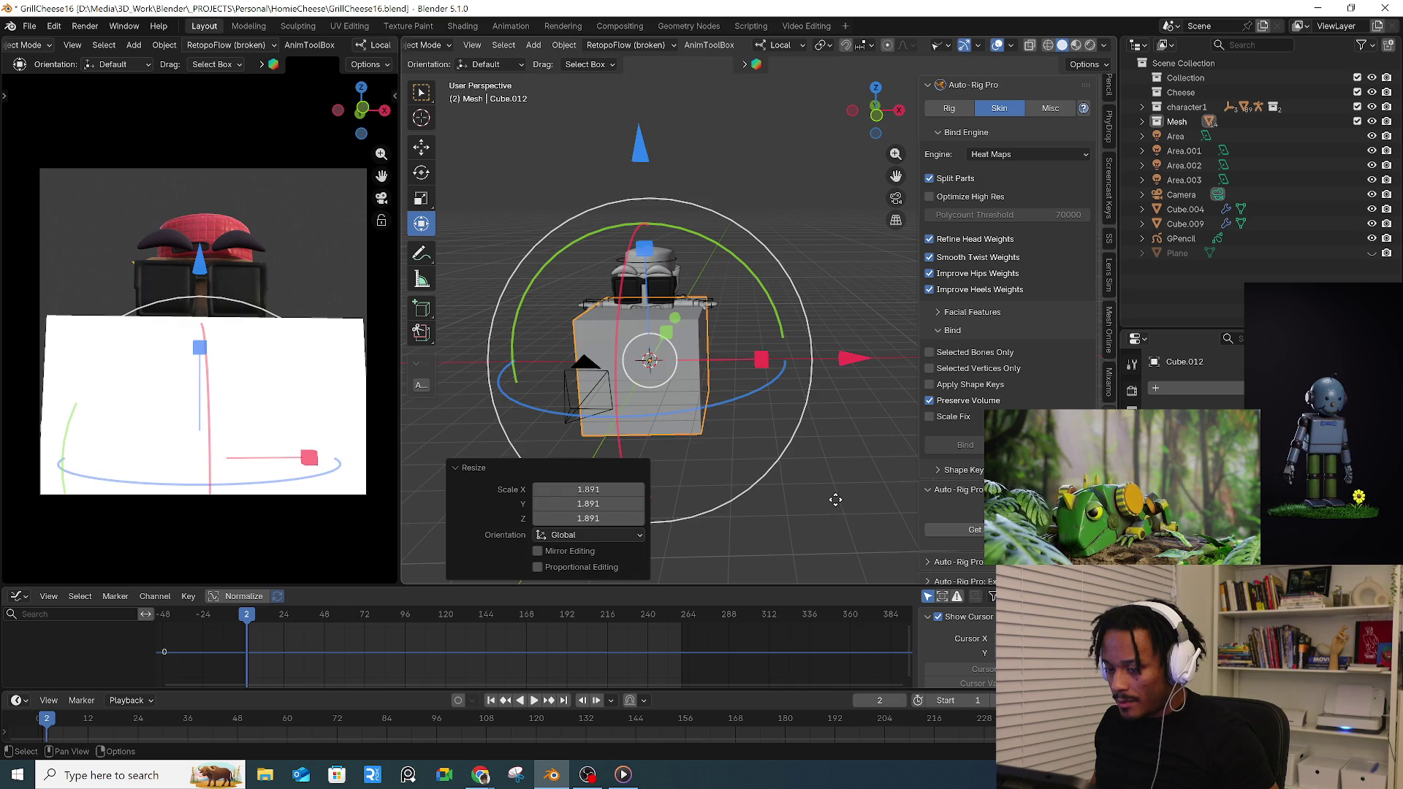
key(KP_1)
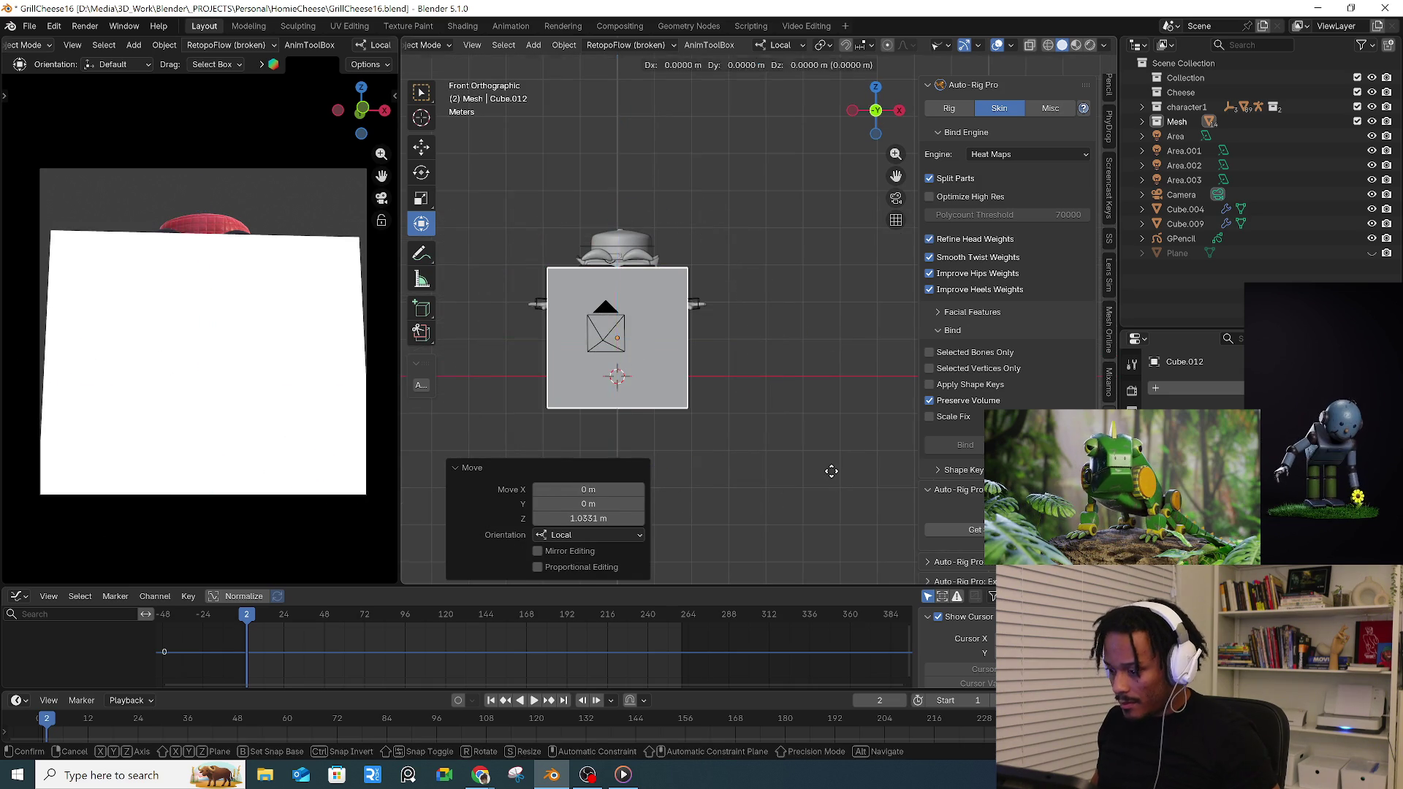
key(g)
key(z)
key(z)
click(838, 445)
key(s)
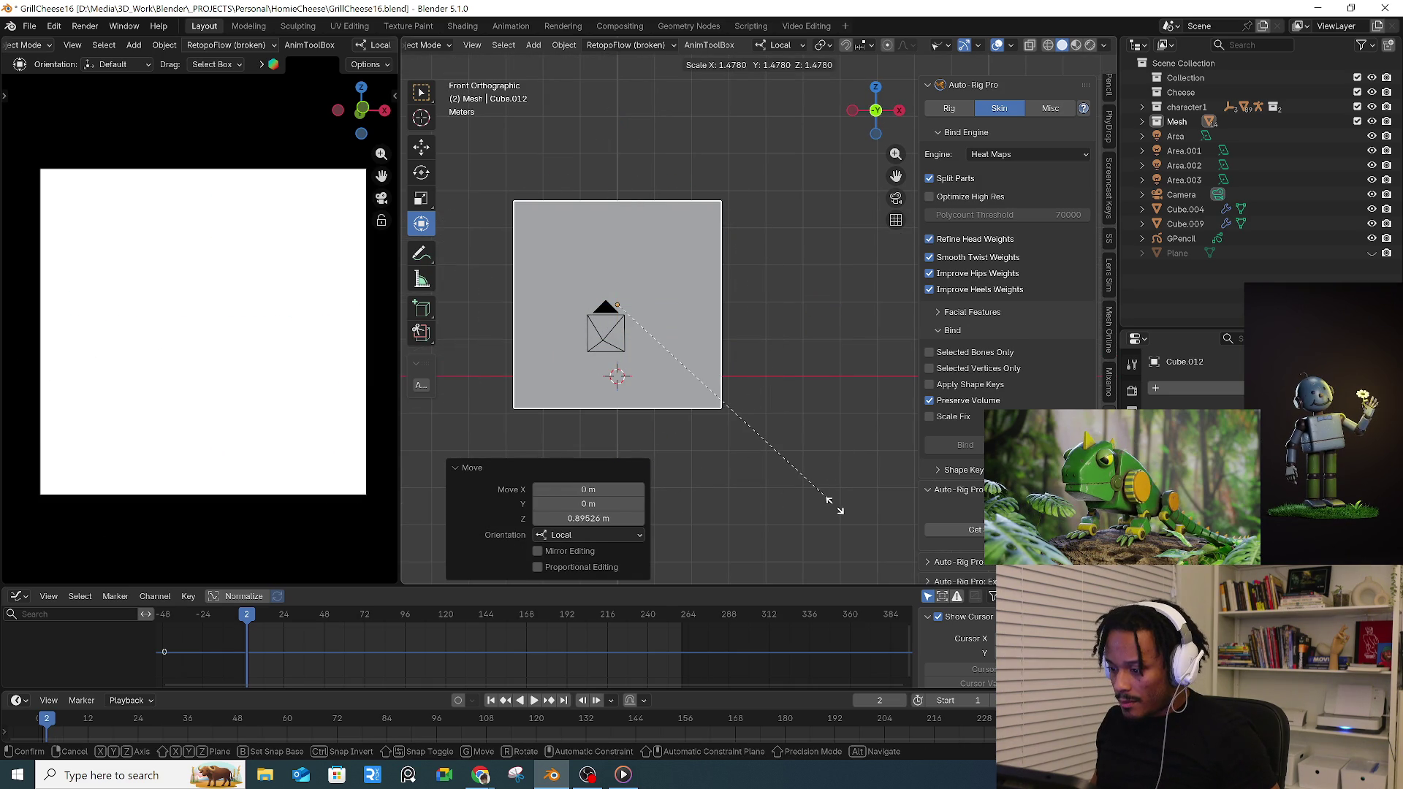
click(838, 499)
key(g)
key(z)
key(z)
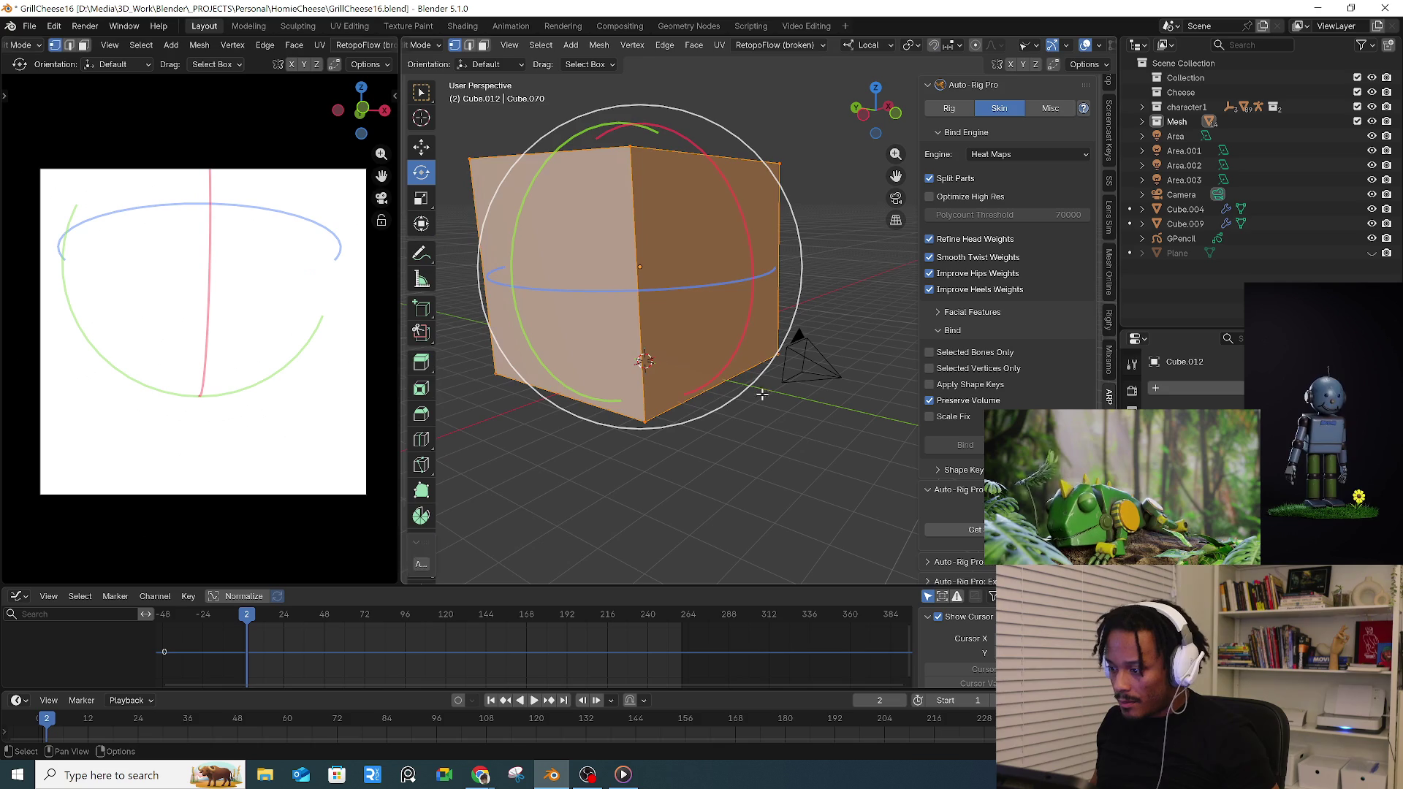
- Delete one side face of the cube to make an open-sided room
key(alt+a)
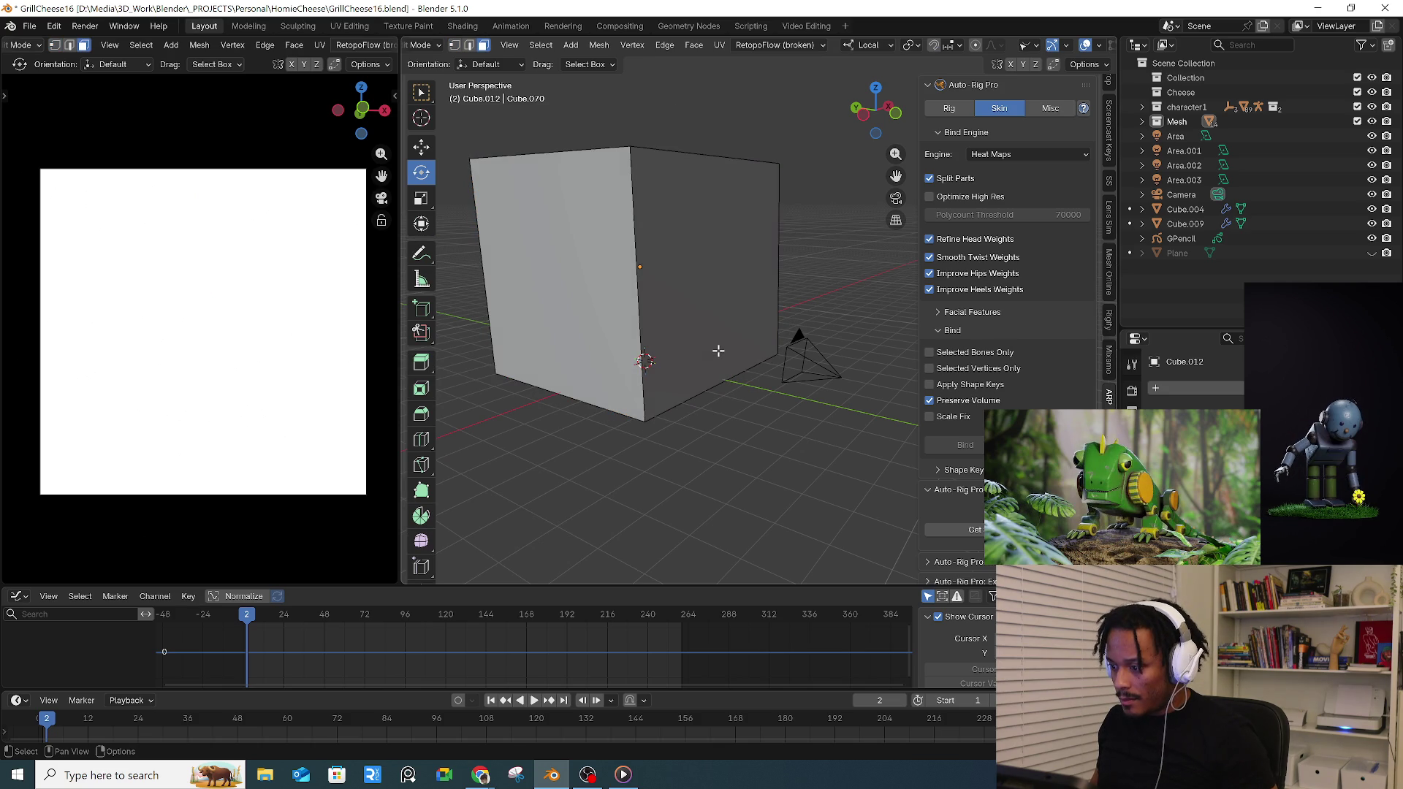
click(718, 349)
key(x)
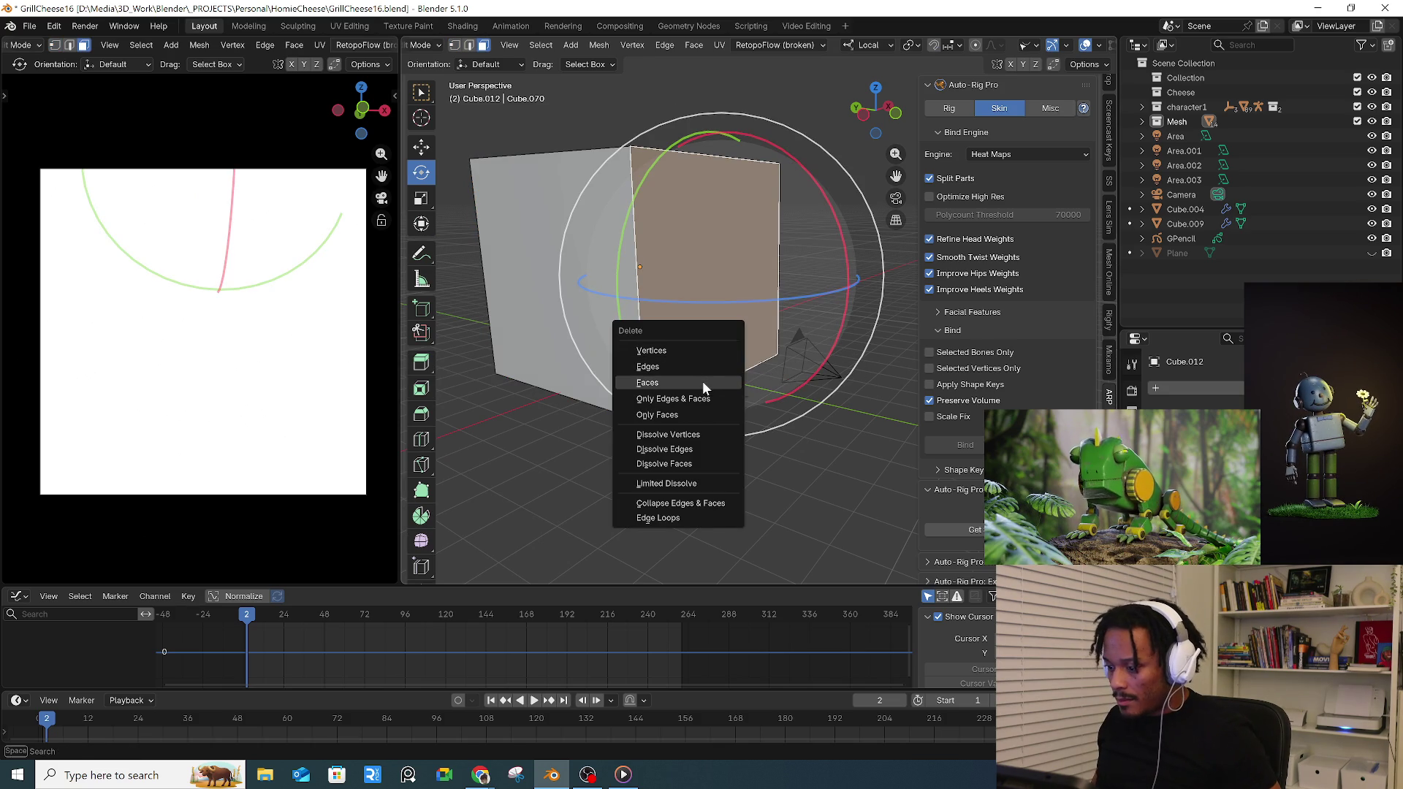
click(702, 381)
scroll(703, 329, down, 3)
mouse_move(702, 201)
middle_down()
mouse_move(675, 225)
mouse_move(723, 230)
middle_up()
- Back in Object Mode, set the box's origin to the 3D cursor
key(Tab)
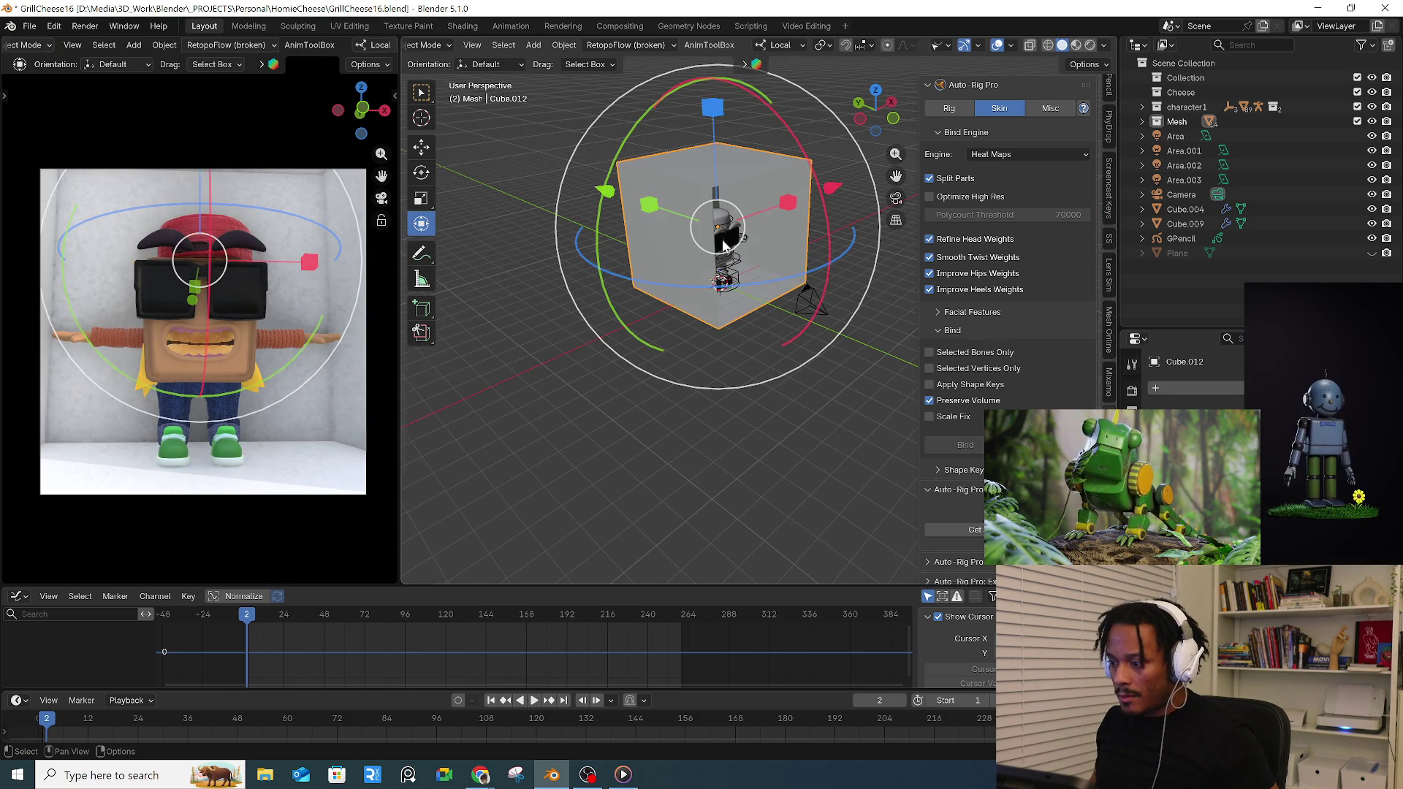
mouse_move(756, 309)
middle_down()
mouse_move(735, 287)
mouse_move(746, 243)
mouse_move(777, 290)
mouse_move(797, 272)
mouse_move(788, 303)
middle_up()
key(Tab)
key(Tab)
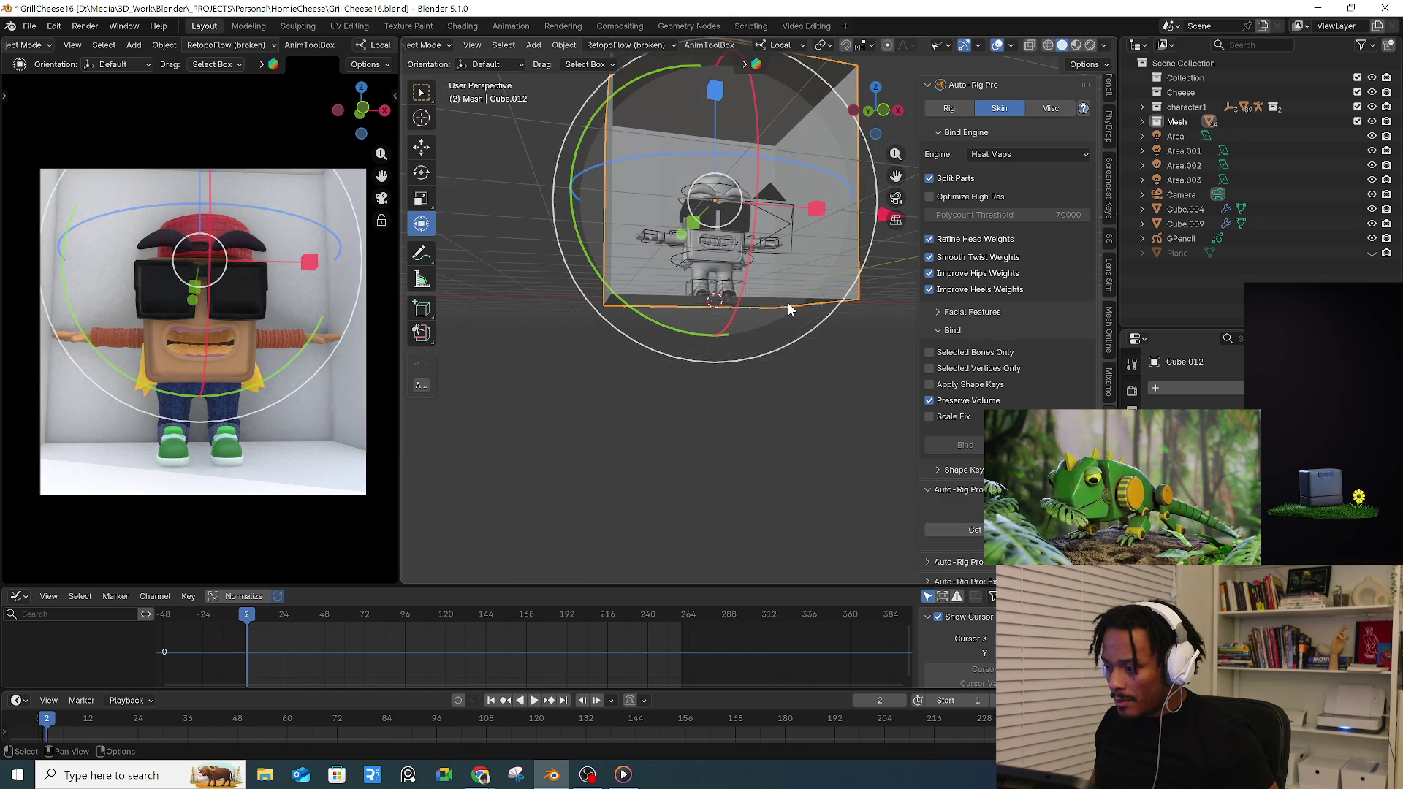
right_click(788, 302)
click(880, 398)
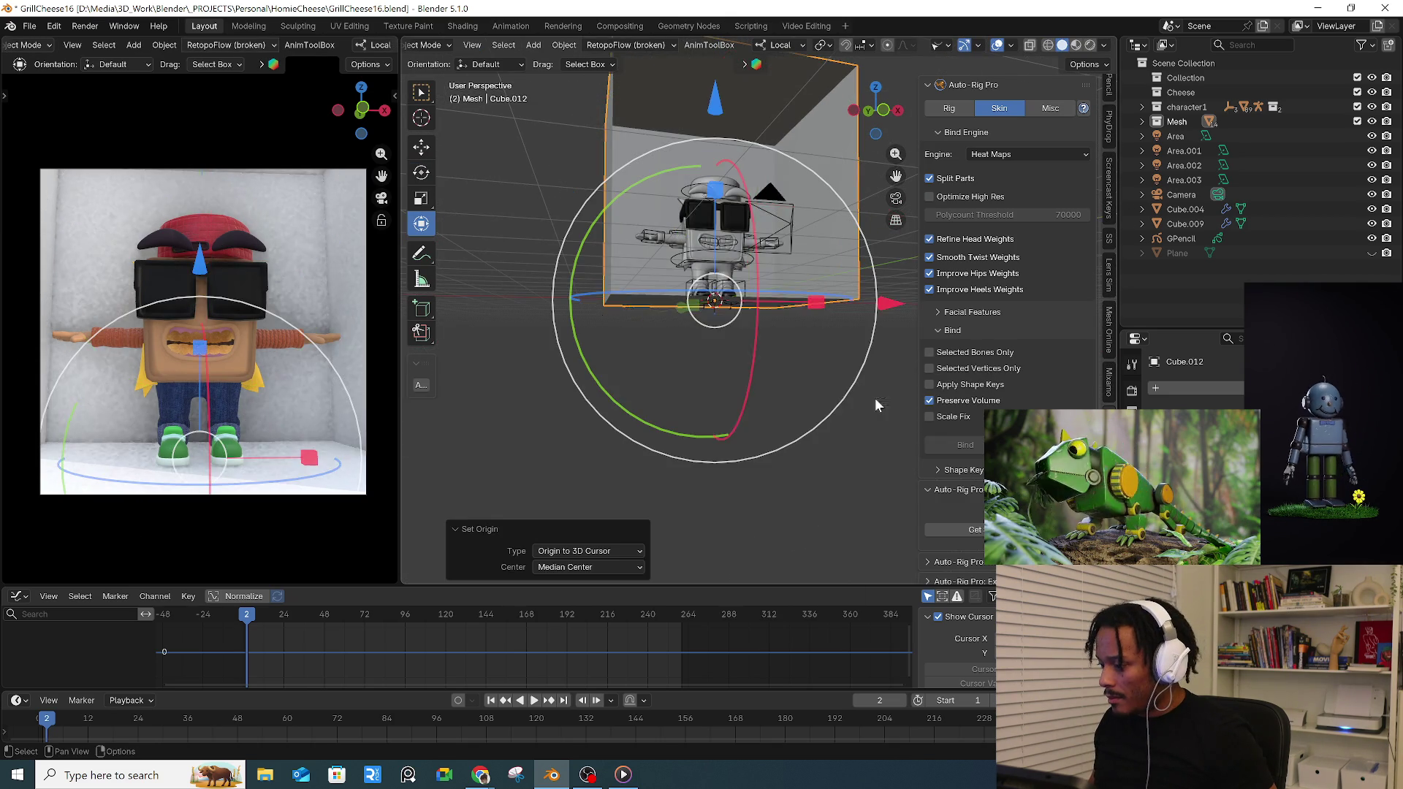
key(s)
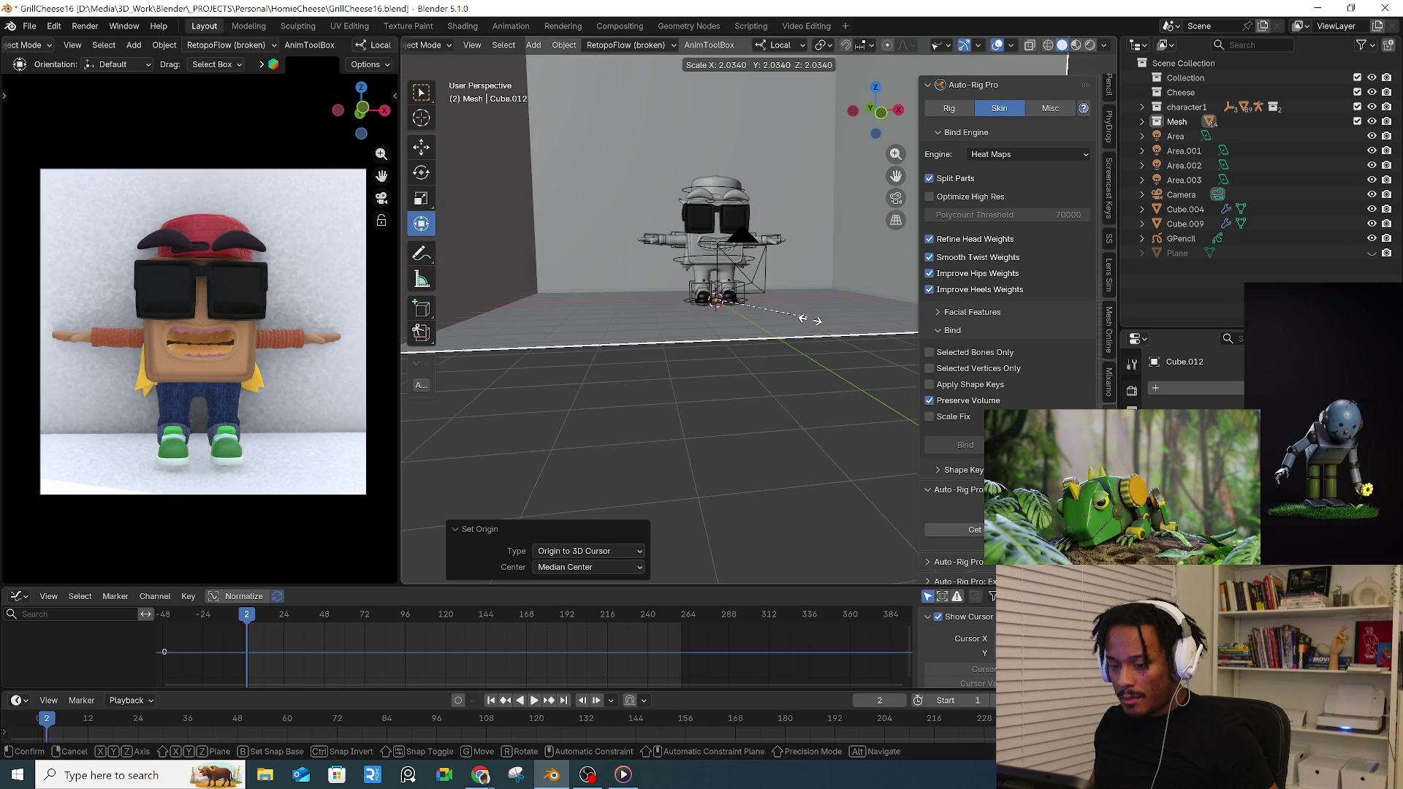
- Enlarge the box, slide it along local Y and lift it slightly along Z around the character
click(794, 388)
middle_drag(794, 382, 801, 389)
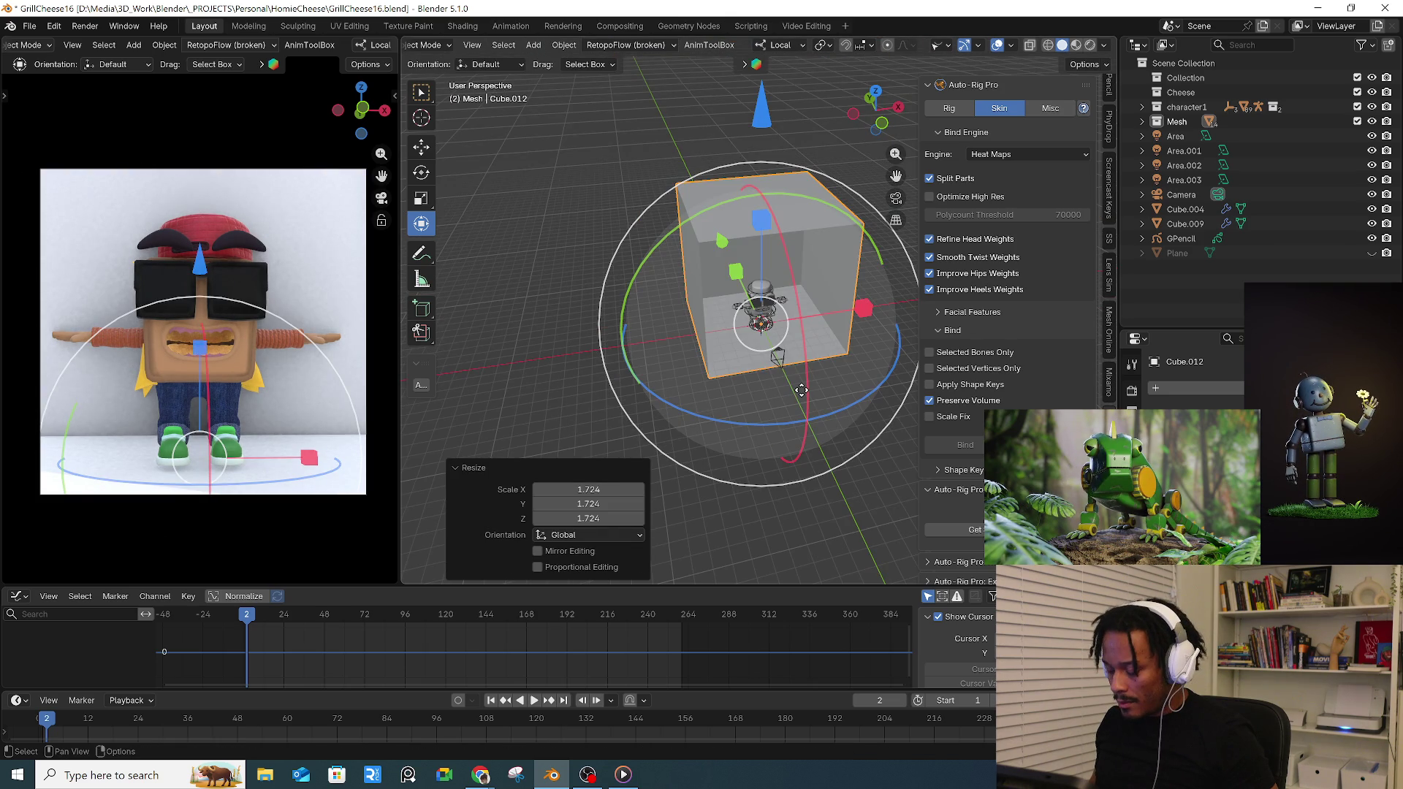
key(g)
key(y)
click(786, 358)
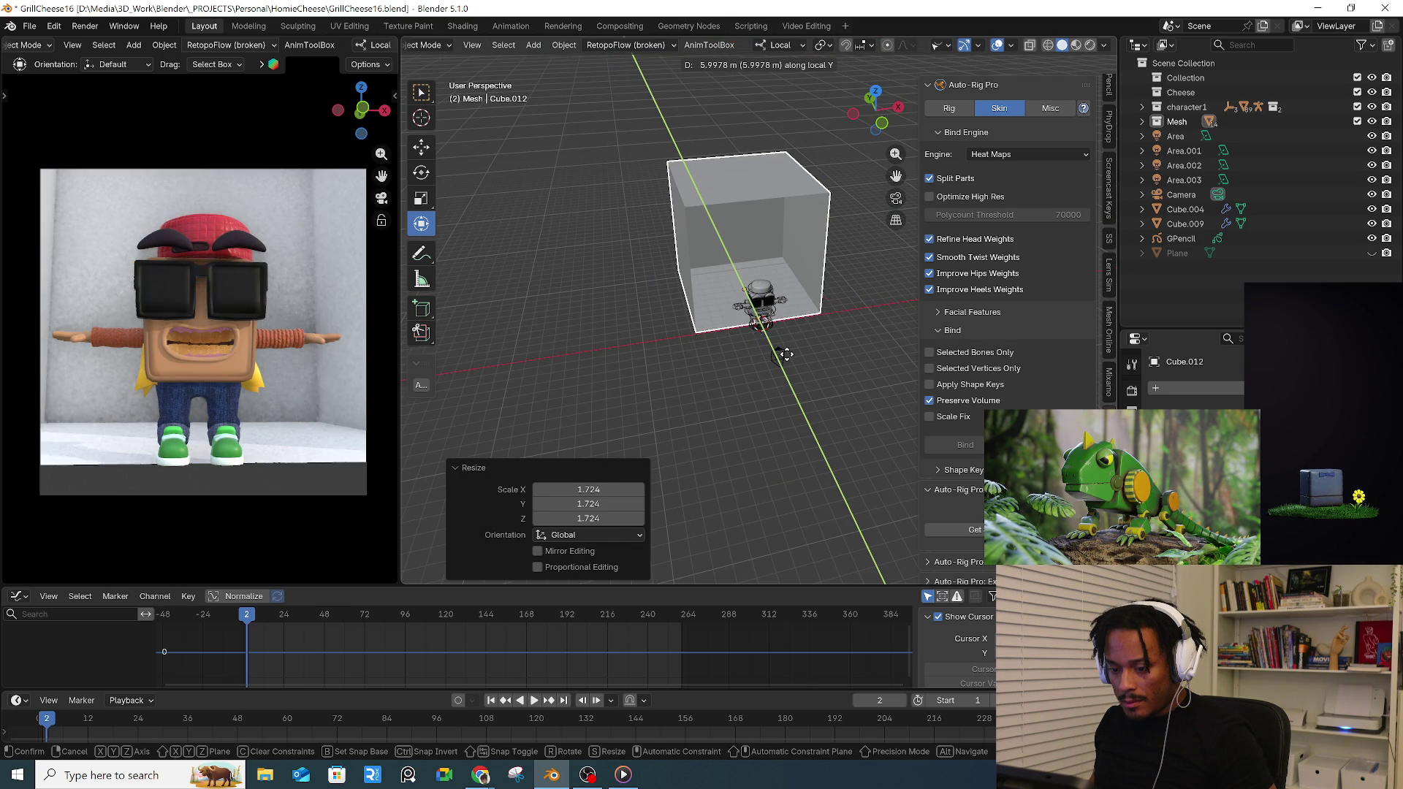
scroll(782, 312, up, 8)
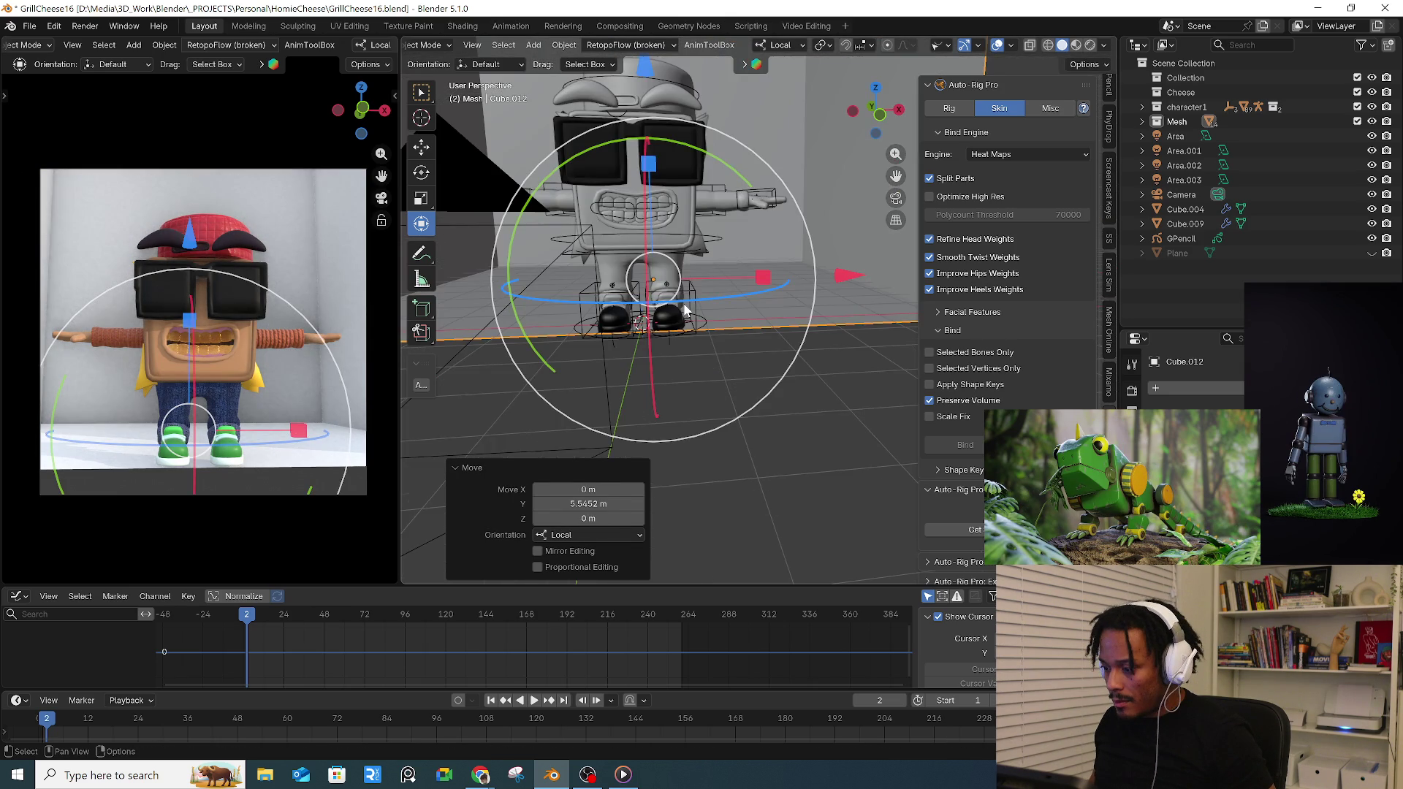
middle_drag(686, 310, 615, 269)
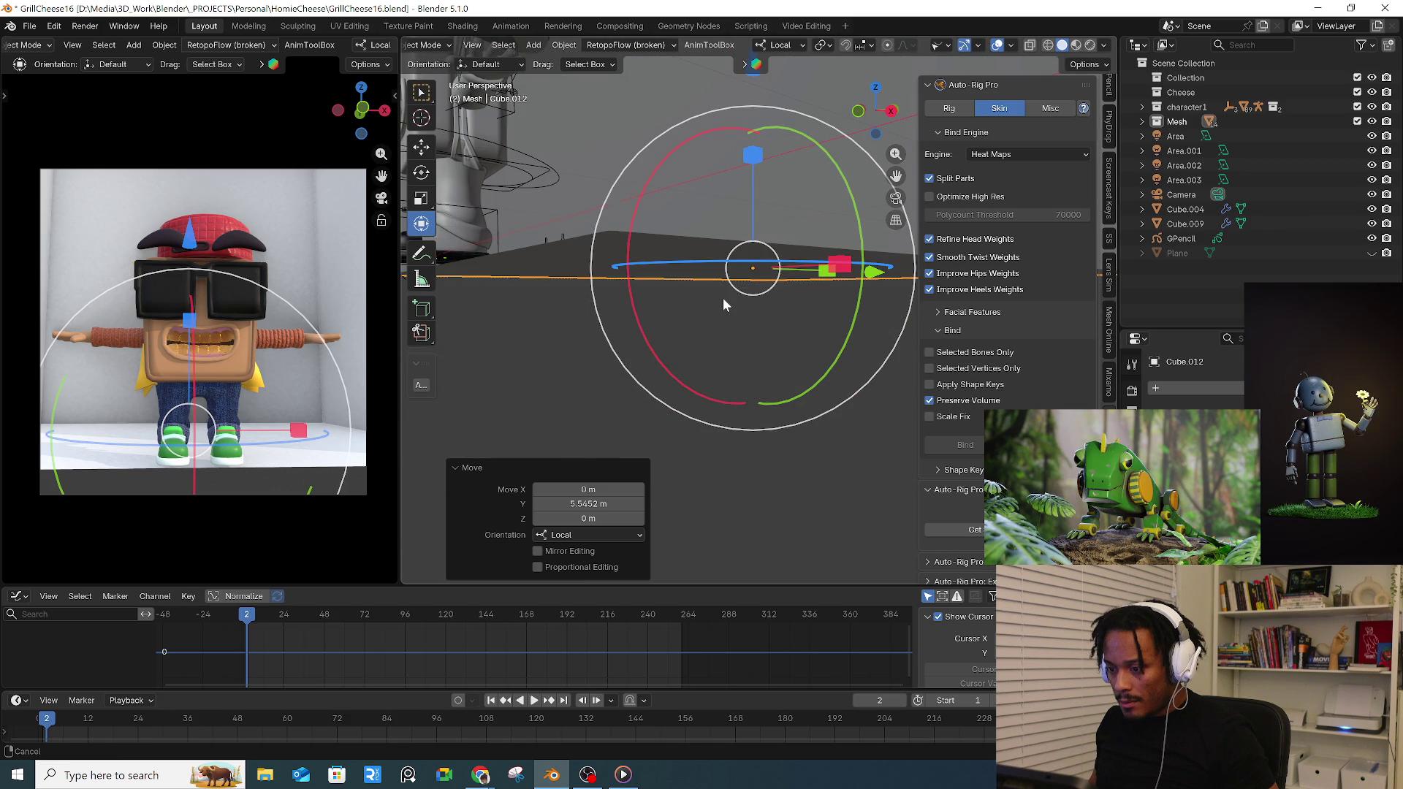
middle_drag(722, 299, 690, 304)
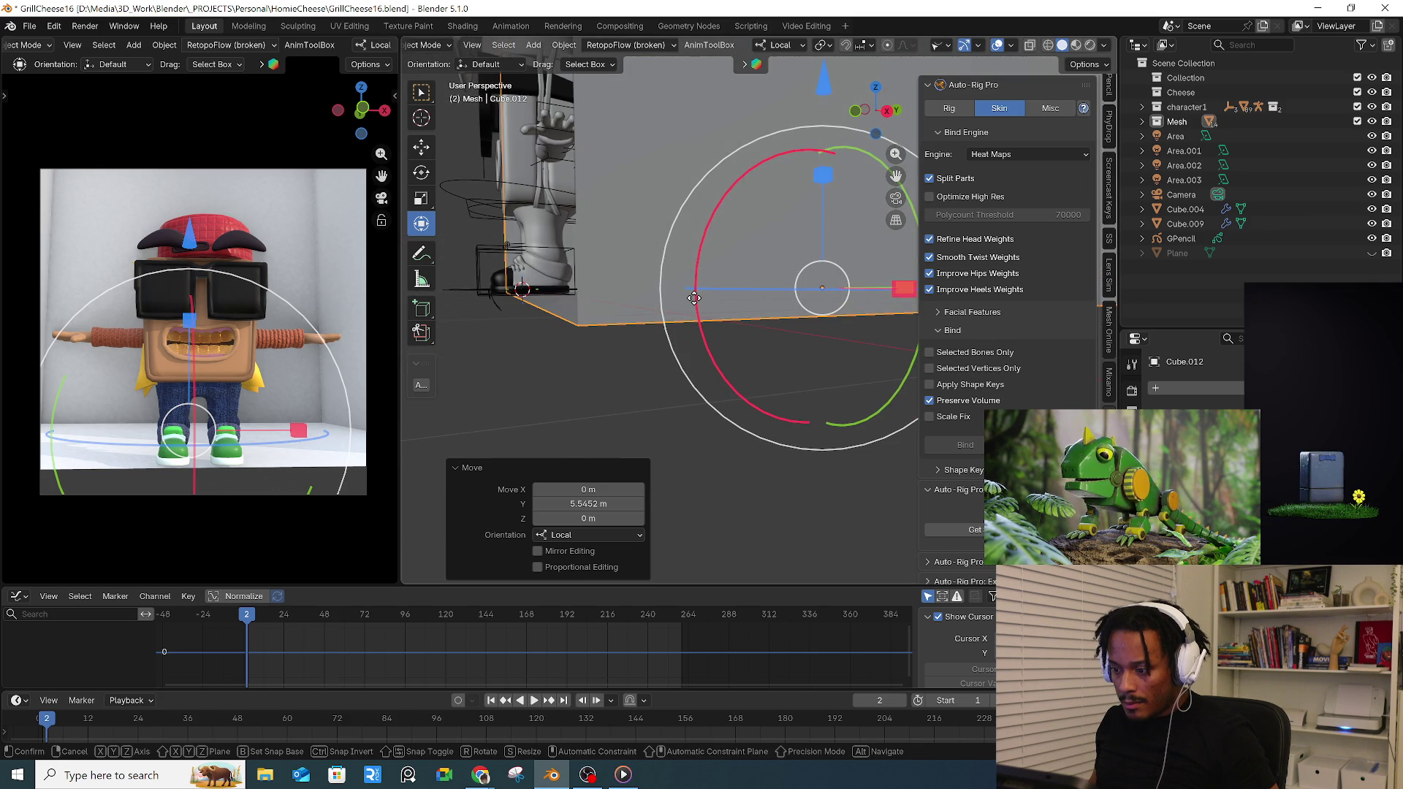
key(g)
key(z)
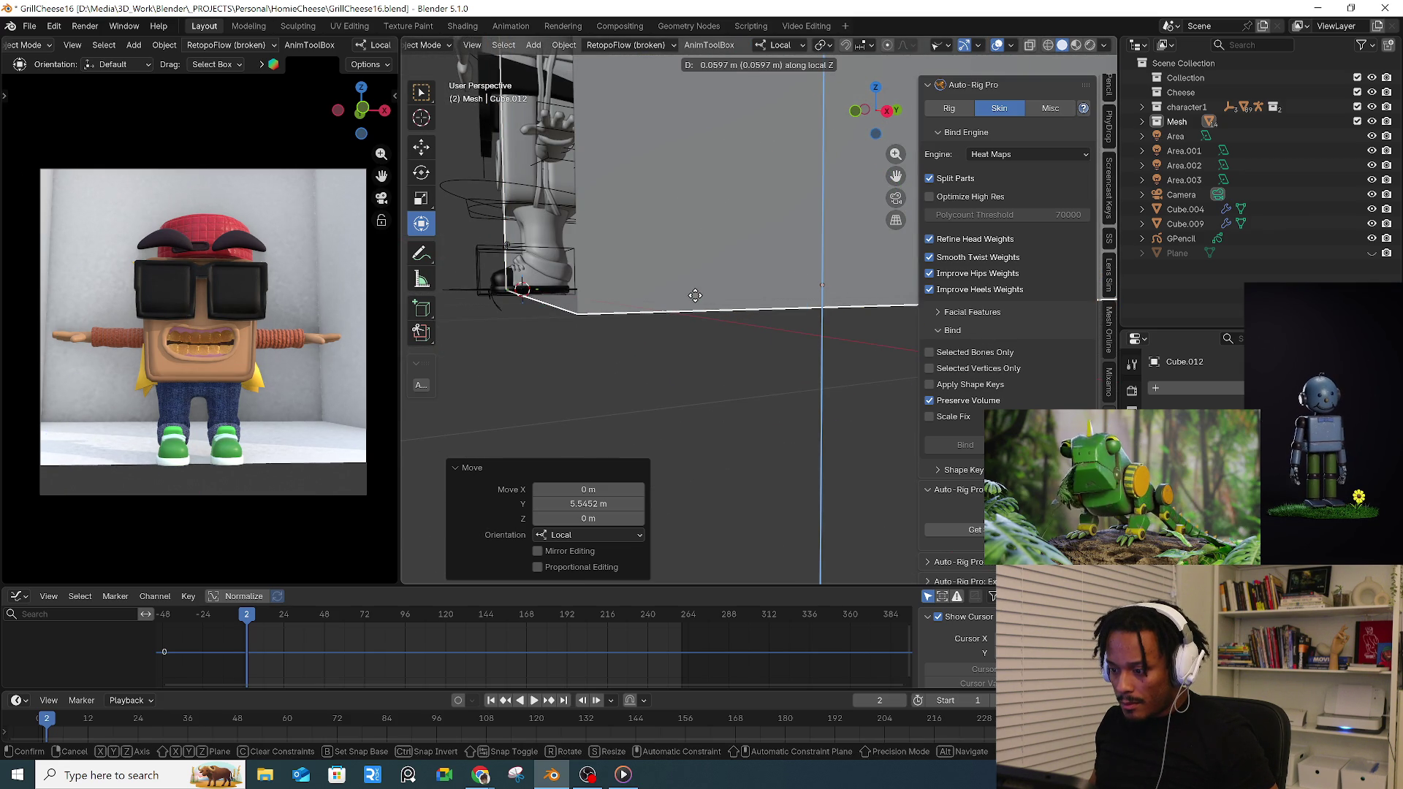
click(695, 297)
- Stretch the box to 2.986 along its local Y length
mouse_move(716, 330)
middle_down()
mouse_move(810, 369)
mouse_move(766, 359)
middle_up()
scroll(772, 355, down, 2)
scroll(766, 358, up, 2)
key(s)
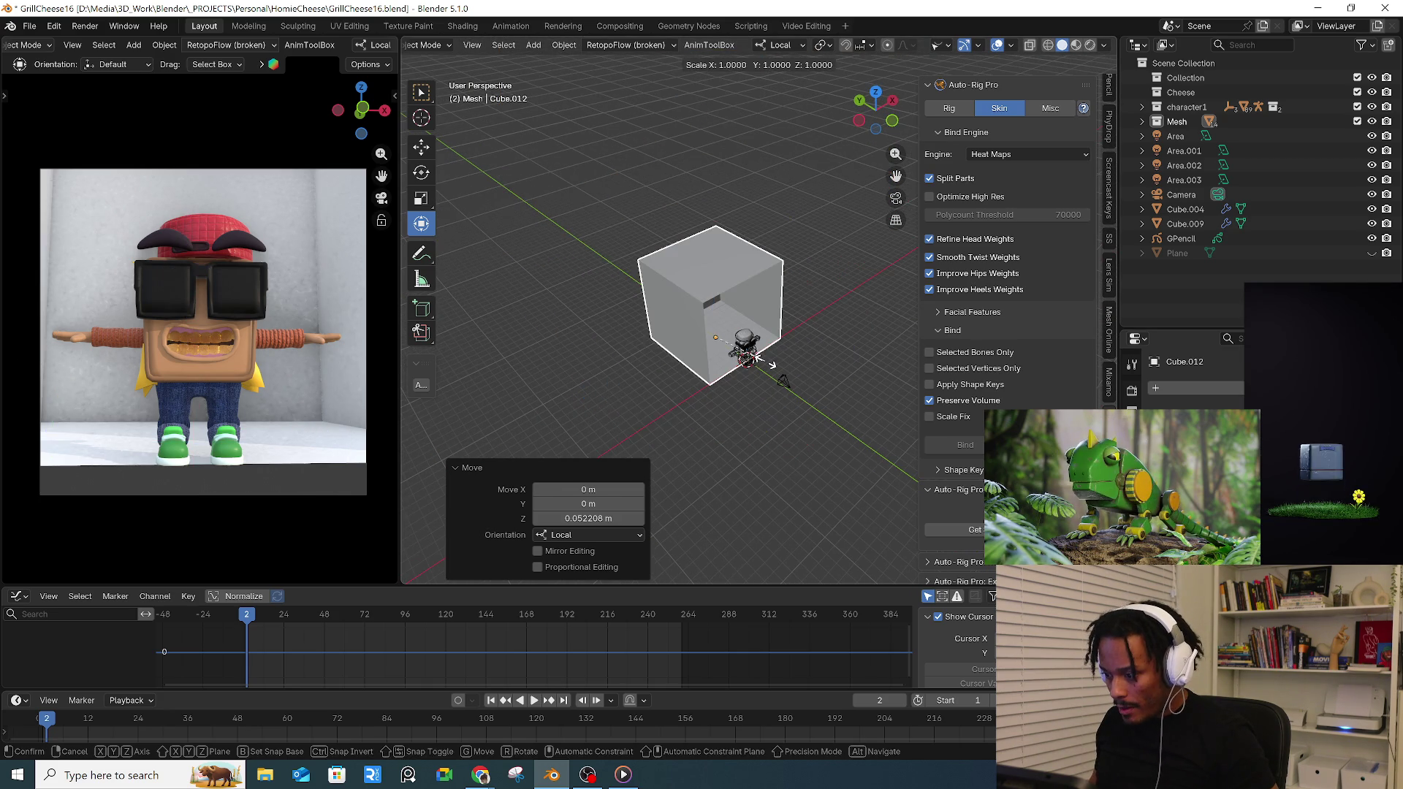
key(y)
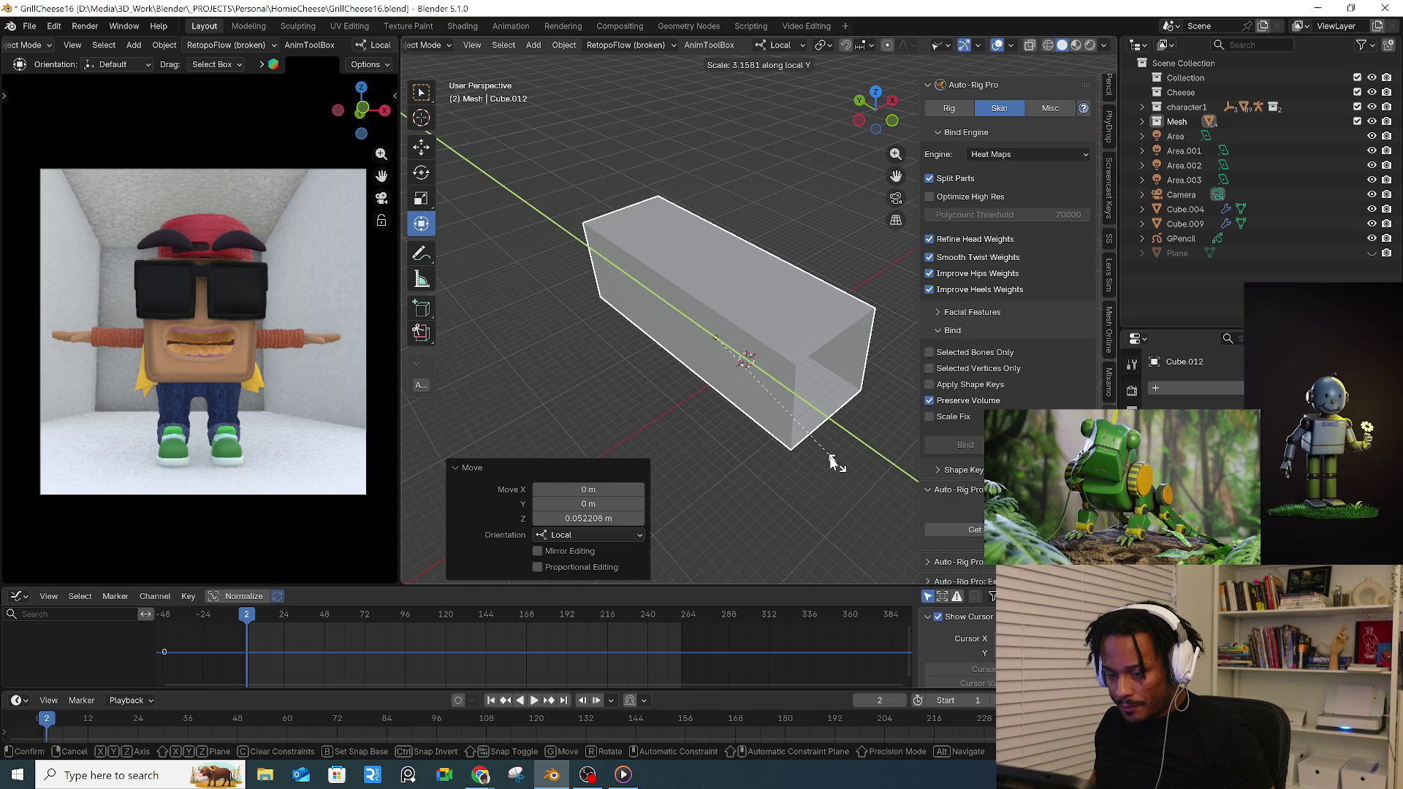
click(833, 433)
mouse_move(743, 336)
middle_down()
mouse_move(683, 304)
mouse_move(658, 219)
middle_up()
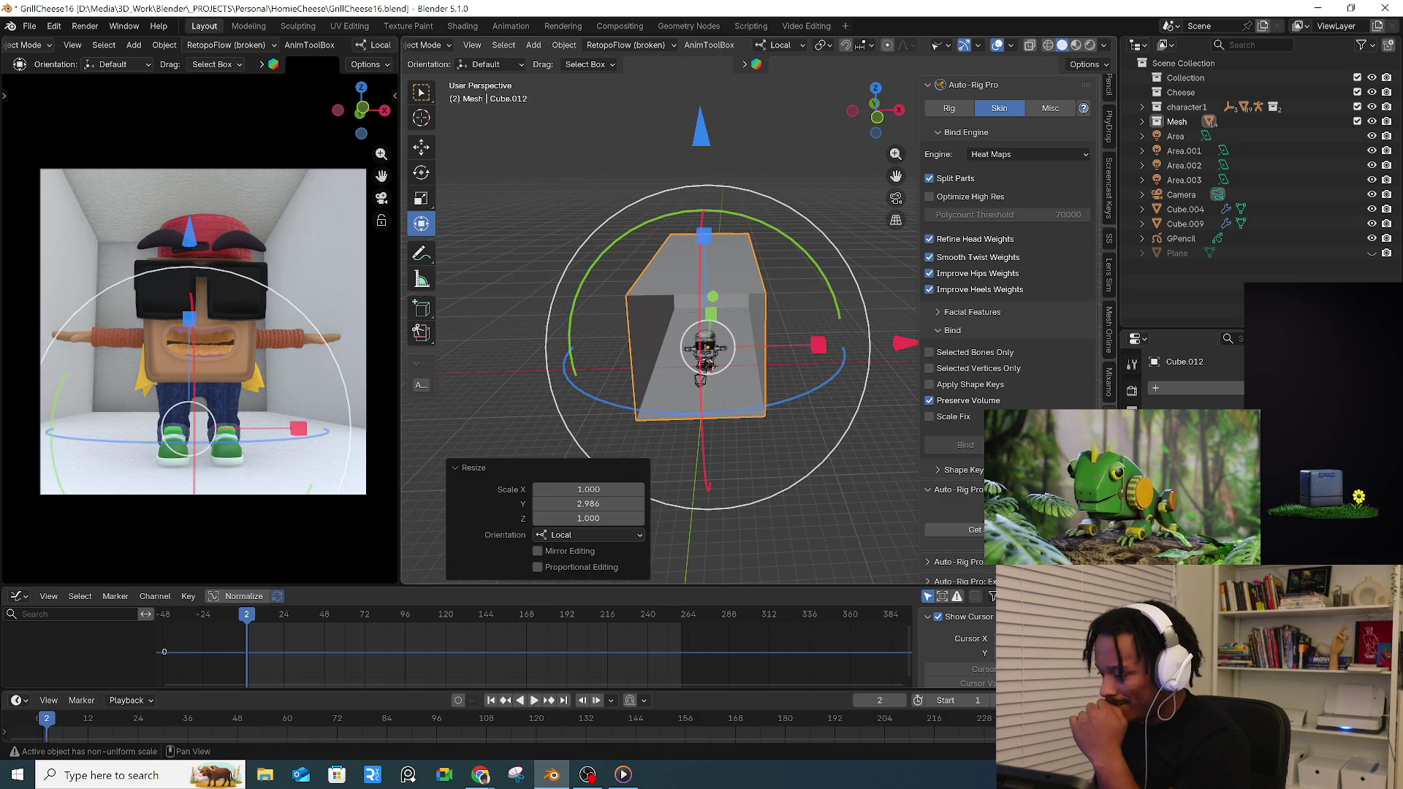
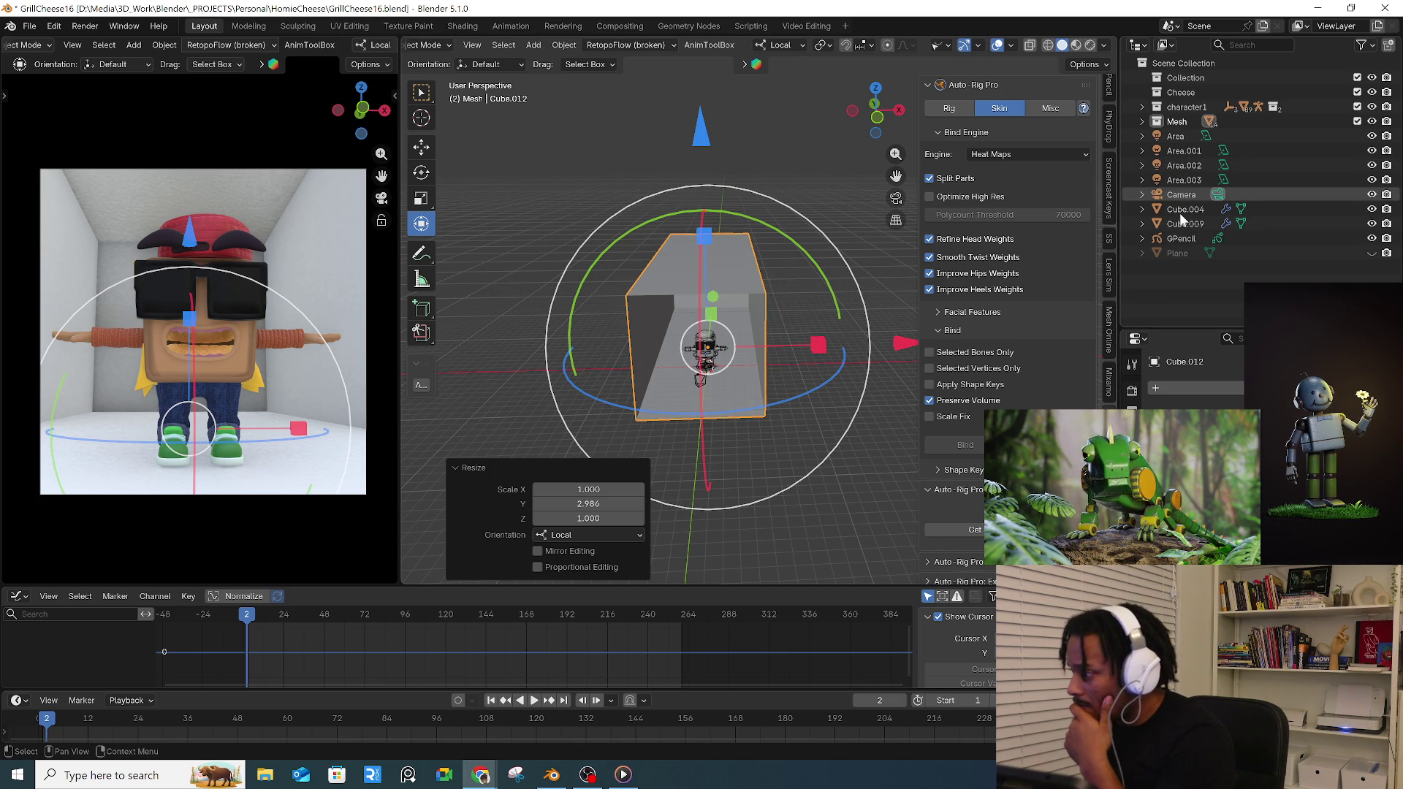
- Dolly the camera back along its view axis for wider framing, checking the shot in Rendered shading
click(1180, 194)
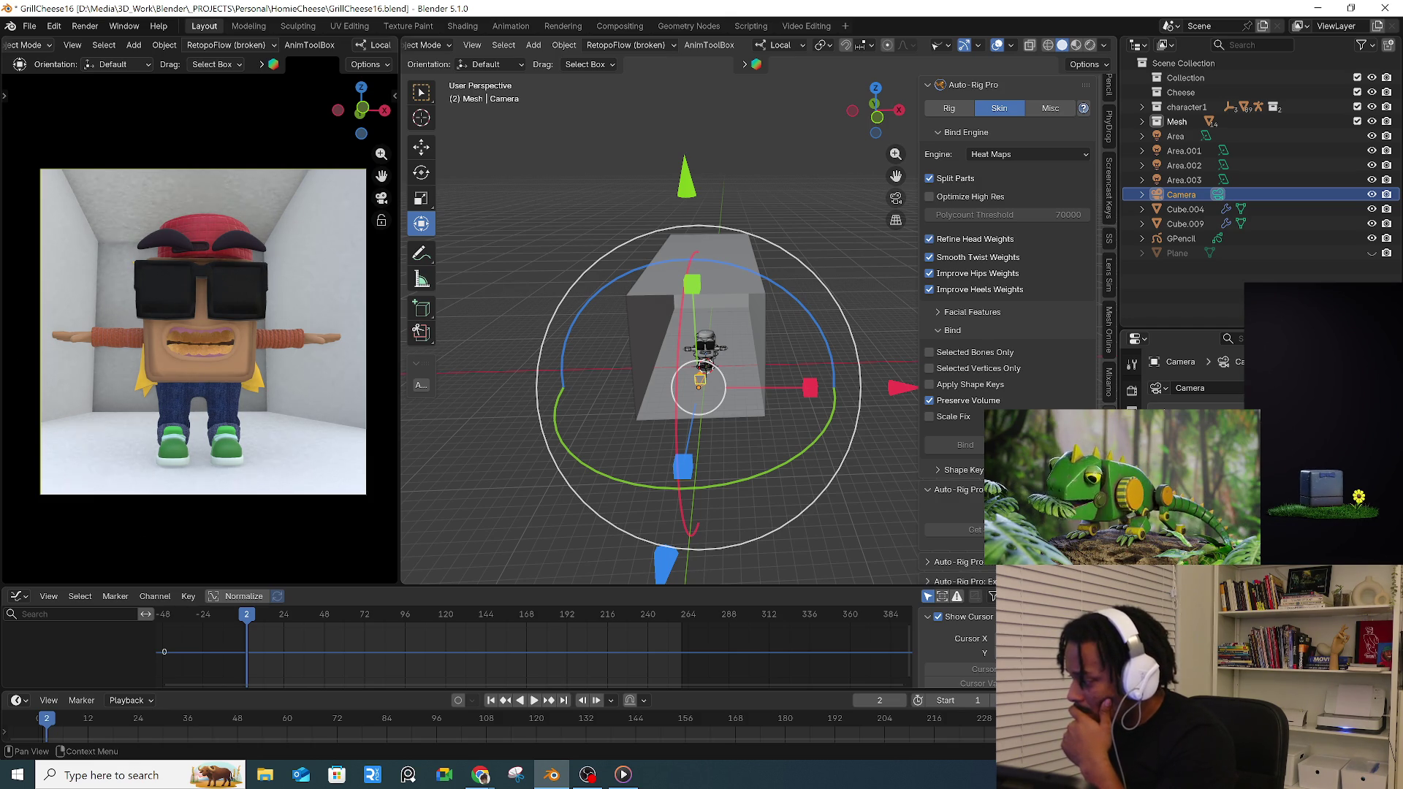
key(g)
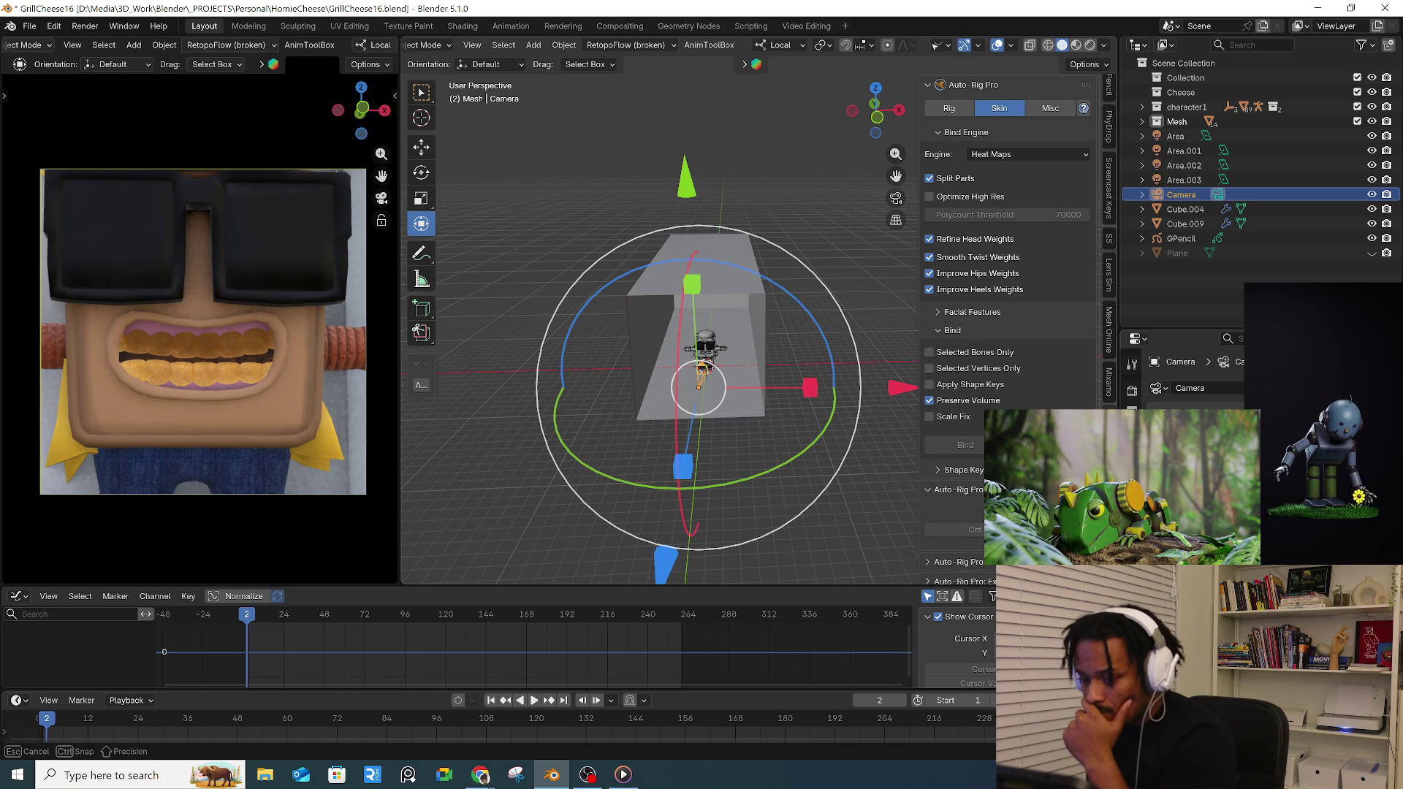
scroll(899, 385, down, 3)
scroll(899, 385, up, 3)
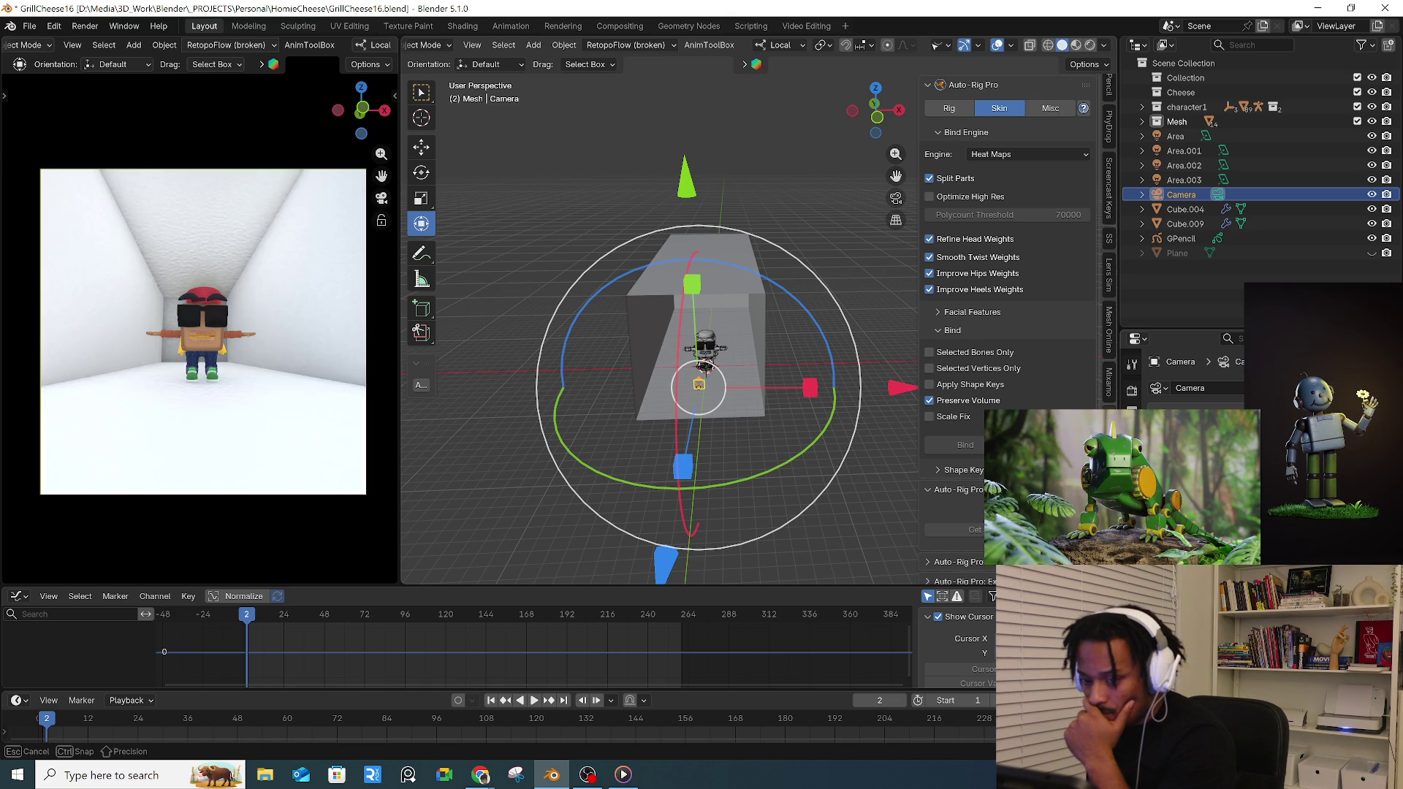
scroll(900, 386, up, 3)
click(899, 387)
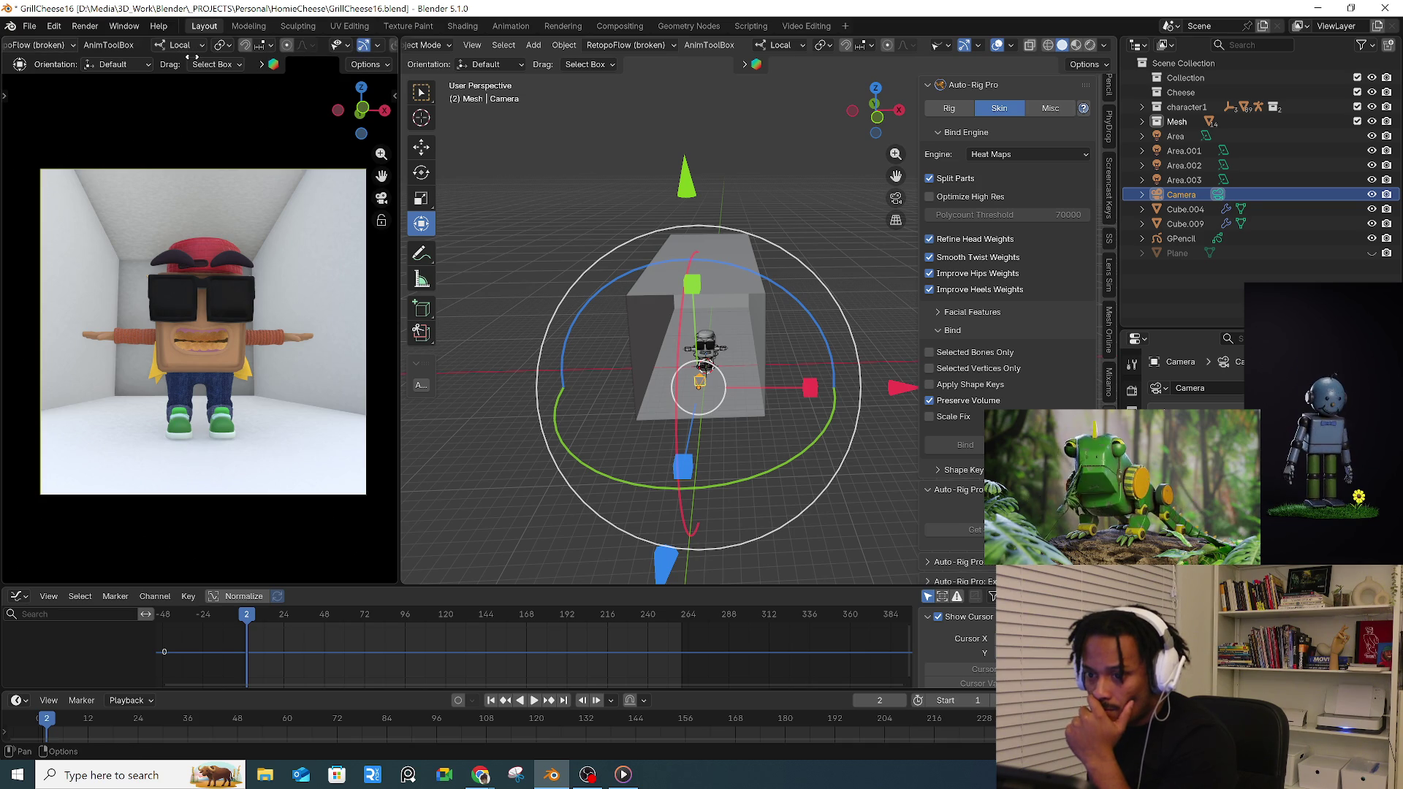
click(370, 46)
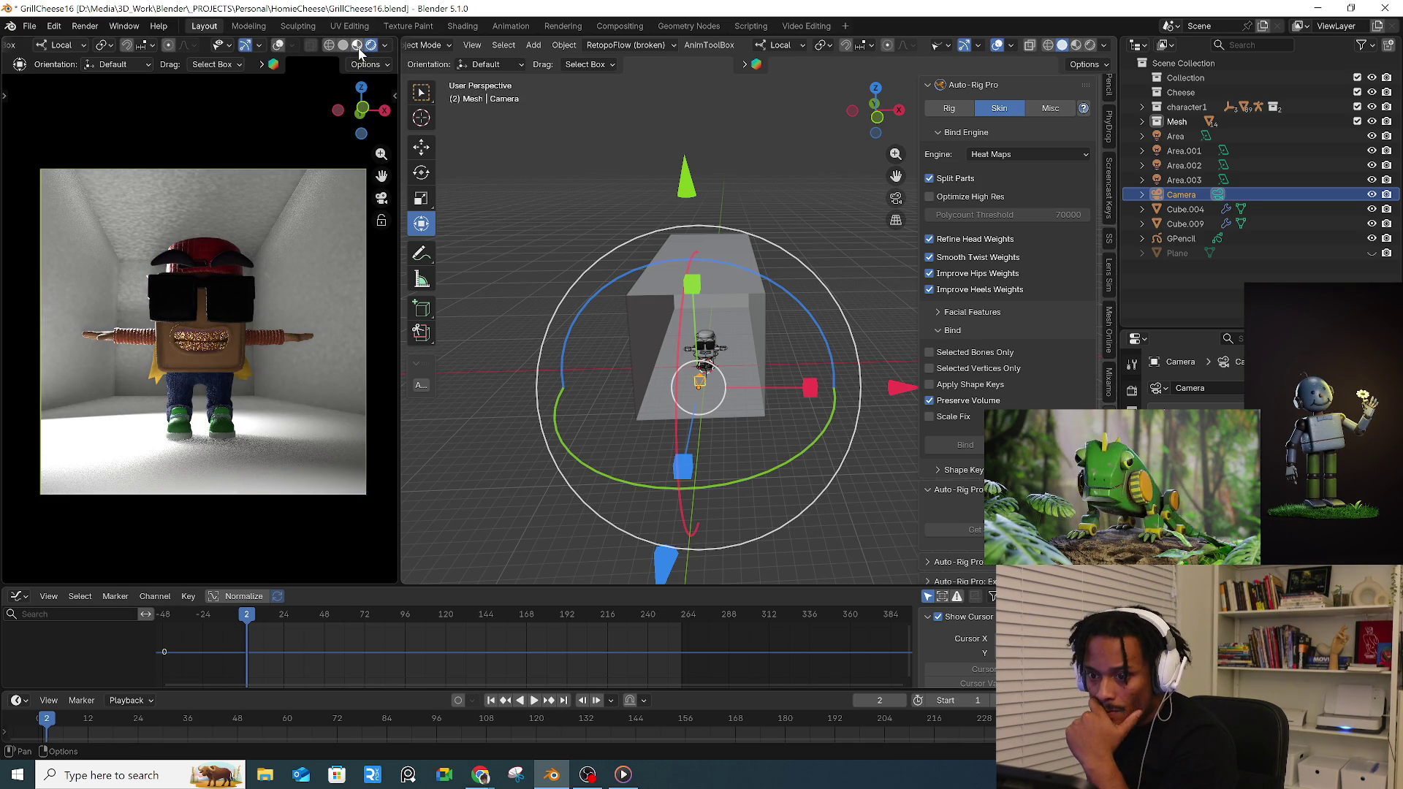
key(shift+z)
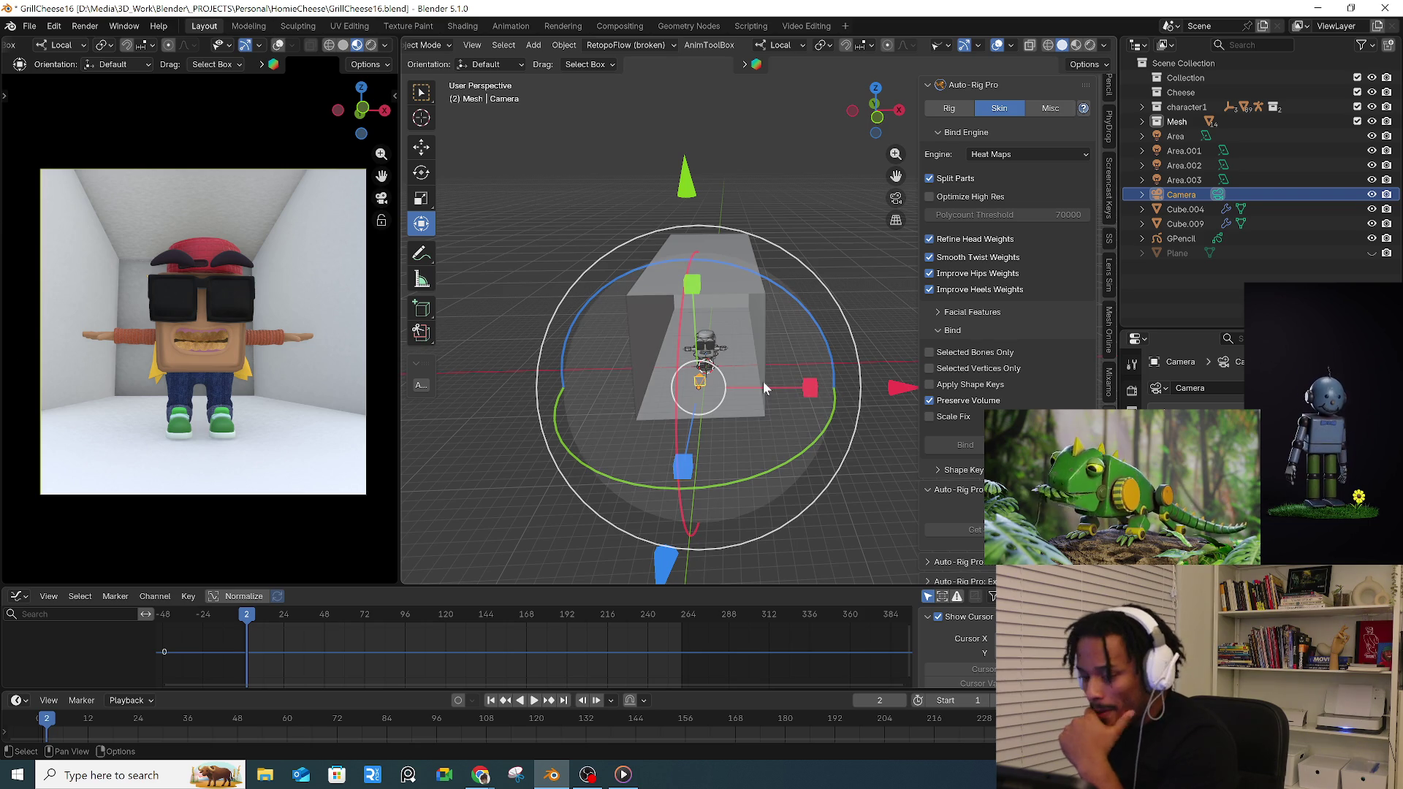
scroll(736, 351, up, 3)
scroll(737, 351, up, 3)
scroll(737, 351, up, 3)
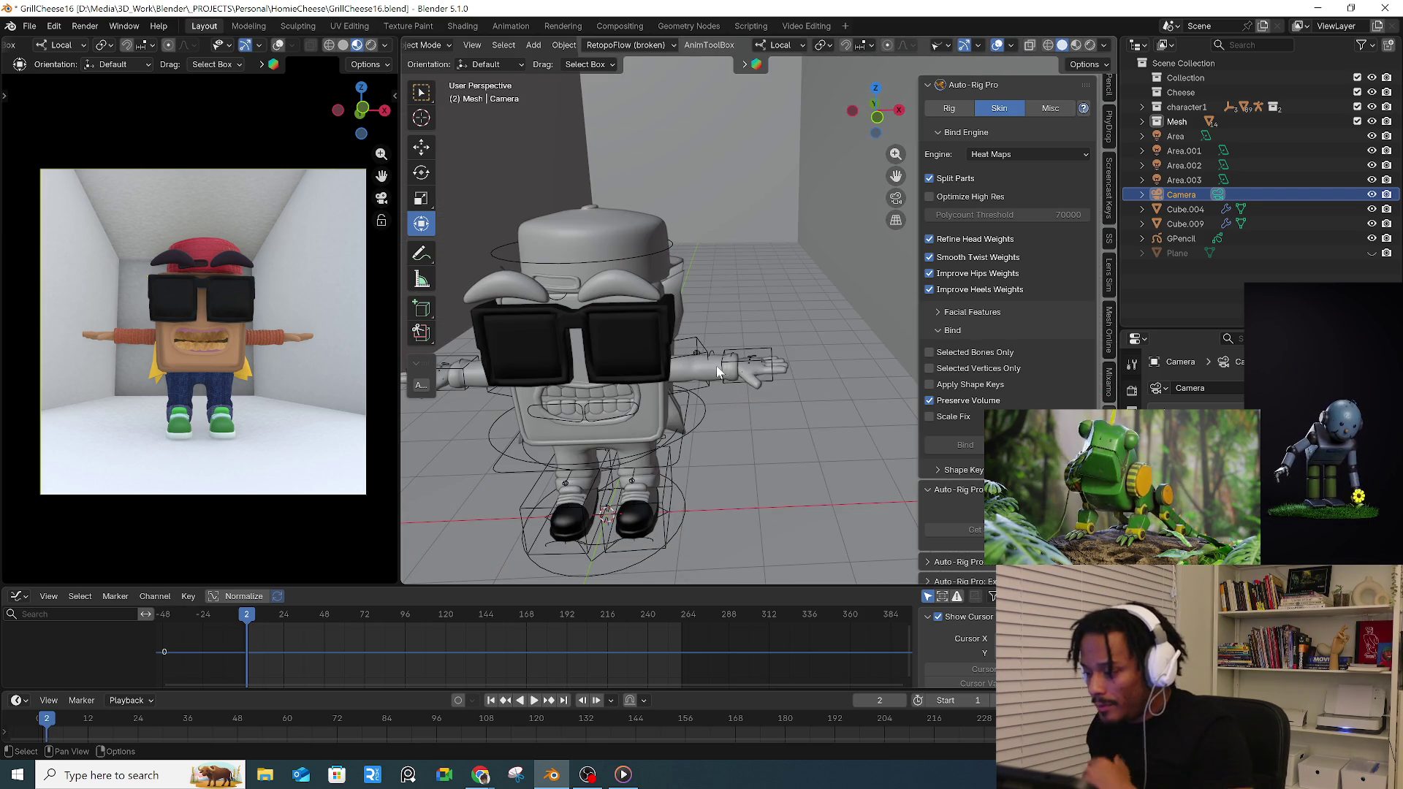
- Select the character rig, enter Pose Mode and pick the left hand IK control
click(734, 371)
shift+click(756, 357)
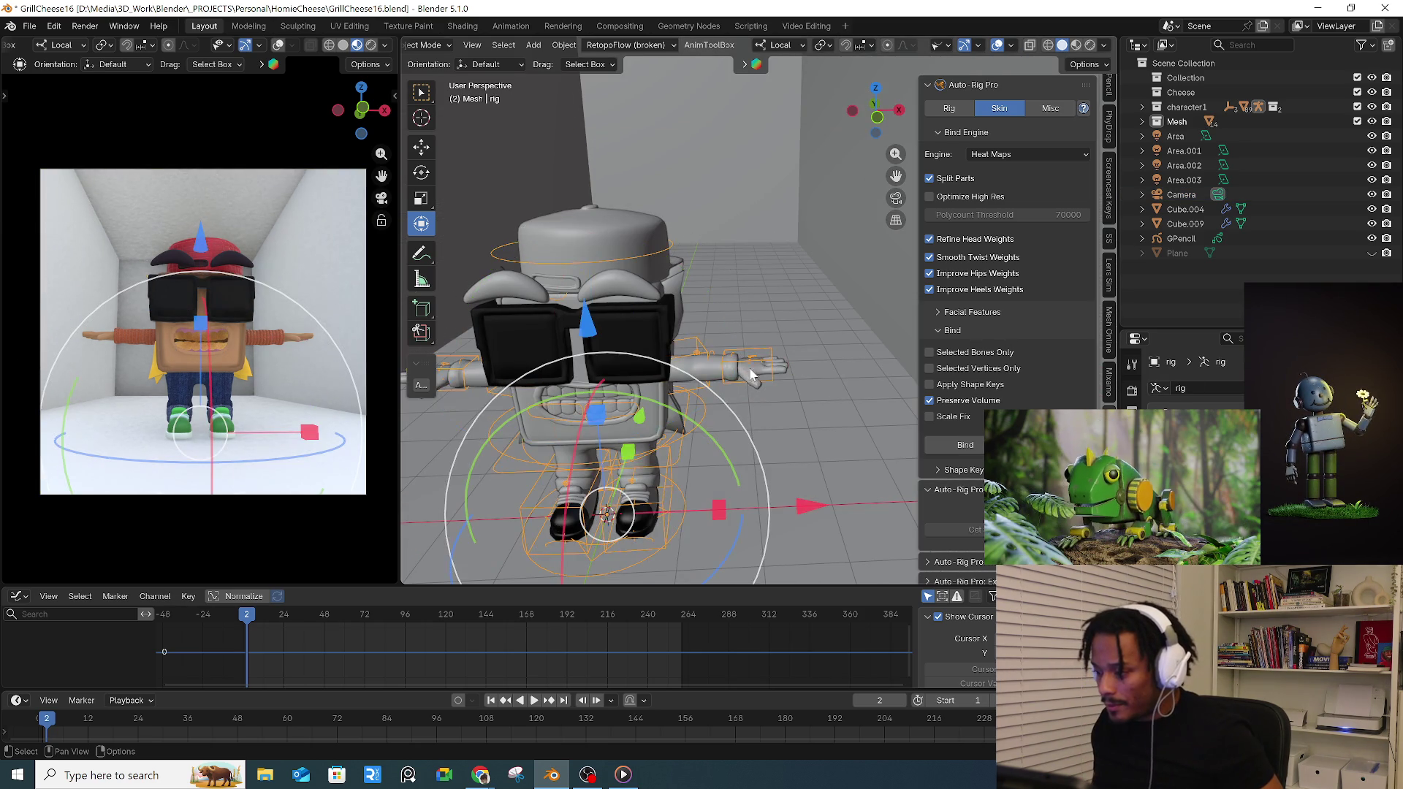
scroll(767, 361, down, 3)
key(ctrl+Tab)
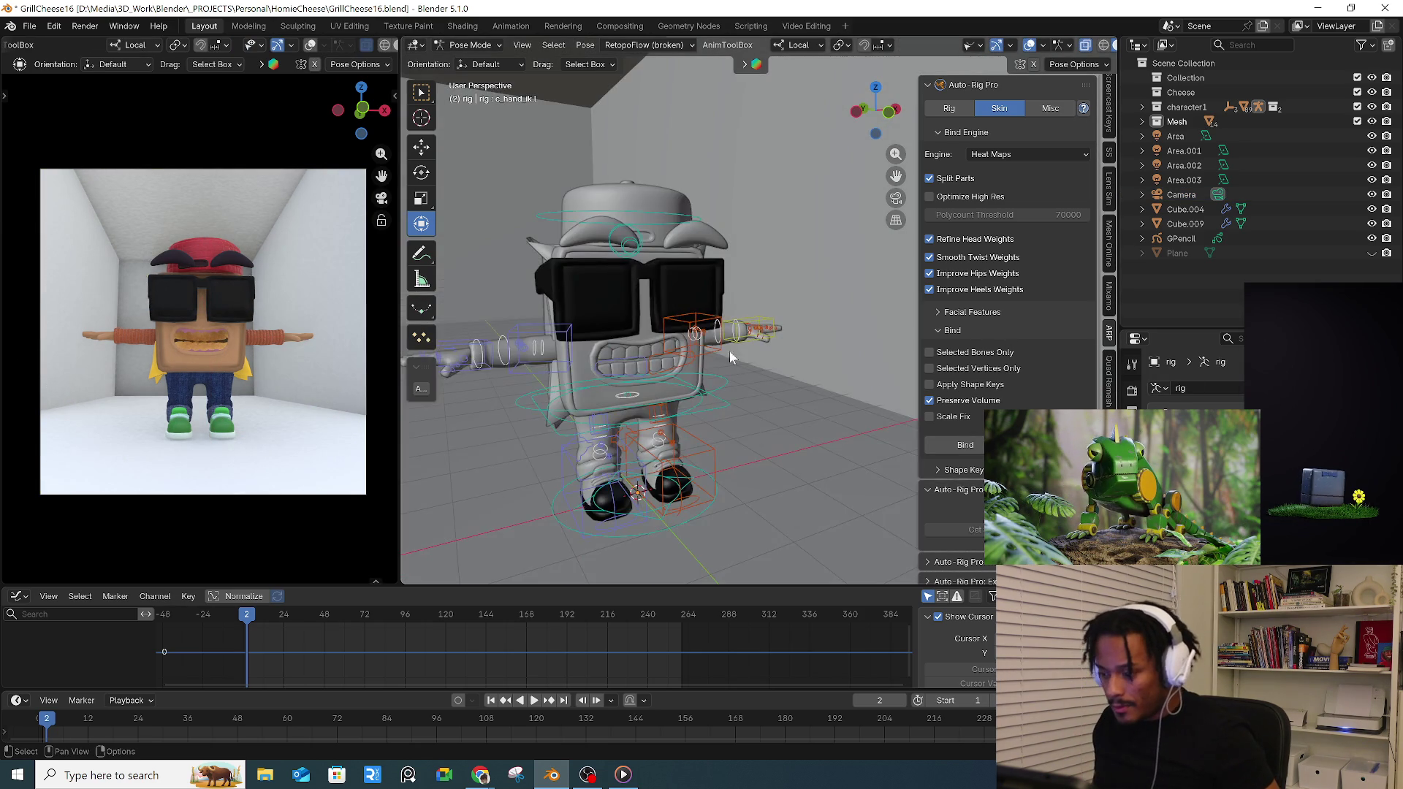
click(725, 353)
key(r)
scroll(1110, 87, down, 3)
- In the N-panel Item properties, set c_hand_ik.l's ik_fk_switch to 1 (left arm to FK)
click(1110, 89)
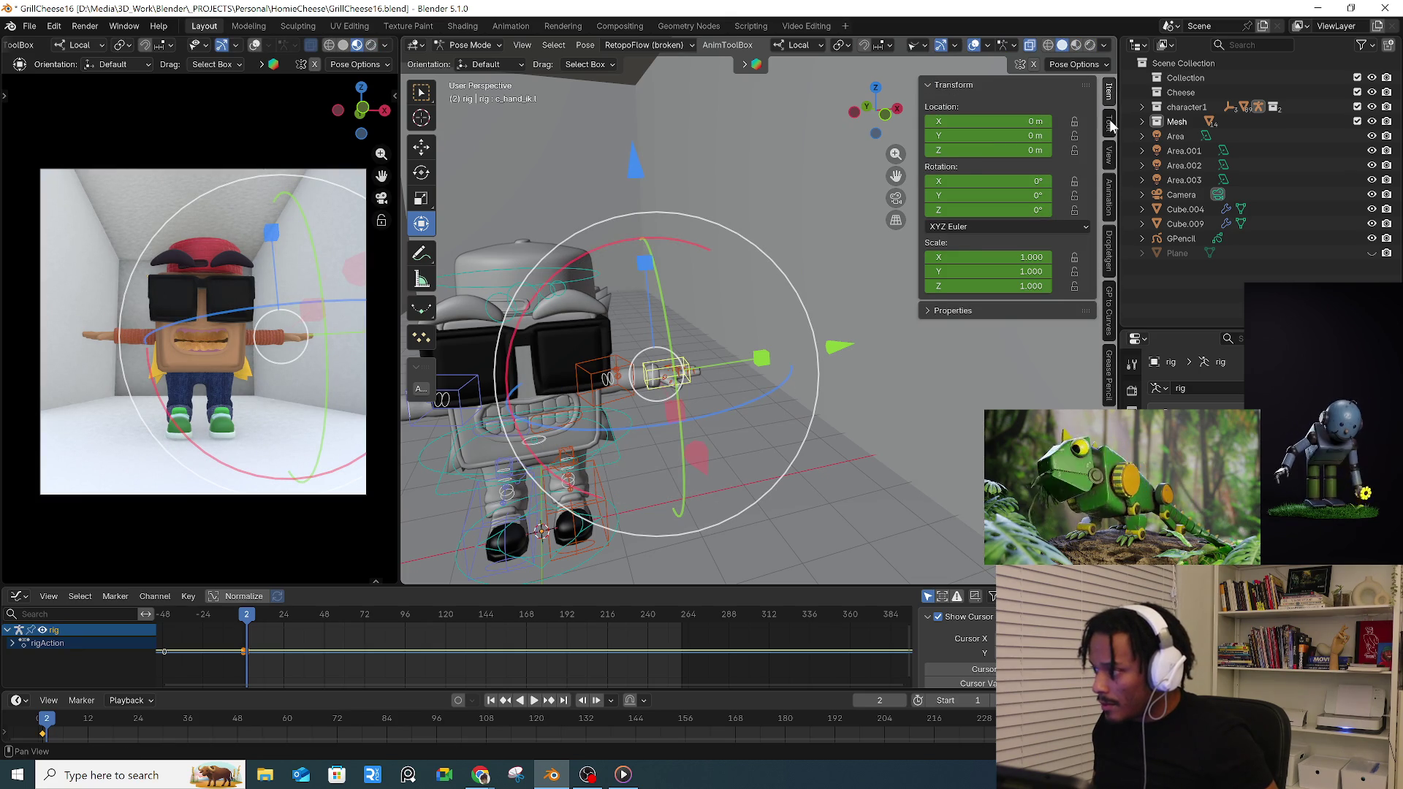
click(1113, 103)
click(1112, 120)
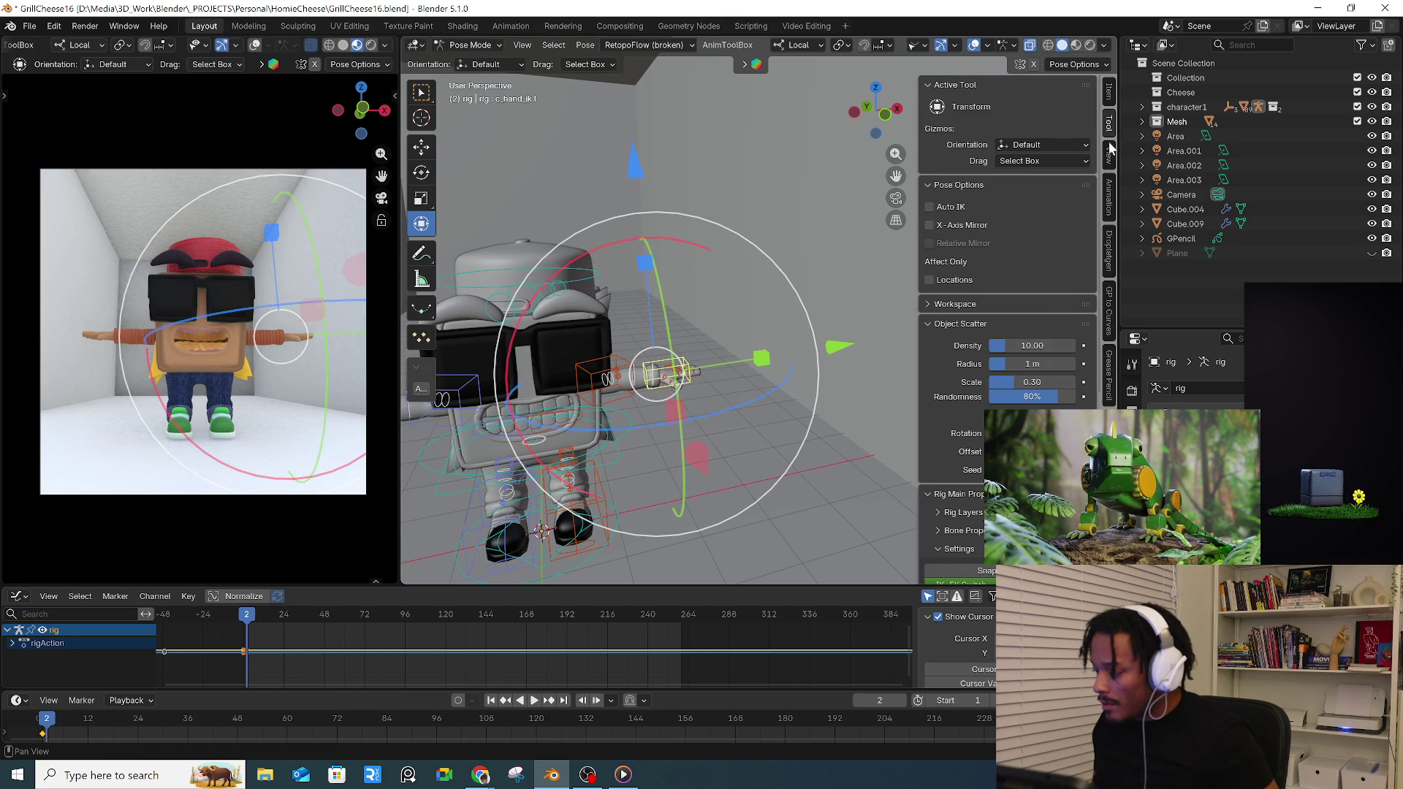
click(927, 324)
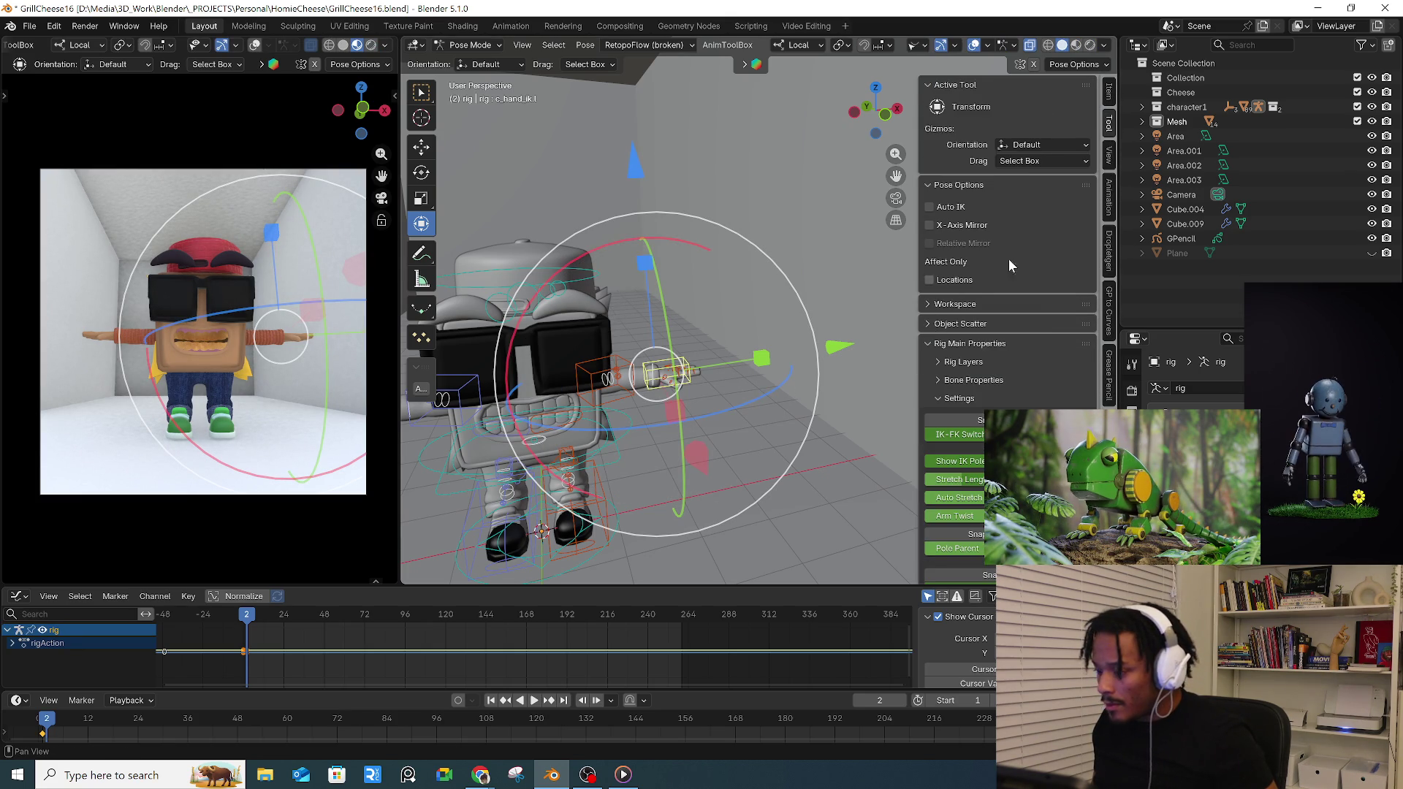
click(1109, 160)
scroll(748, 361, up, 2)
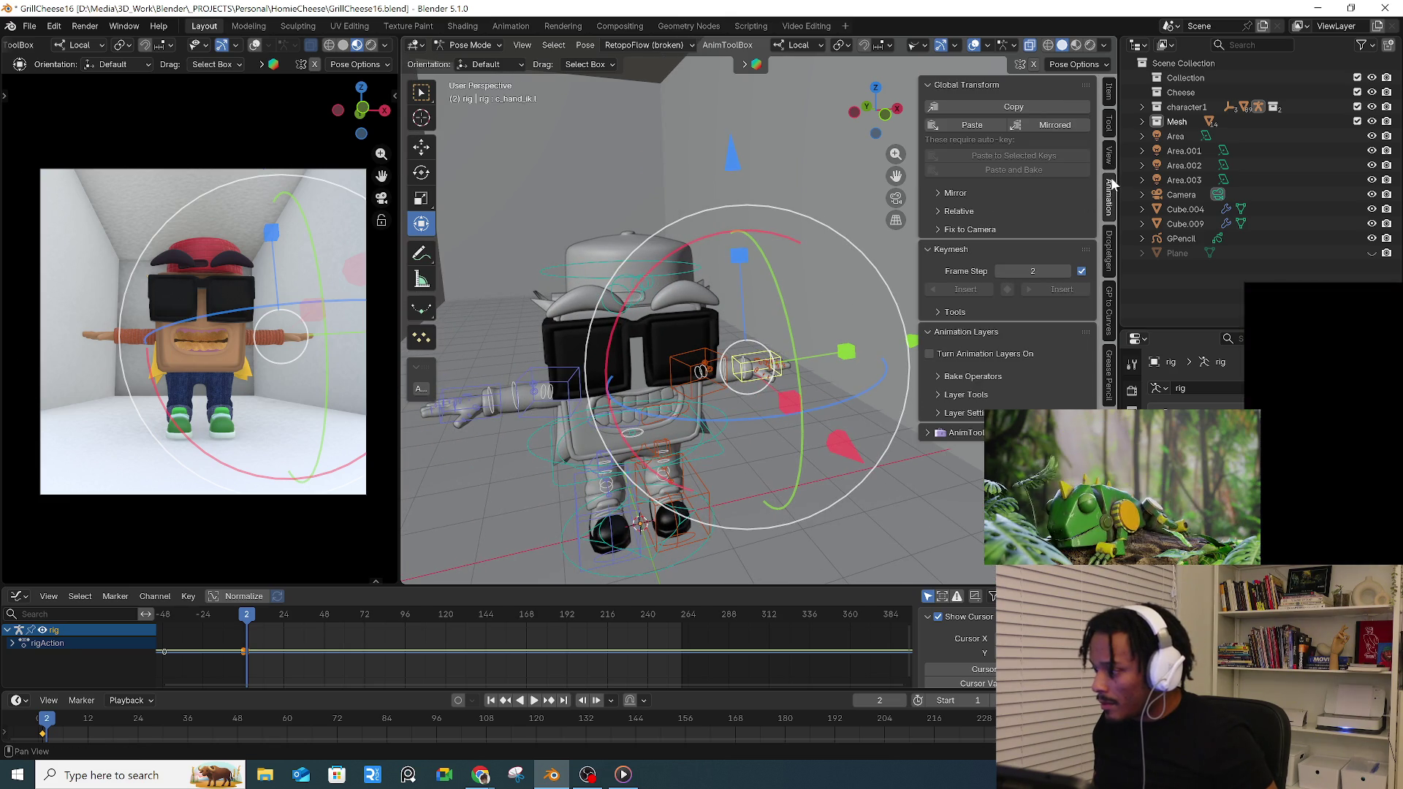
click(1112, 94)
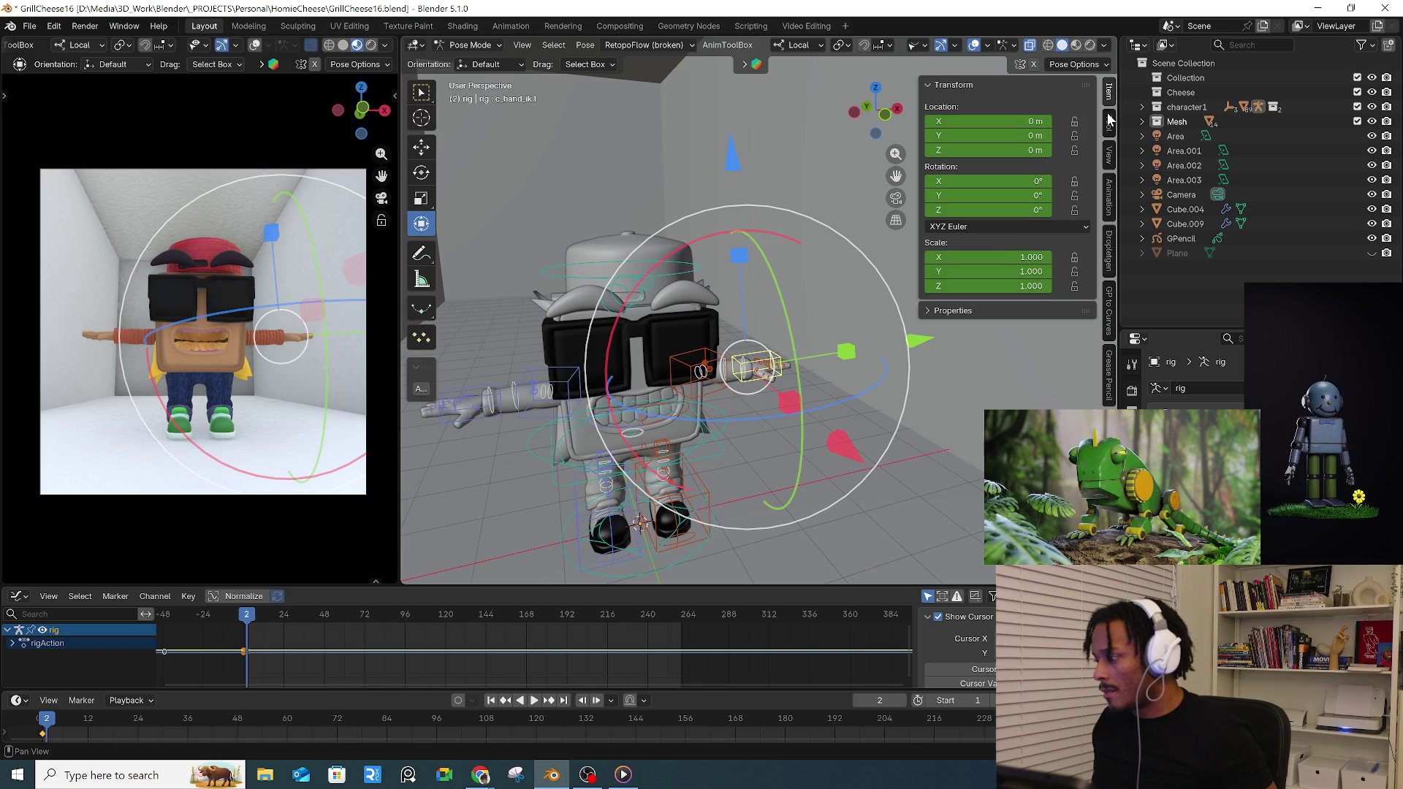
click(954, 310)
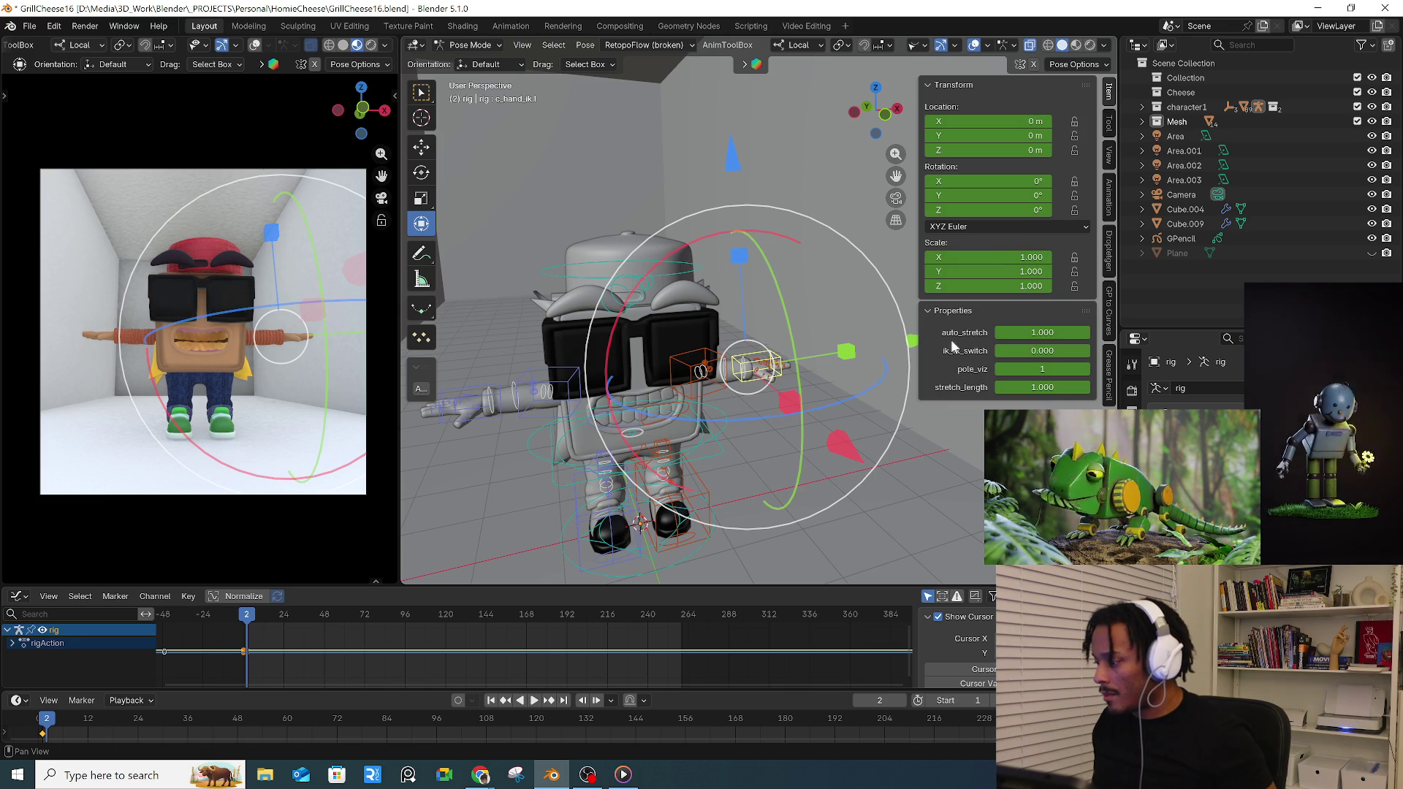
drag(1019, 350, 1085, 350)
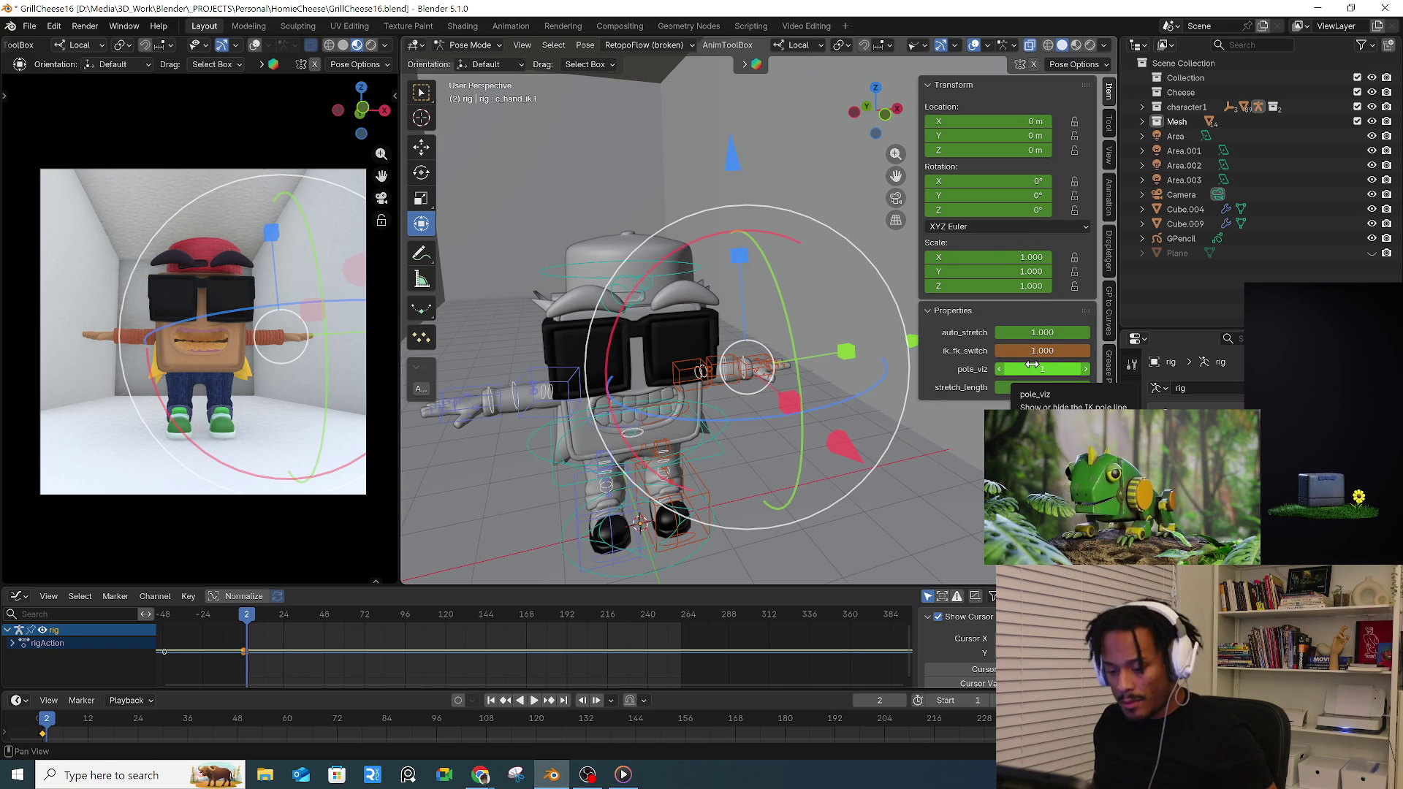
scroll(441, 619, up, 3)
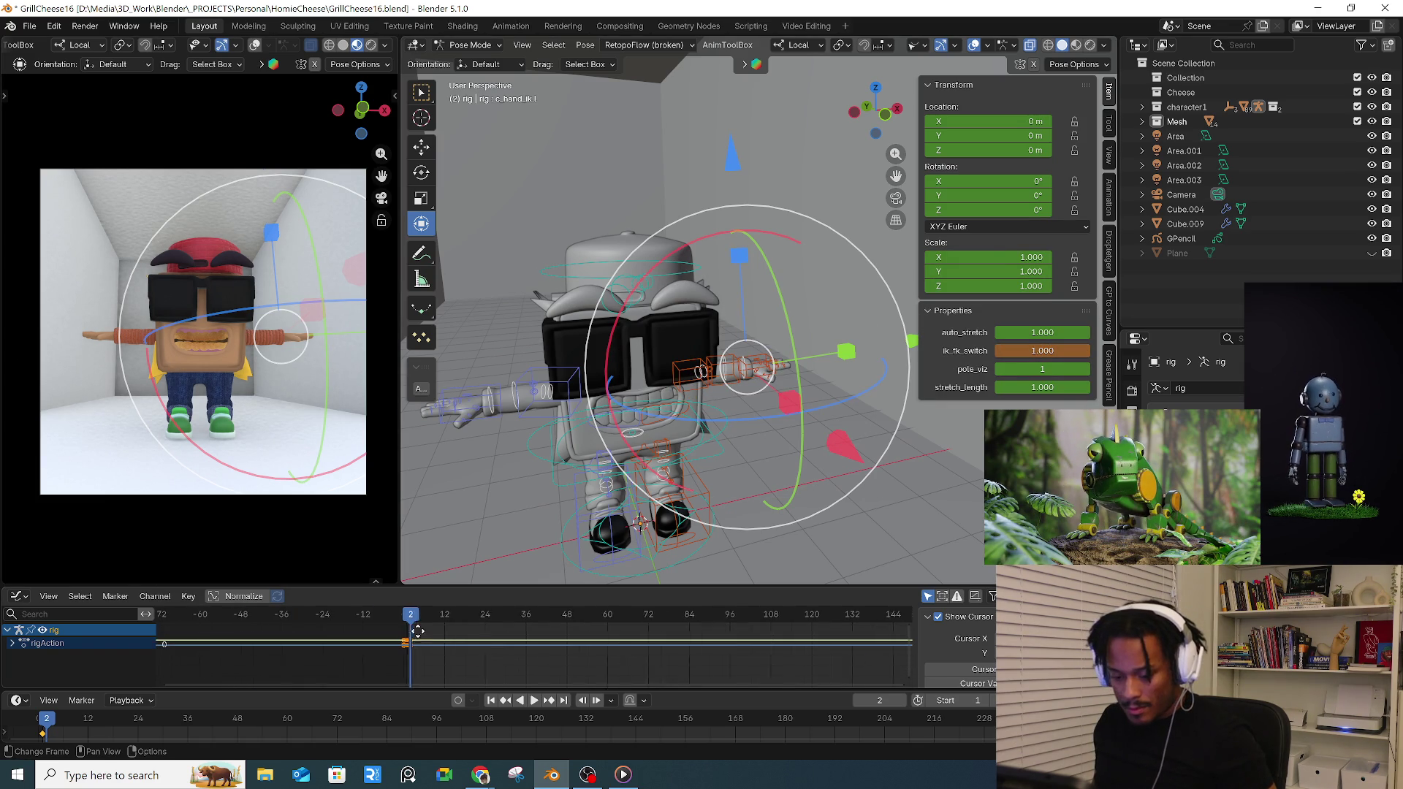
- Return to frame 1, select all bones and delete their keyframes in the Dope Sheet
click(442, 620)
drag(412, 620, 408, 621)
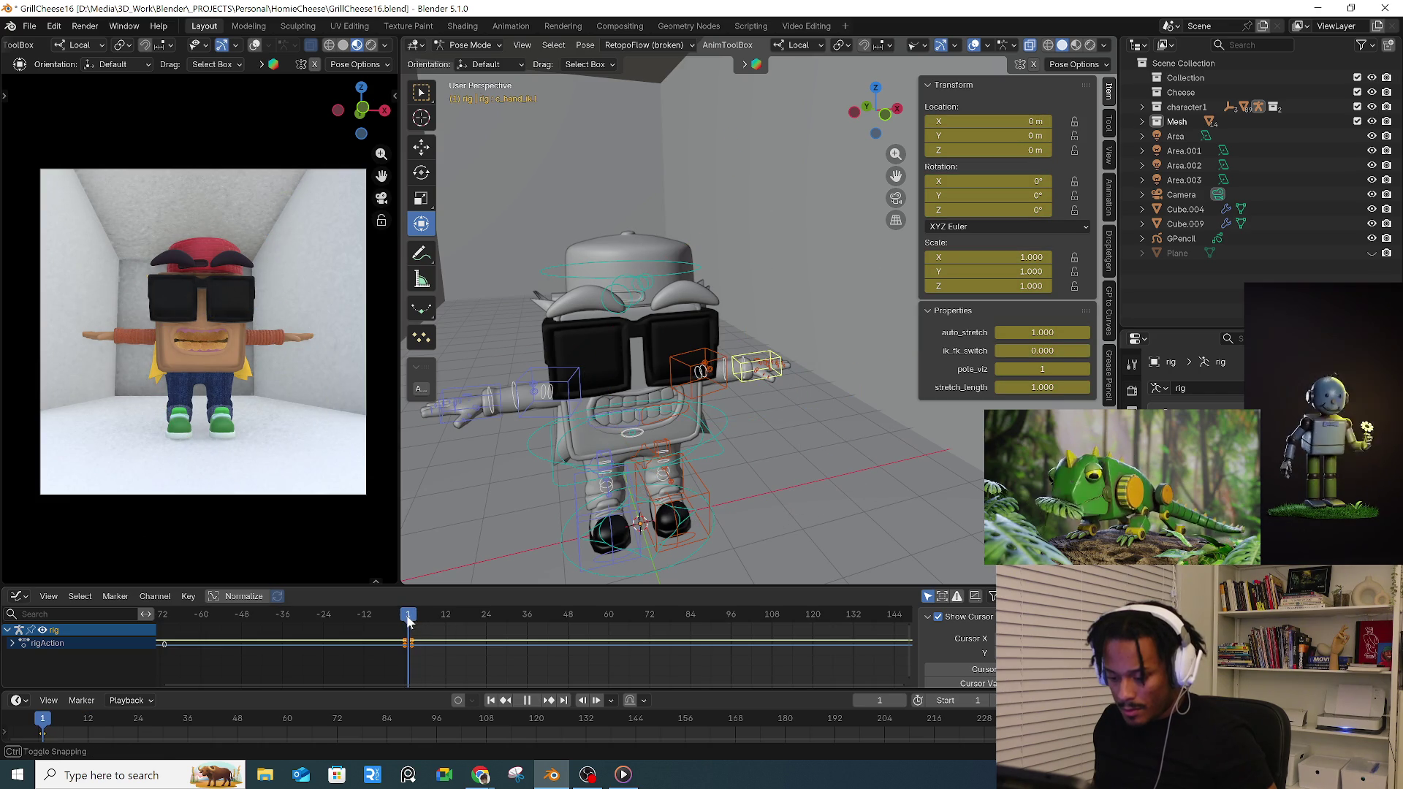
key(r)
key(a)
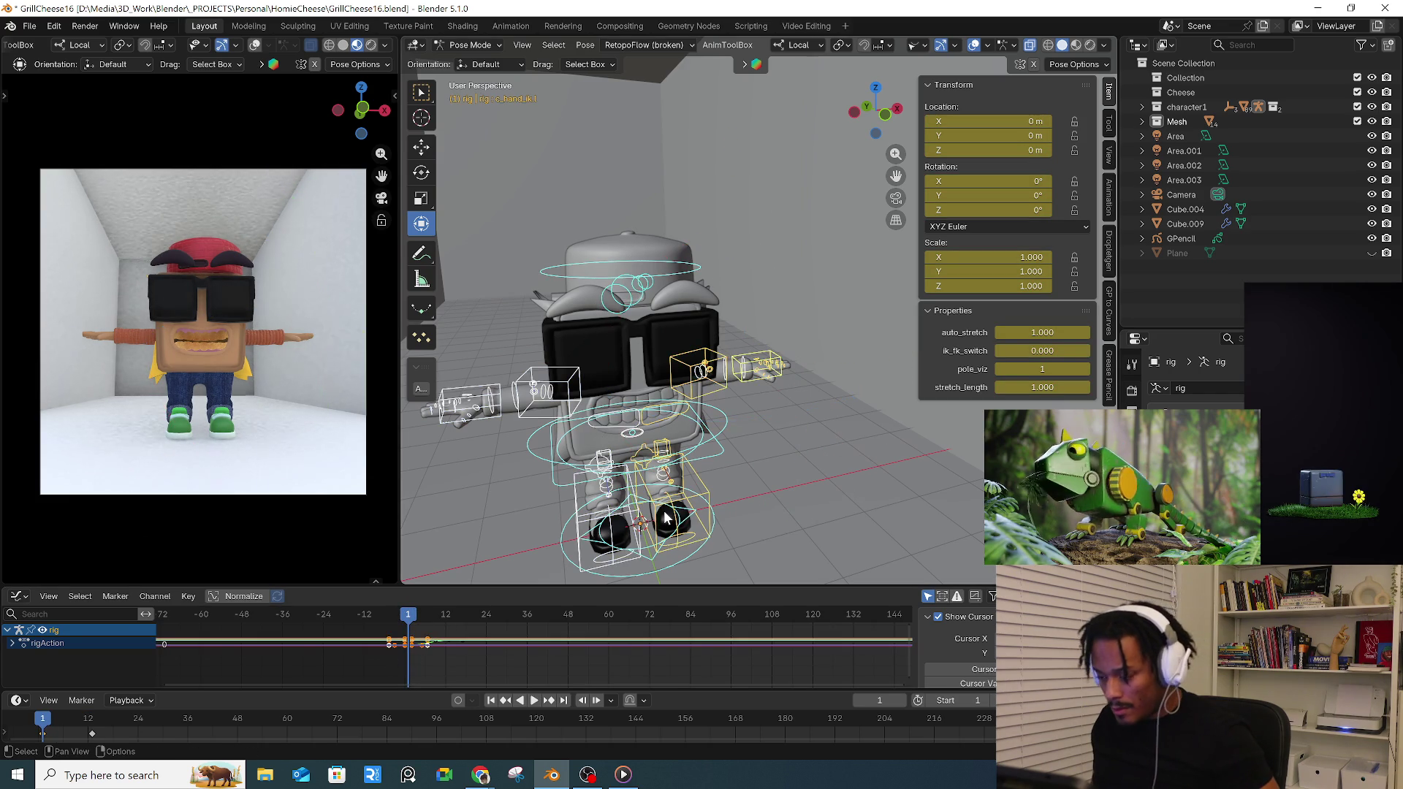
drag(504, 630, 417, 656)
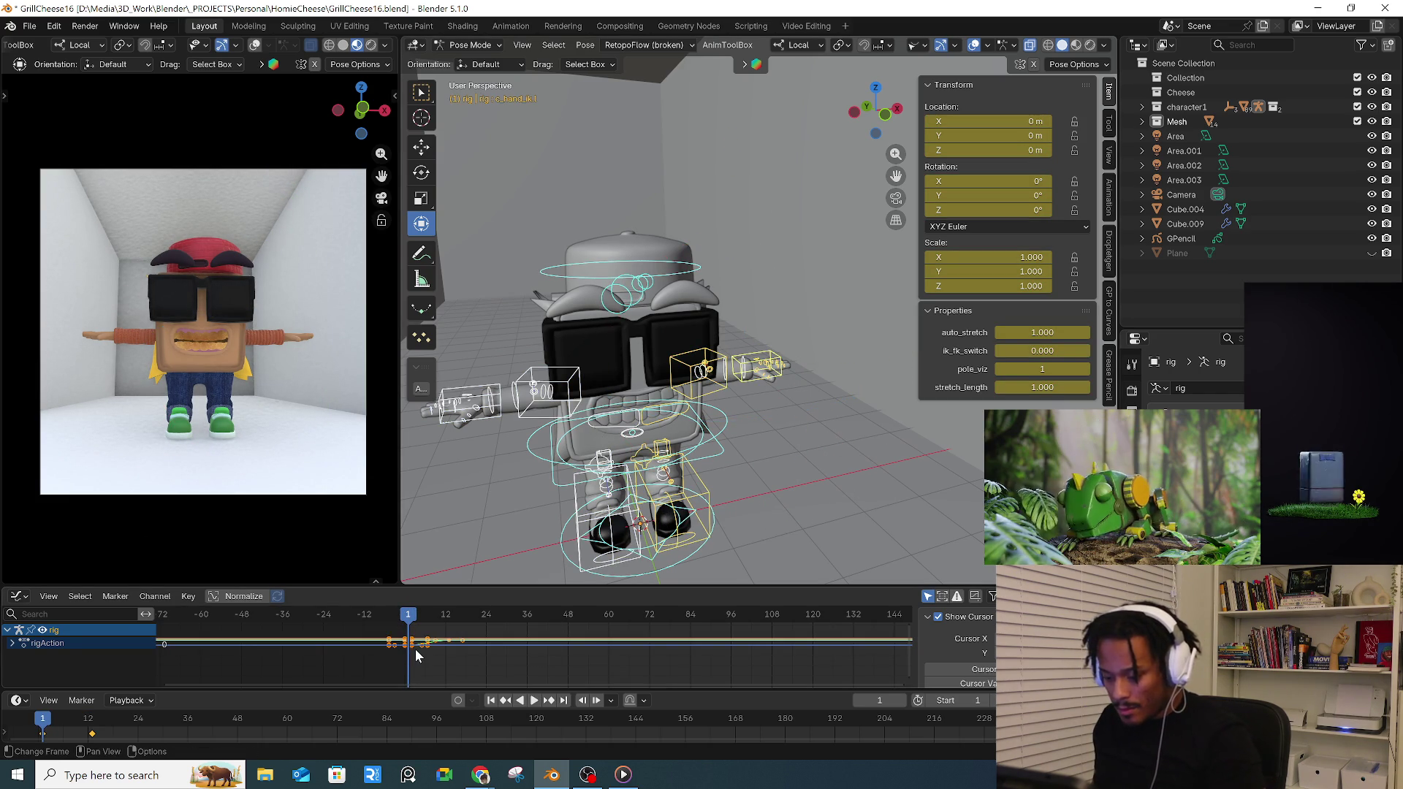
key(Delete)
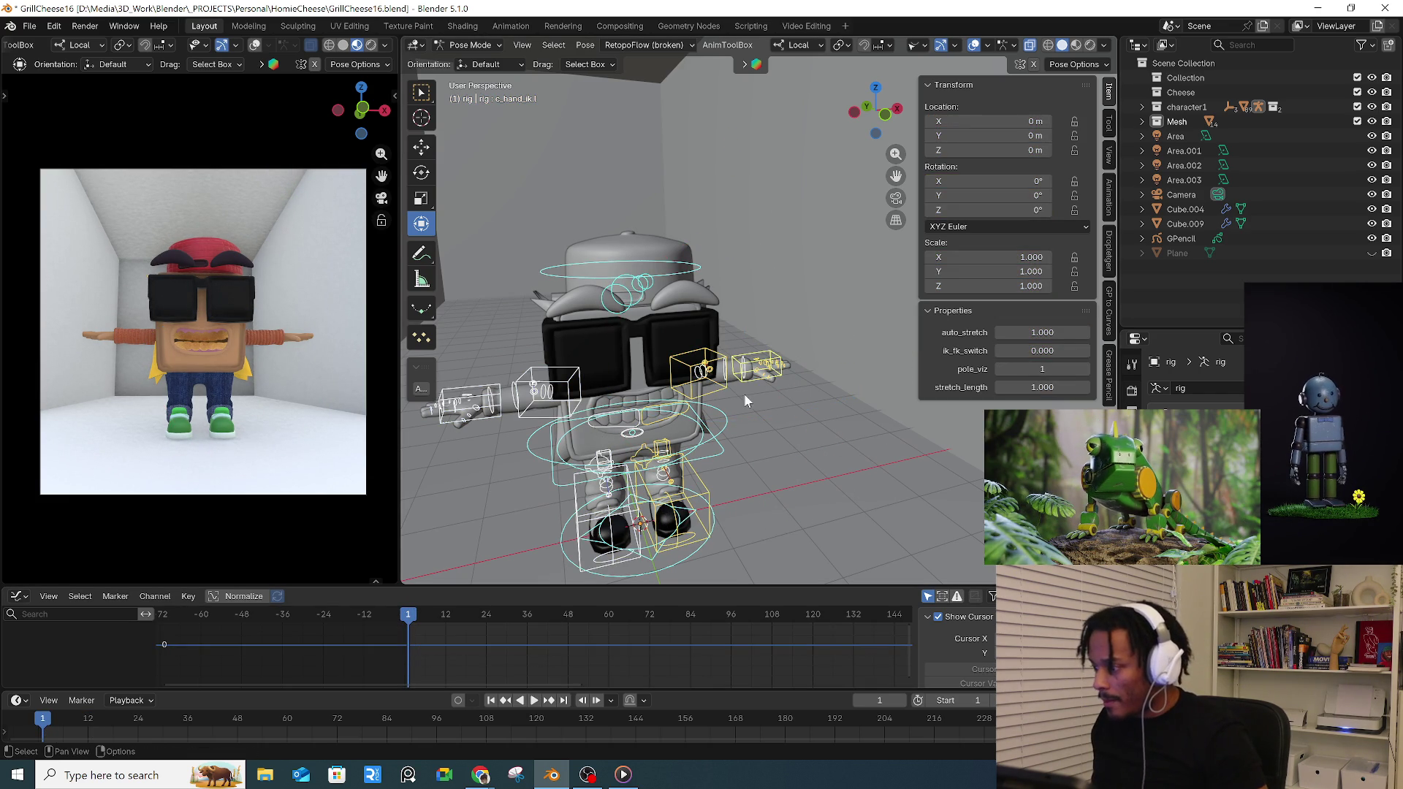
- Set ik_fk_switch to 1 on c_hand_ik.r as well, then select c_root_master
click(777, 362)
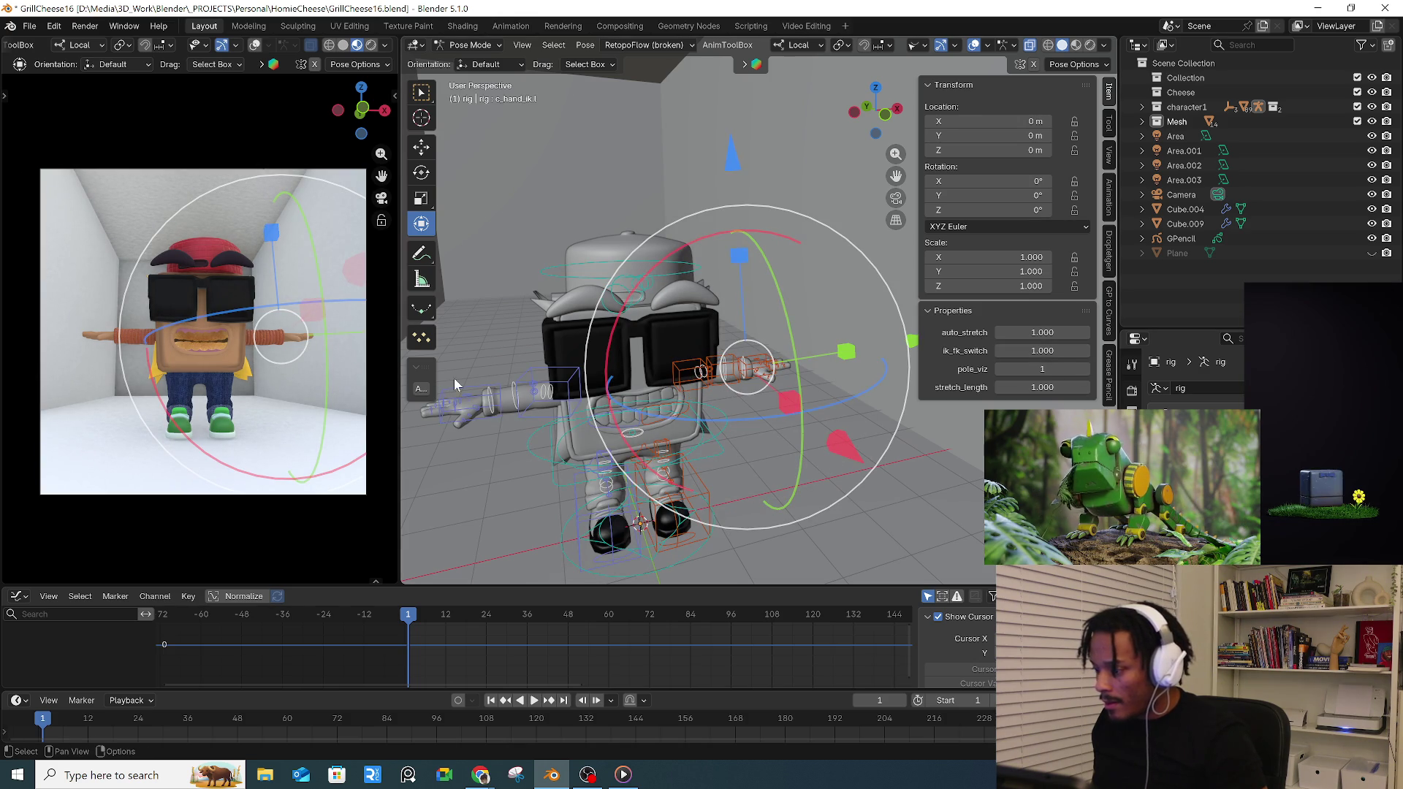
click(495, 381)
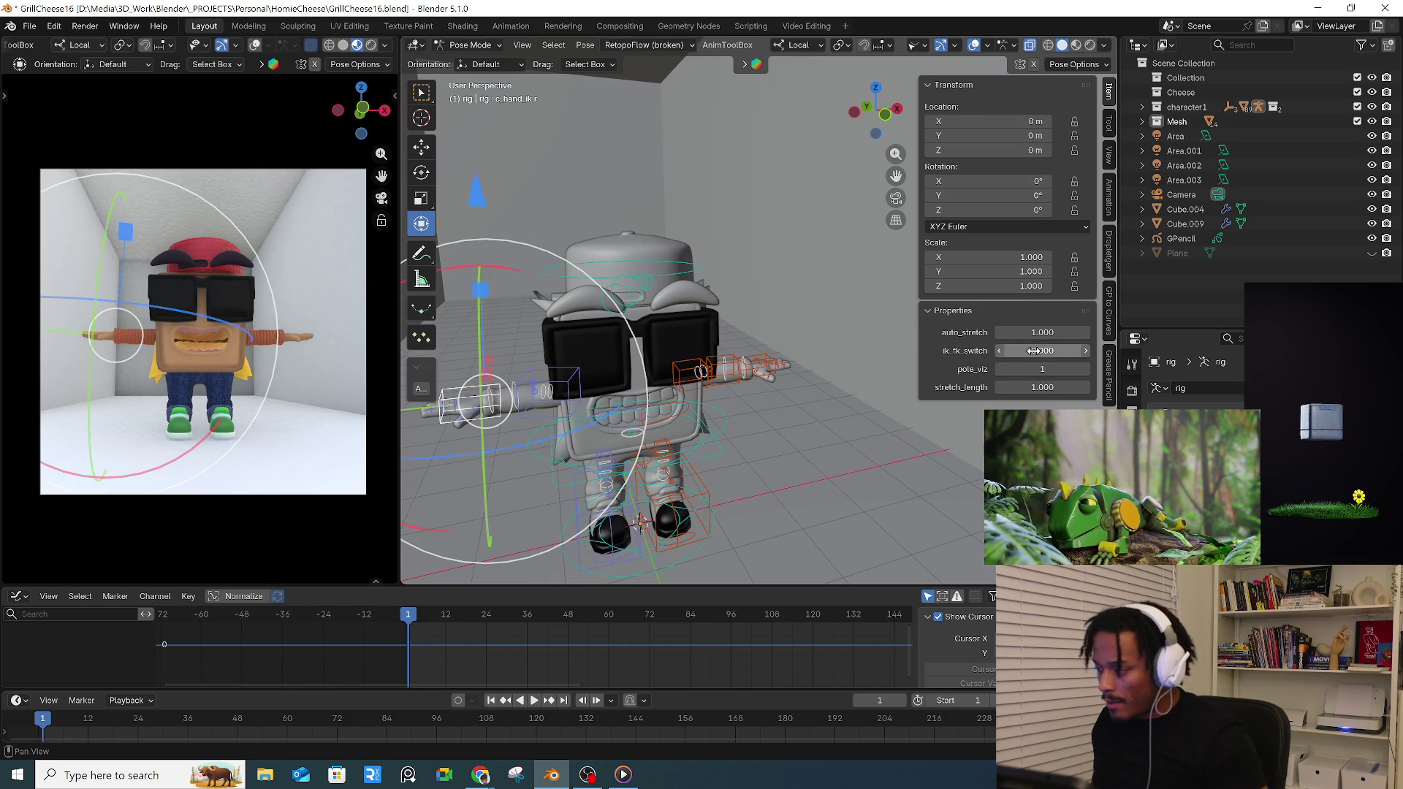
middle_drag(614, 417, 708, 468)
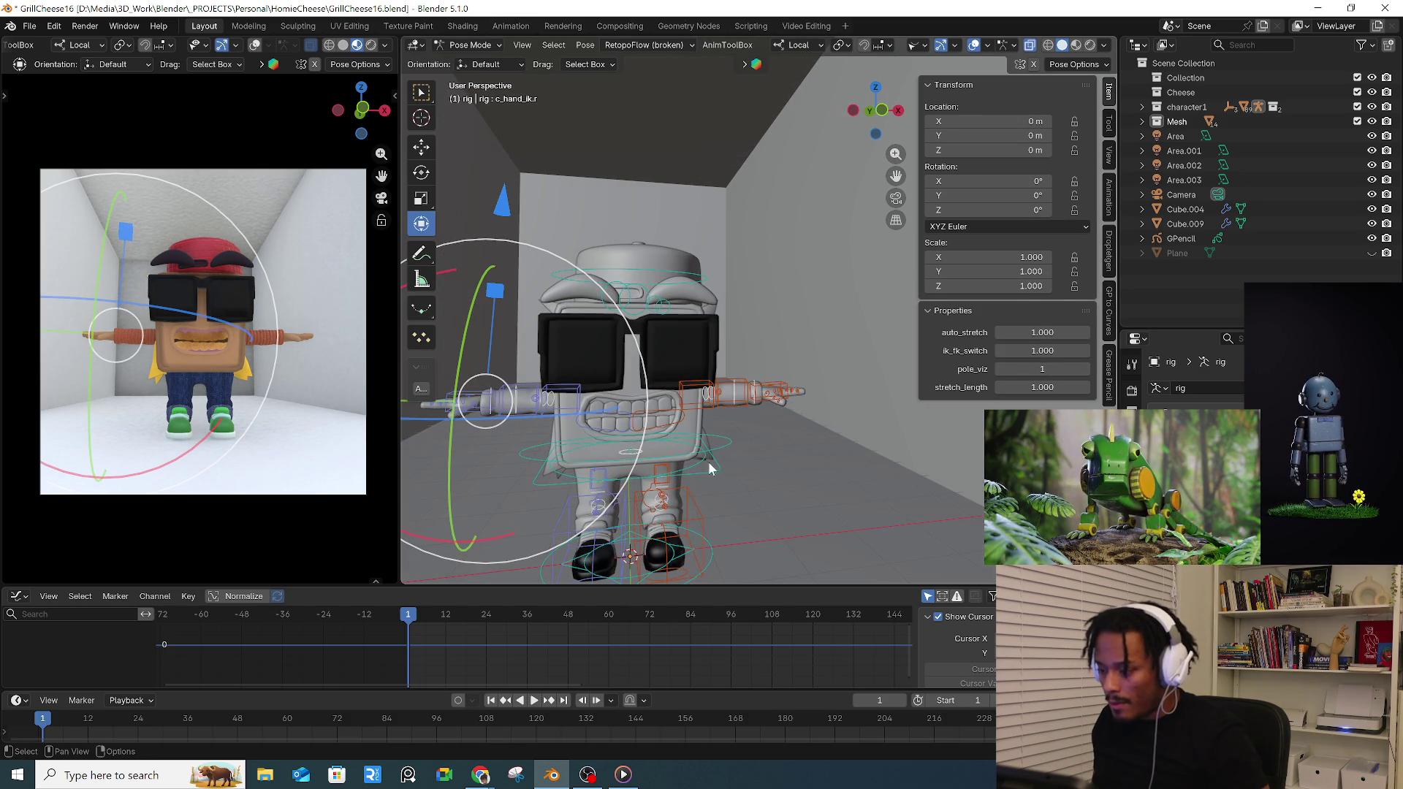
click(718, 469)
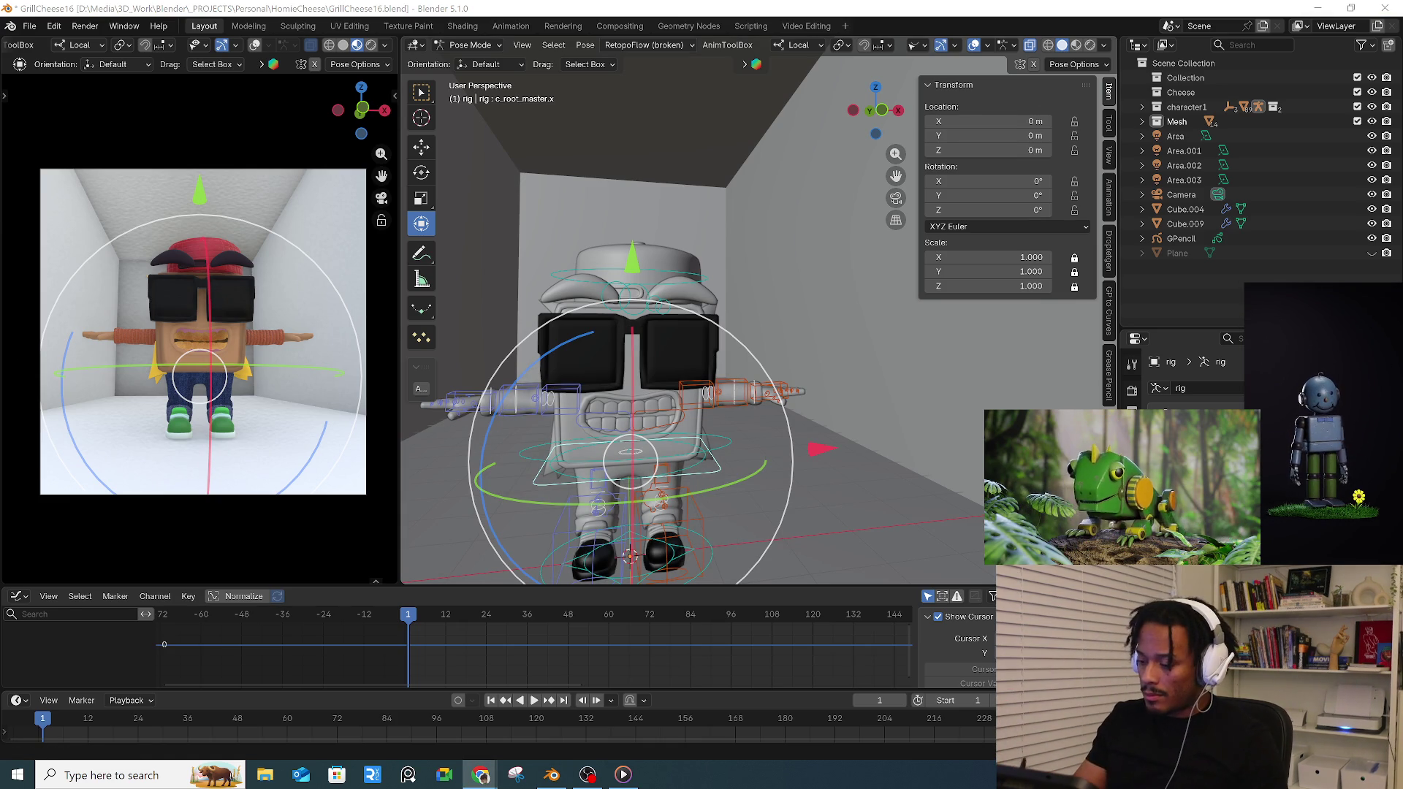
- Test-rotate the whole character from the root control and undo it
middle_drag(657, 384, 713, 351)
drag(680, 330, 765, 490)
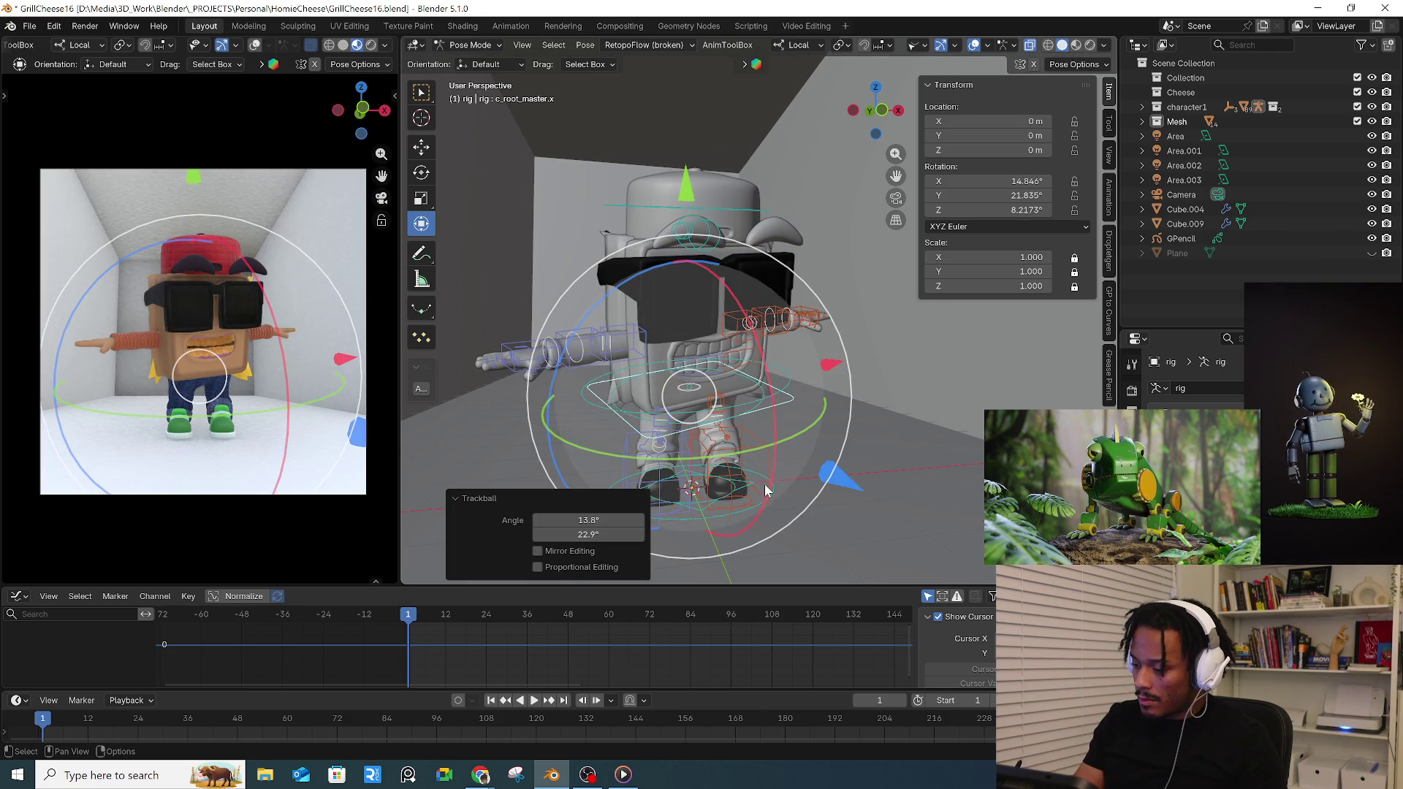
key(ctrl+z)
key(r)
key(r)
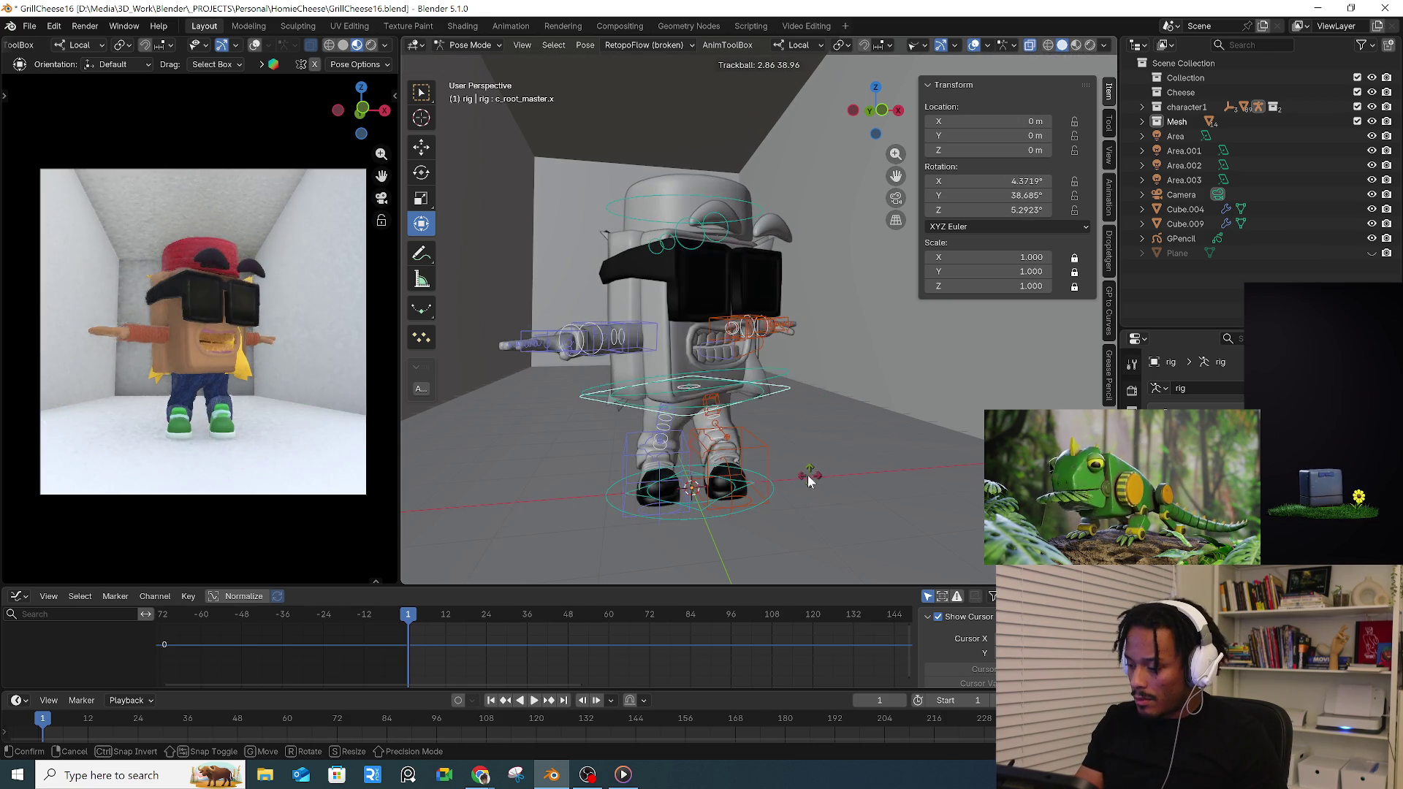
click(808, 475)
key(ctrl+z)
- Test-move the root and cancel it, then return the rig to Object Mode
middle_drag(756, 446, 795, 451)
key(g)
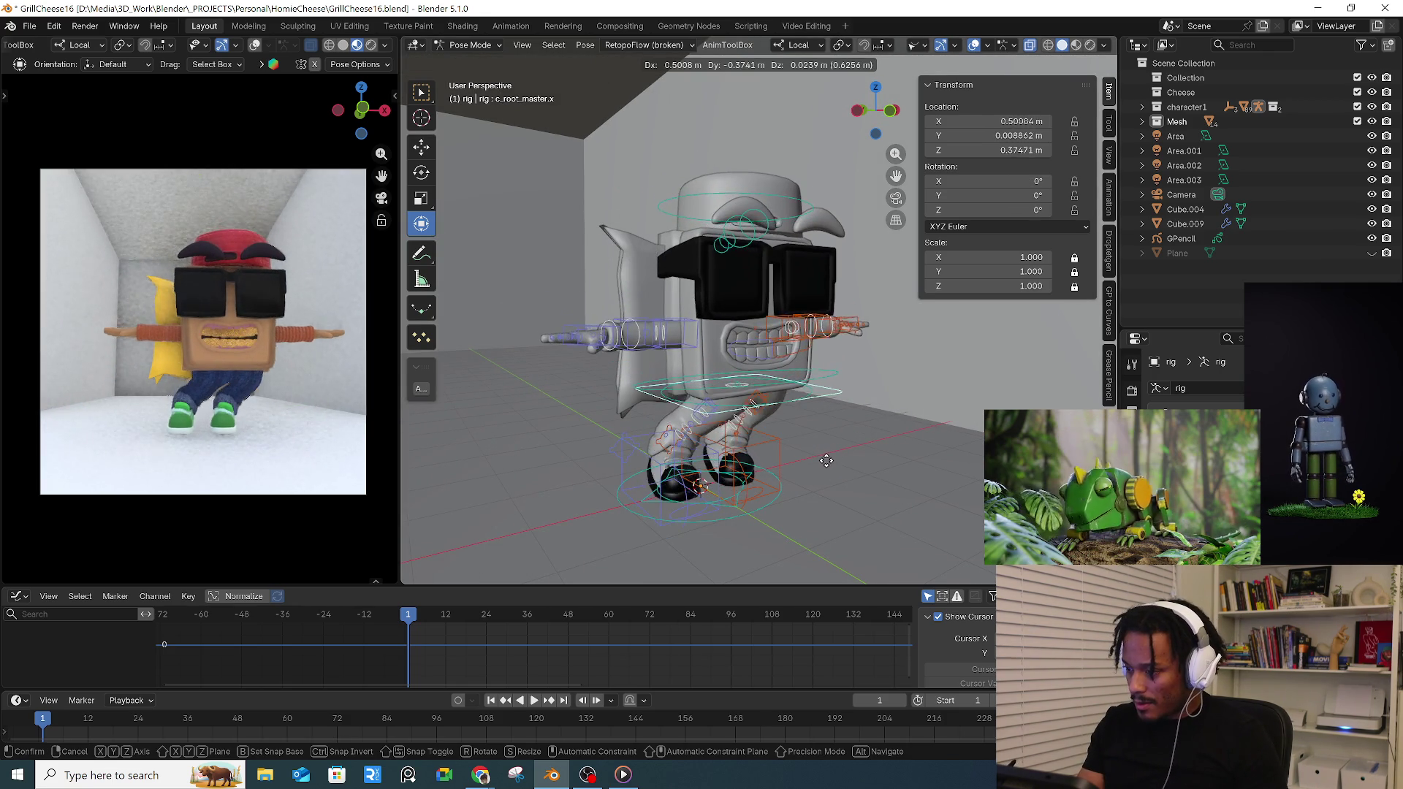
right_click(819, 461)
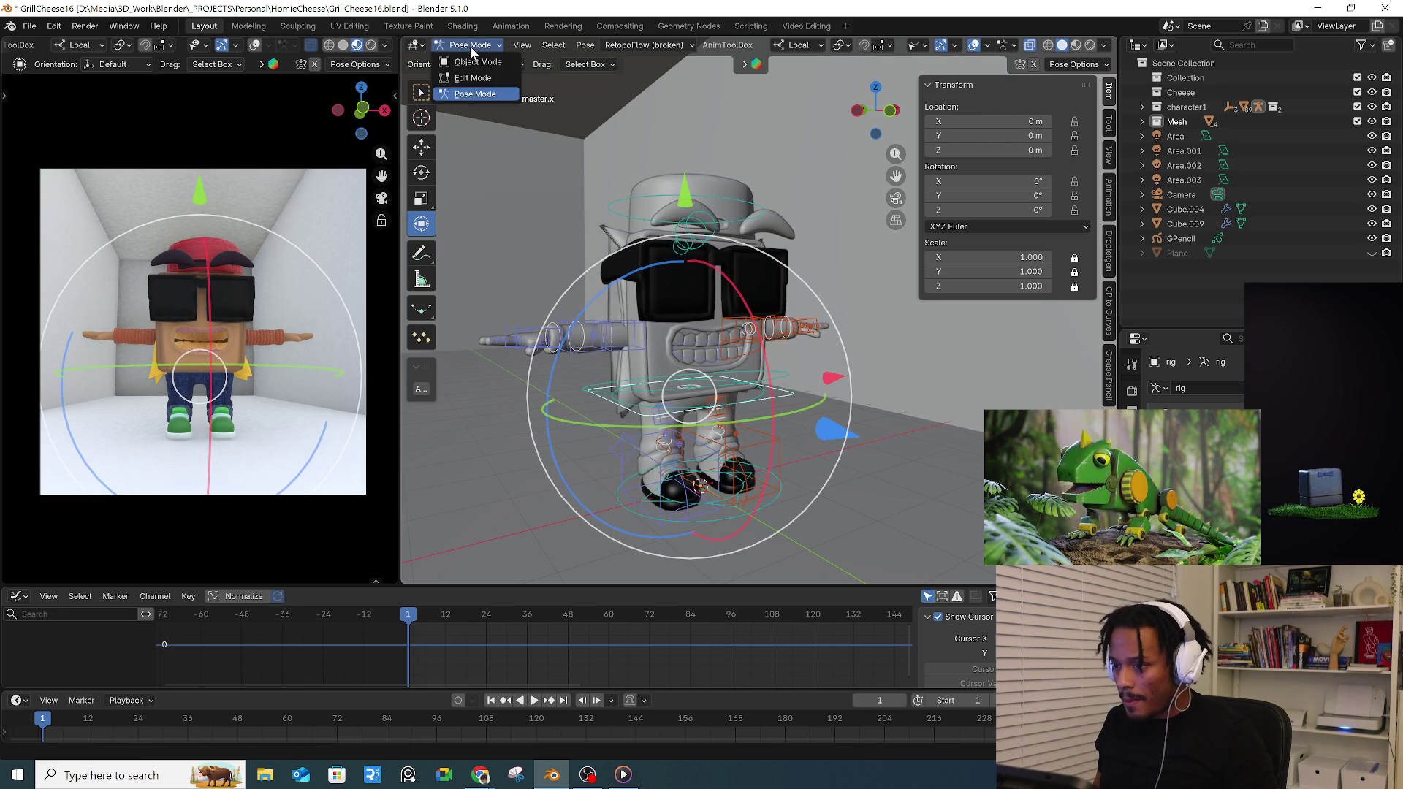
click(476, 63)
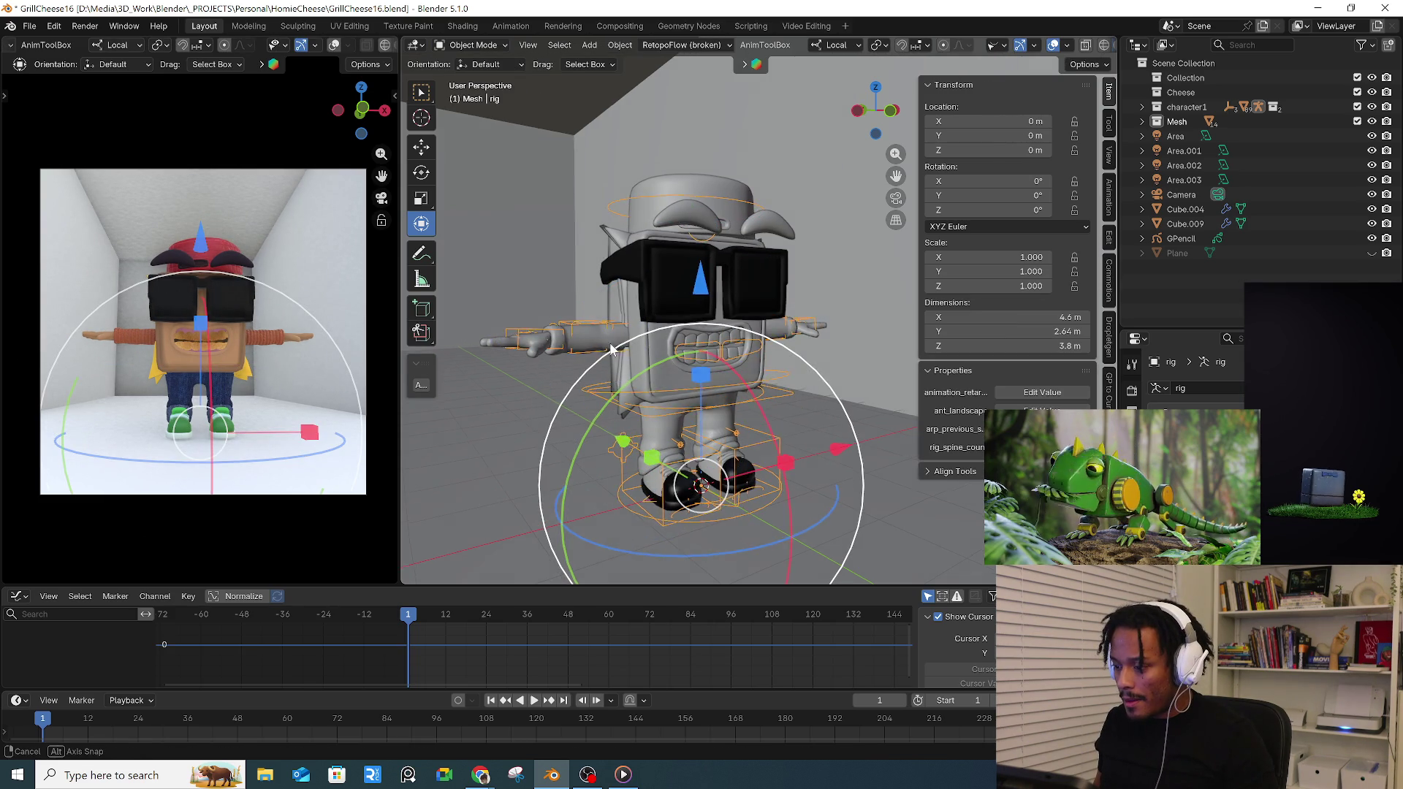
- Rename Cube.004 and Cube.009 to cheese_slice01 and cheese_slice02 in the Outliner
click(656, 382)
click(632, 381)
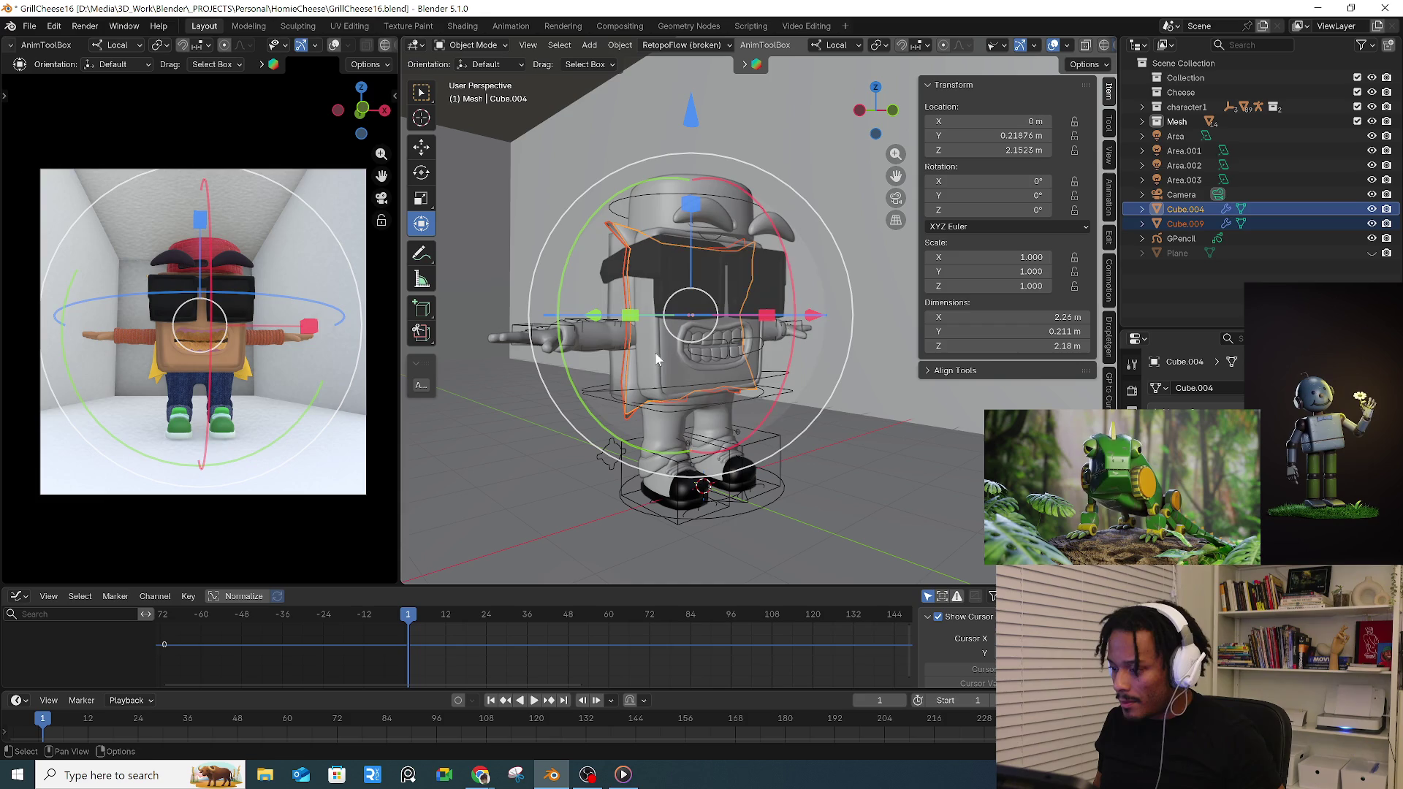
click(1184, 208)
double_click(1184, 209)
text(cheese_slice)
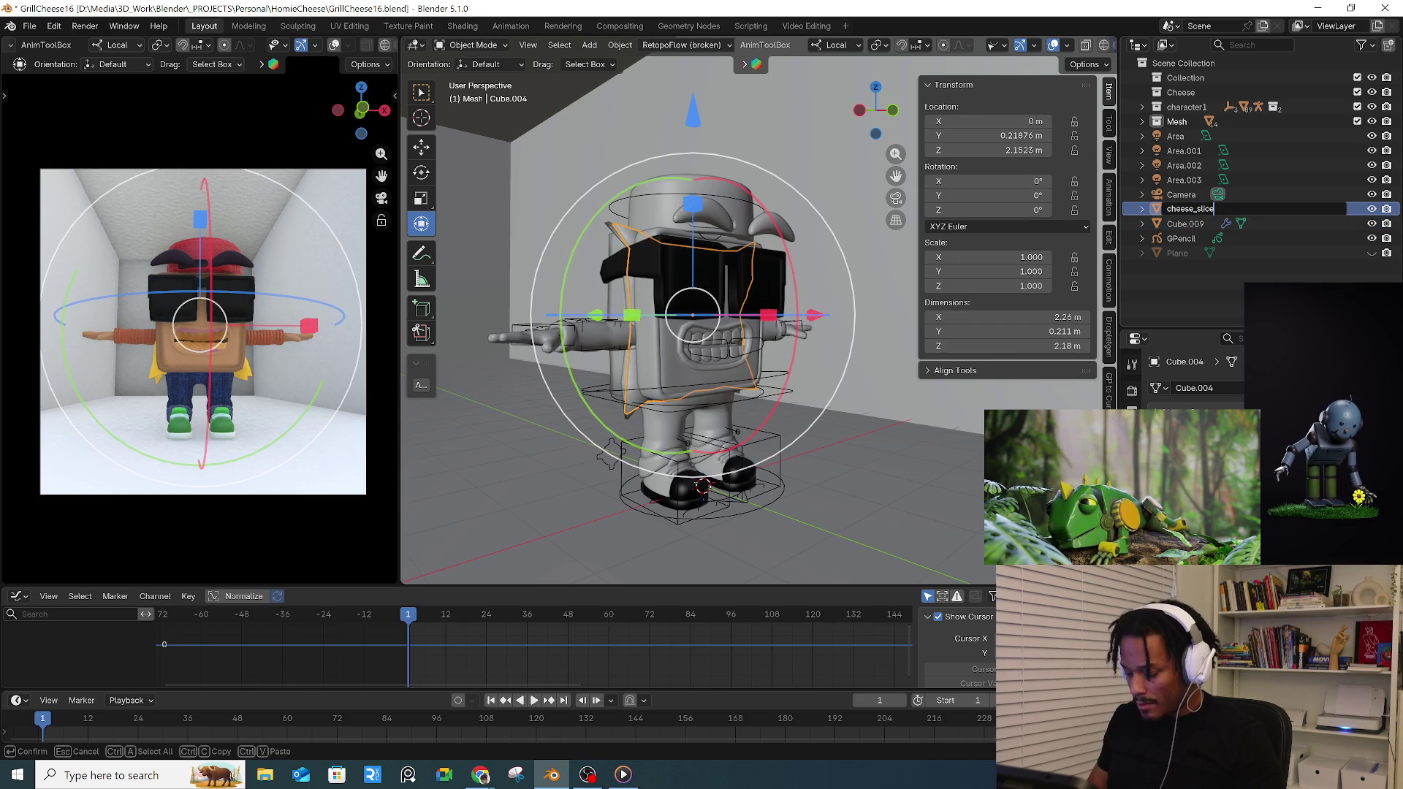
text(01)
key(Return)
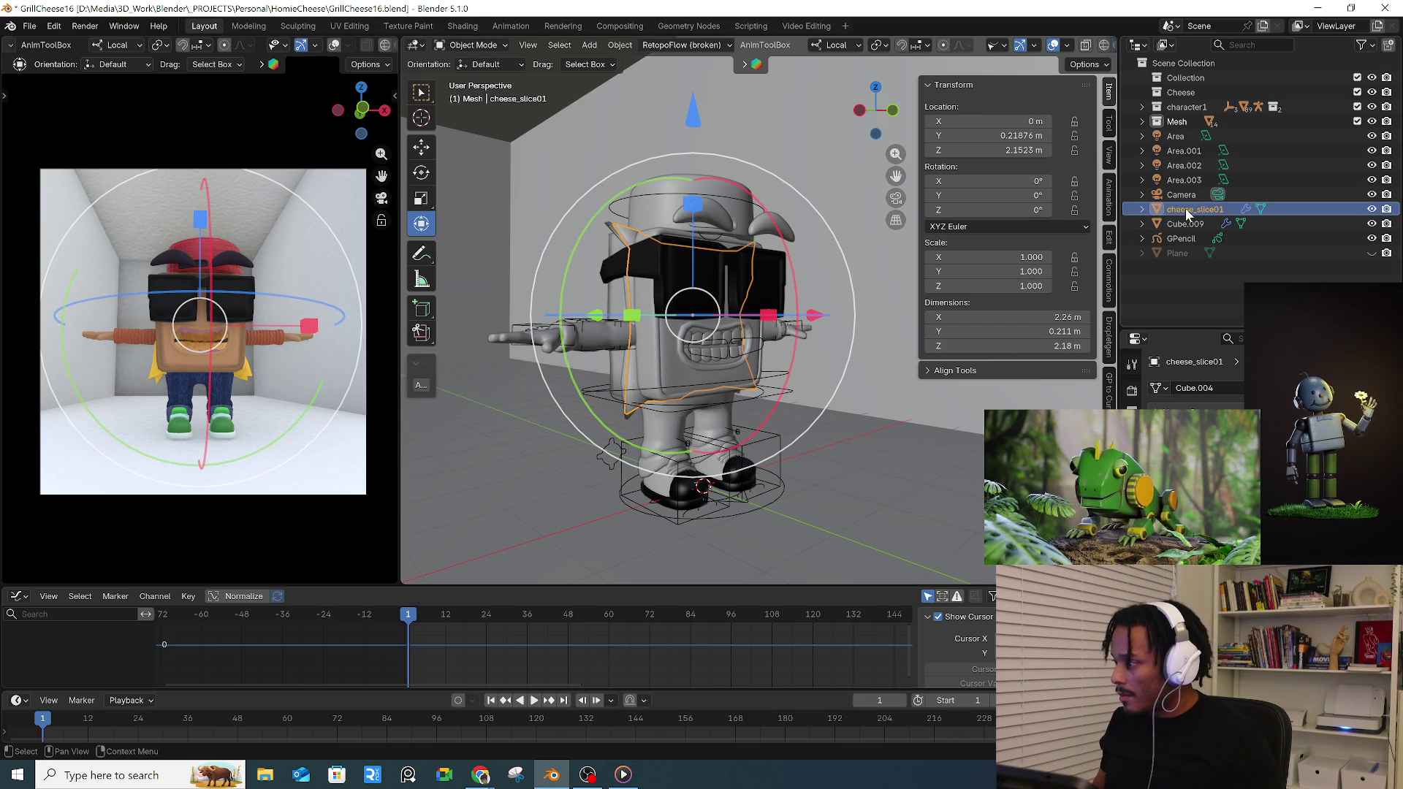
double_click(1186, 222)
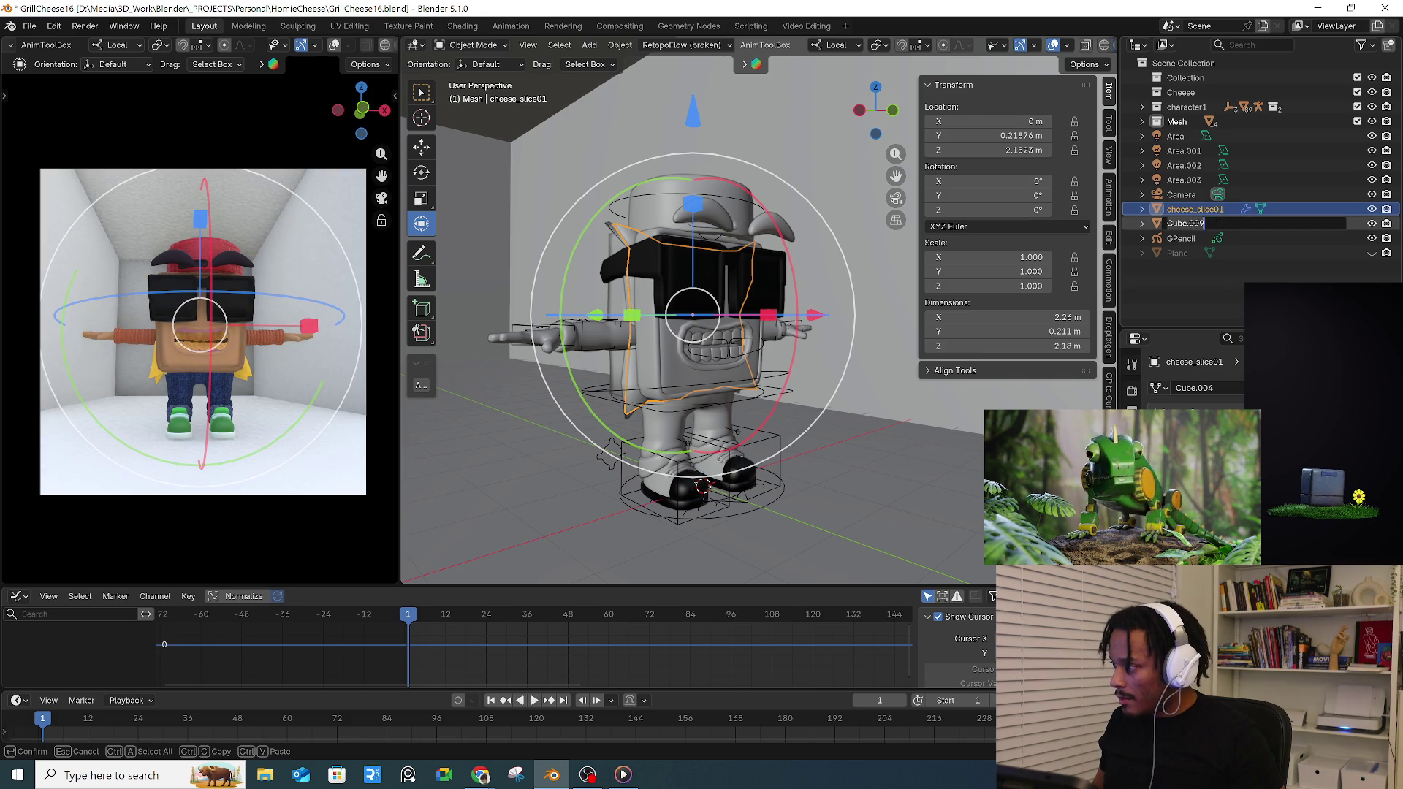
text(cheese_slice0)
key(Return)
double_click(1202, 223)
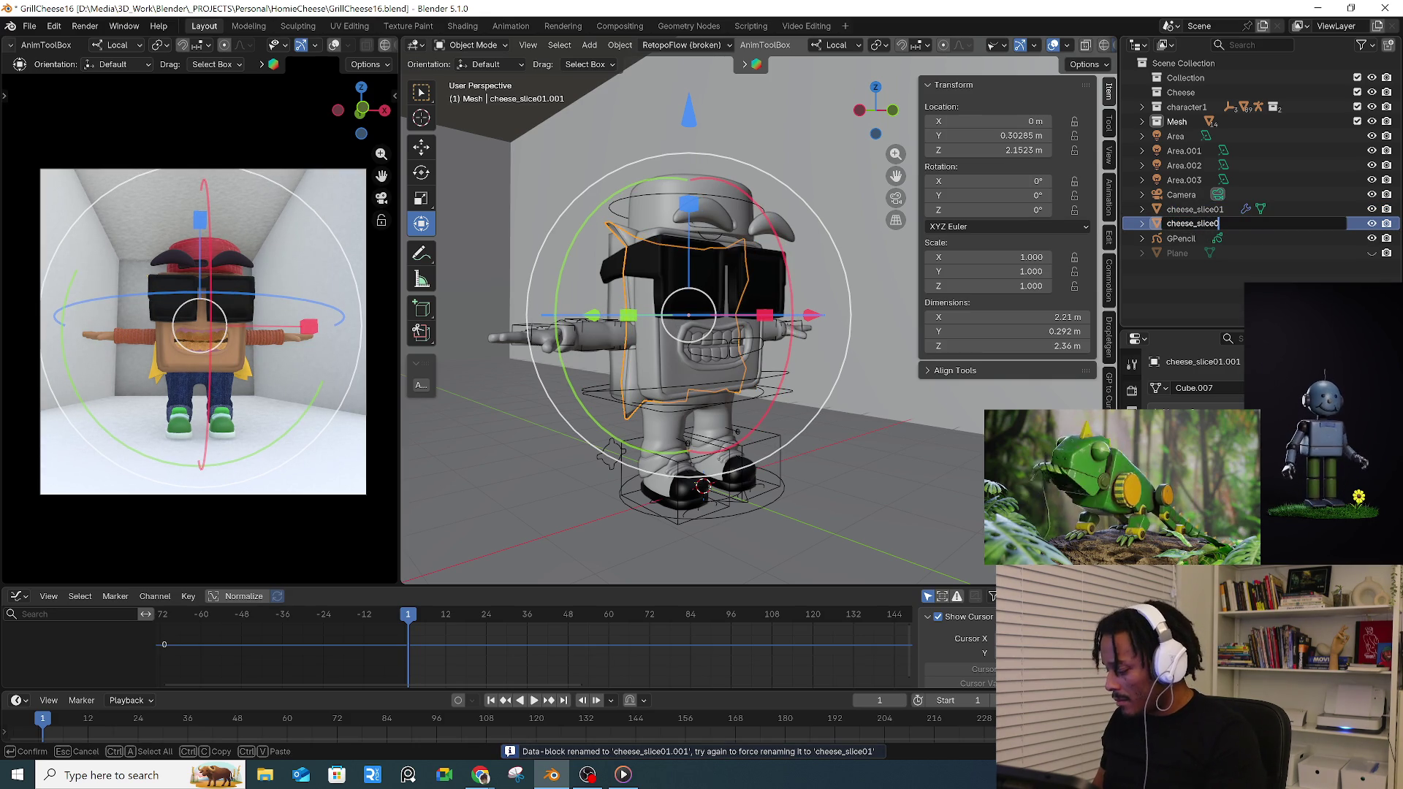
text(2)
key(Return)
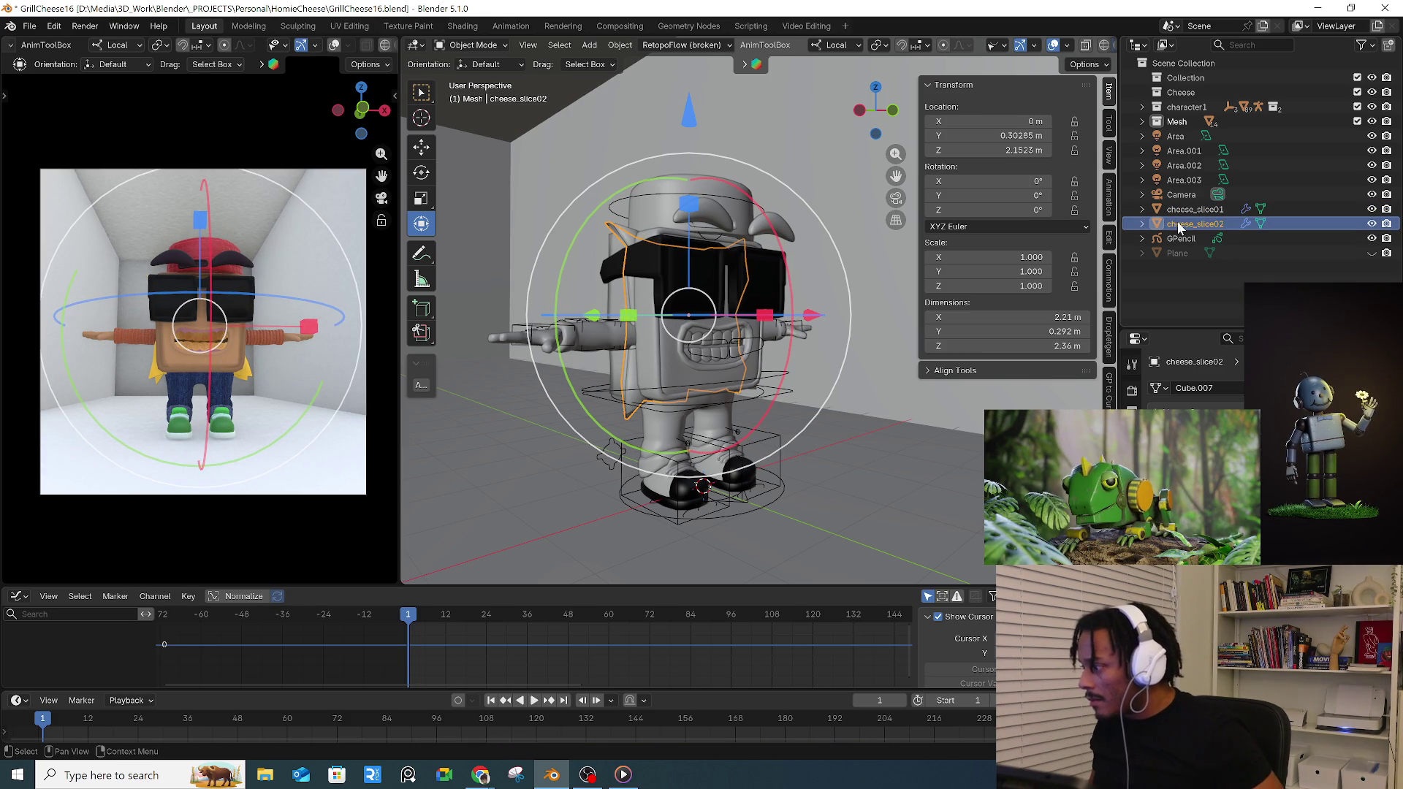
- Move both cheese slices into the Mesh collection and select the rig
ctrl+click(1185, 210)
drag(1185, 216, 1175, 122)
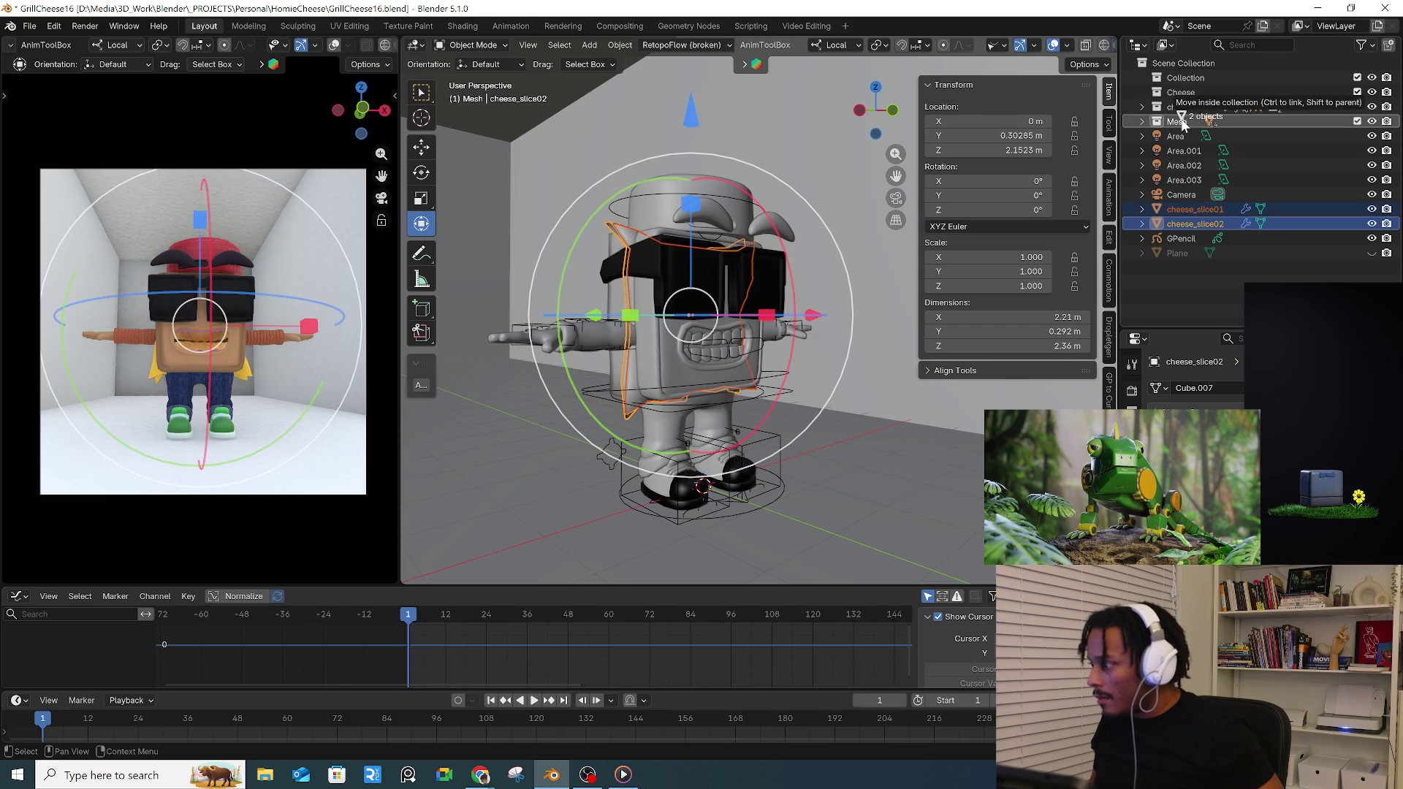
click(723, 329)
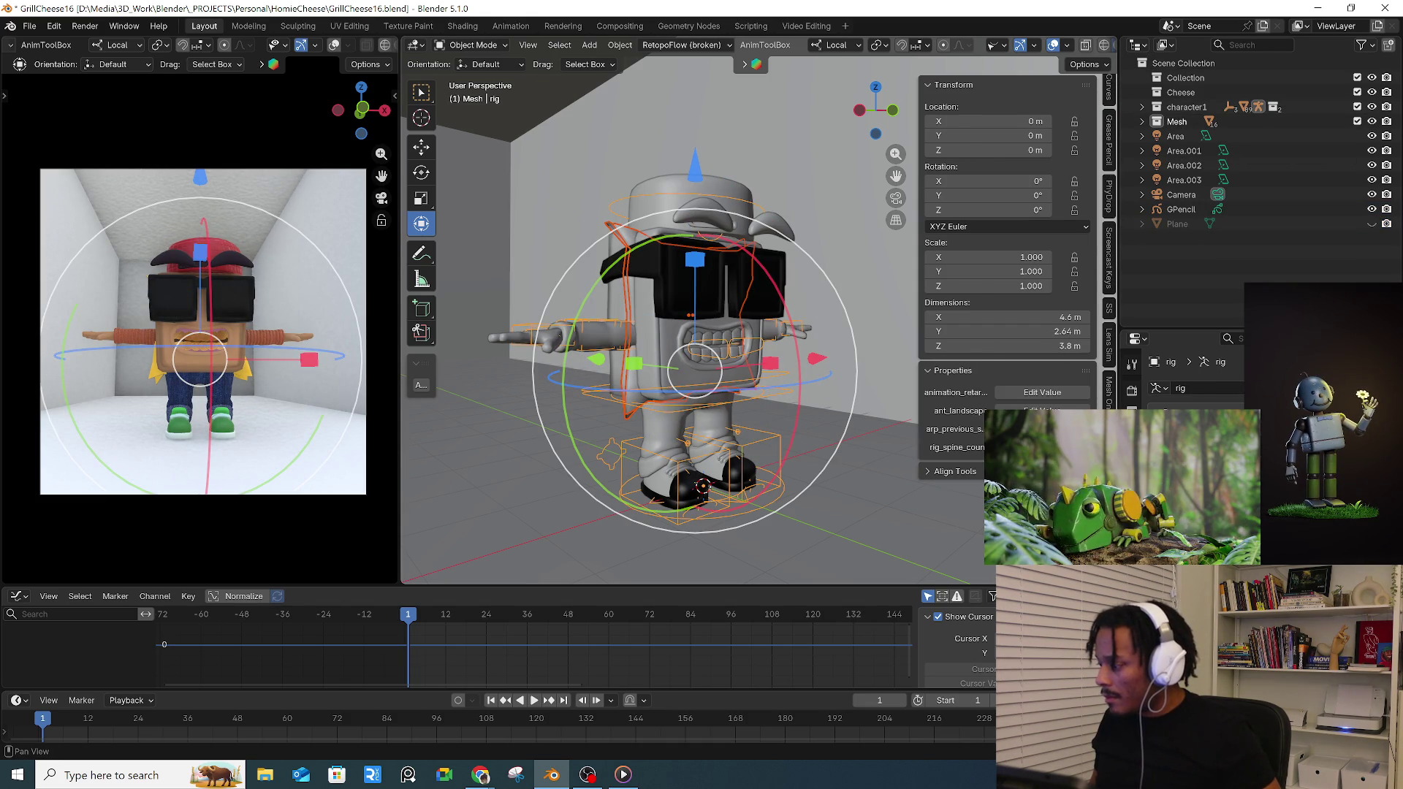
- Bind the character meshes to the rig from Auto-Rig Pro's Skin settings
click(1108, 132)
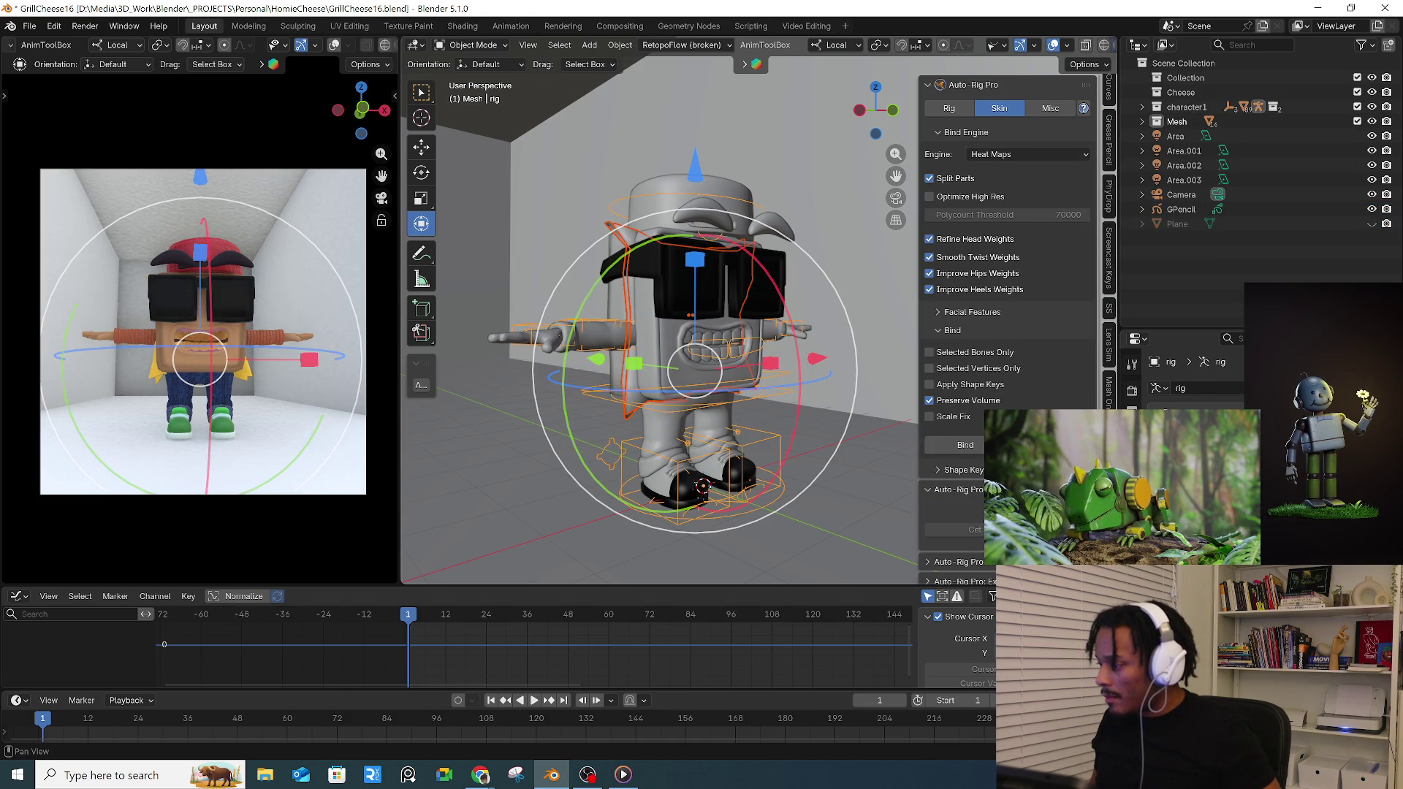
click(965, 445)
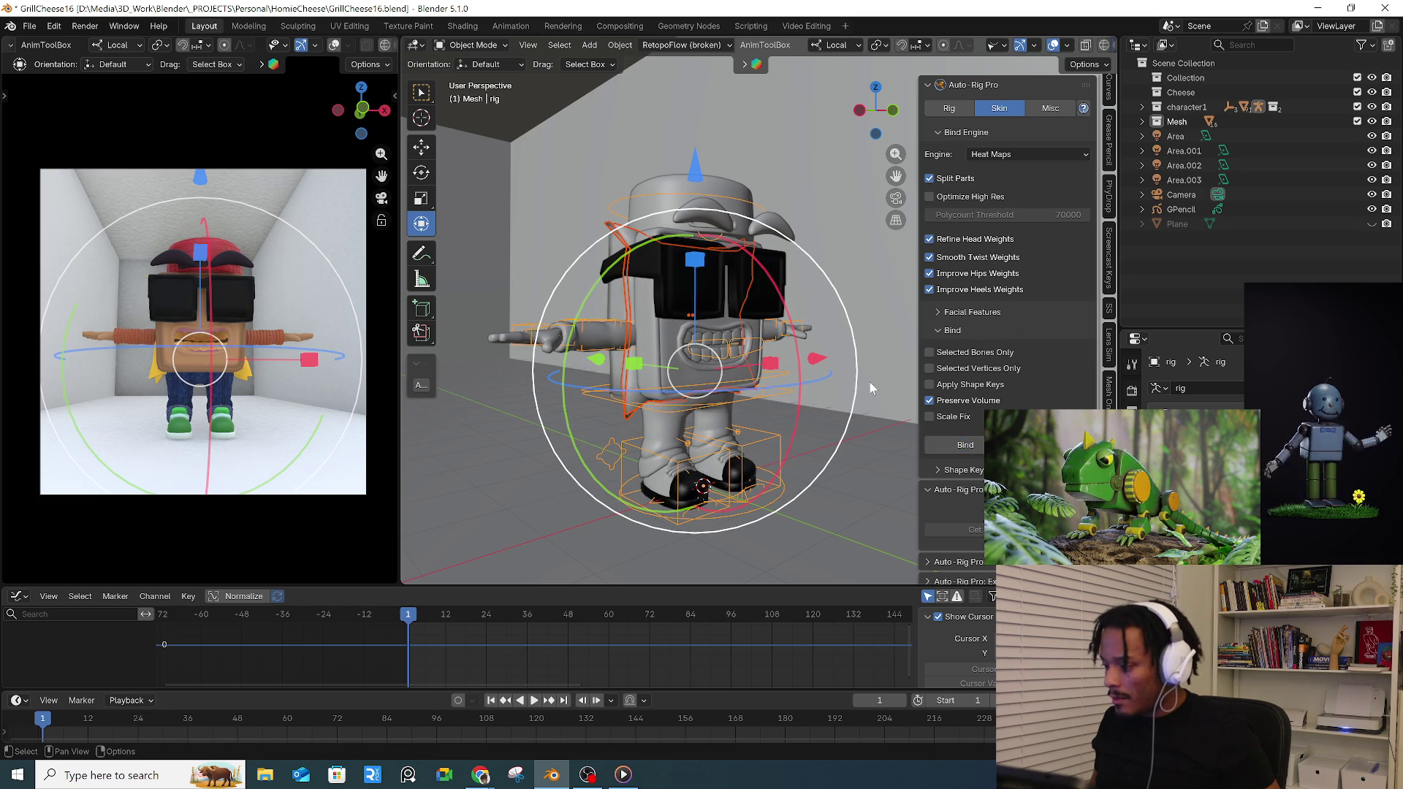
key(ctrl+z)
key(ctrl+z)
- Switch the rig into Pose Mode and select the root master control, test-moving it
key(ctrl+Tab)
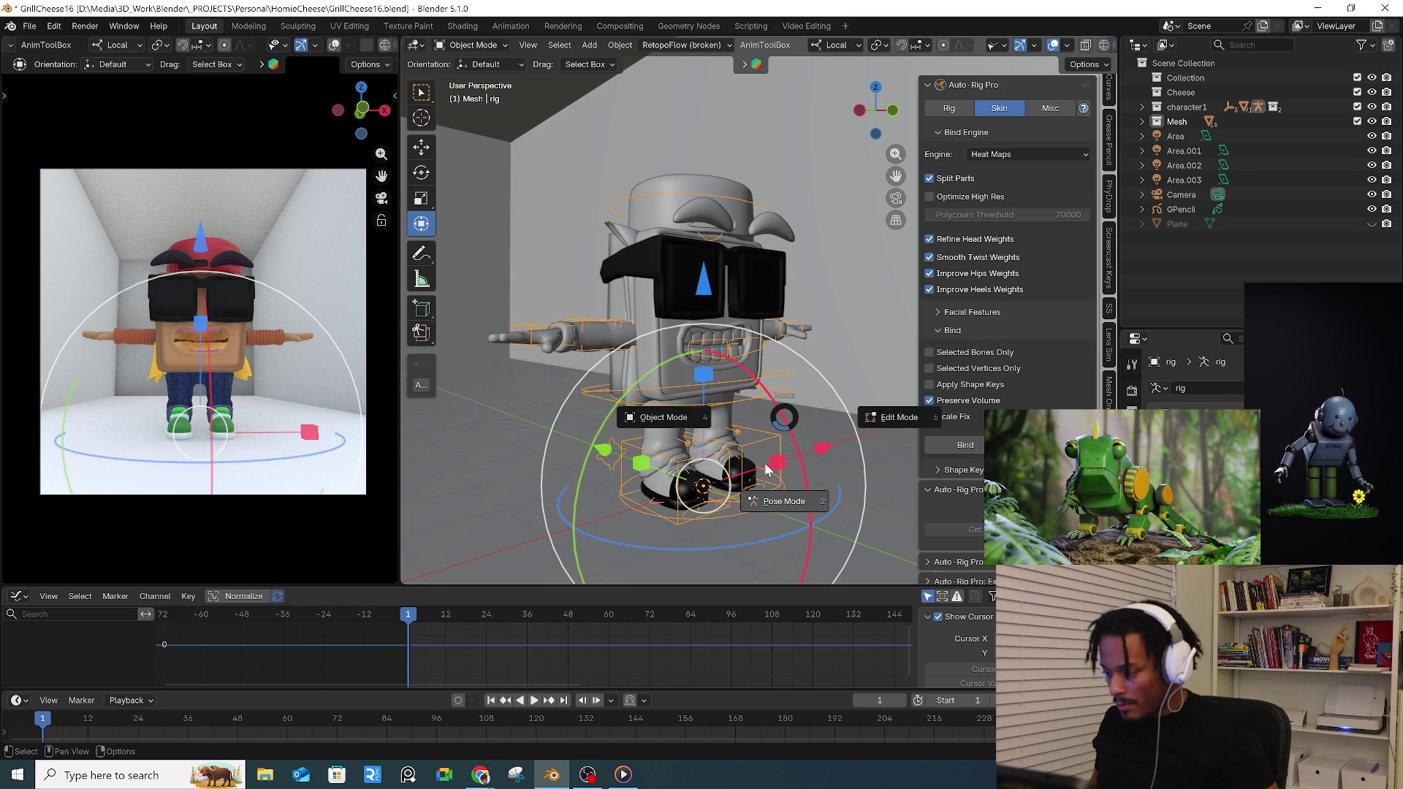
click(768, 483)
click(785, 395)
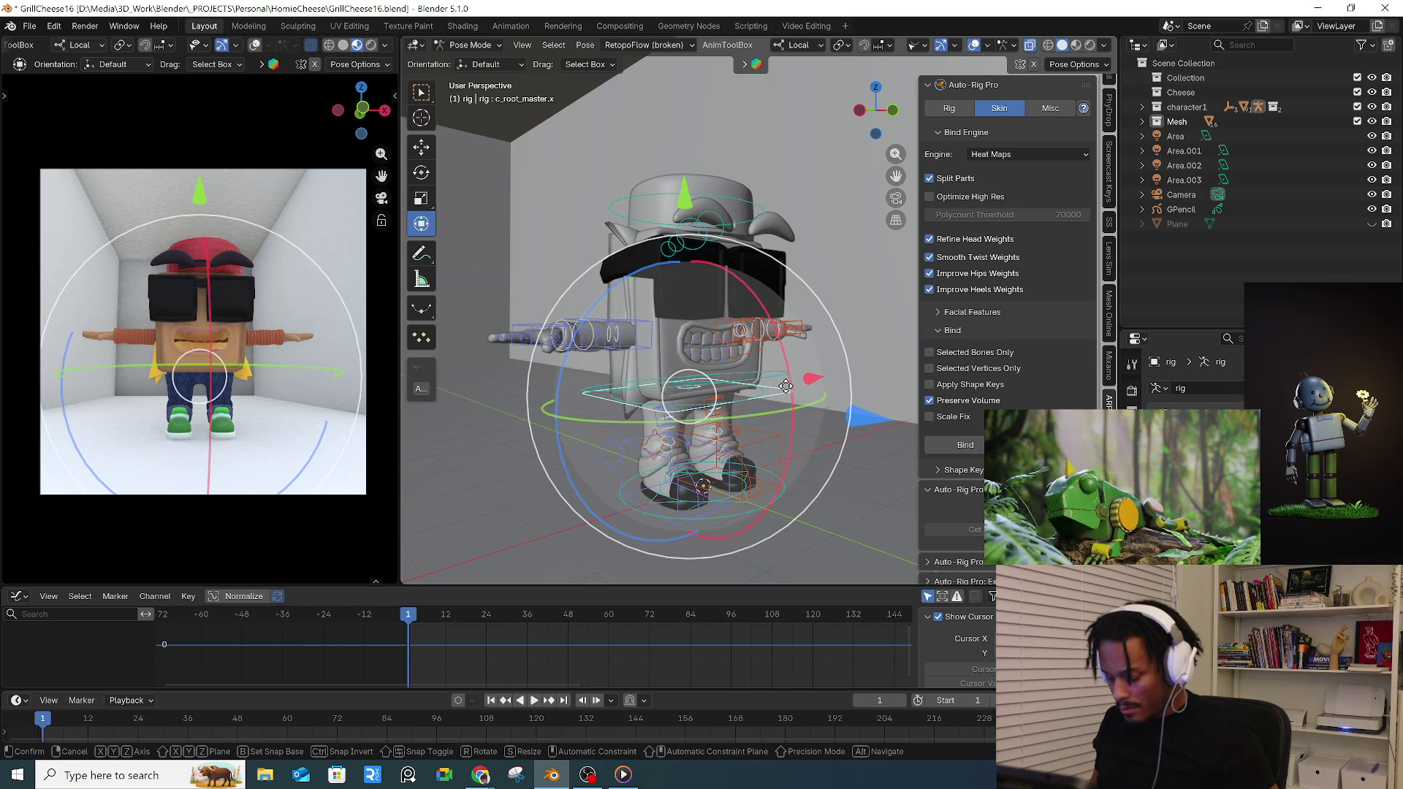
key(g)
click(794, 380)
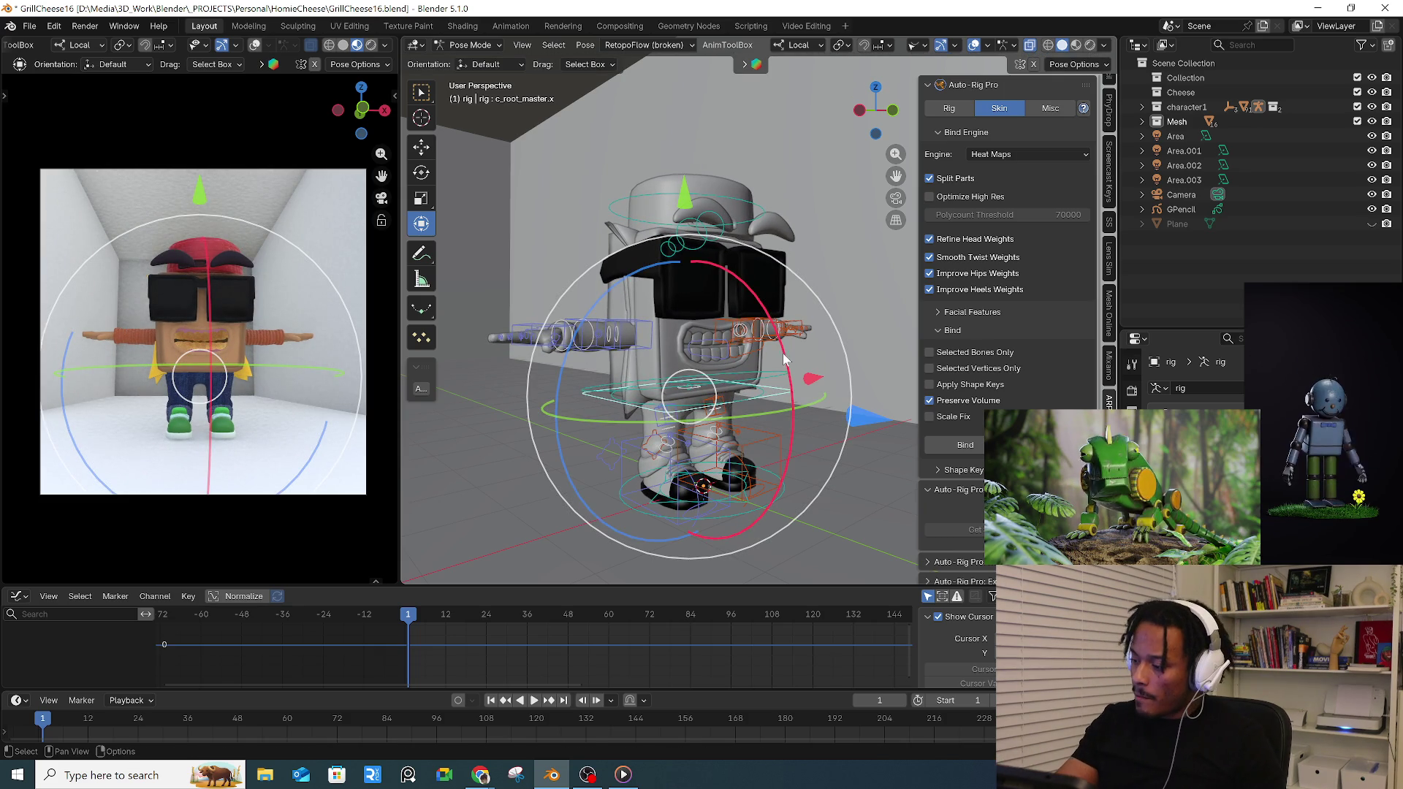
- Test-tilt the root bone in local view and undo it
drag(784, 356, 802, 389)
key(slash)
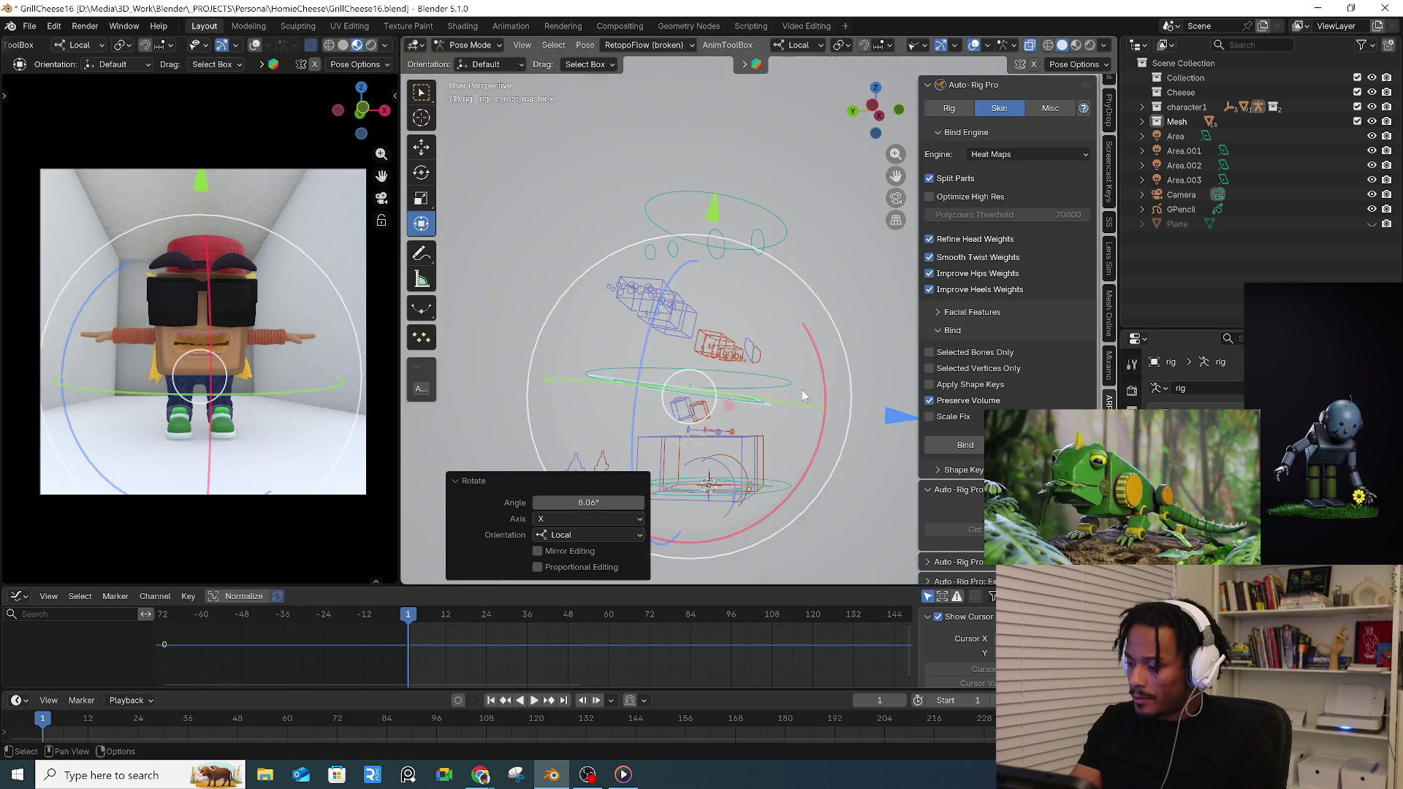
key(ctrl+z)
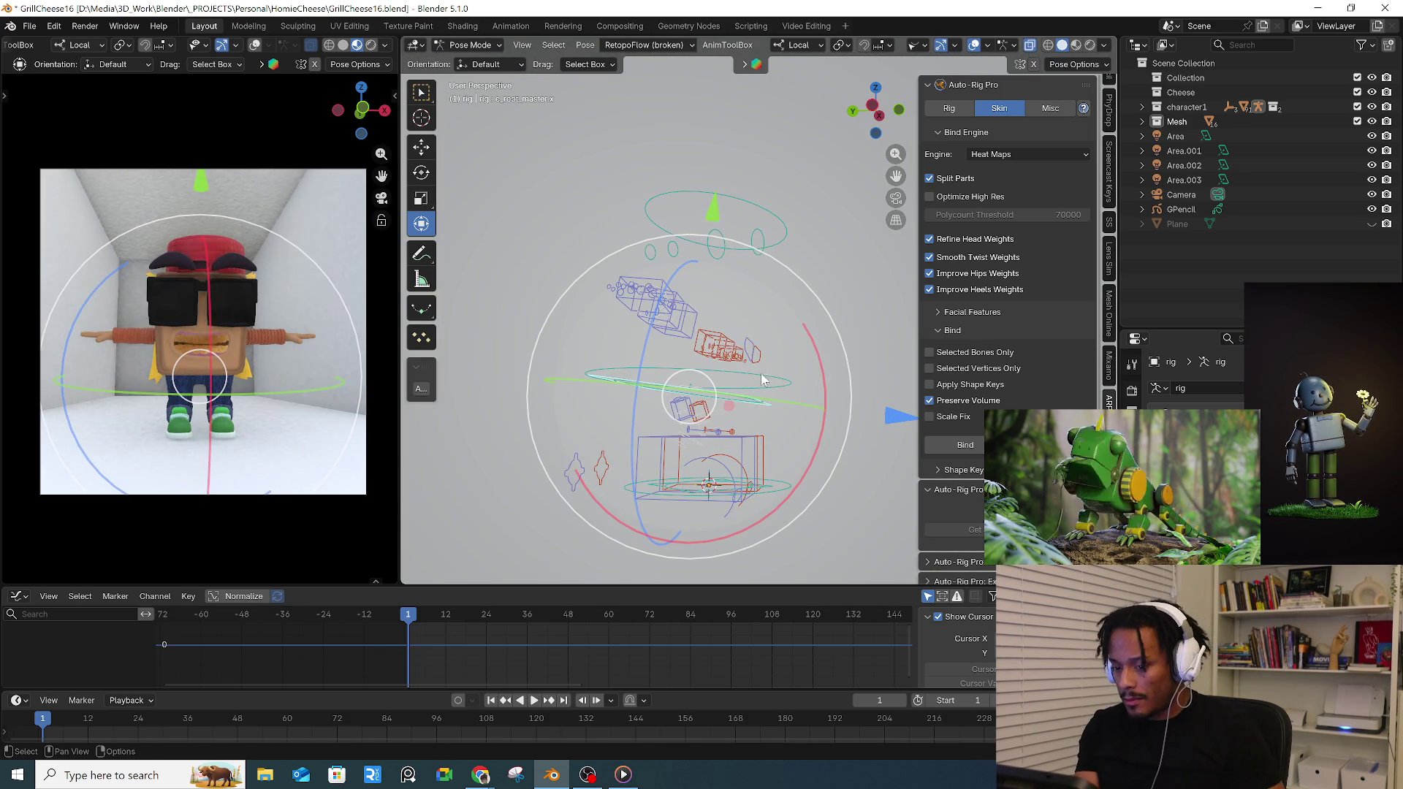
mouse_move(854, 326)
middle_down()
mouse_move(835, 378)
mouse_move(763, 377)
middle_up()
key(slash)
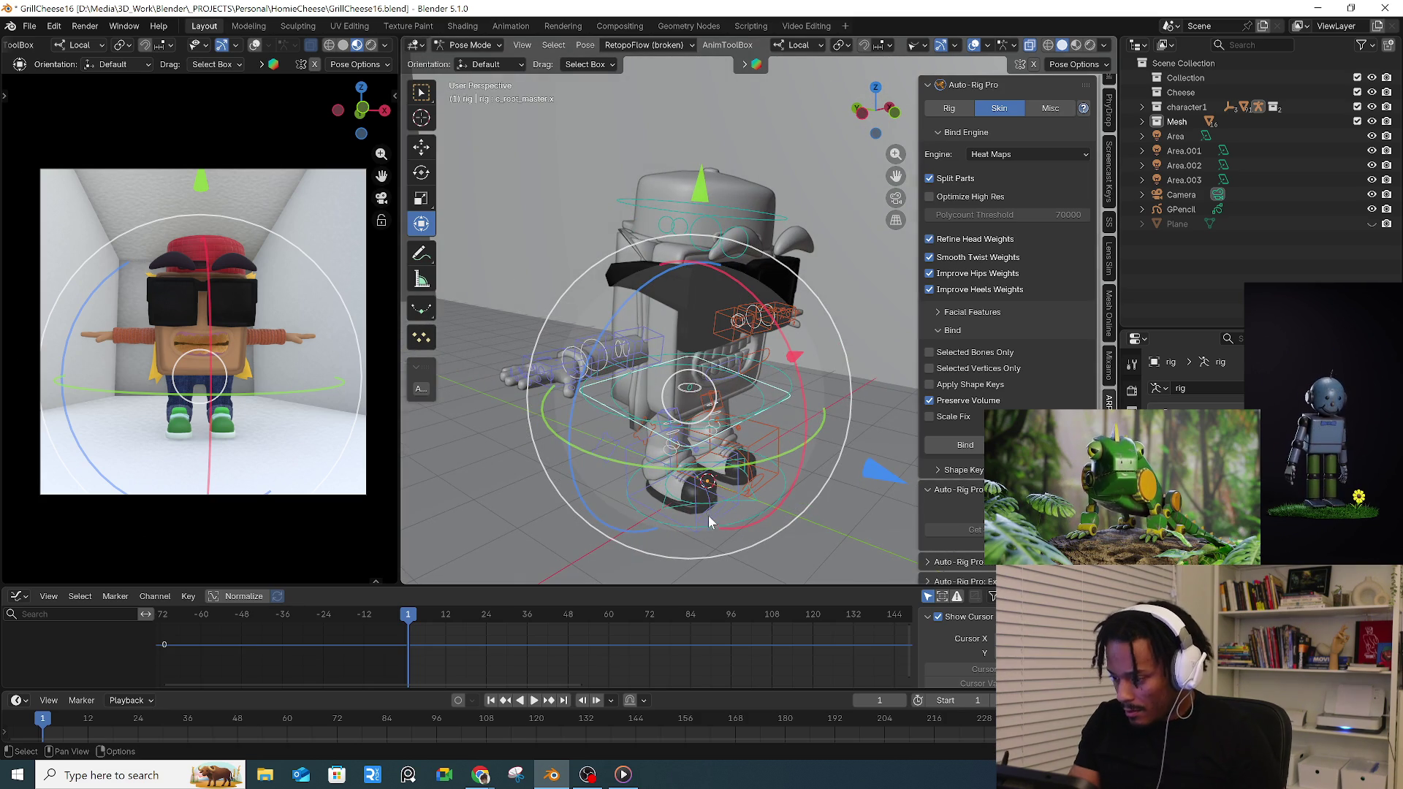
- Shrink and rotate the foot control bone
click(719, 517)
key(s)
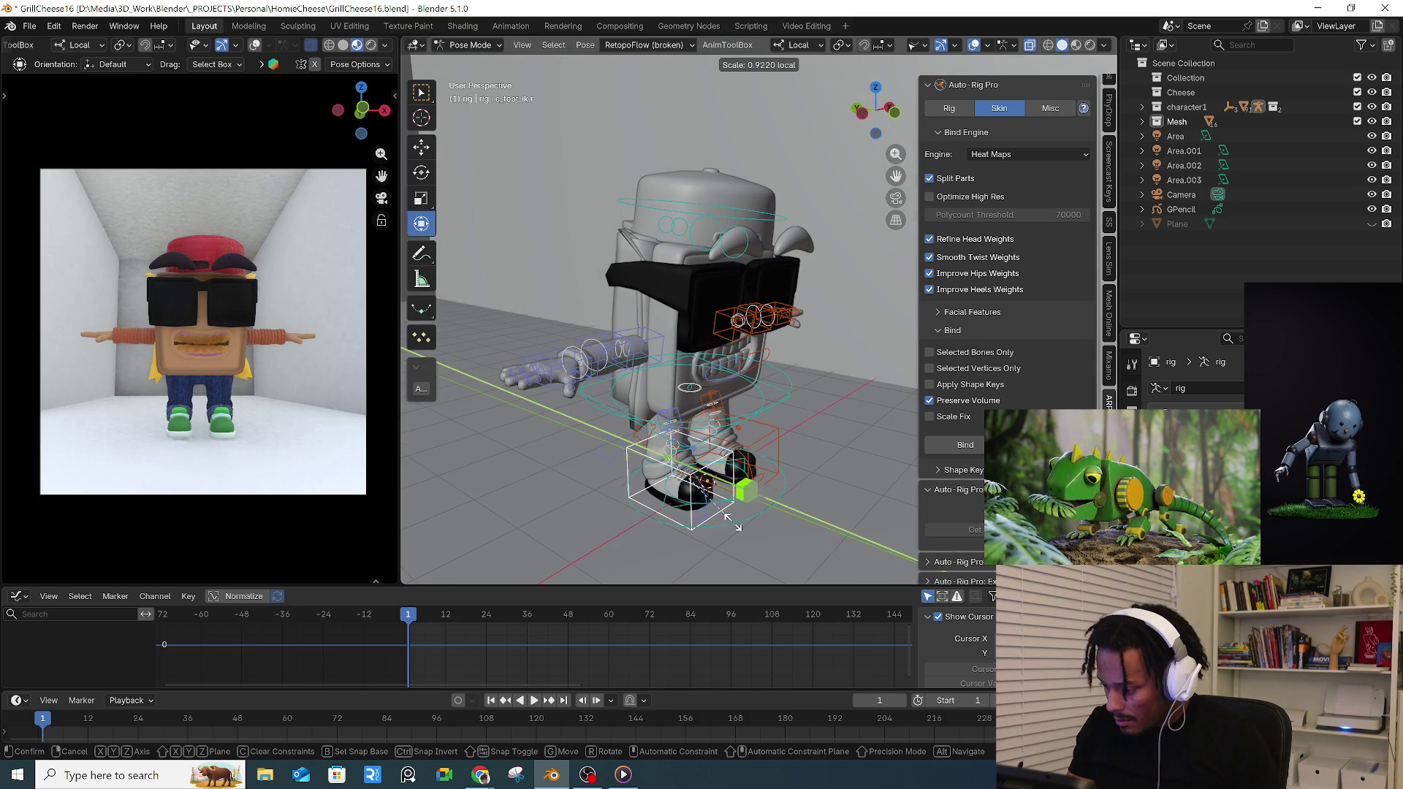
click(715, 532)
middle_drag(723, 515, 795, 506)
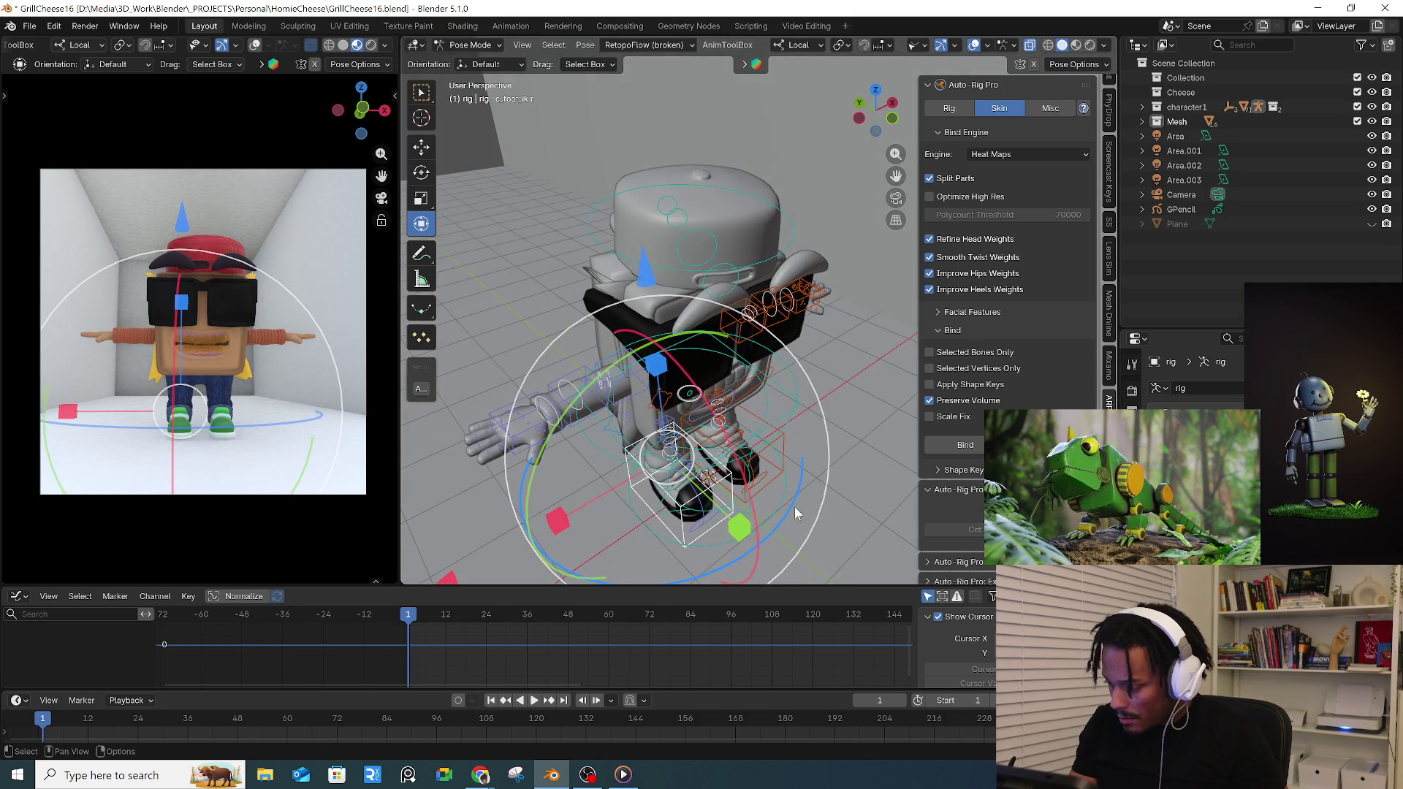
key(r)
click(792, 507)
- Rotate a second leg control, then start raising the arm FK bone
click(778, 485)
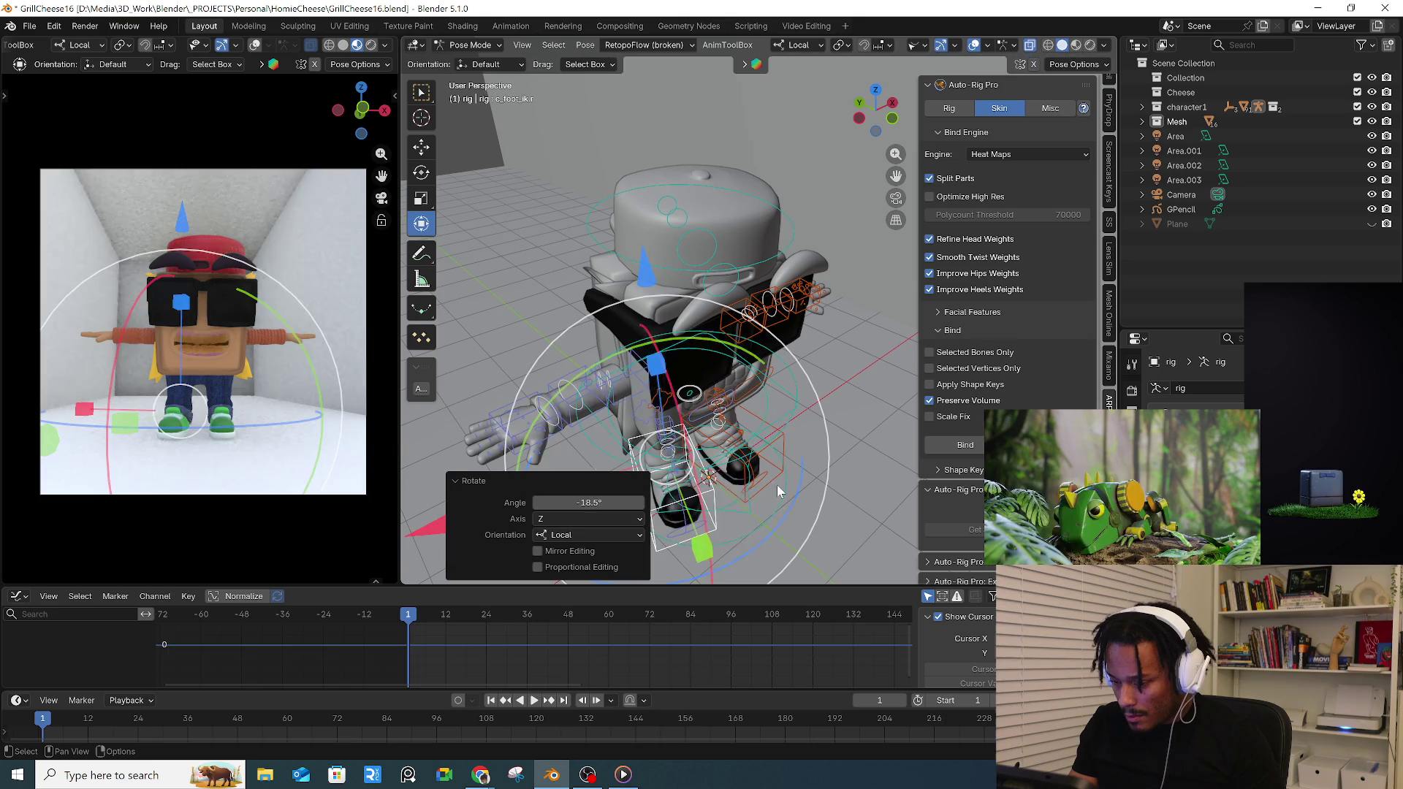
click(767, 450)
key(r)
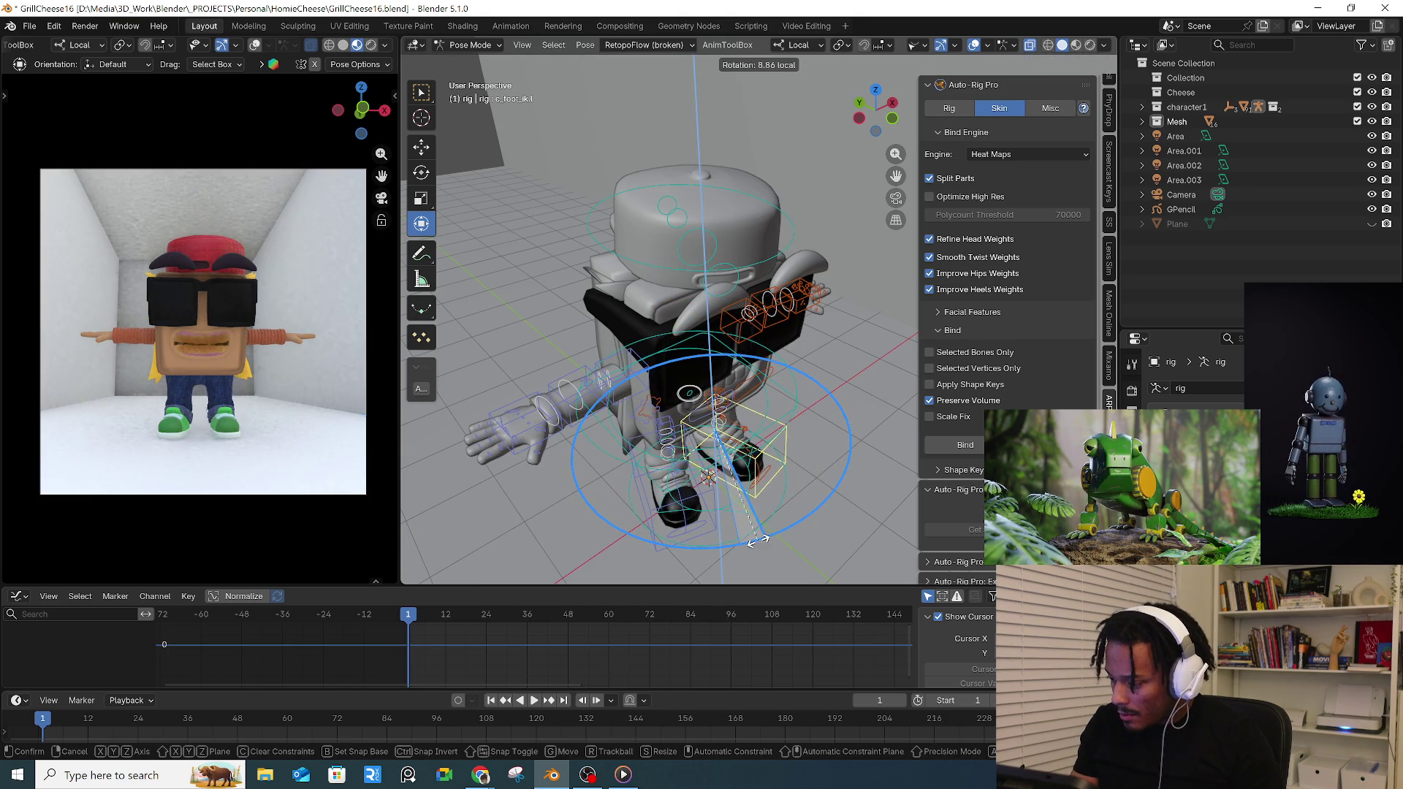
click(753, 478)
click(643, 373)
key(r)
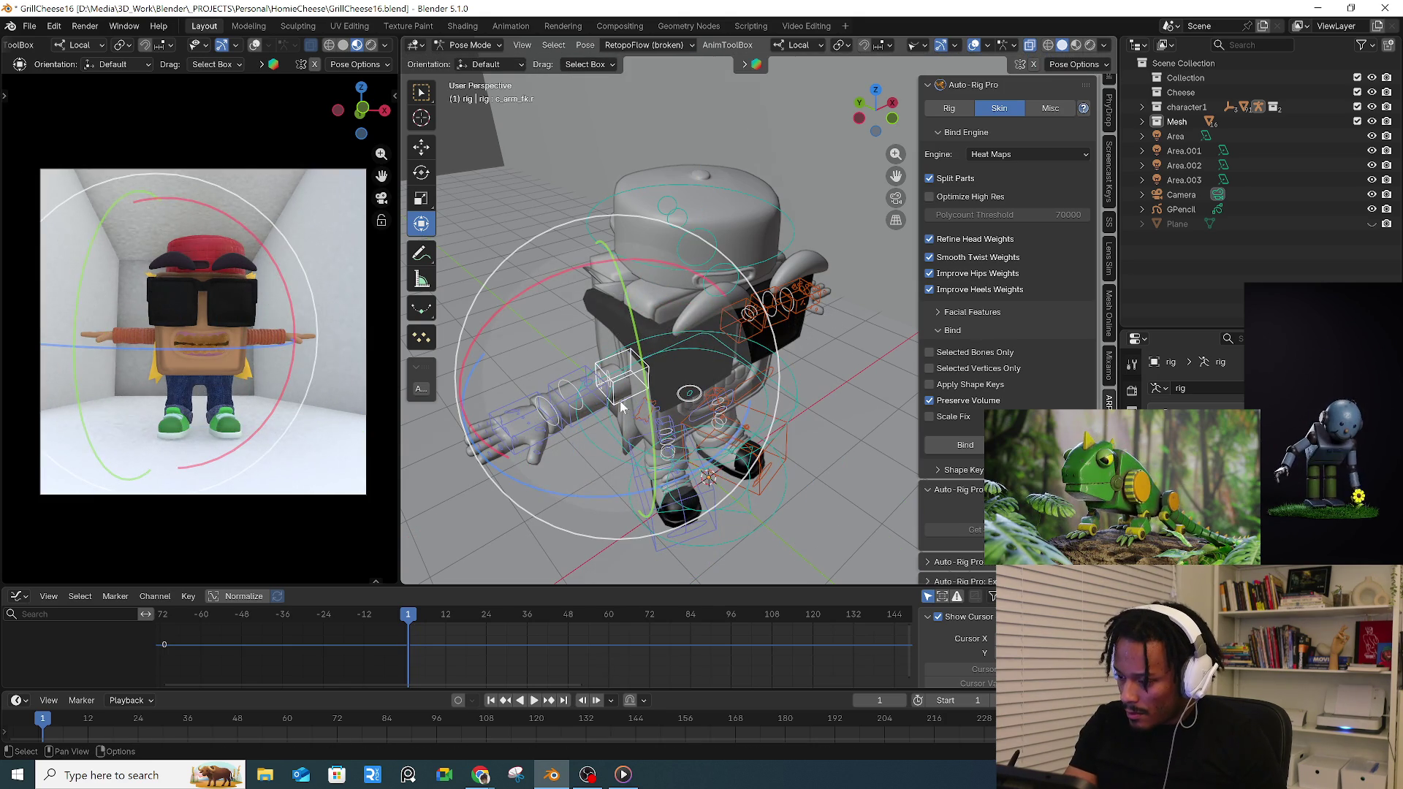
middle_drag(662, 488, 626, 515)
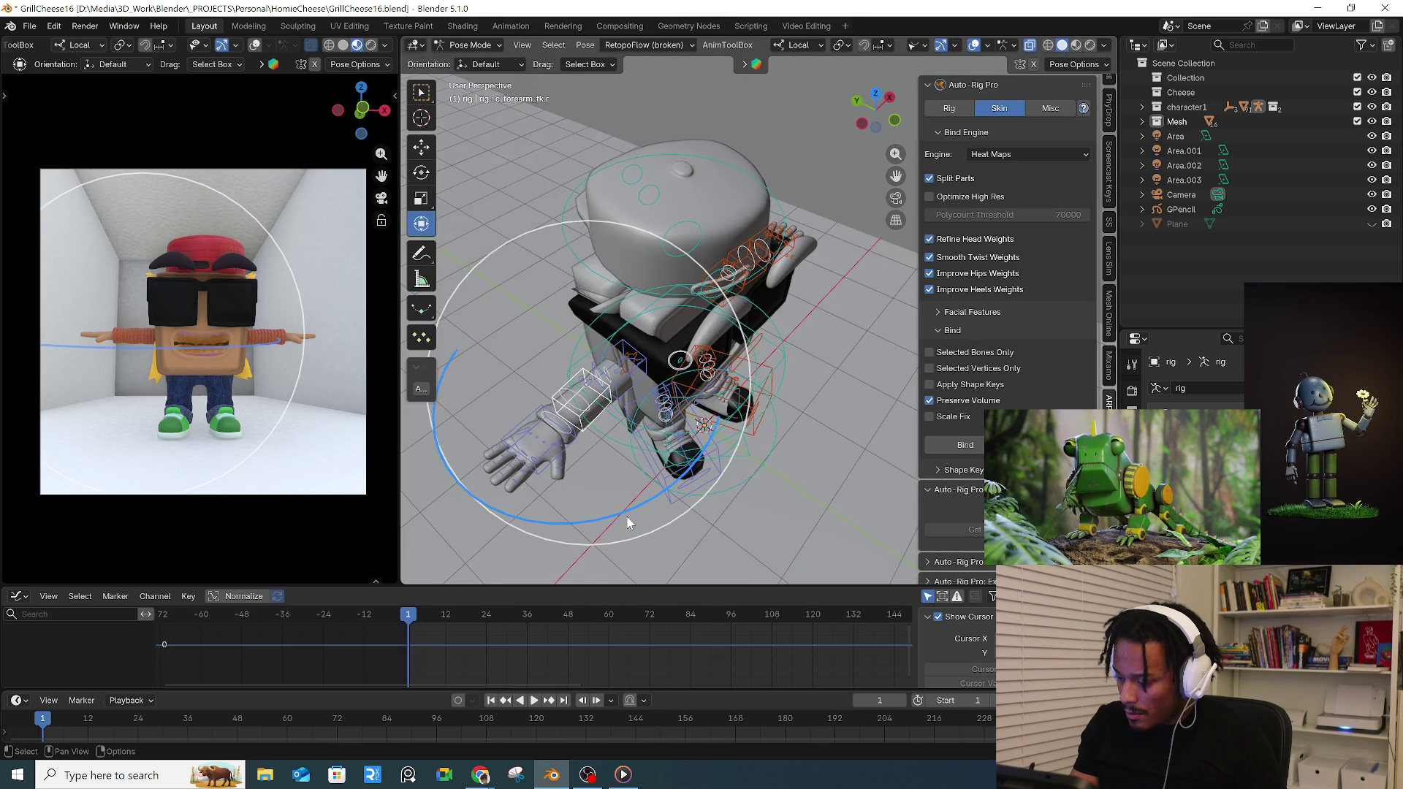
- Finish rotating the arm away from the T-pose
key(r)
click(682, 446)
mouse_move(682, 446)
middle_down()
mouse_move(683, 363)
mouse_move(723, 375)
mouse_move(628, 395)
middle_up()
scroll(628, 388, up, 2)
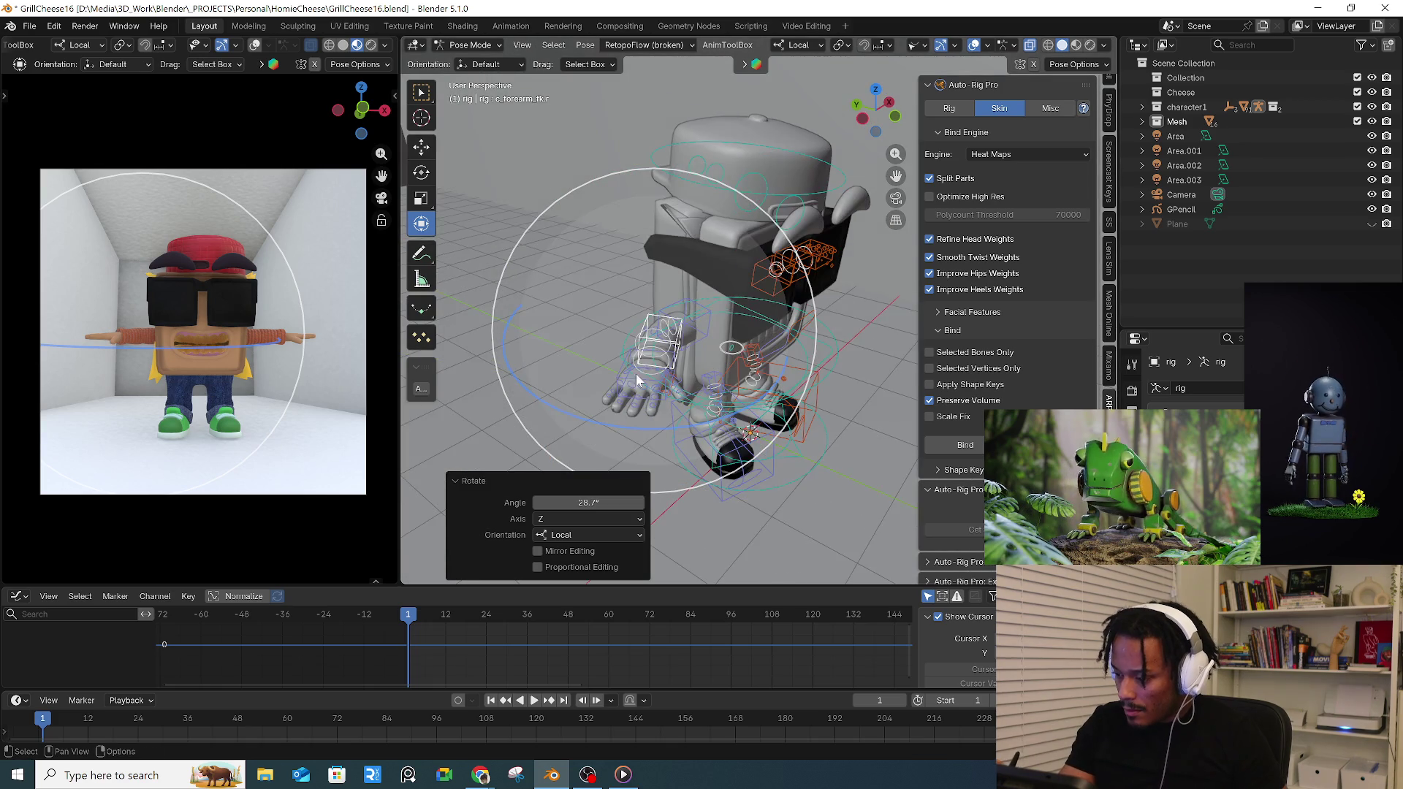
scroll(628, 390, up, 2)
scroll(620, 384, up, 2)
- With the Rotate tool, bend the pinky and twist the hand into a waving pose
click(611, 378)
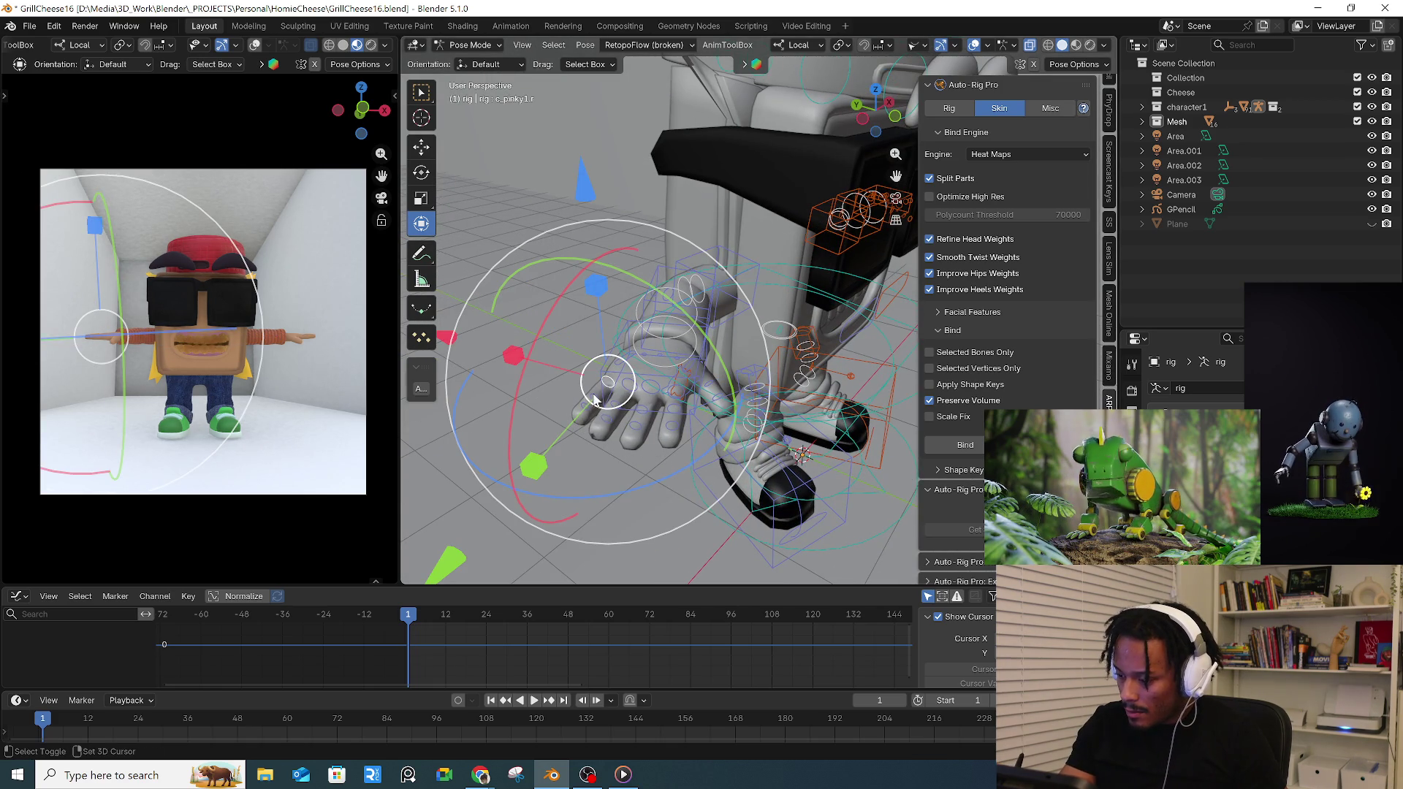
click(493, 263)
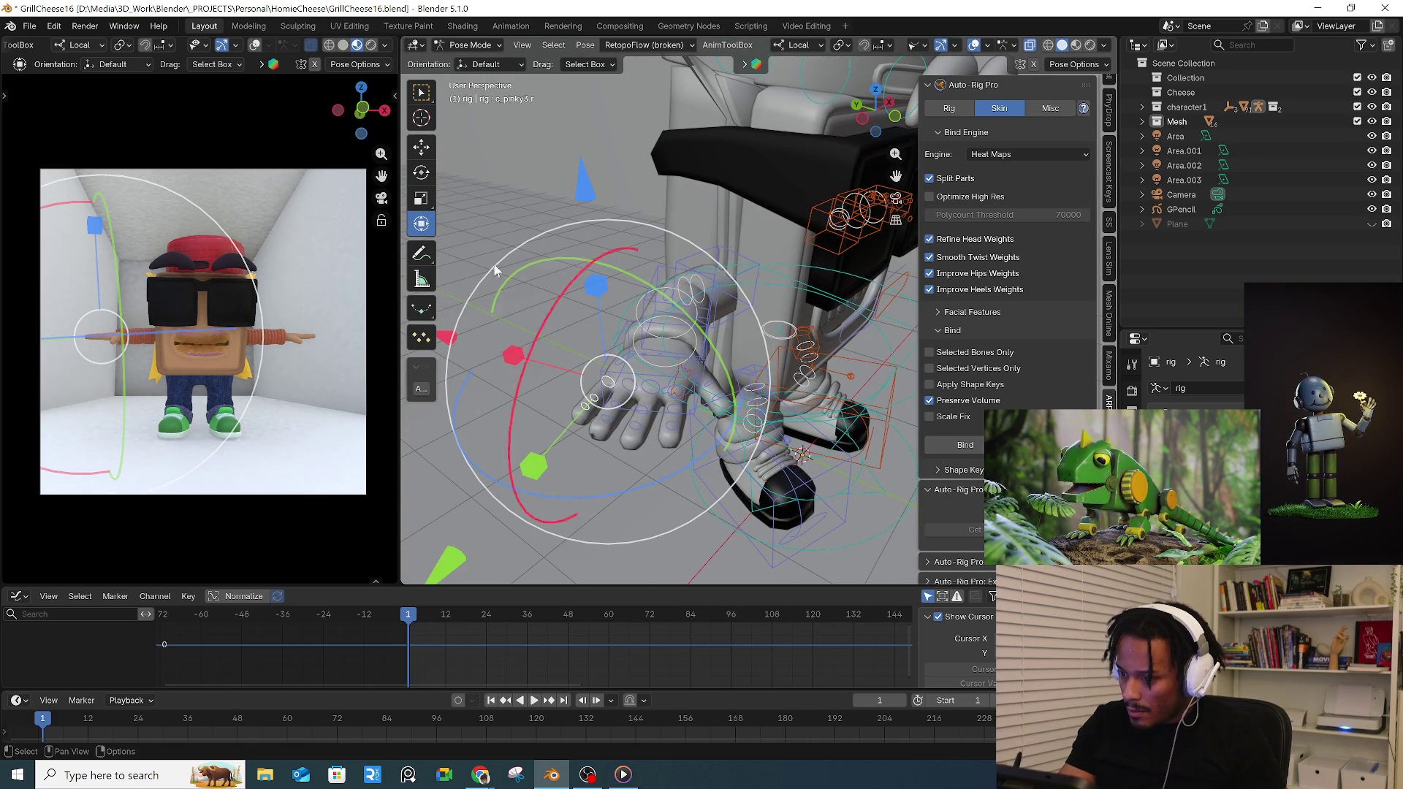
click(868, 46)
click(876, 115)
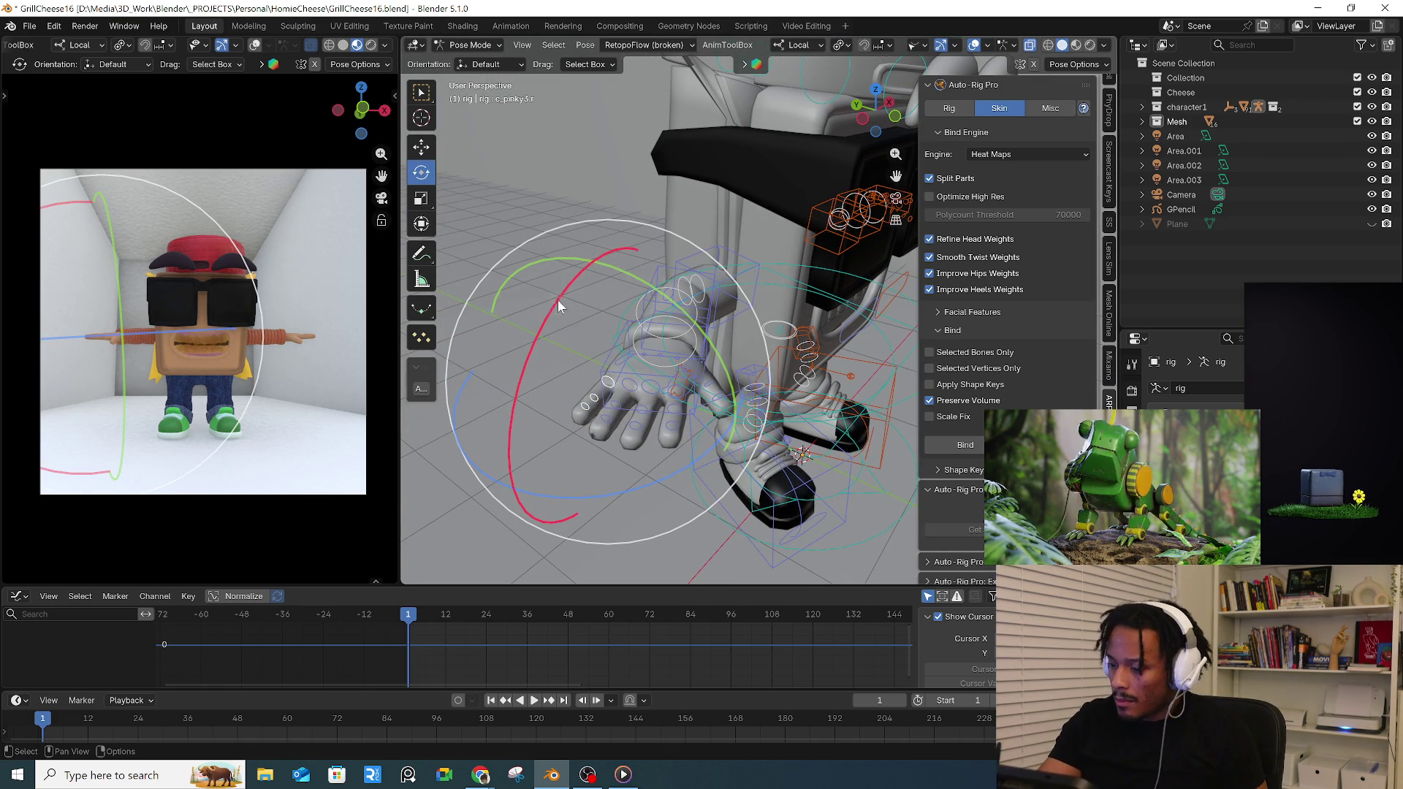
drag(559, 300, 581, 384)
mouse_move(658, 361)
middle_down()
mouse_move(721, 365)
mouse_move(720, 390)
mouse_move(770, 442)
middle_up()
click(722, 361)
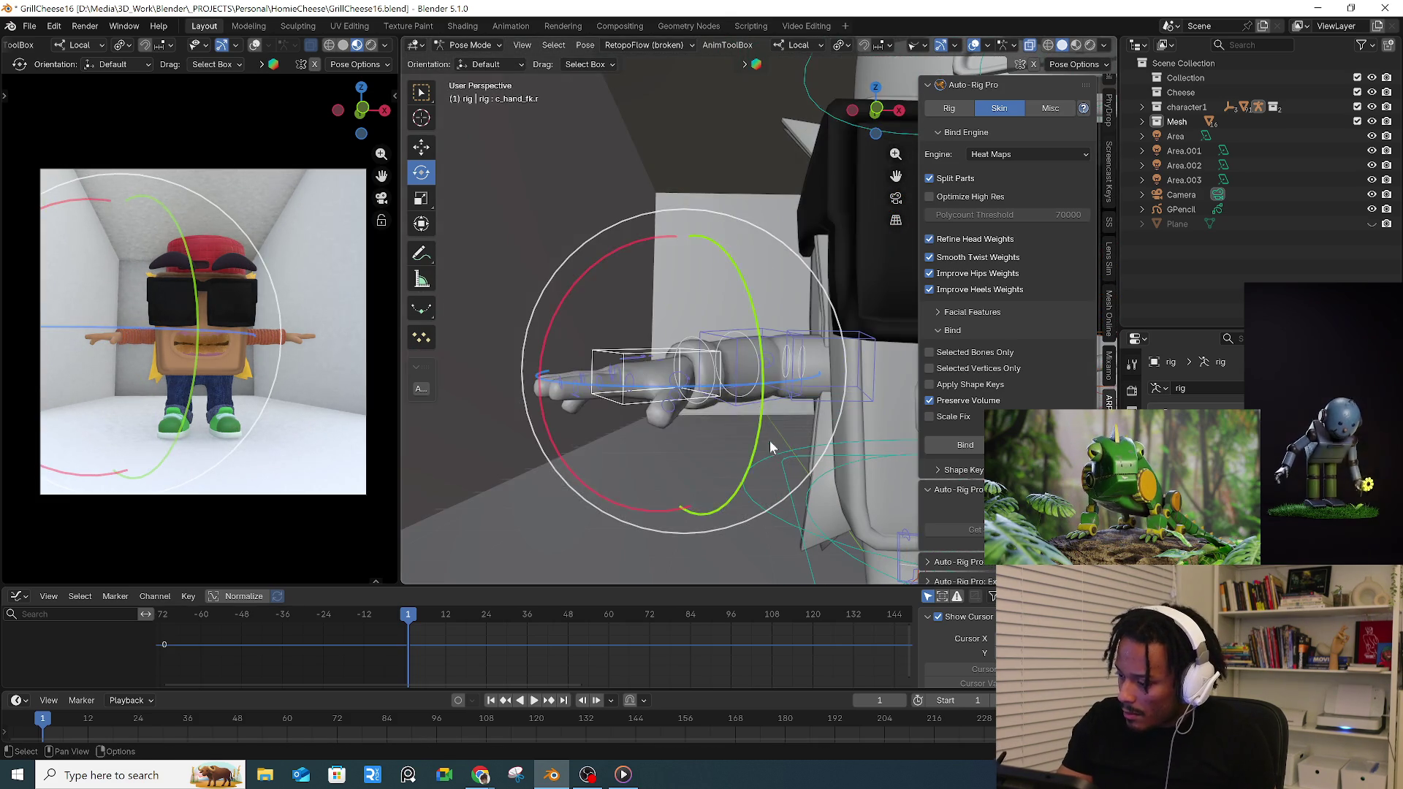
drag(770, 441, 860, 340)
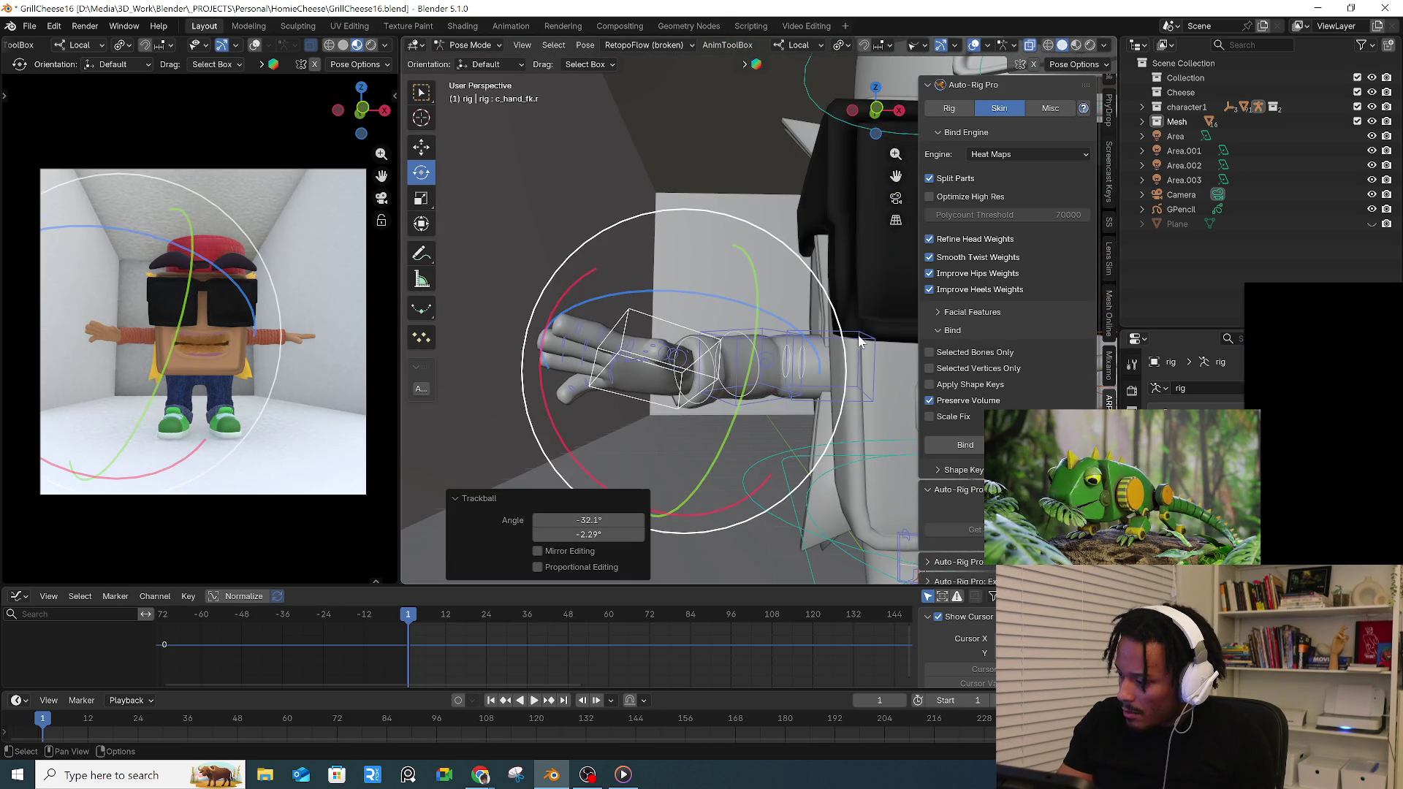
- Trackball-rotate the right upper arm control to a new angle, then pick a ring finger control
middle_drag(860, 340, 768, 363)
click(800, 362)
mouse_move(801, 362)
mouse_down()
mouse_move(713, 330)
mouse_move(852, 339)
mouse_up()
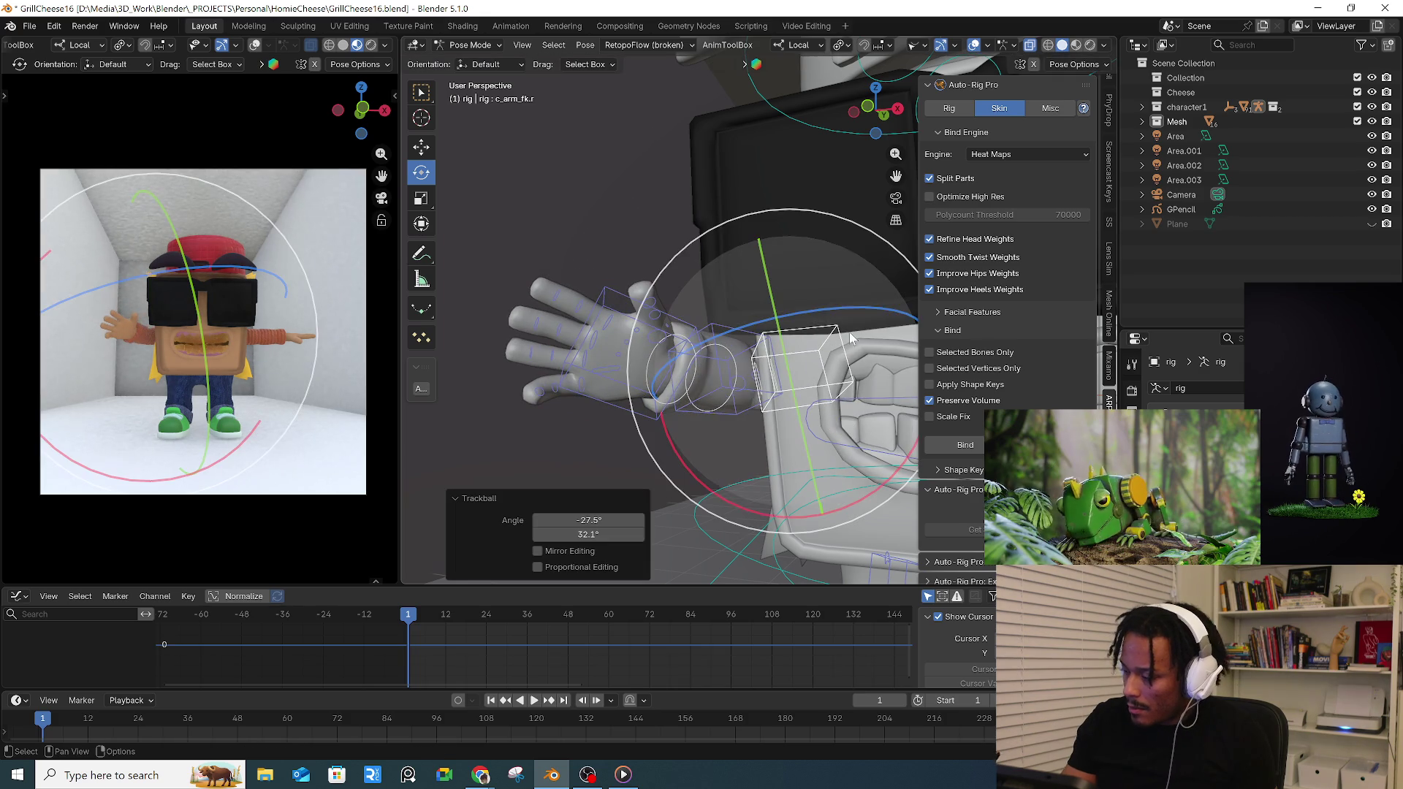
middle_drag(852, 340, 768, 373)
mouse_move(767, 374)
mouse_down()
mouse_move(790, 428)
mouse_move(811, 416)
mouse_up()
middle_drag(811, 417, 745, 395)
drag(745, 395, 768, 373)
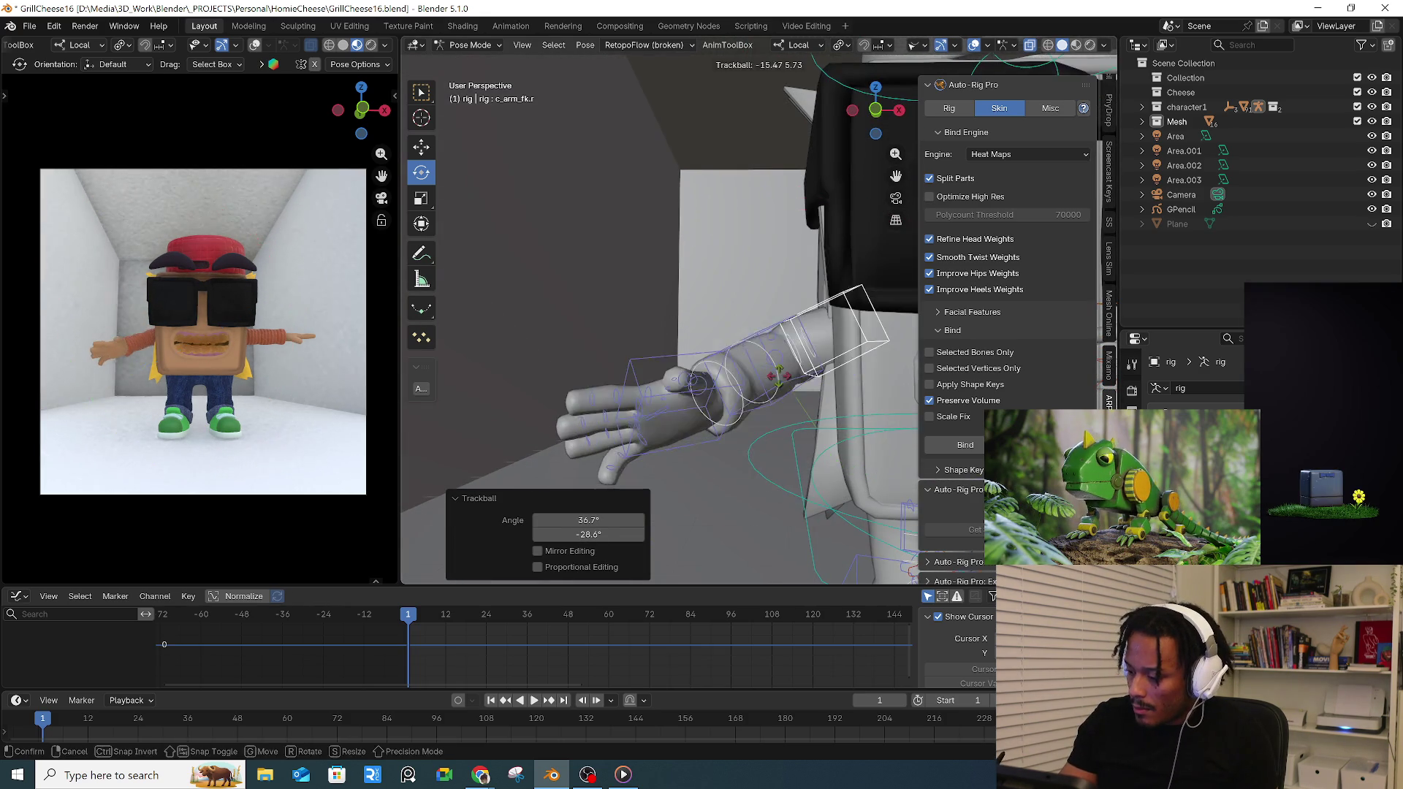
click(631, 409)
click(611, 414)
- Curl the ring, middle and index finger controls inward
mouse_move(630, 433)
middle_down()
mouse_move(761, 443)
mouse_move(734, 444)
mouse_move(662, 242)
mouse_move(645, 399)
mouse_move(587, 334)
middle_up()
click(734, 444)
click(587, 334)
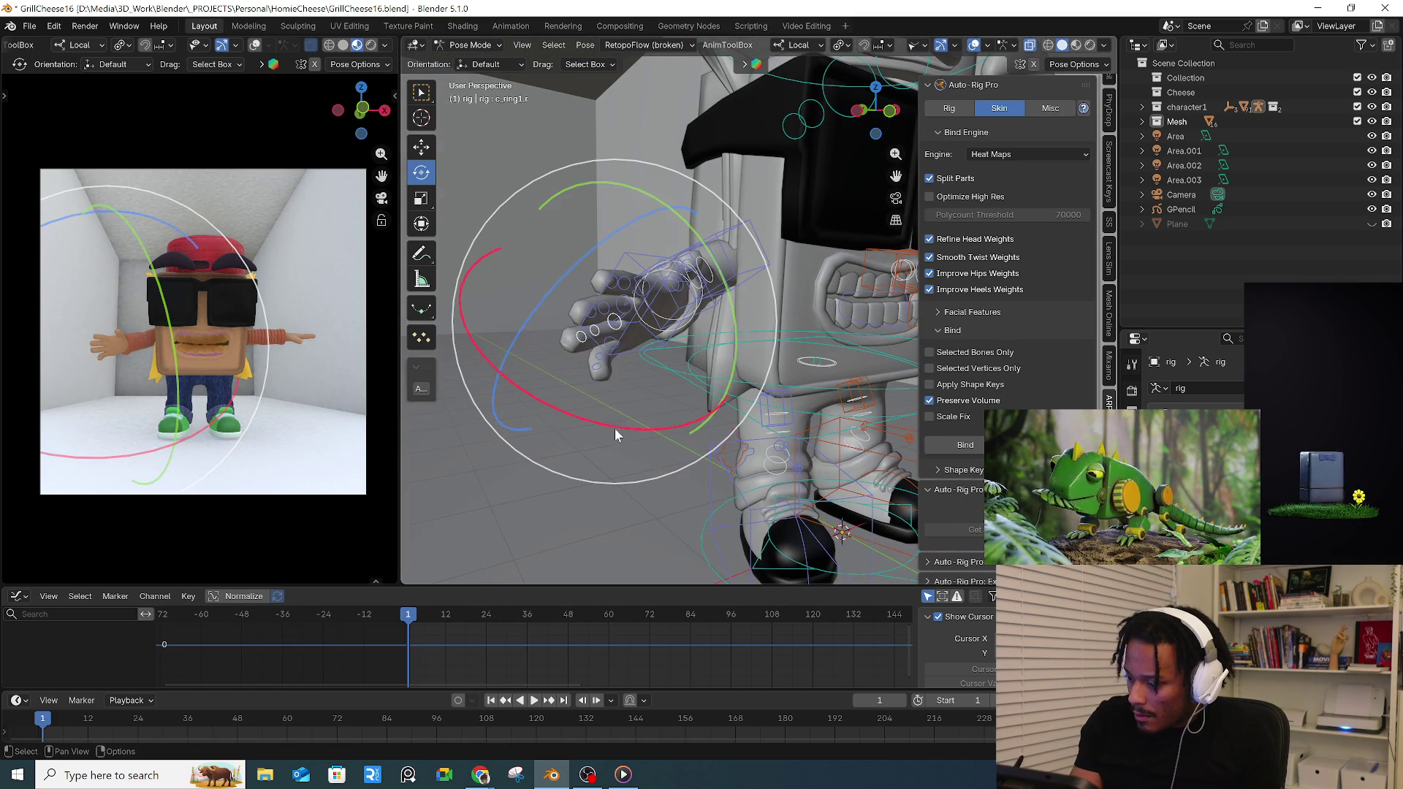
drag(612, 426, 714, 396)
mouse_move(714, 398)
middle_down()
mouse_move(811, 399)
mouse_move(658, 313)
mouse_move(723, 262)
middle_up()
click(701, 201)
mouse_move(718, 220)
mouse_down()
mouse_move(707, 238)
mouse_move(689, 171)
mouse_move(700, 183)
mouse_up()
click(708, 238)
click(681, 291)
click(725, 209)
- Free-rotate the fingers from above, then begin turning the hand control
mouse_move(724, 242)
middle_down()
mouse_move(772, 308)
mouse_move(732, 248)
mouse_move(679, 220)
middle_up()
key(r)
key(r)
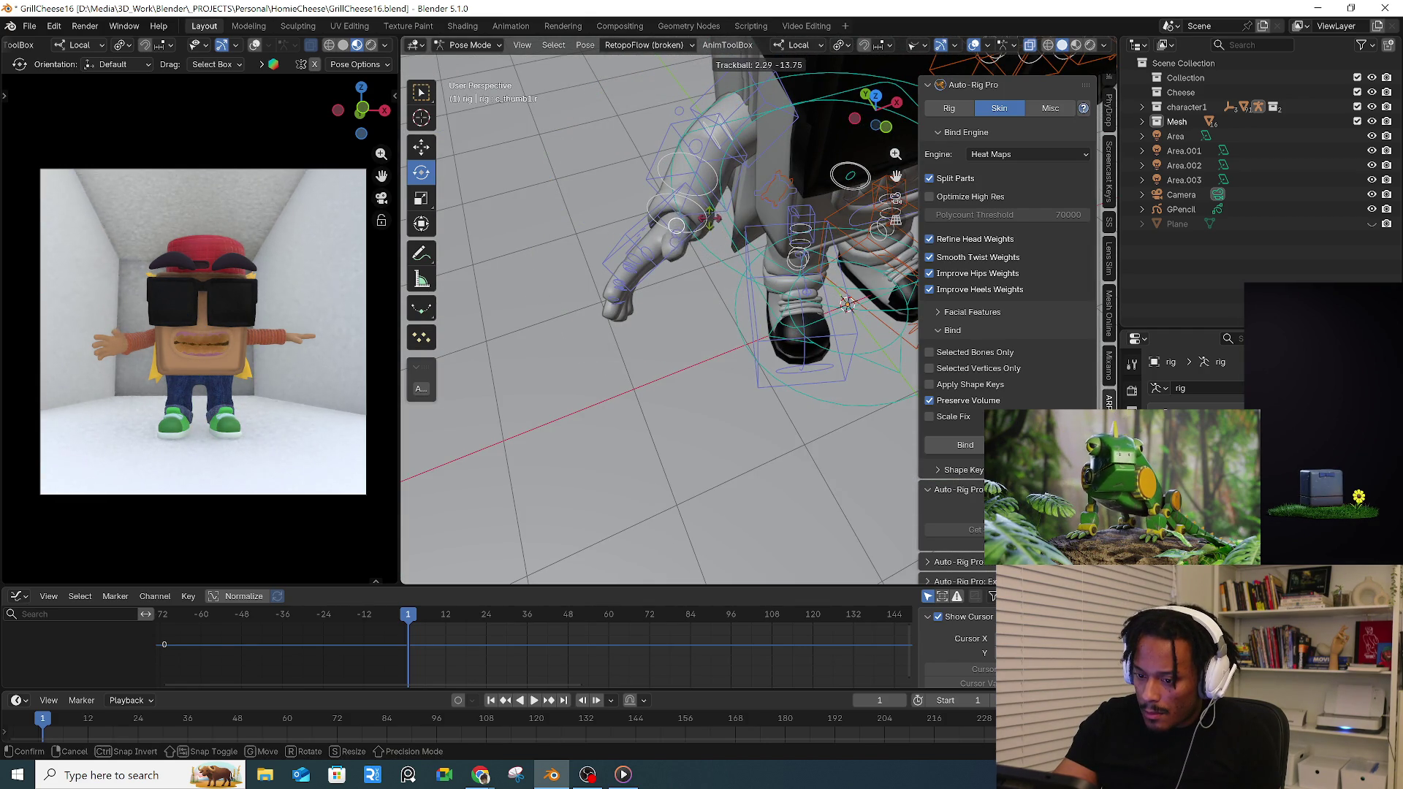
click(678, 250)
mouse_move(679, 252)
middle_down()
mouse_move(749, 304)
mouse_move(680, 356)
mouse_move(753, 328)
middle_up()
click(702, 318)
key(r)
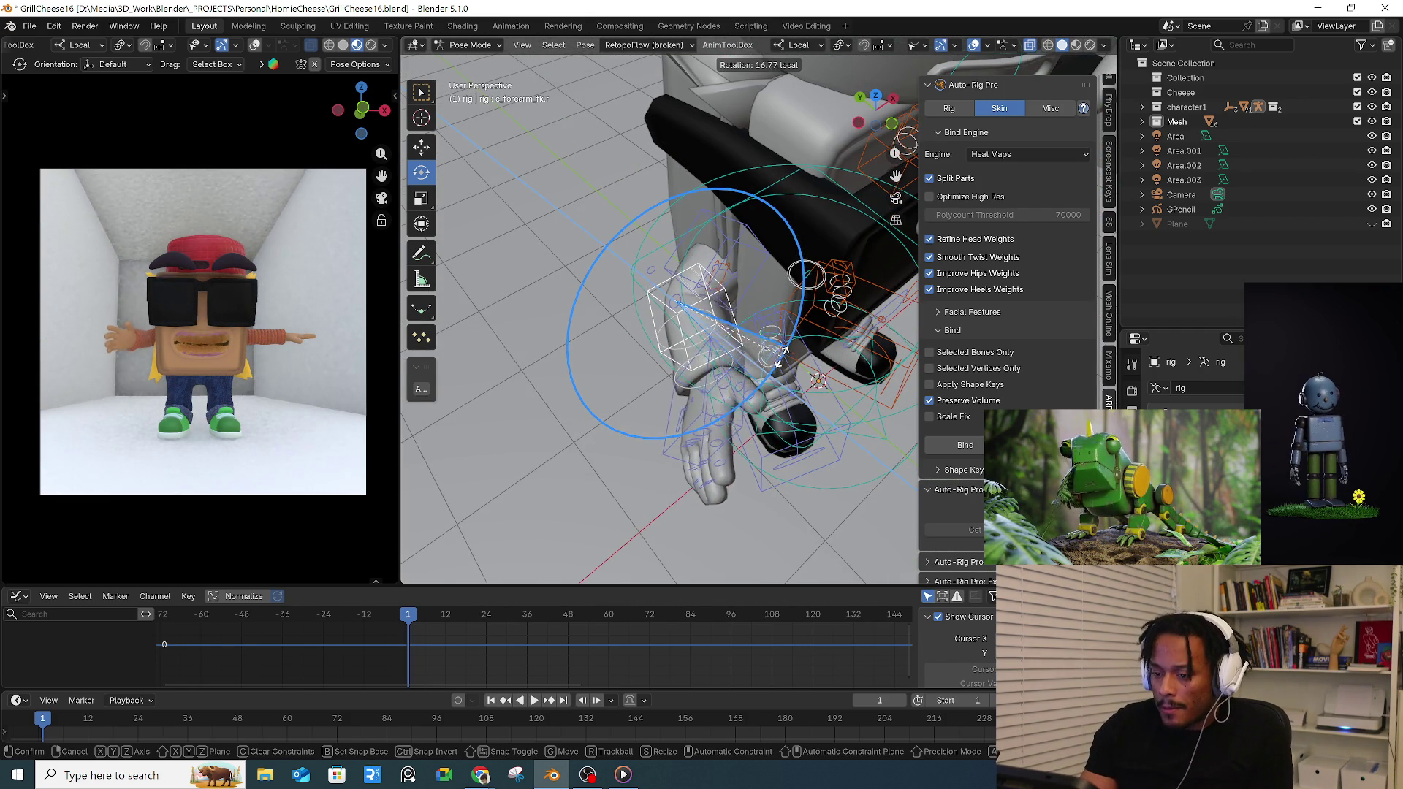
- Rotate the right hand FK control through several angles into its pose
click(776, 351)
middle_drag(760, 282, 763, 338)
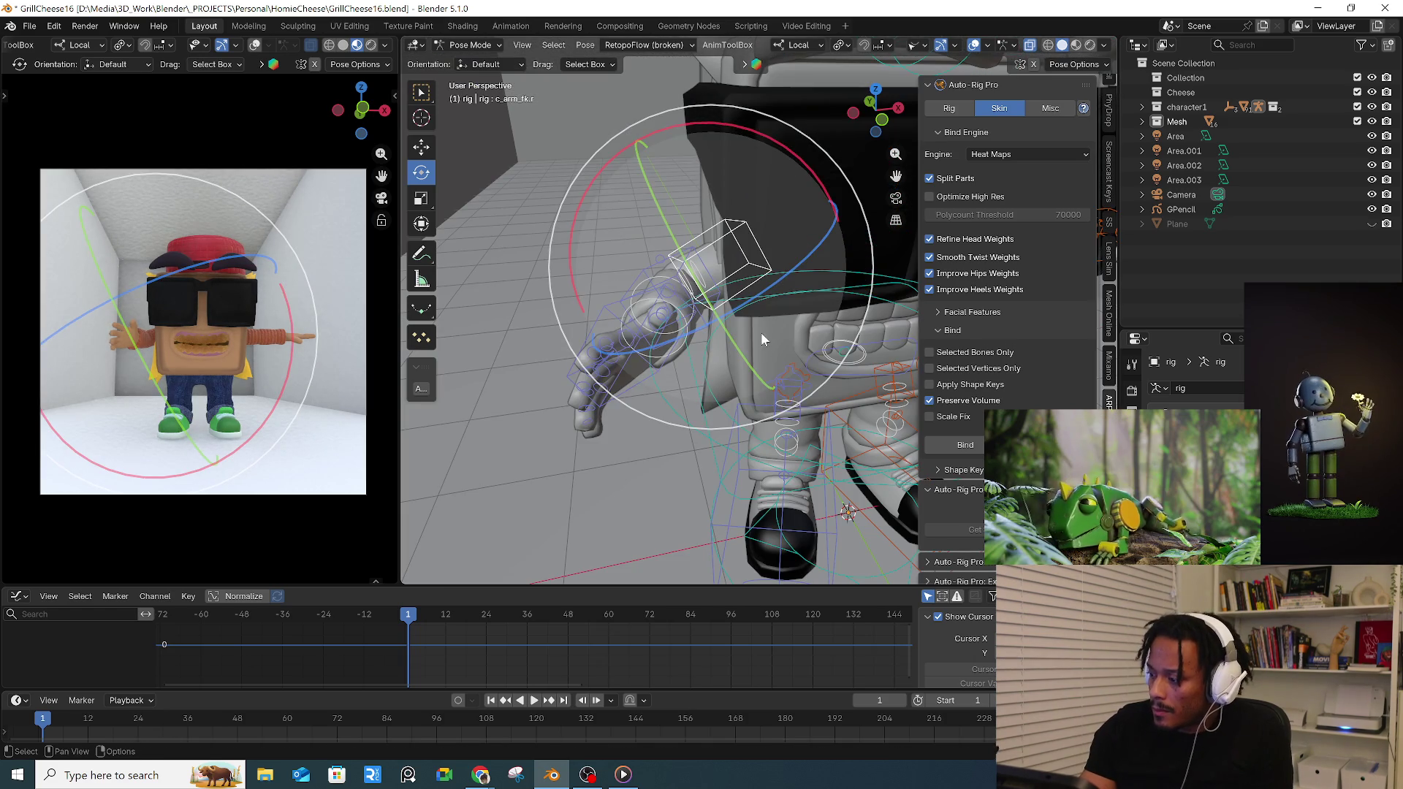
key(r)
click(684, 375)
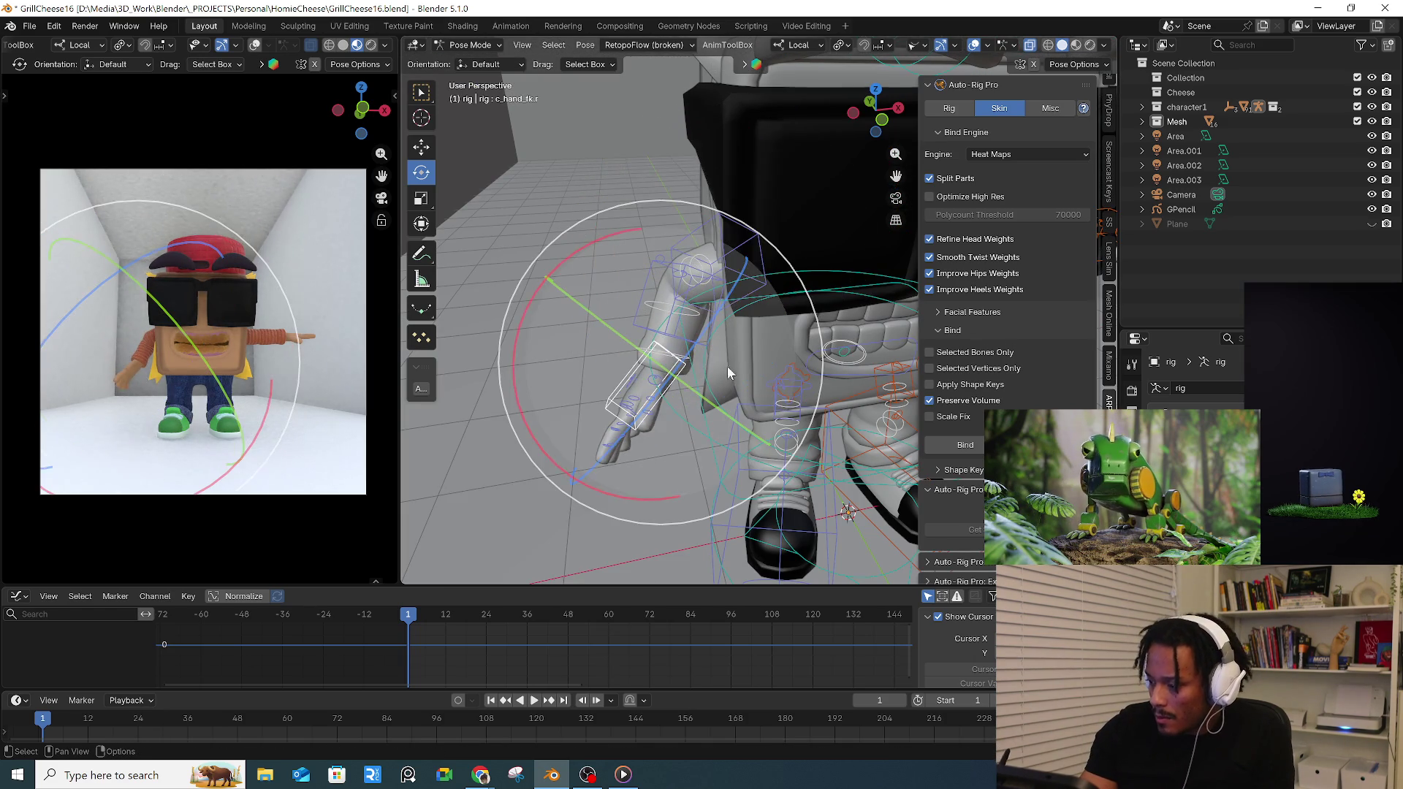
middle_drag(727, 367, 757, 329)
key(r)
click(803, 319)
key(r)
key(r)
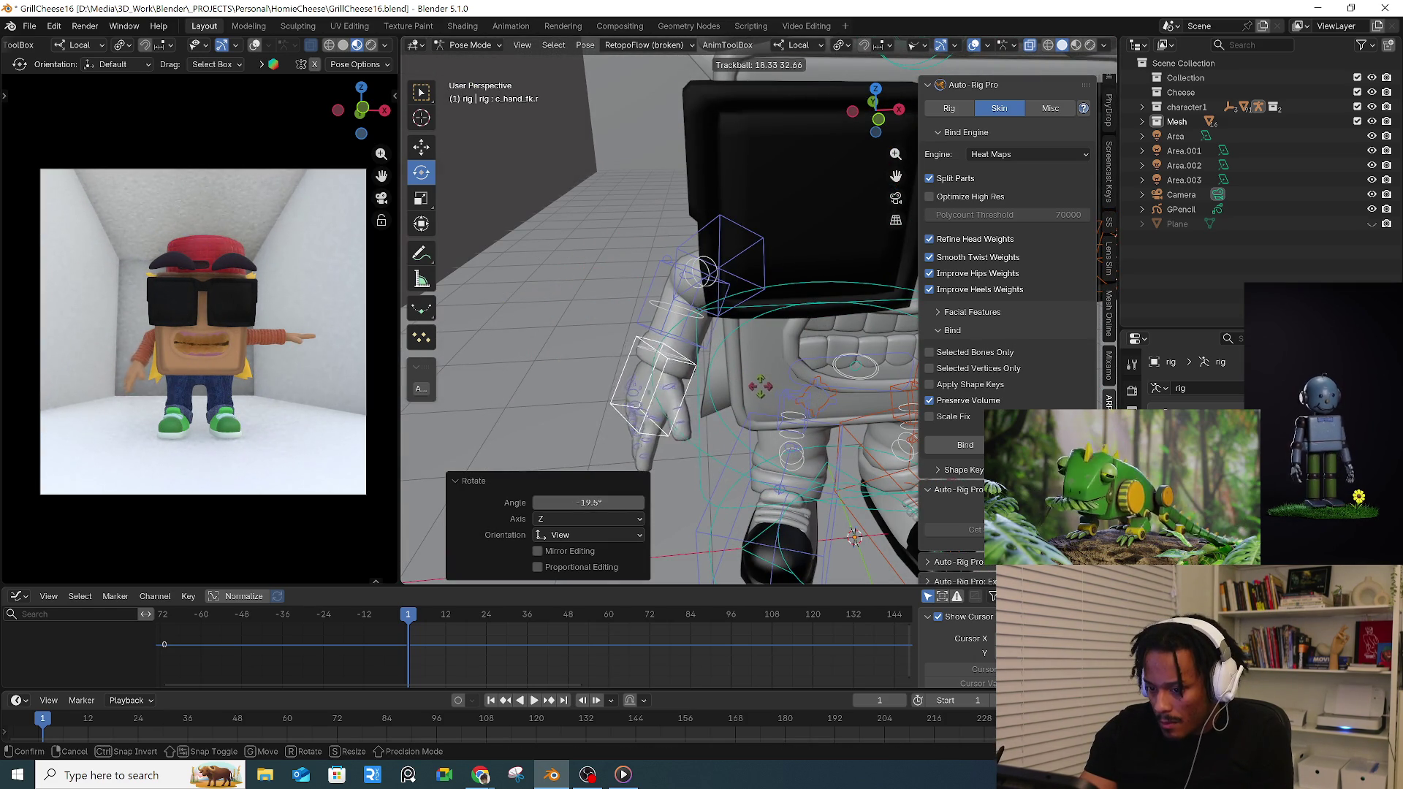
click(854, 534)
- Swing the forearm lower so the hand points downward and nudge the arm sideways
middle_drag(768, 362, 888, 331)
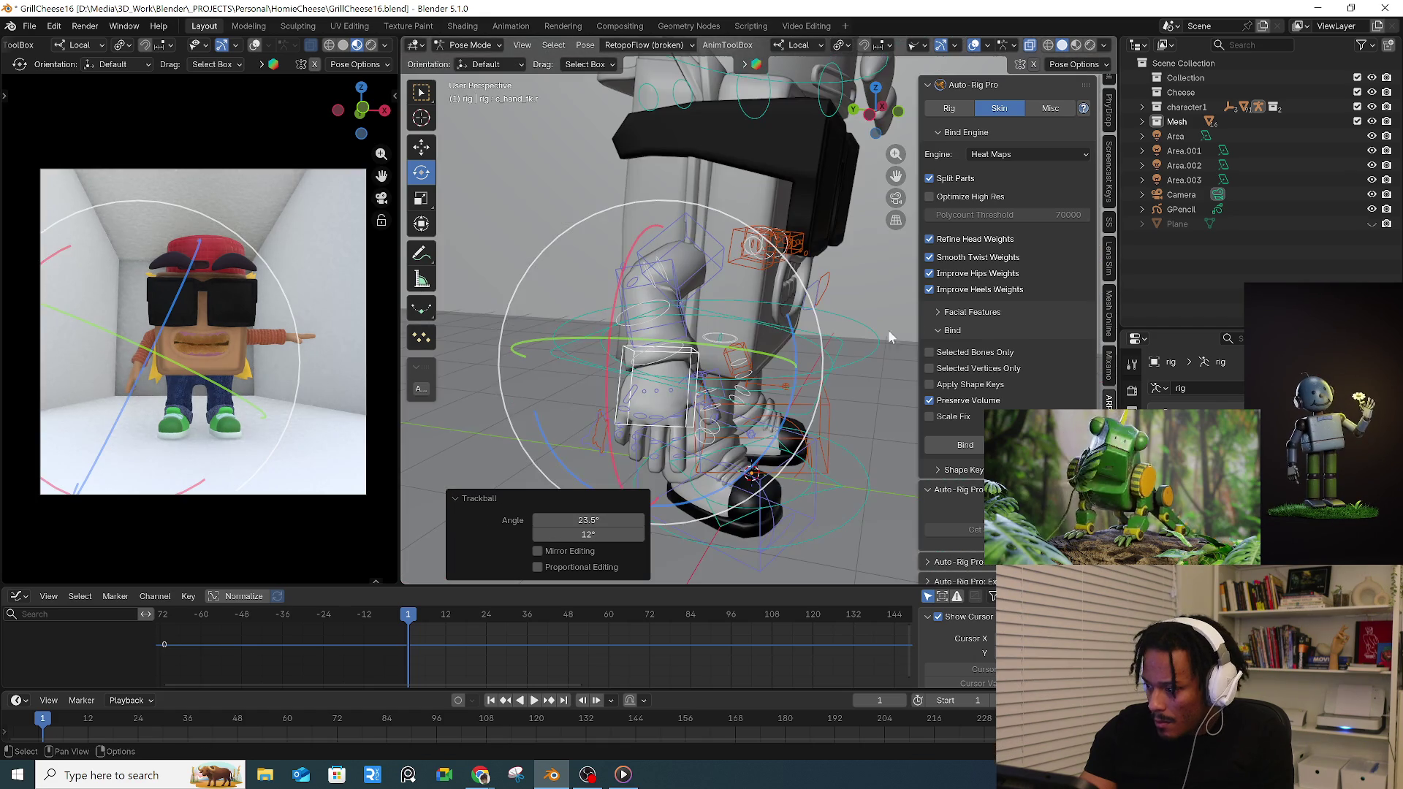
middle_drag(733, 345, 760, 369)
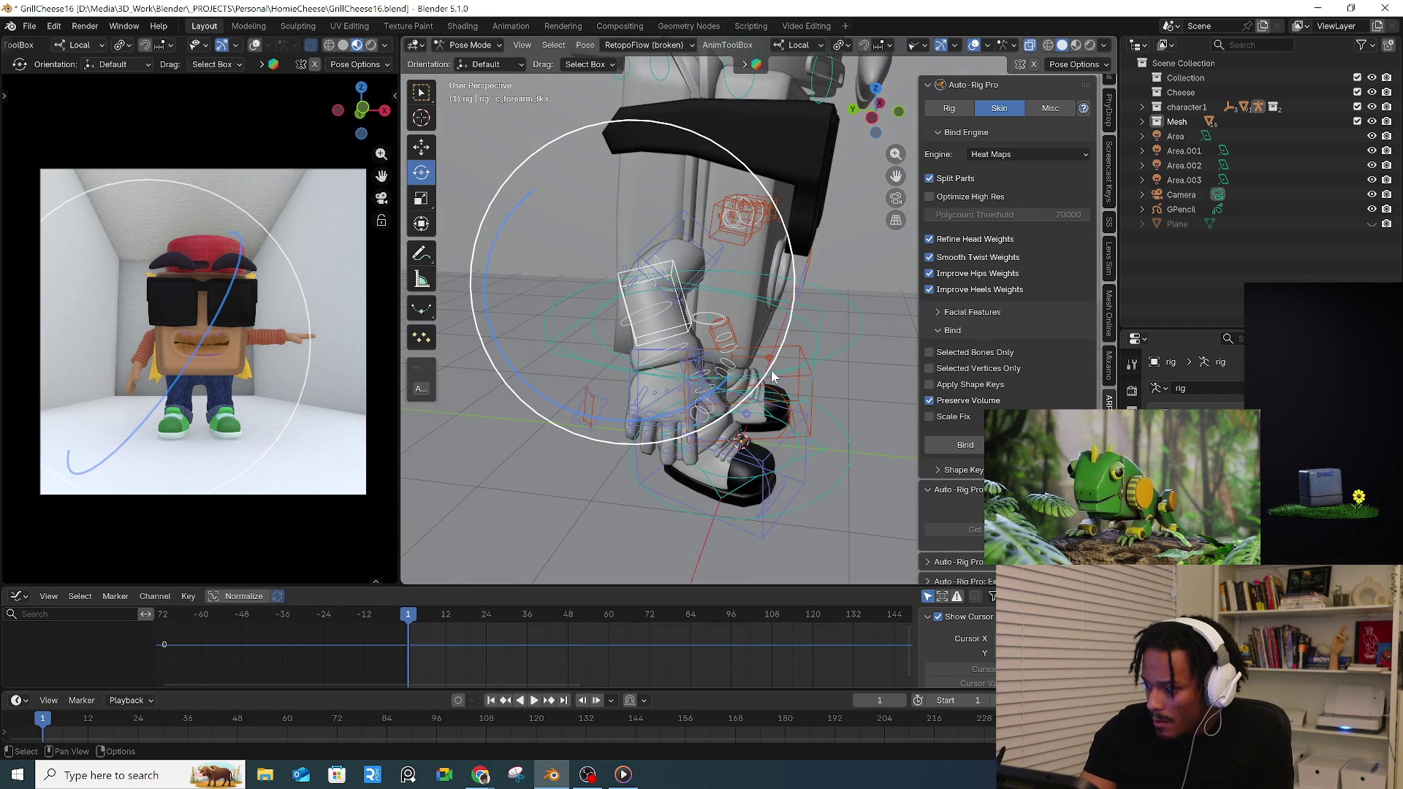
drag(773, 374, 726, 265)
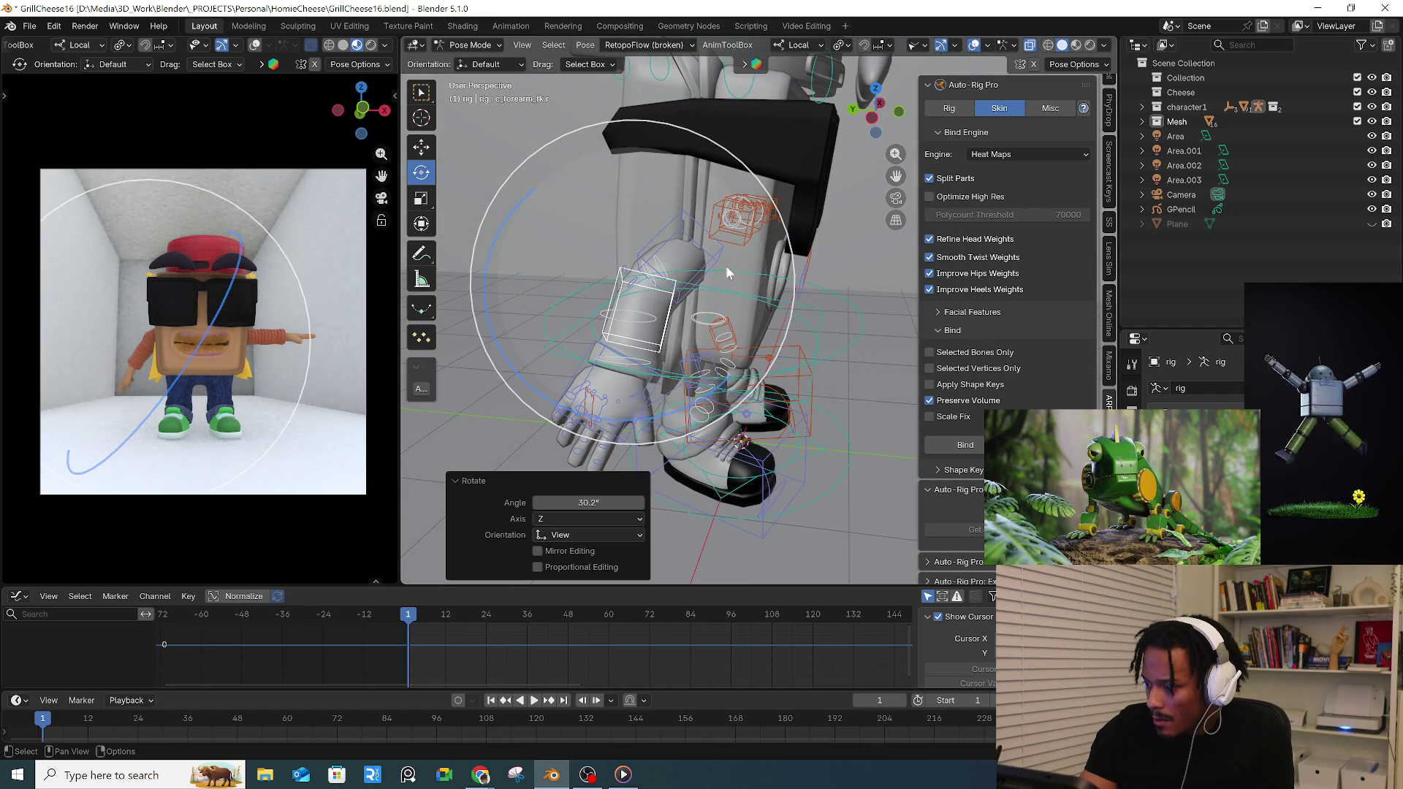
middle_drag(726, 266, 829, 327)
drag(812, 342, 829, 327)
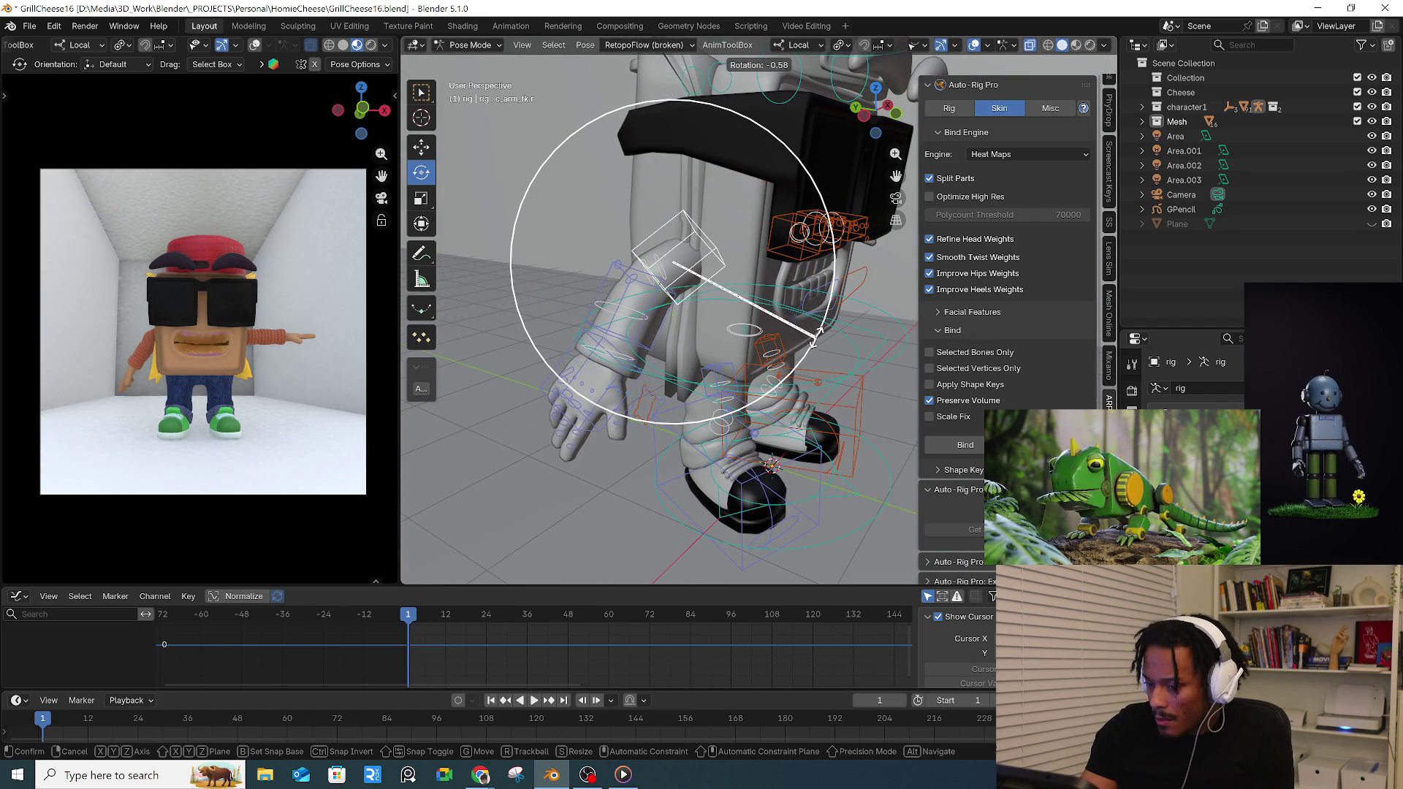
mouse_move(830, 328)
middle_down()
mouse_move(759, 292)
mouse_move(715, 313)
middle_up()
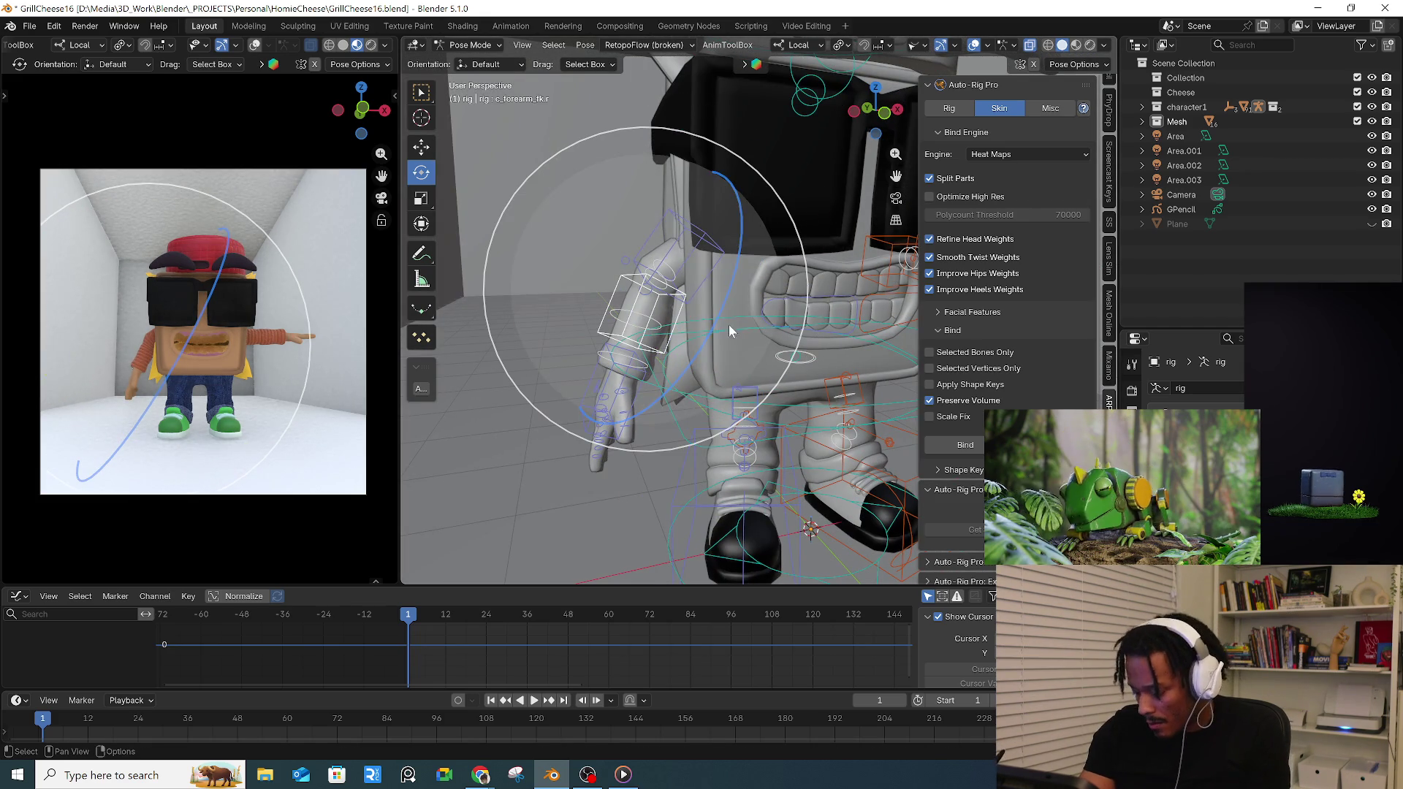
drag(715, 320, 765, 327)
mouse_move(765, 327)
middle_down()
mouse_move(748, 318)
mouse_move(743, 342)
middle_up()
- Rotate the foot control to adjust its angle
click(705, 288)
middle_drag(705, 289, 768, 312)
key(r)
click(792, 316)
key(r)
key(r)
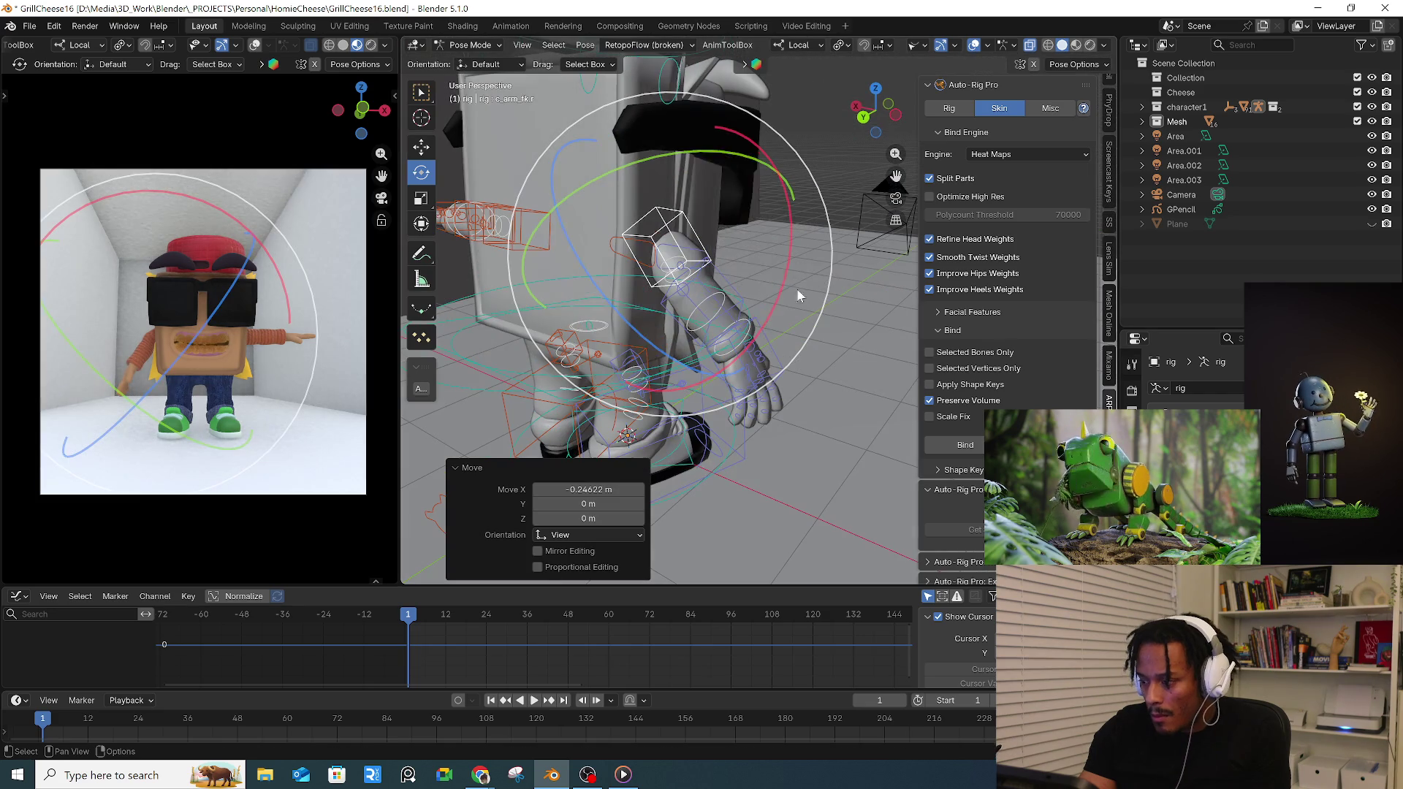
mouse_move(713, 326)
middle_down()
mouse_move(715, 348)
mouse_move(682, 356)
middle_up()
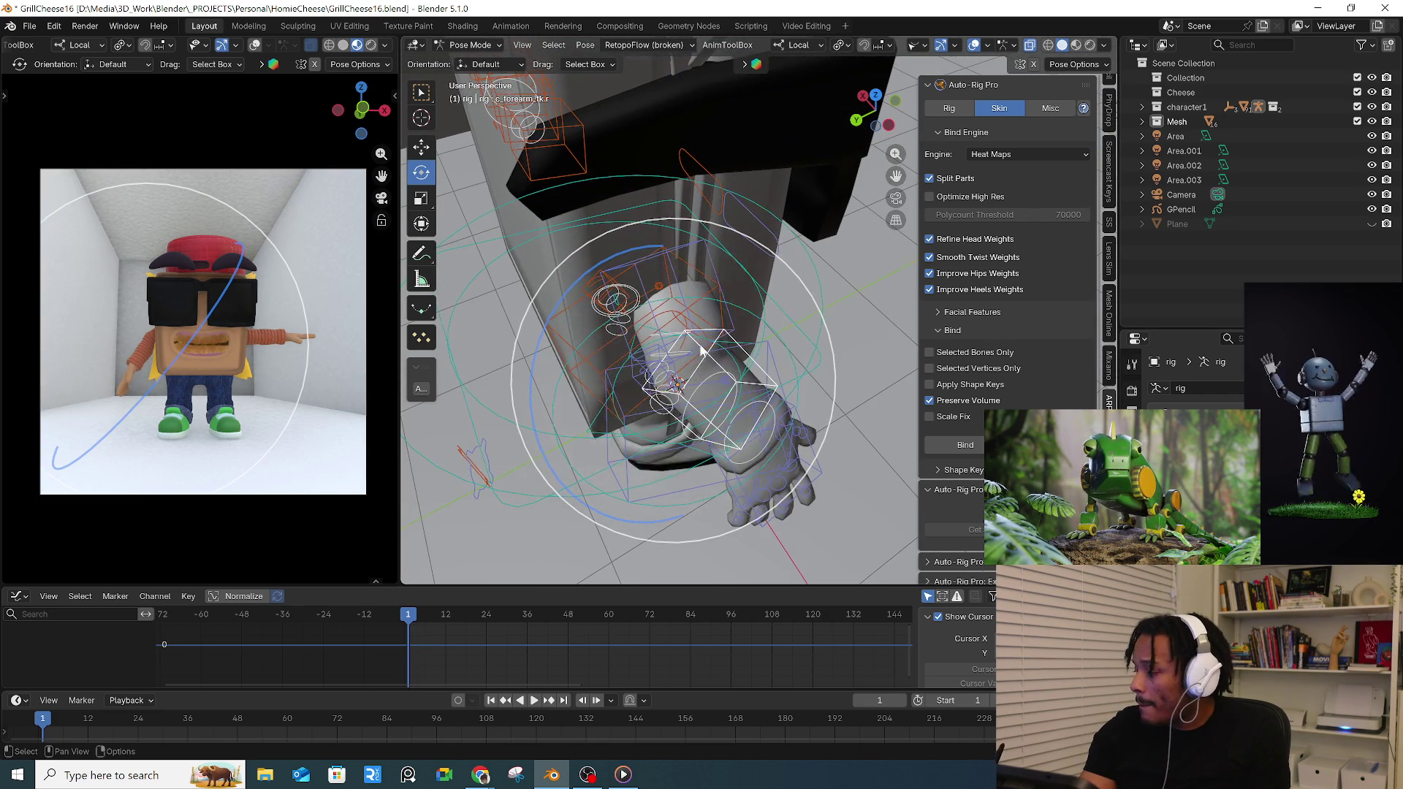
- Rotate the right arm freely and reposition the arm_bendr control to soften the upper-arm bend
key(r)
key(r)
click(725, 345)
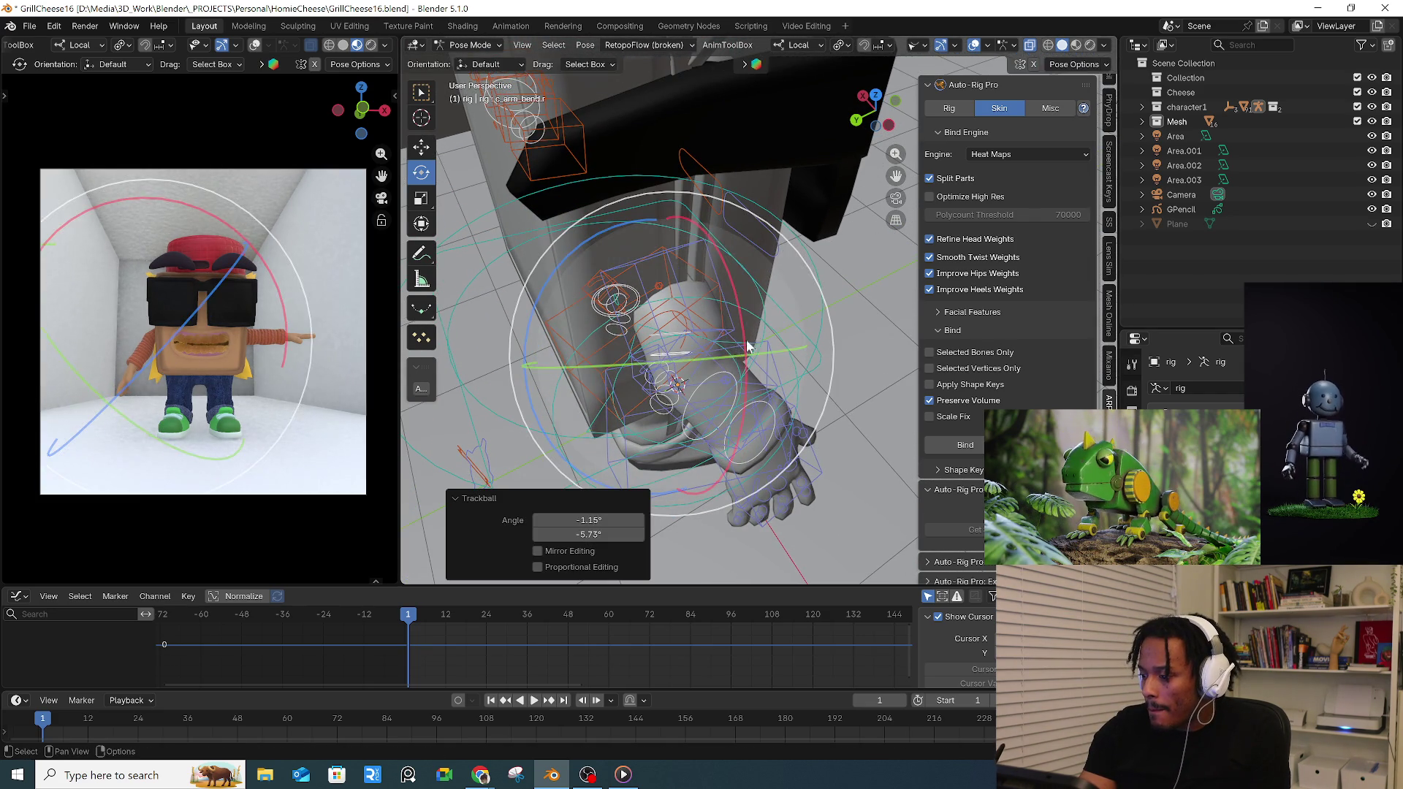
key(g)
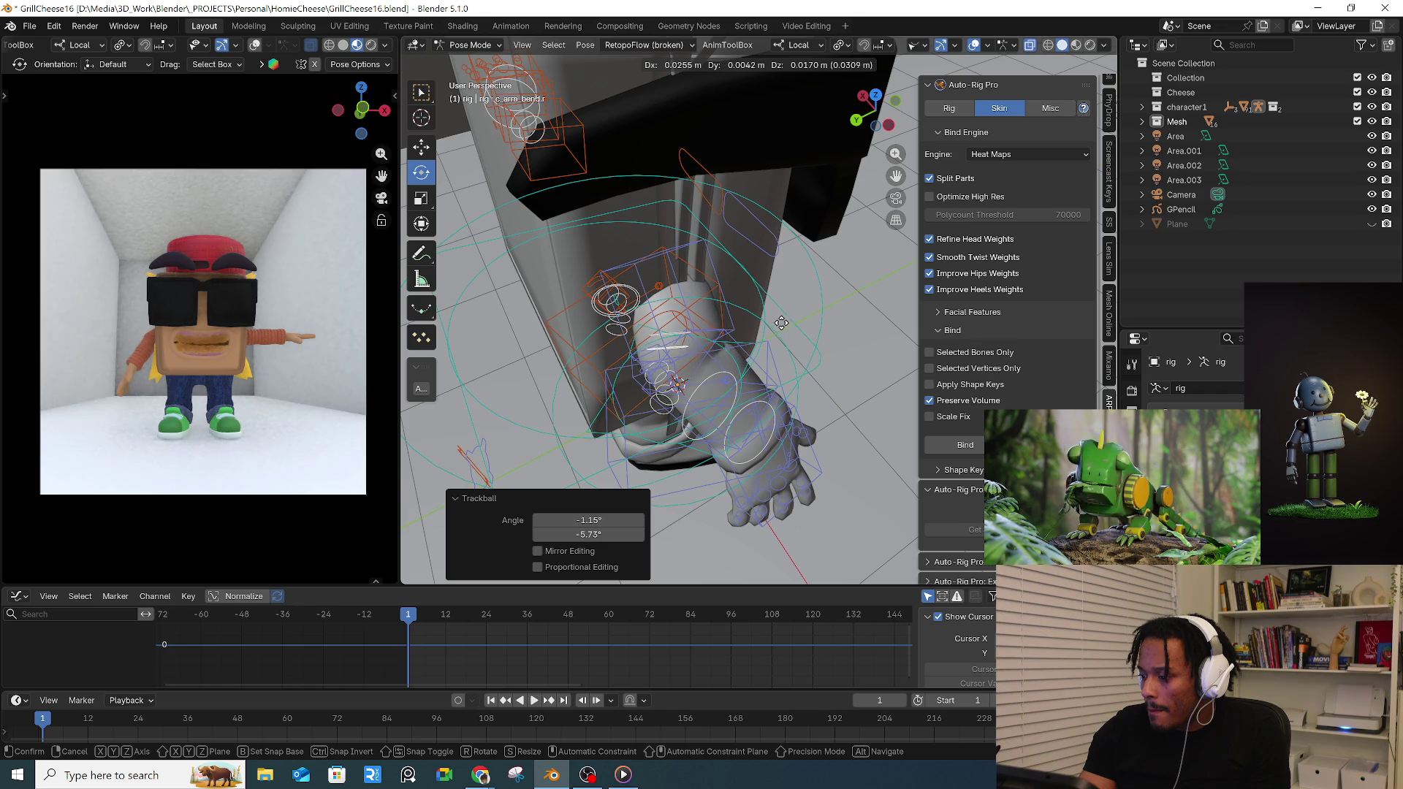
click(788, 321)
mouse_move(809, 324)
middle_down()
mouse_move(733, 291)
mouse_move(752, 317)
middle_up()
key(g)
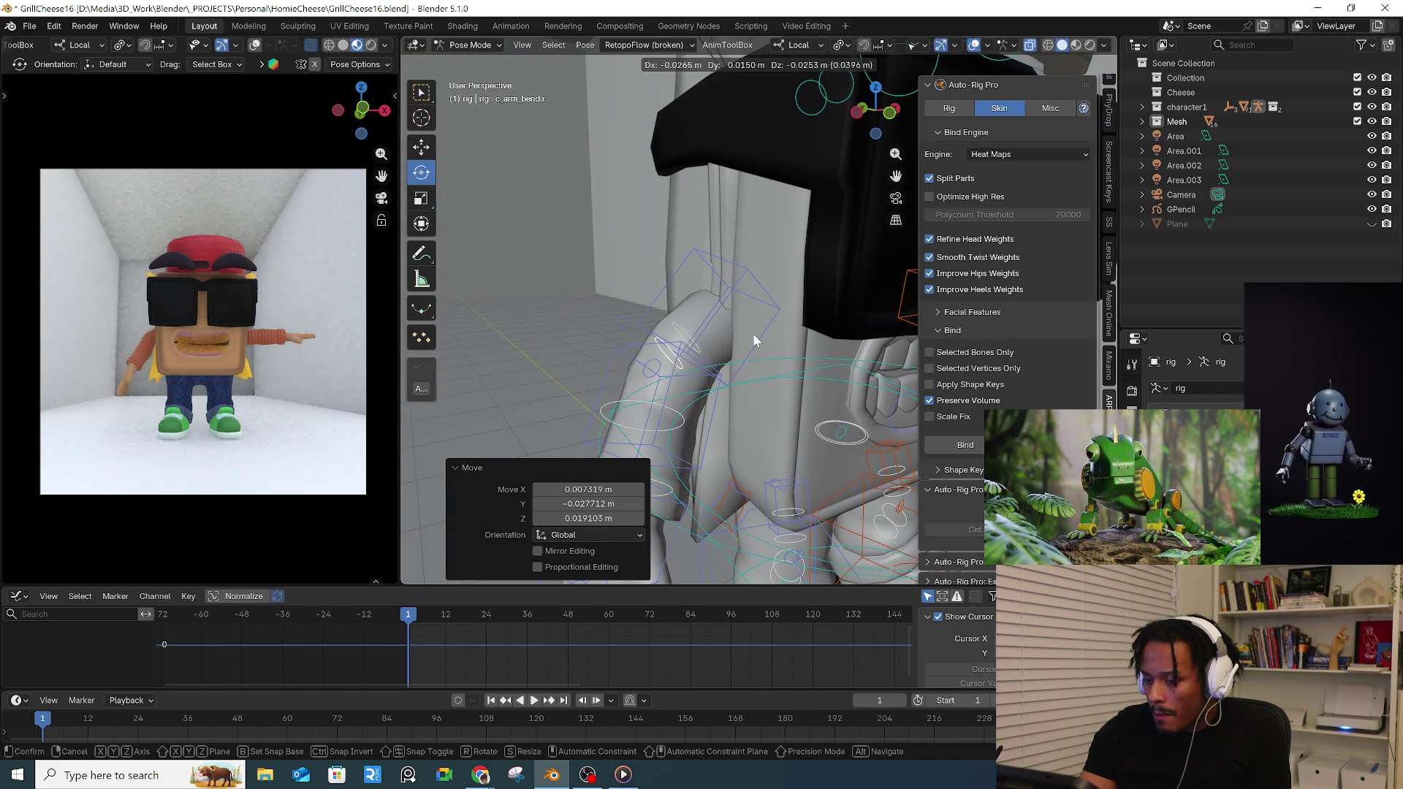
click(753, 334)
- Move the forearm_bendr control to reshape the elbow curve
click(674, 423)
mouse_move(736, 354)
middle_down()
mouse_move(773, 361)
mouse_move(757, 362)
middle_up()
key(g)
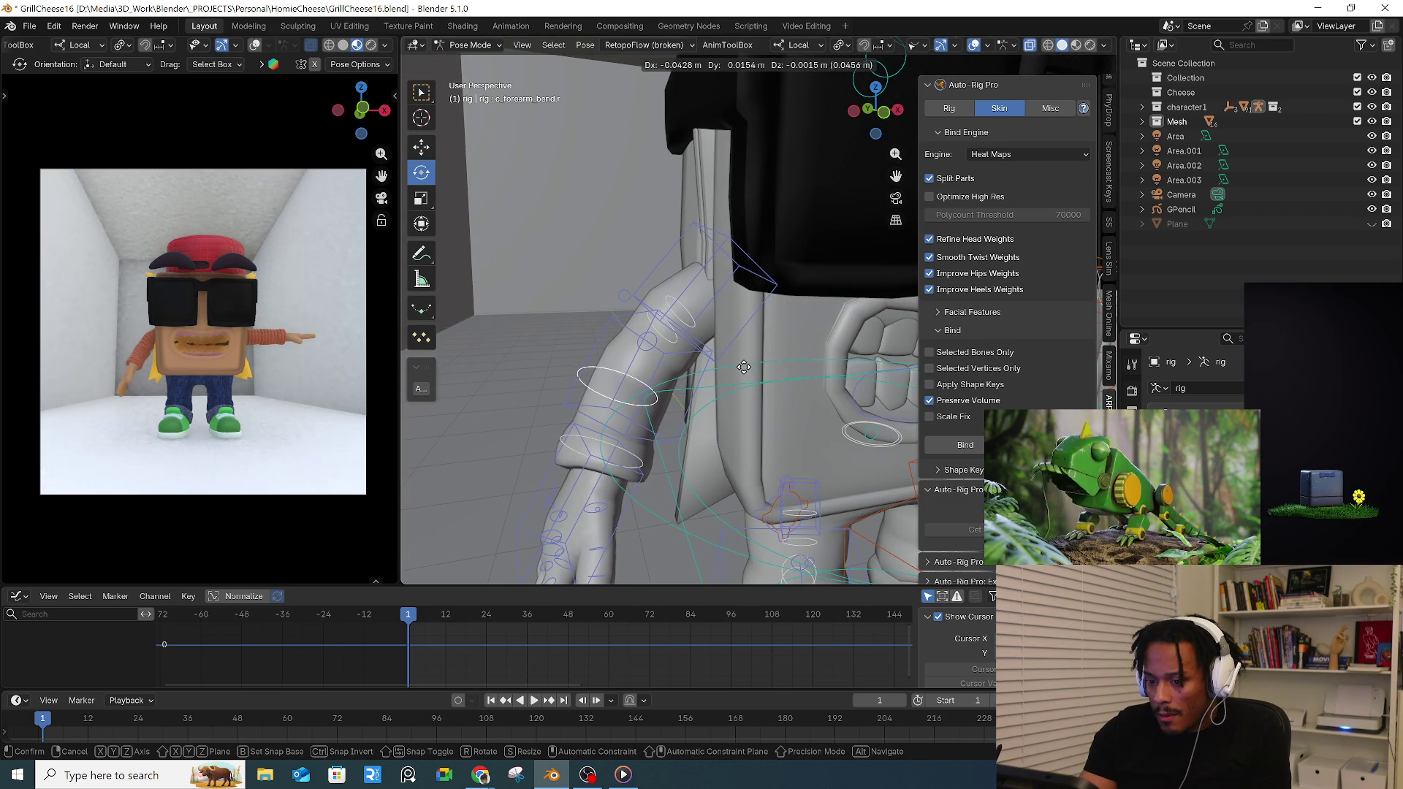
click(747, 369)
- Rotate c_shoulder.r so the arm drops relaxed against the character's side
mouse_move(734, 323)
middle_down()
mouse_move(812, 315)
mouse_move(823, 336)
middle_up()
scroll(809, 319, up, 3)
click(834, 312)
key(r)
drag(856, 331, 852, 343)
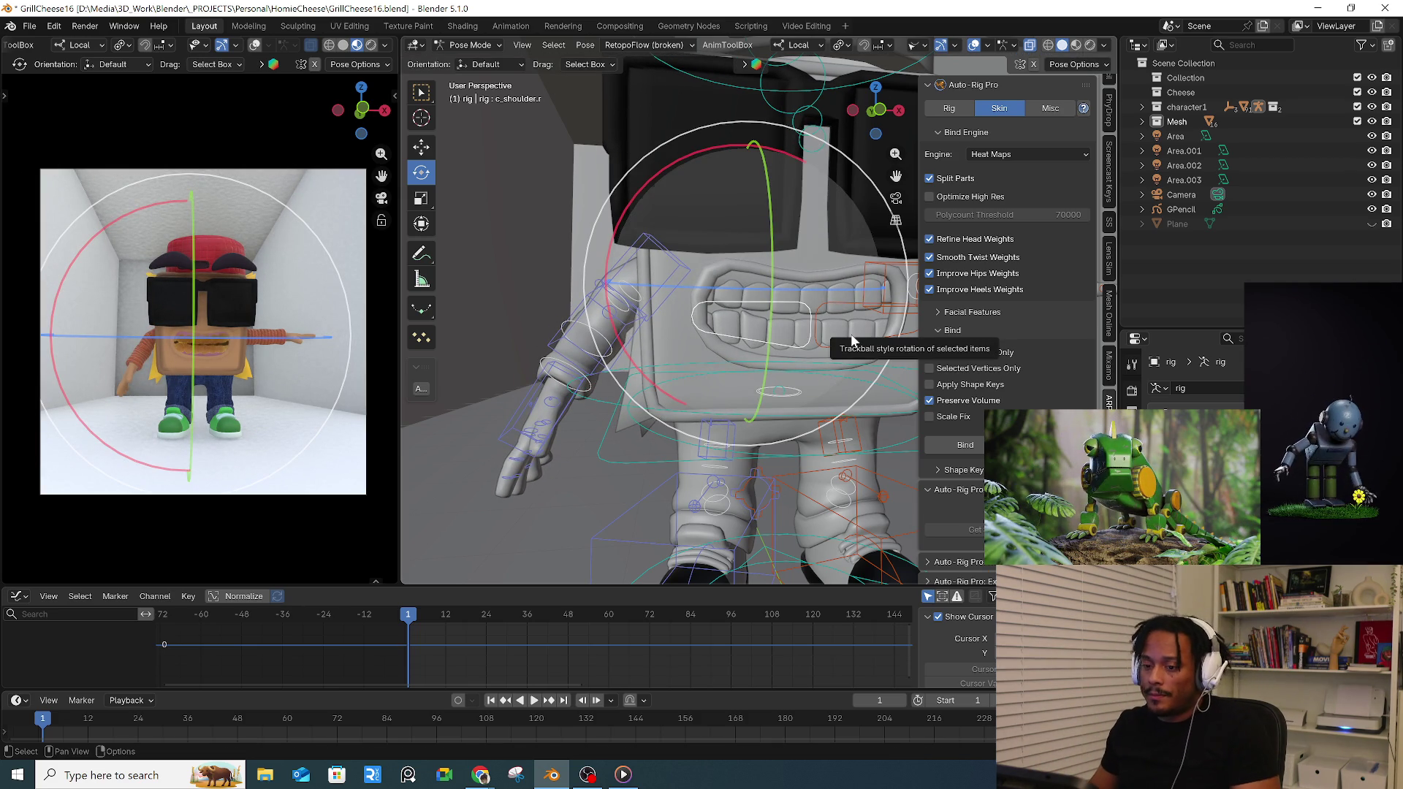
- Preview the camera view rendered and enable camera objects in the viewport visibility options
click(370, 46)
scroll(559, 220, down, 5)
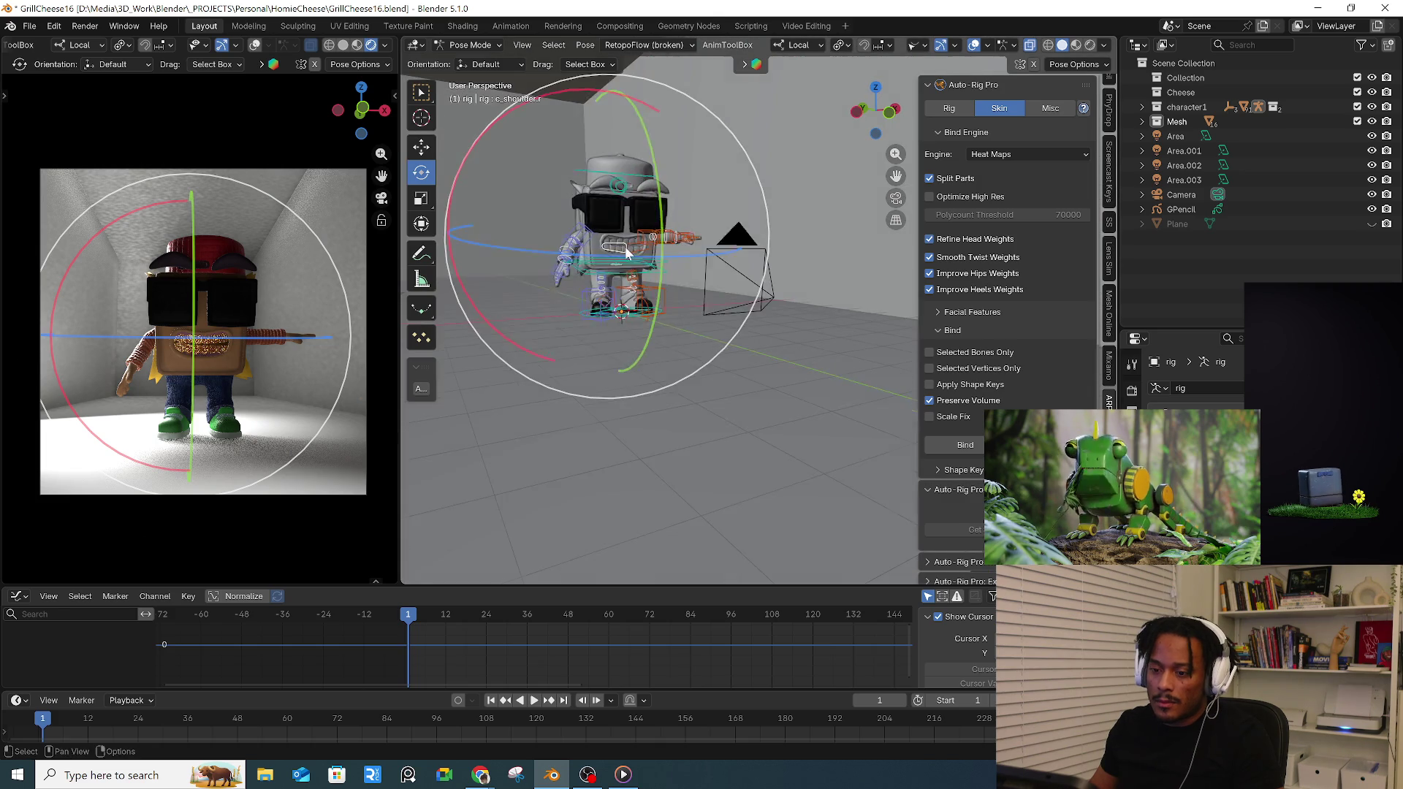
middle_drag(628, 252, 706, 345)
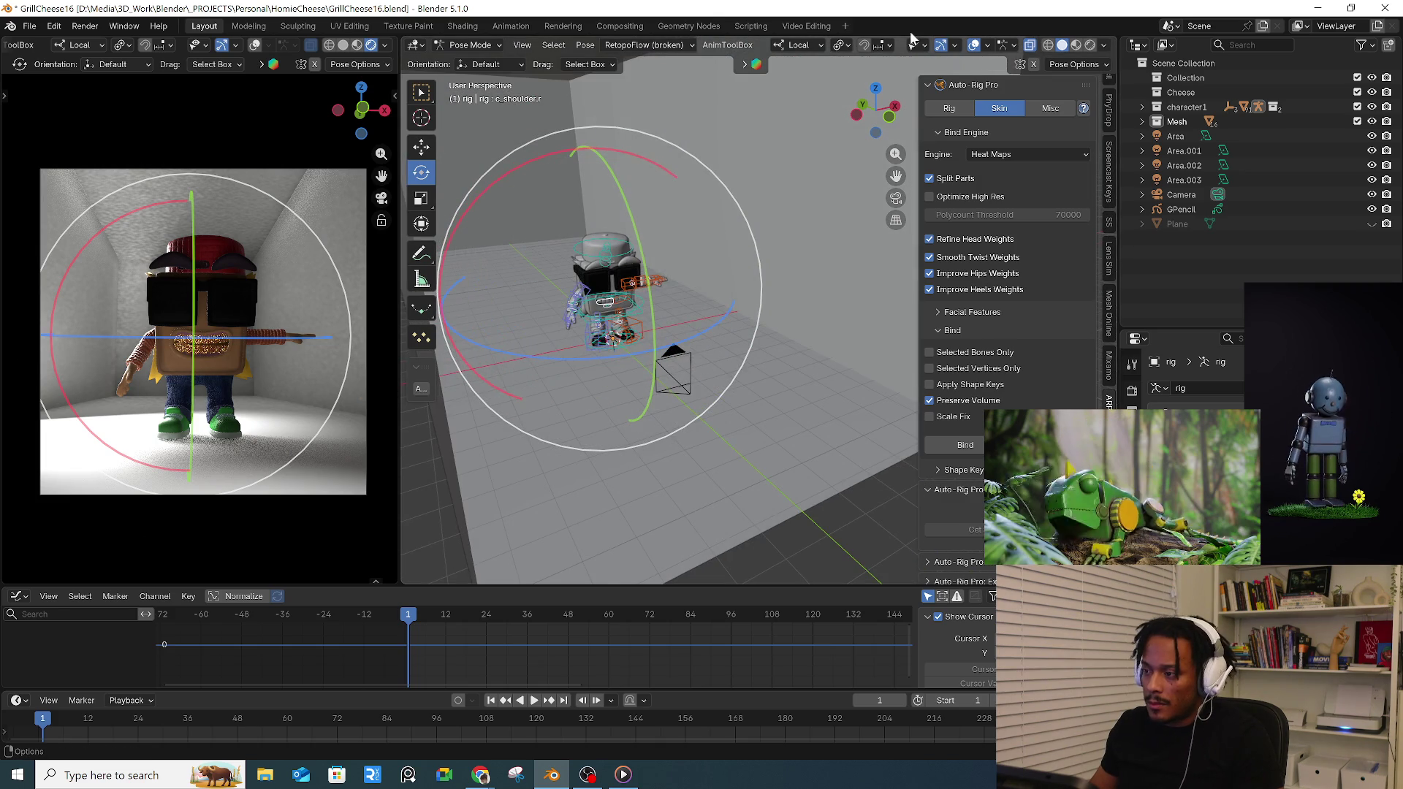
click(955, 47)
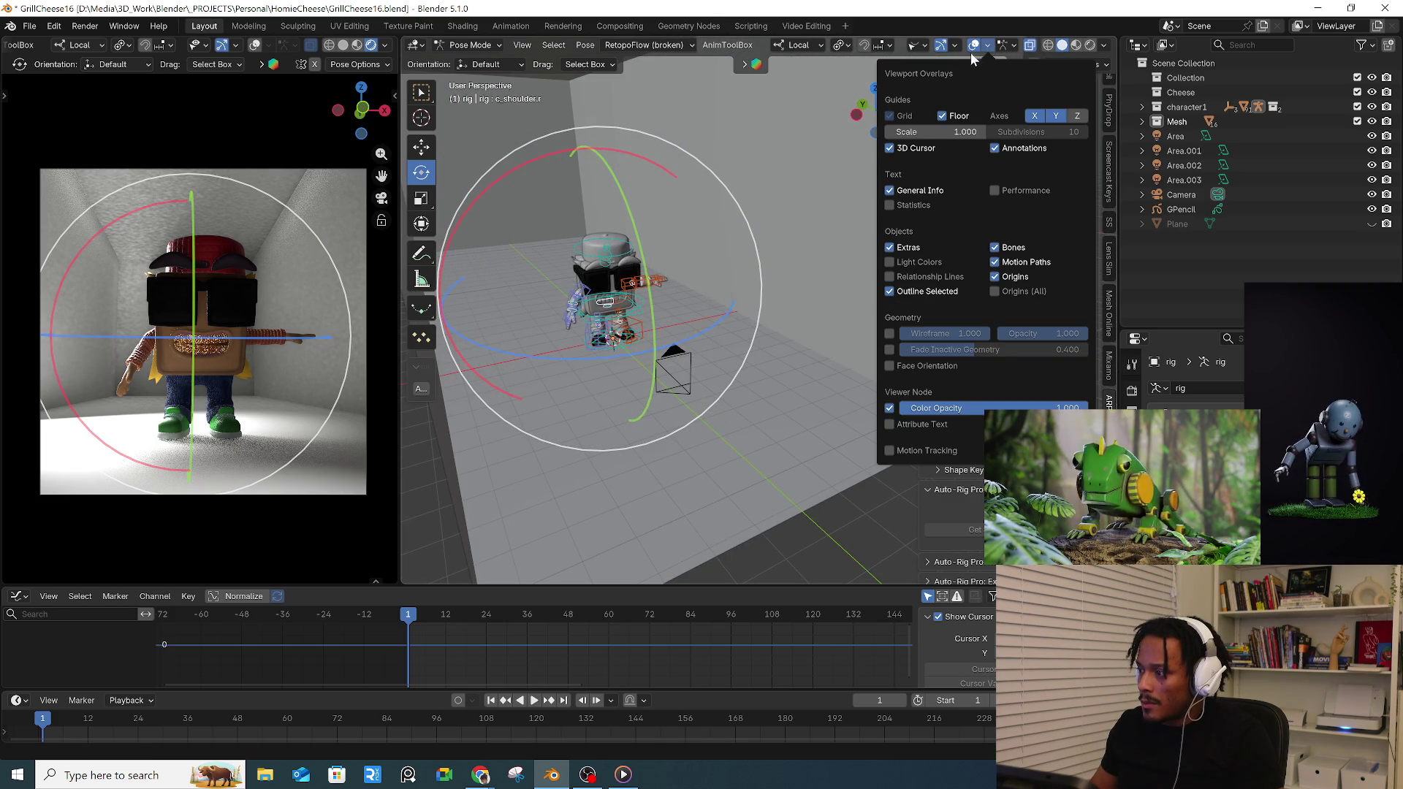
click(960, 49)
mouse_move(919, 45)
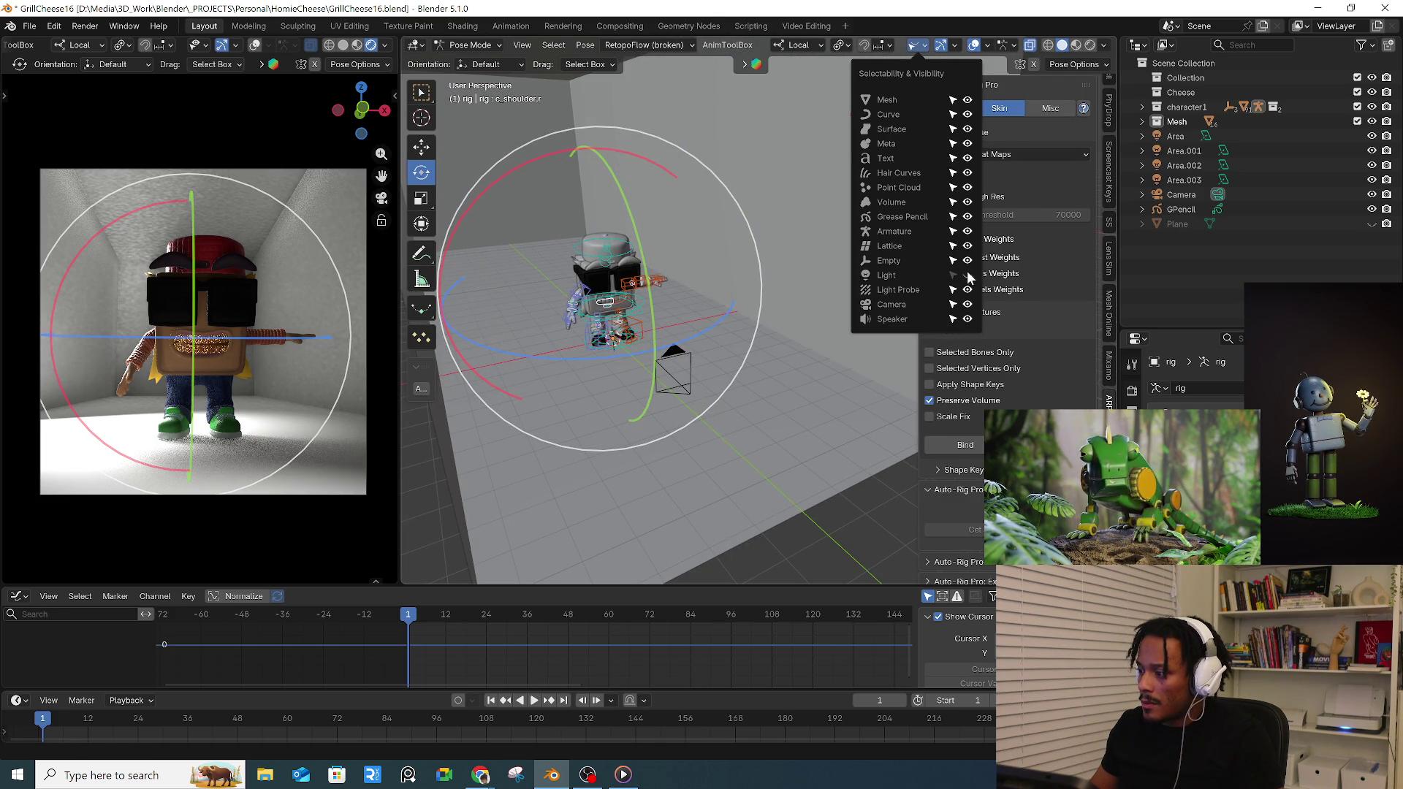
click(967, 303)
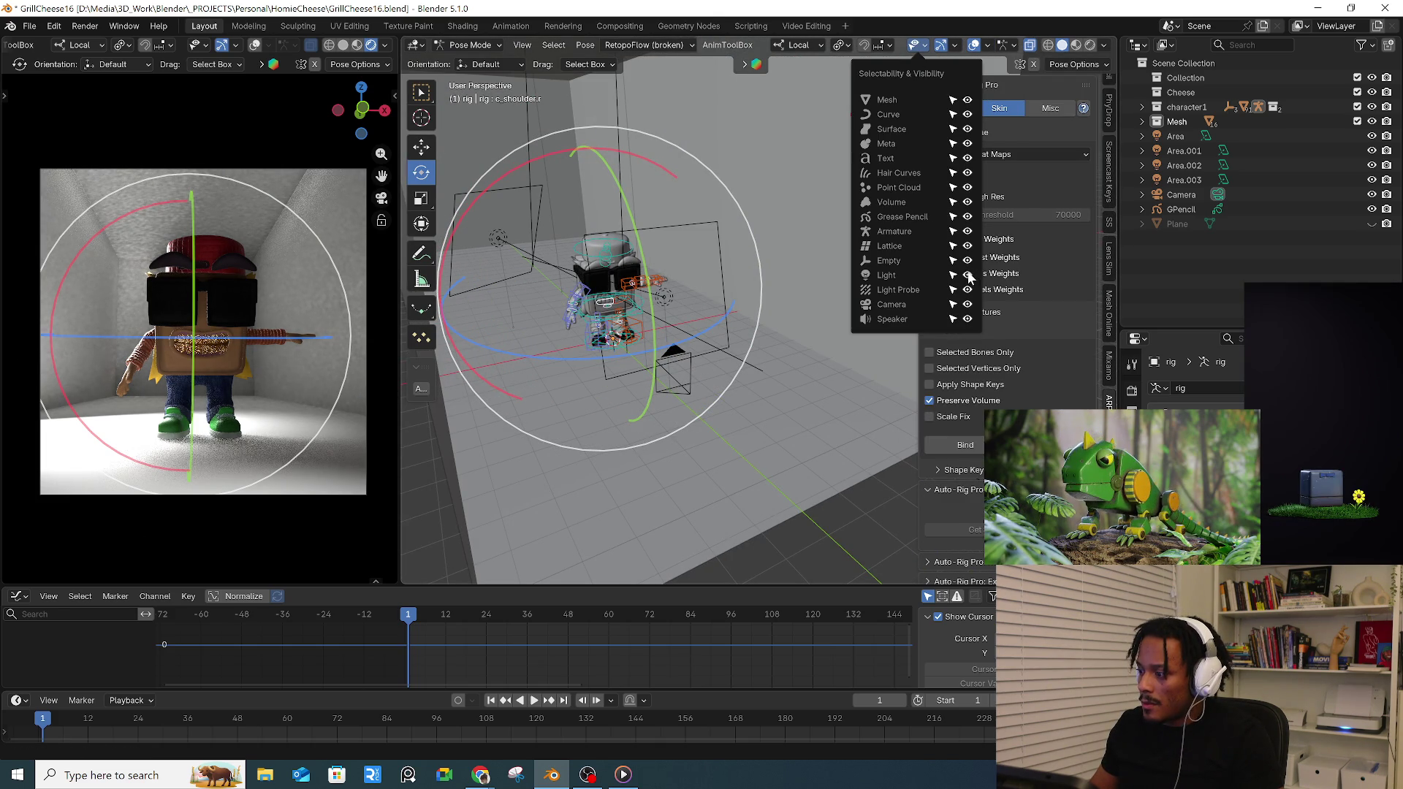
click(708, 227)
- Unhide the room with Alt+H and box-select the objects above it, heading back toward Object Mode
mouse_move(711, 238)
middle_down()
mouse_move(758, 259)
mouse_move(537, 335)
middle_up()
key(alt+h)
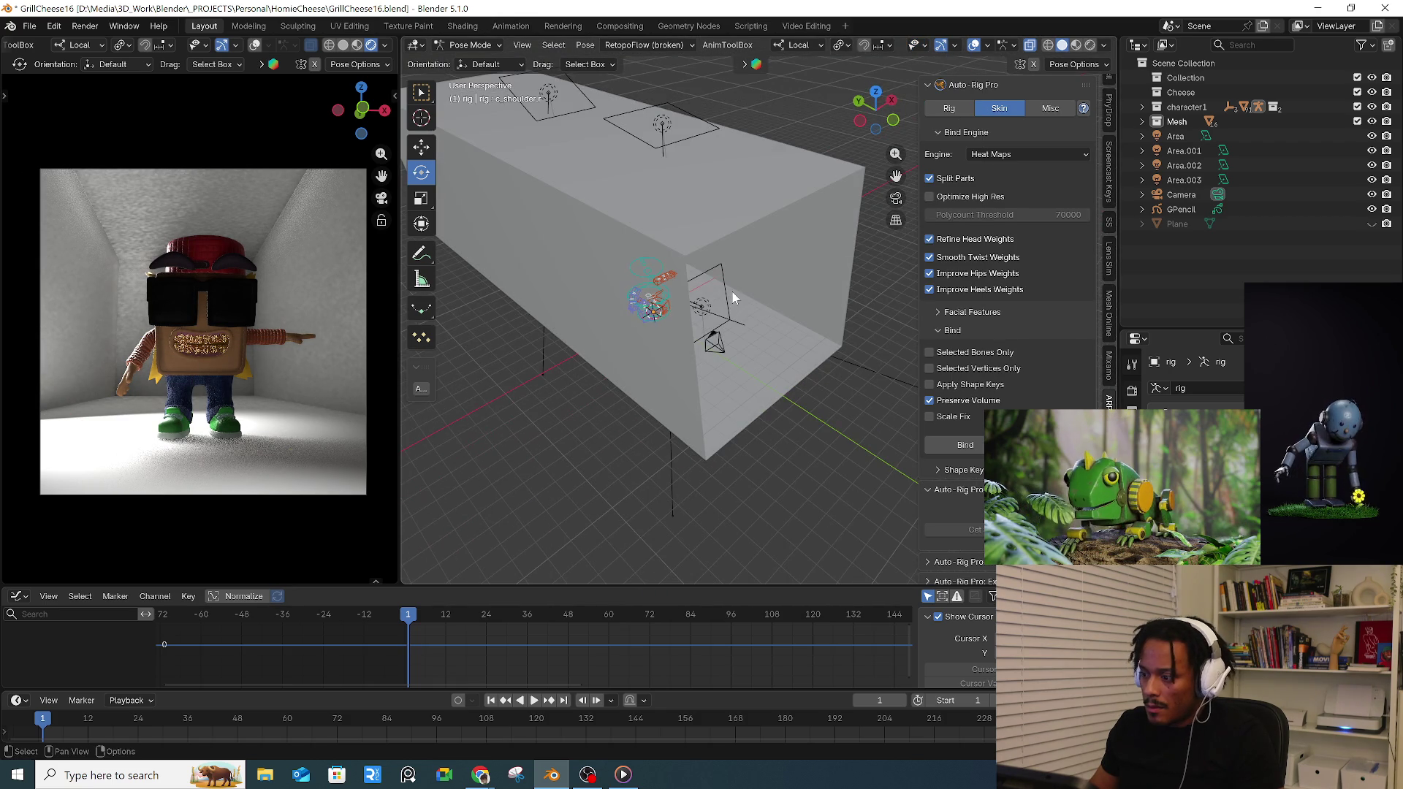
middle_drag(732, 290, 688, 189)
drag(574, 103, 673, 189)
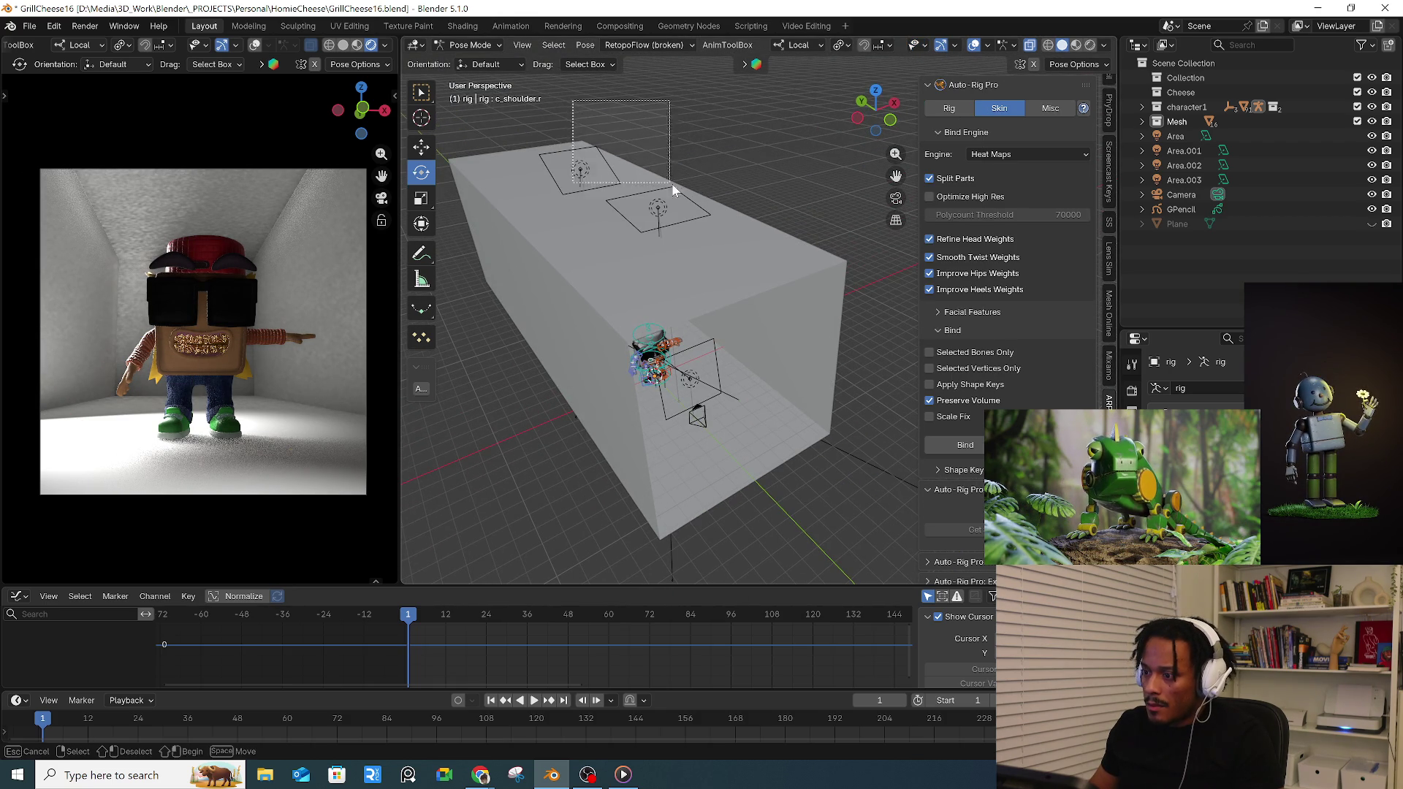
middle_drag(742, 215, 707, 190)
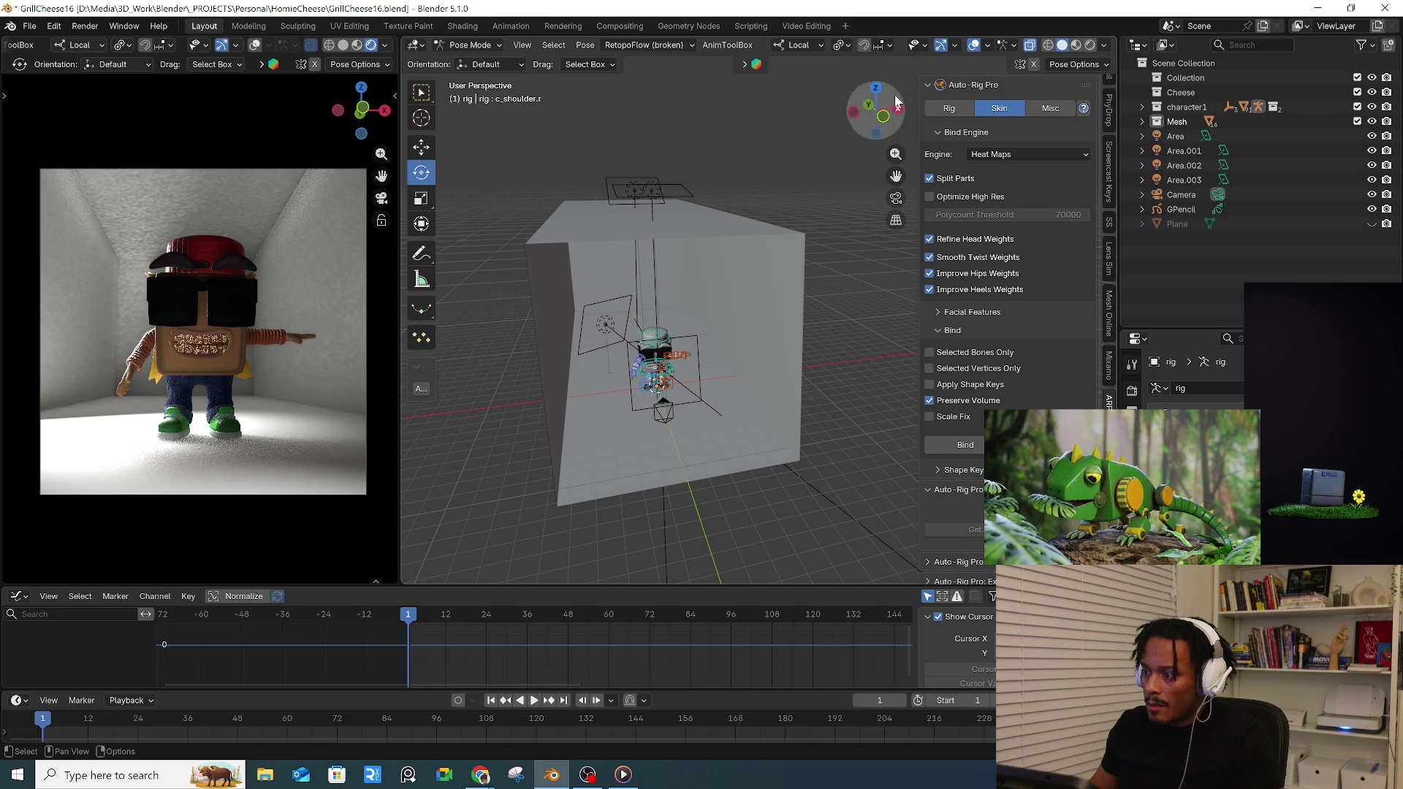
click(957, 47)
mouse_move(918, 45)
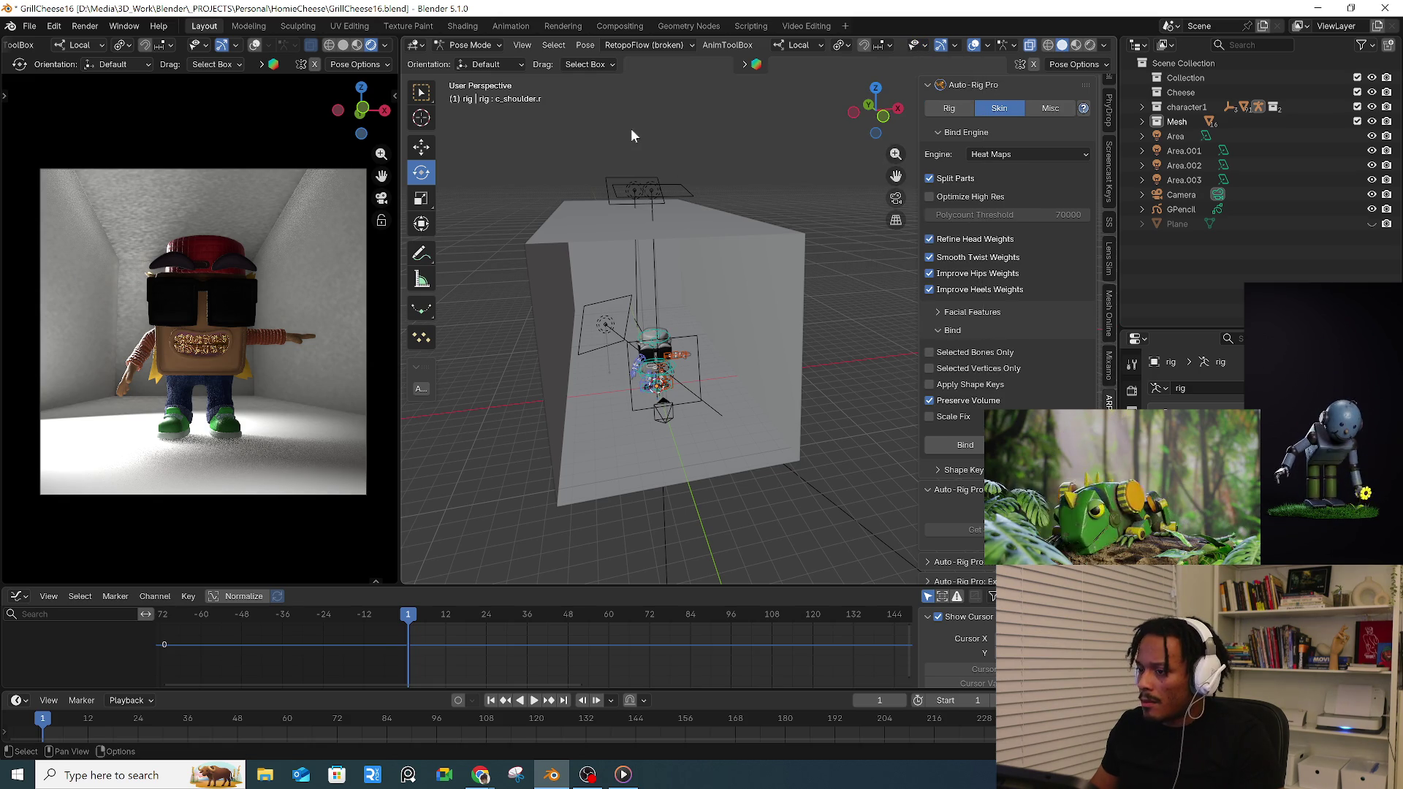
click(474, 45)
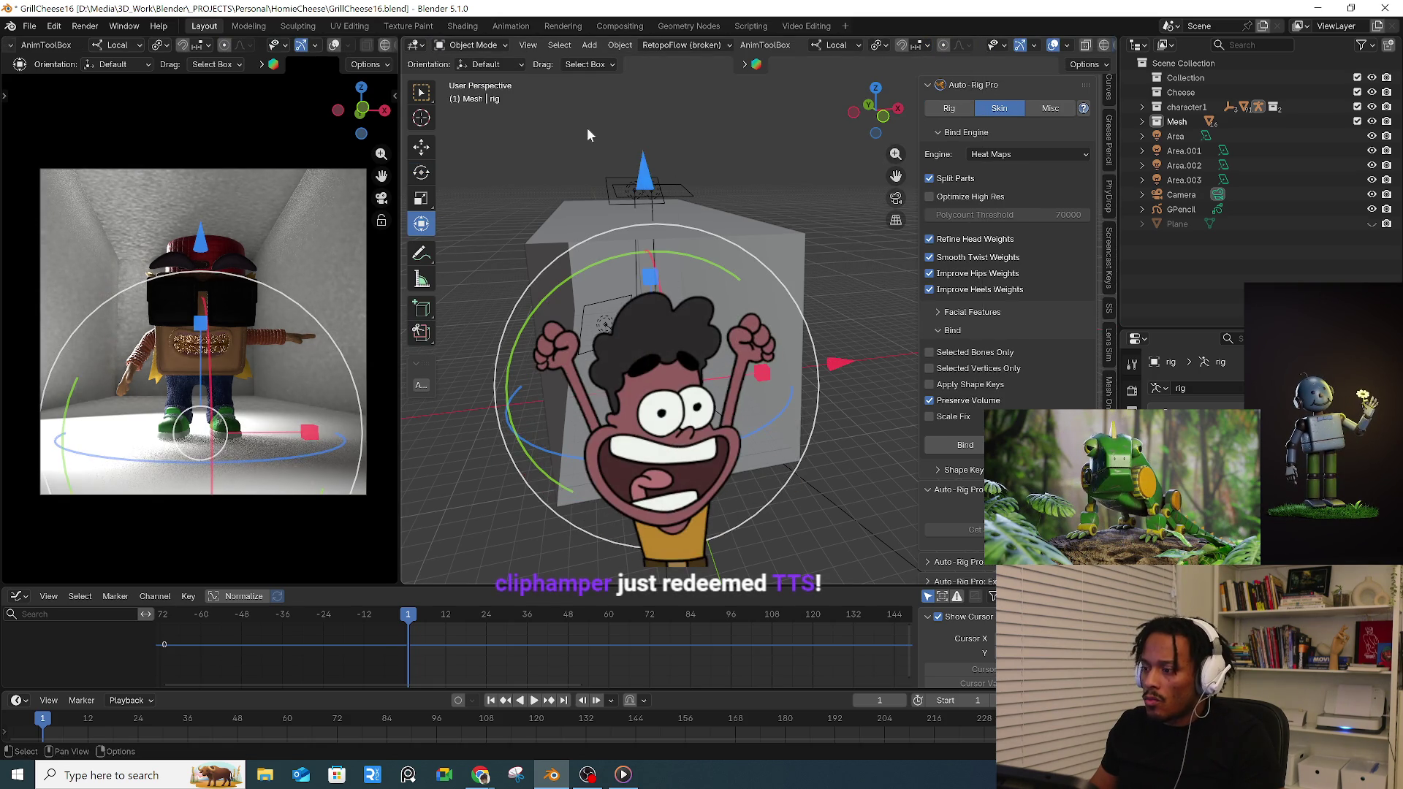
- Back in Object Mode, lower the selected lights along their local Z axis
middle_drag(586, 128, 709, 185)
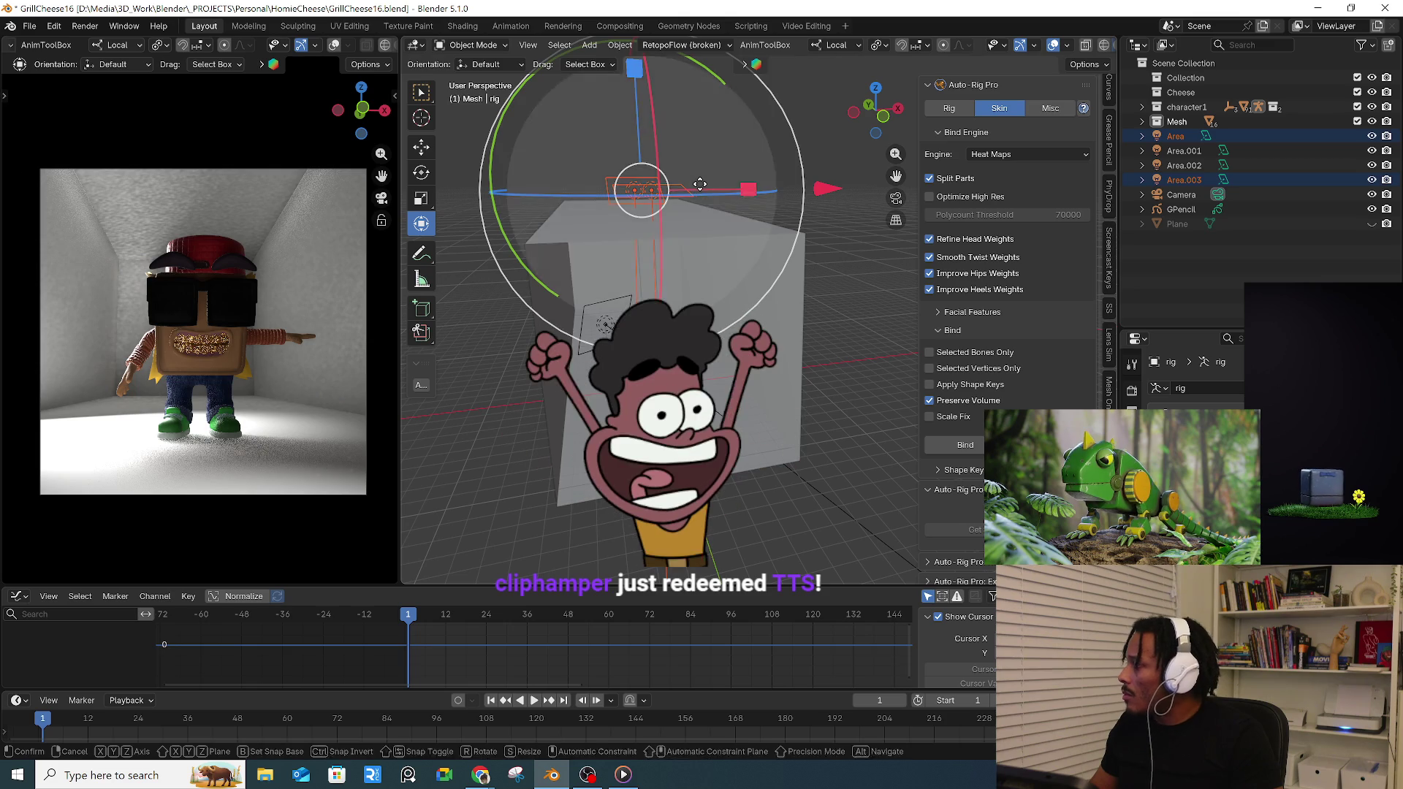
key(g)
key(z)
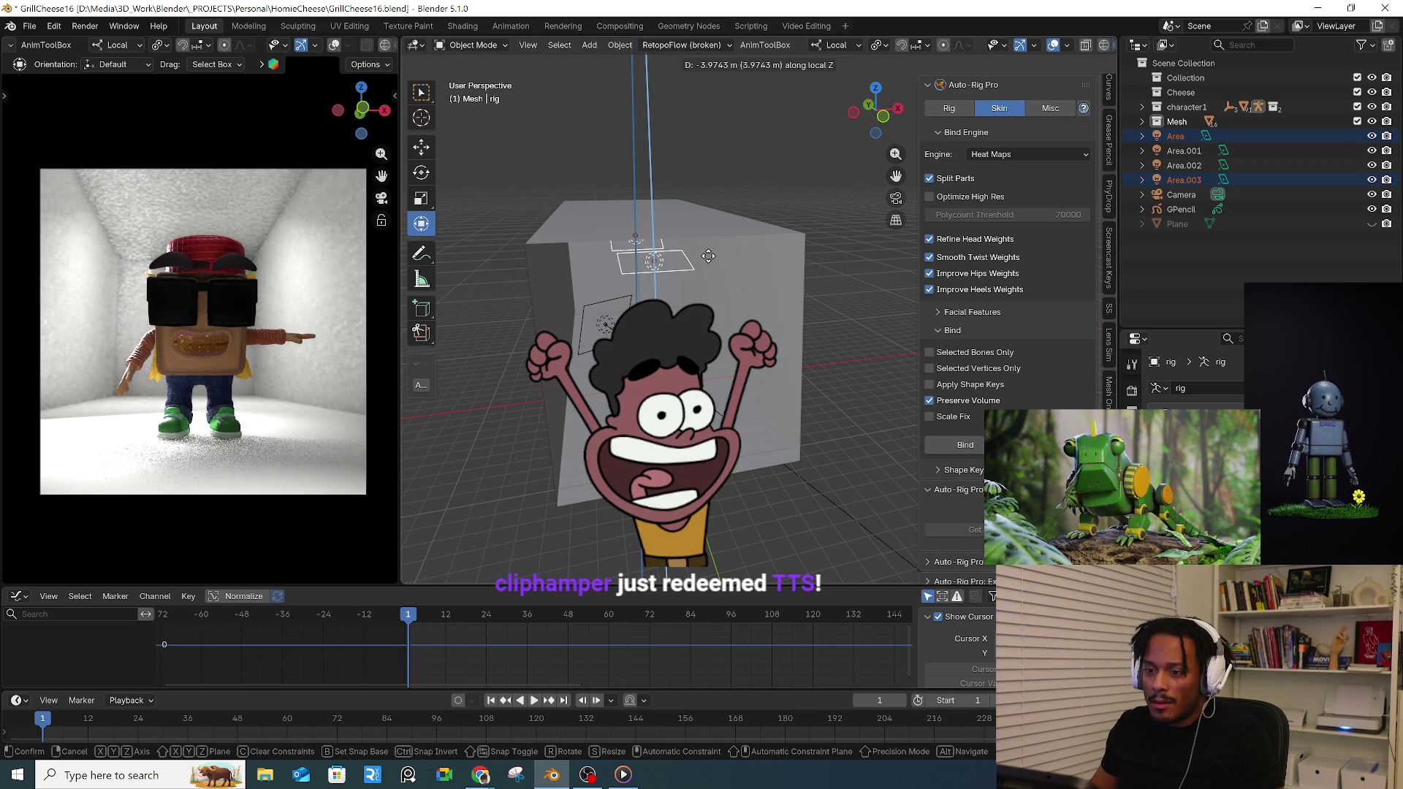
click(712, 244)
- Select the Area.002 light and shift it to a new position beside the room
click(755, 310)
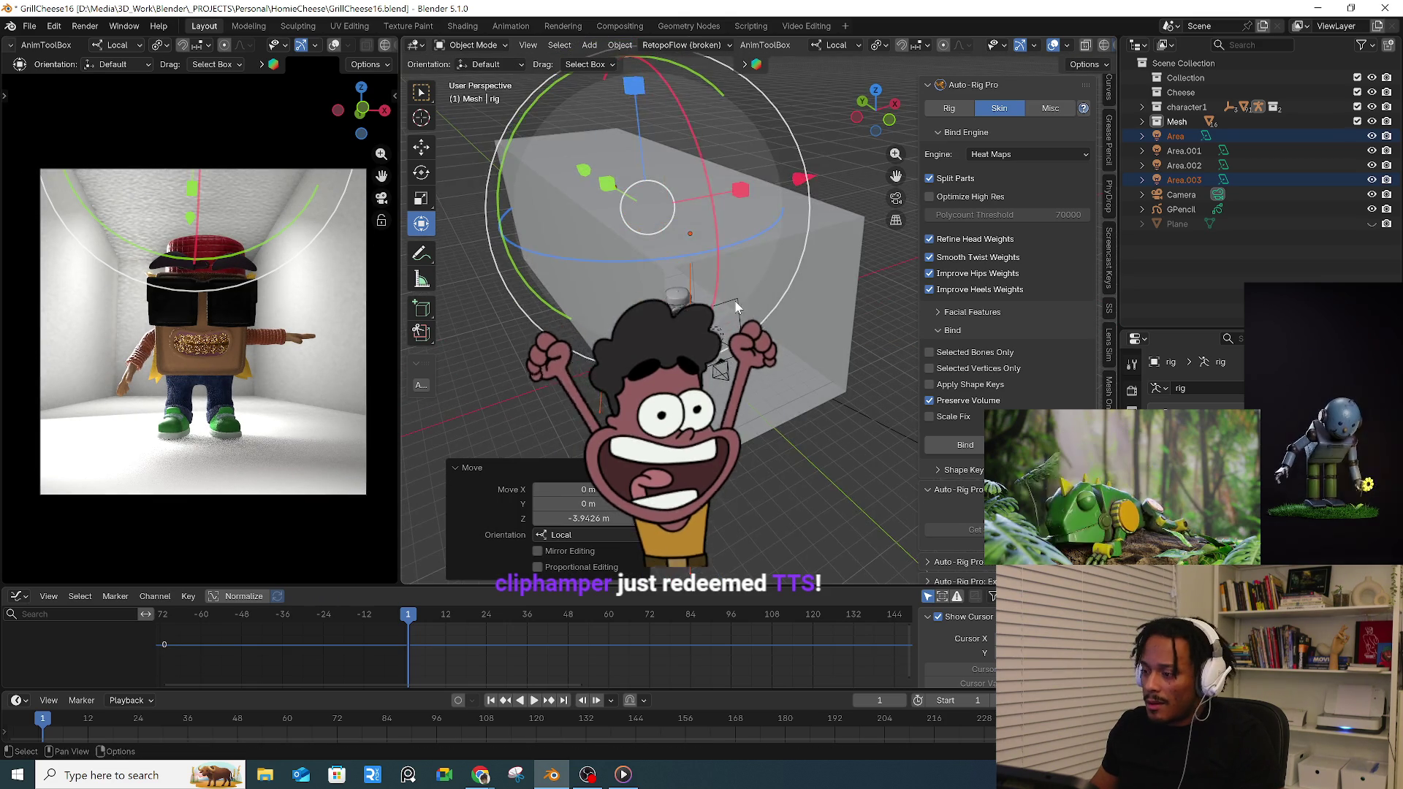
mouse_move(701, 275)
middle_down()
mouse_move(614, 318)
mouse_move(658, 275)
middle_up()
click(551, 306)
scroll(570, 306, up, 3)
key(g)
click(527, 309)
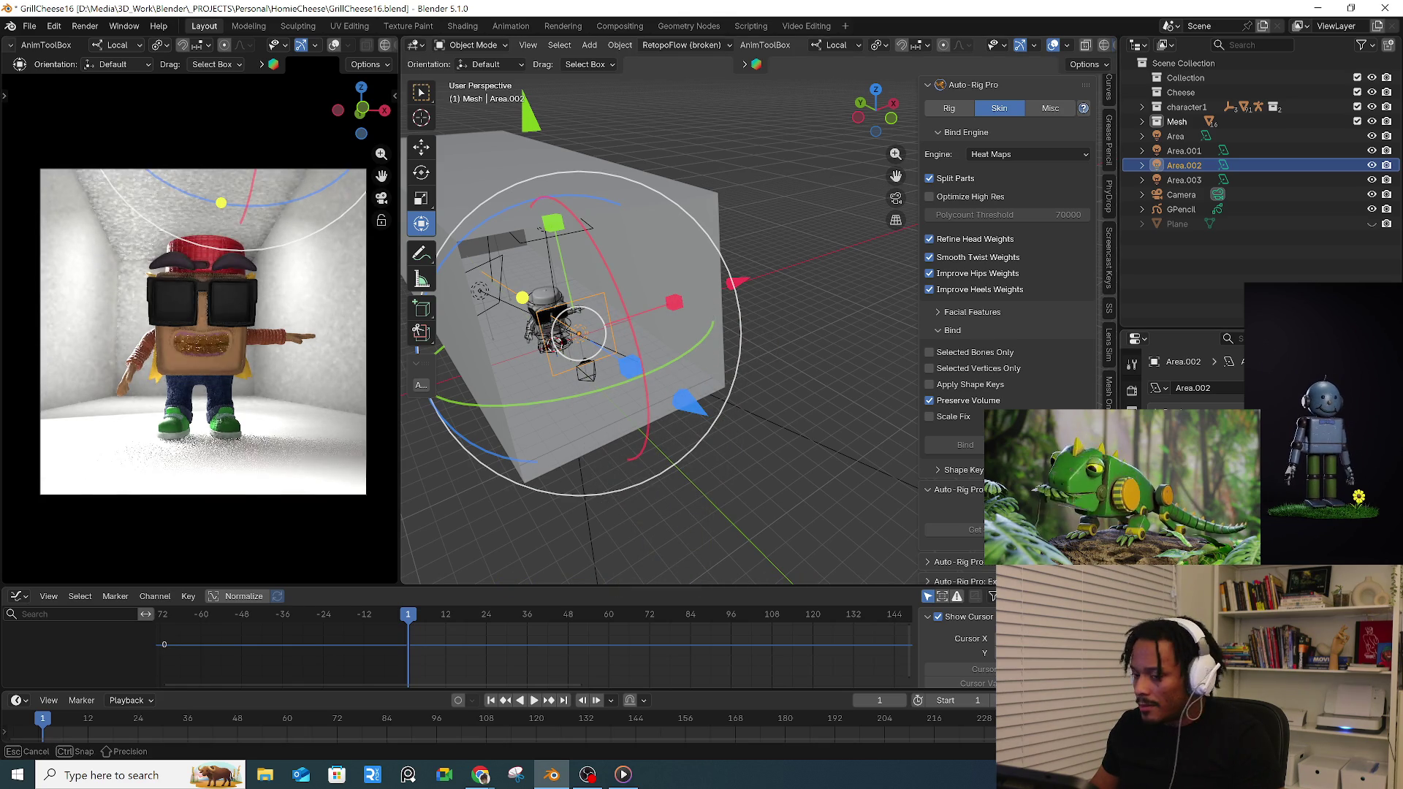
key(g)
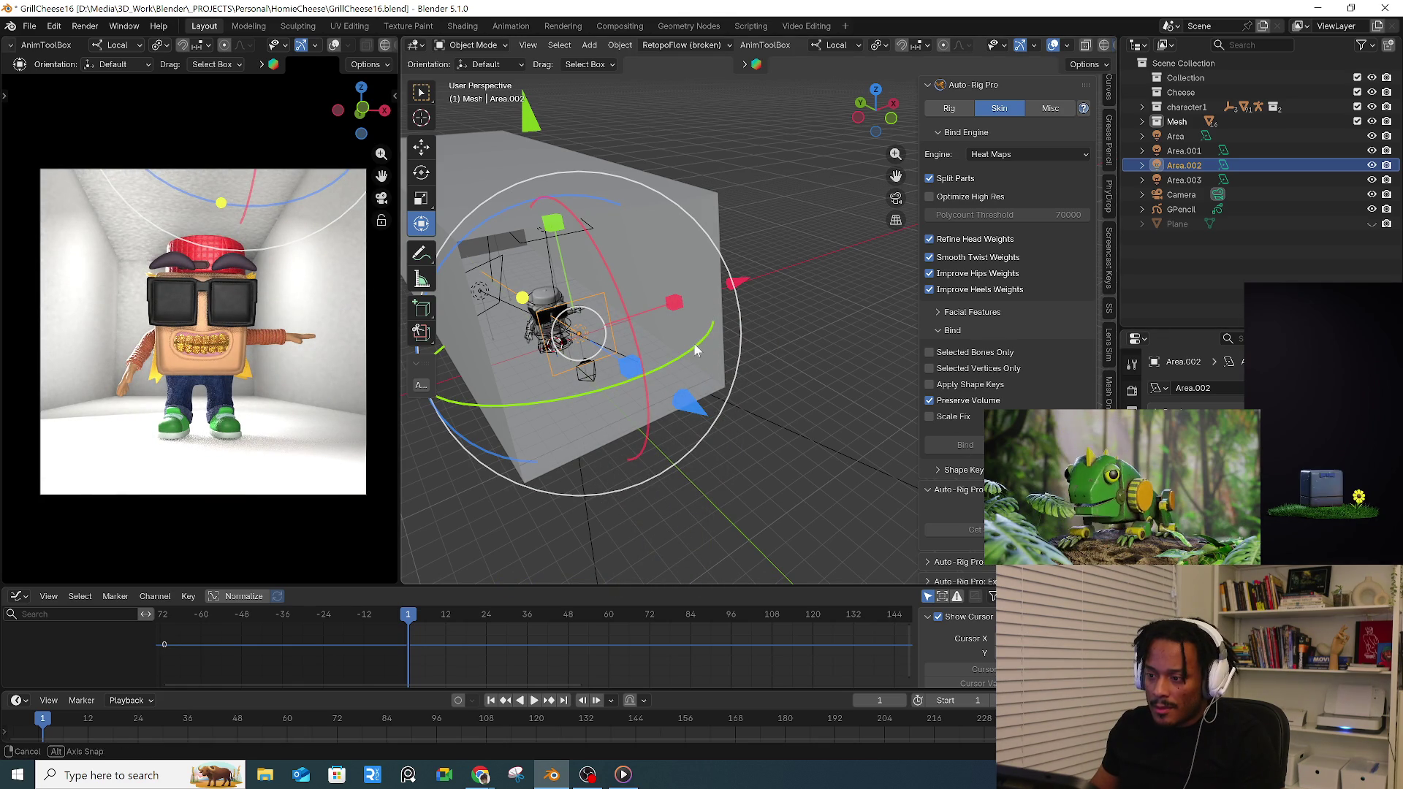
- Briefly enter Edit Mode on the room box, pick a face, and return it to Object Mode
middle_drag(751, 356, 479, 284)
click(480, 269)
key(Tab)
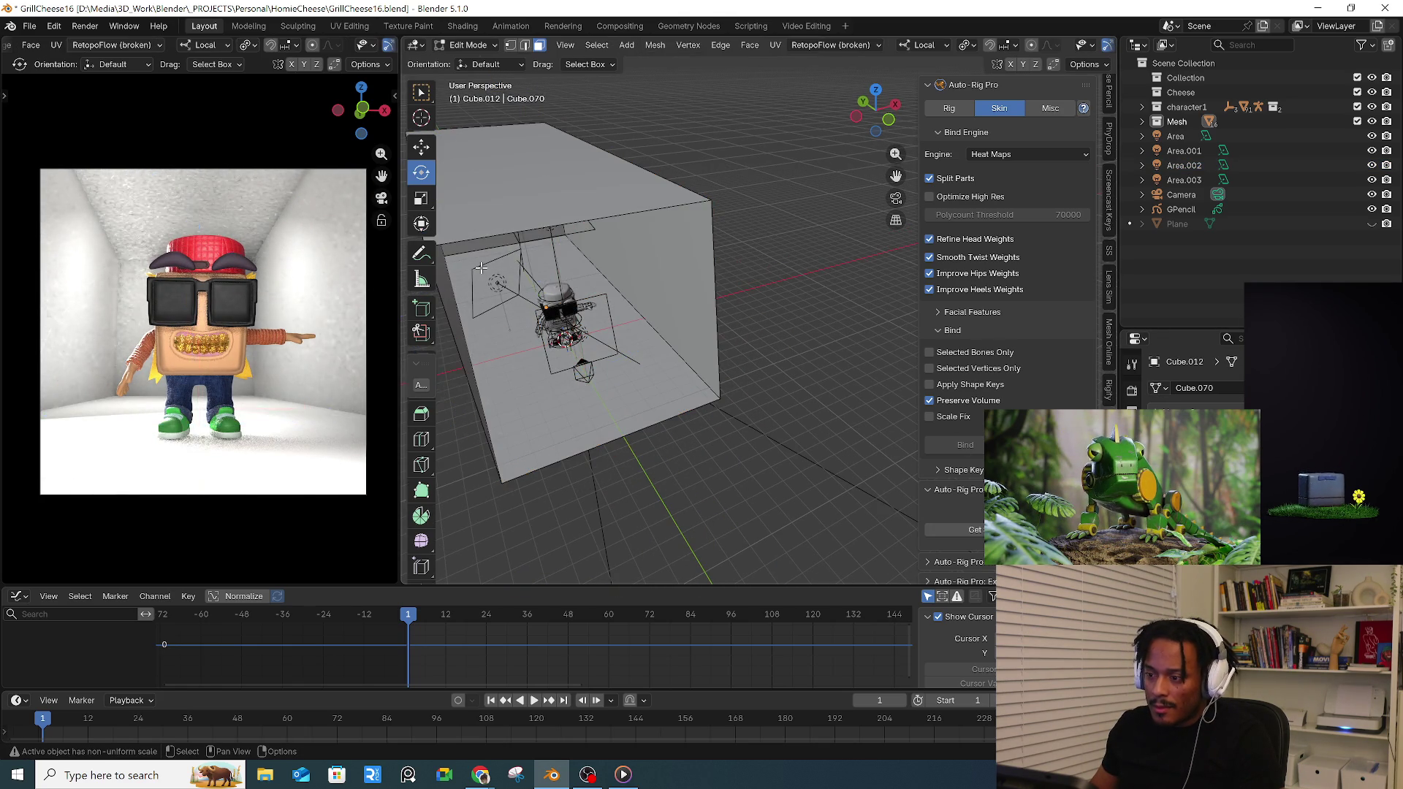
click(480, 270)
key(ctrl+Tab)
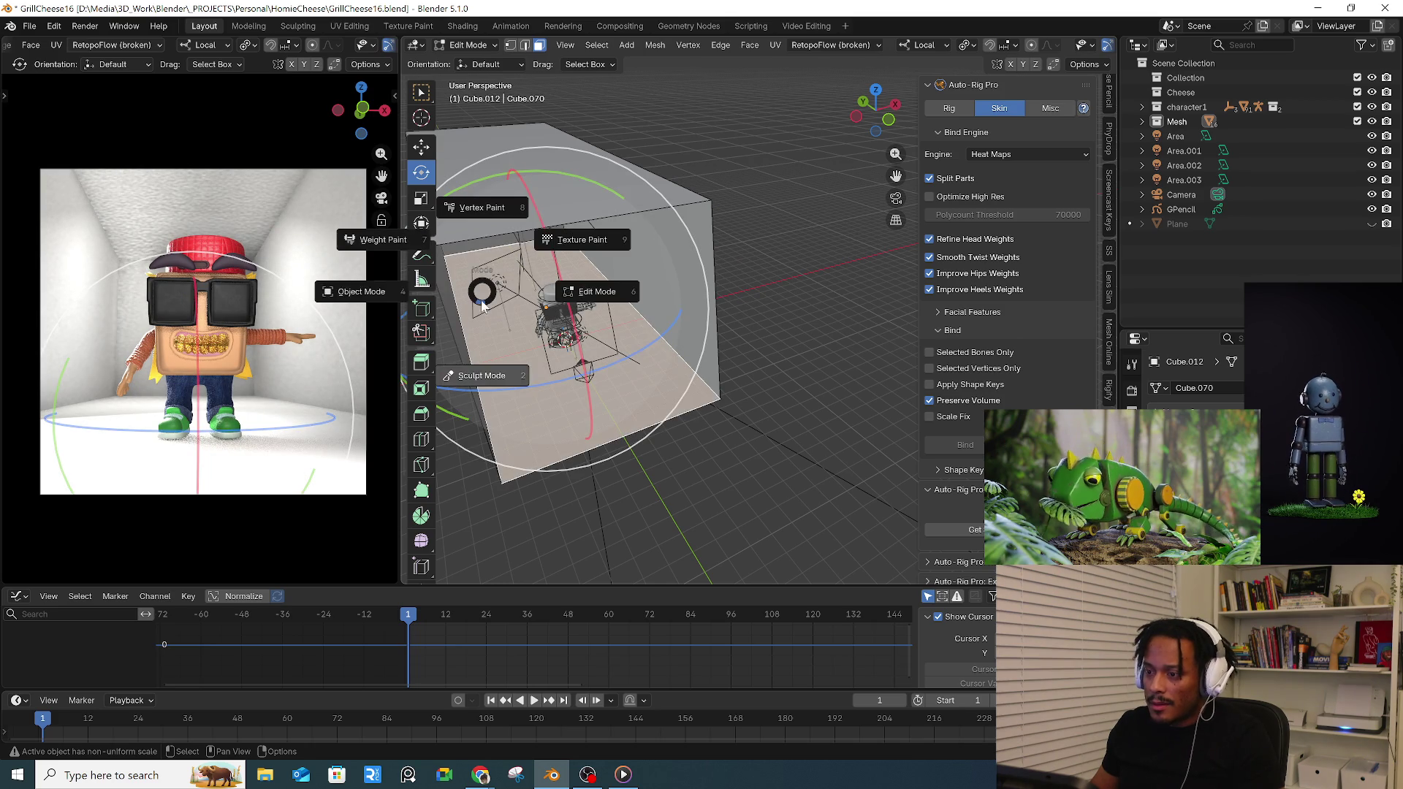
click(496, 263)
- Move the Area.001 light along the global Y axis to a new spot
click(495, 263)
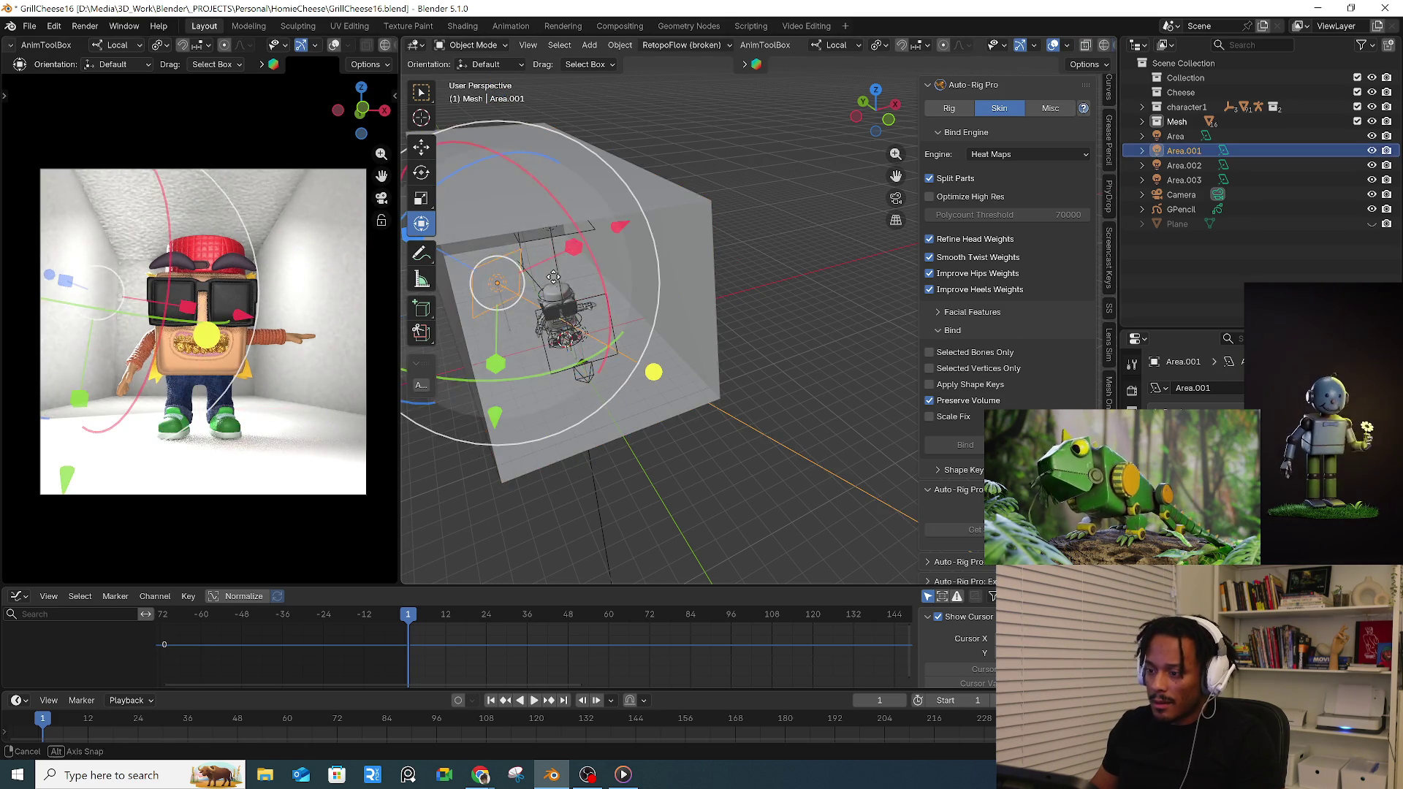
key(g)
key(z)
key(z)
key(y)
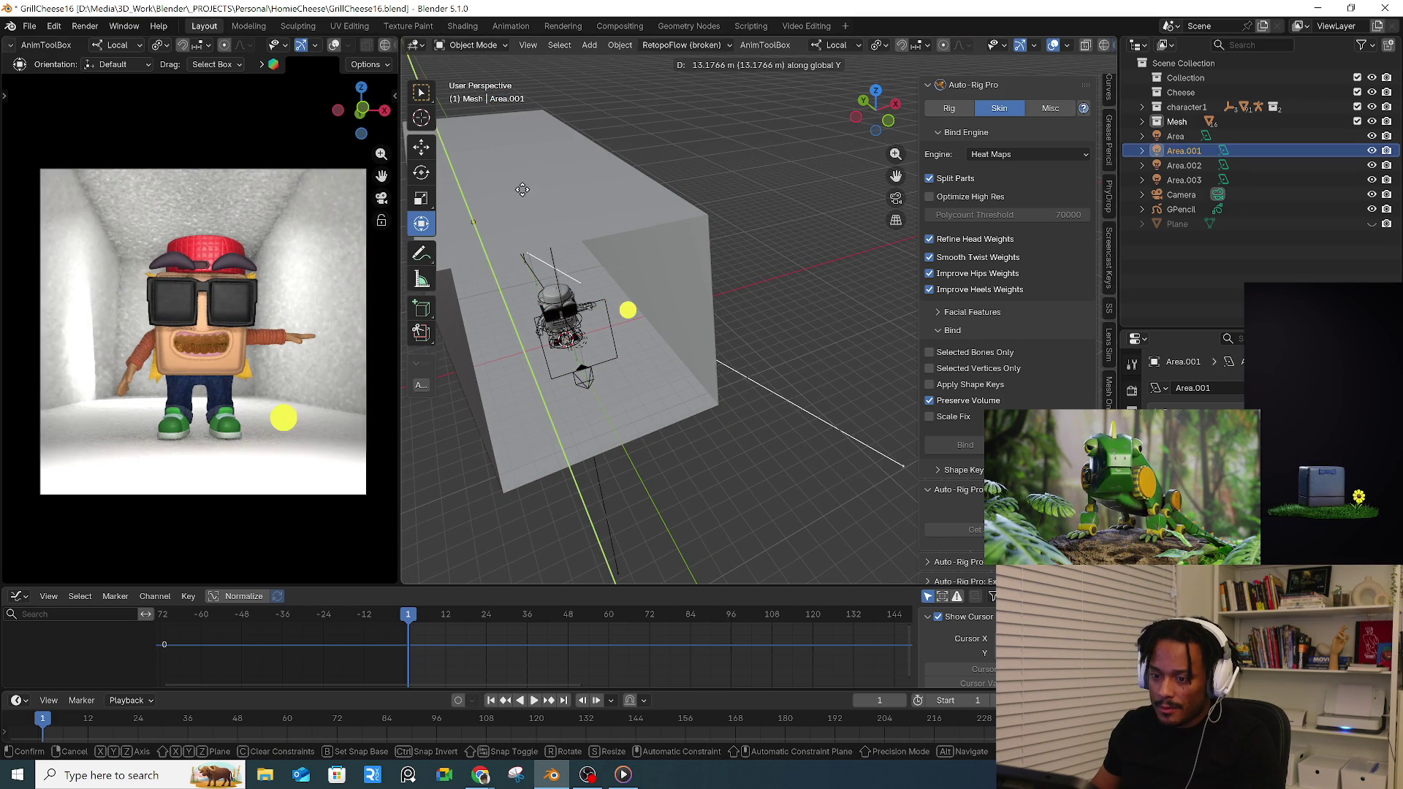
click(533, 218)
middle_drag(534, 217, 577, 234)
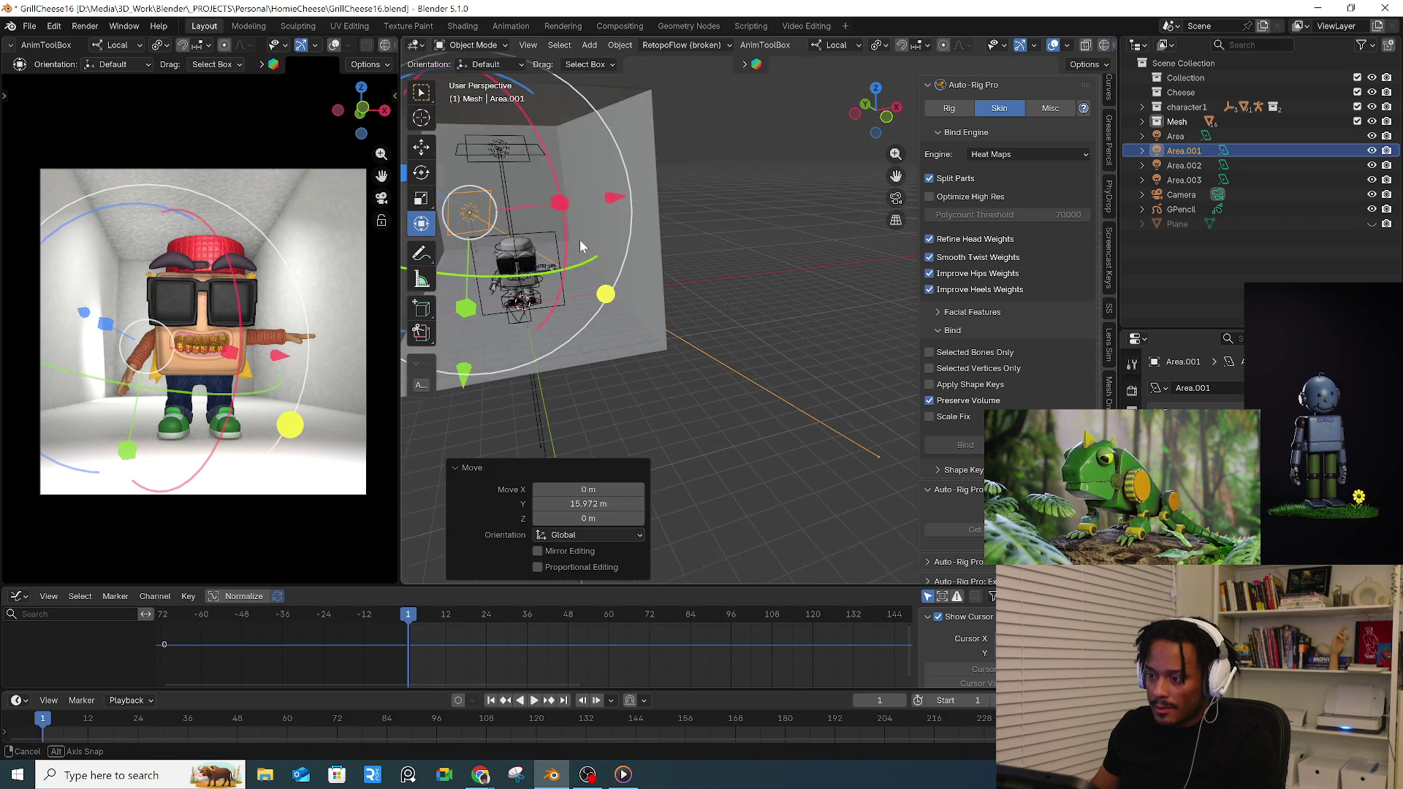
- Tilt Area.001 by -24.1° on local Y and -4.85° on Z, then nudge its final position
key(r)
key(y)
key(y)
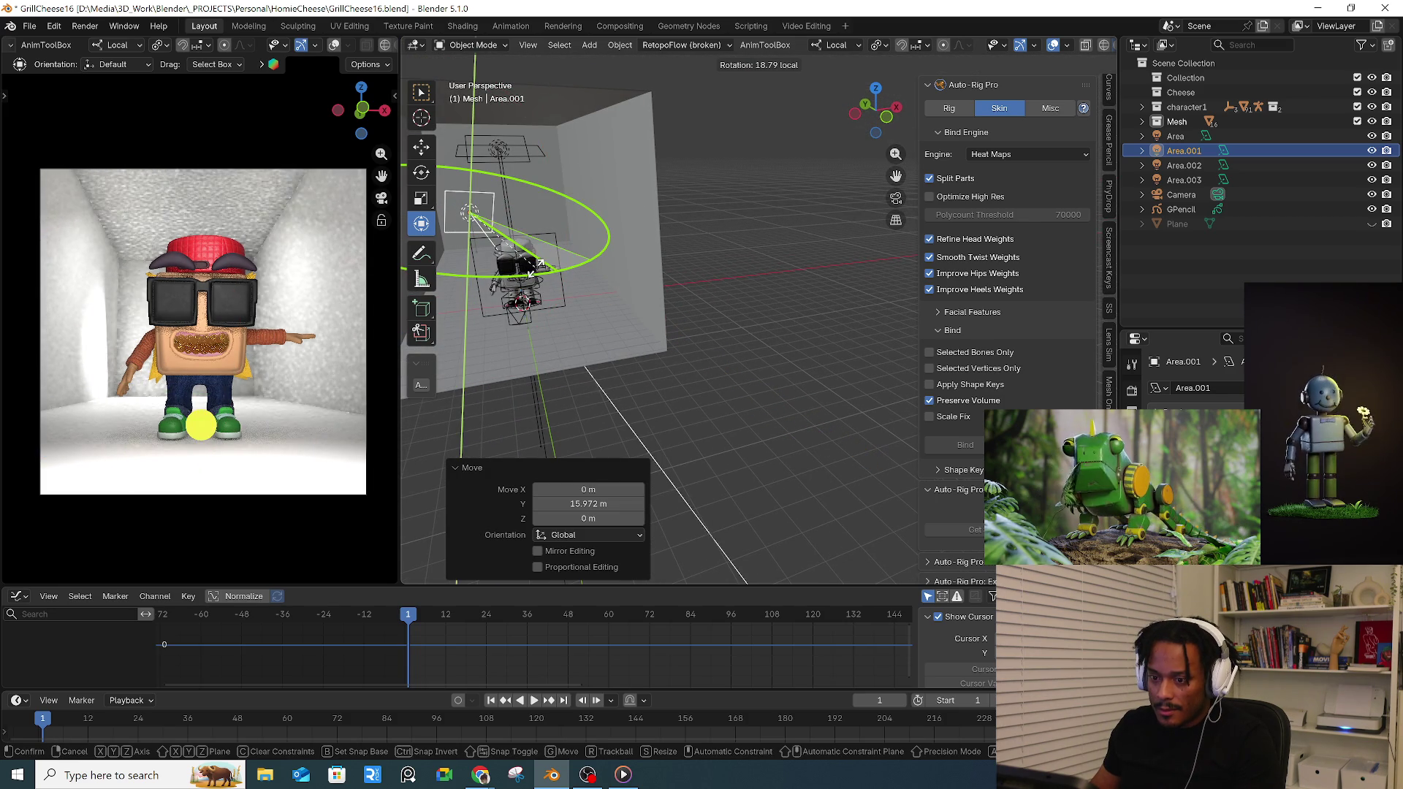
click(526, 250)
key(r)
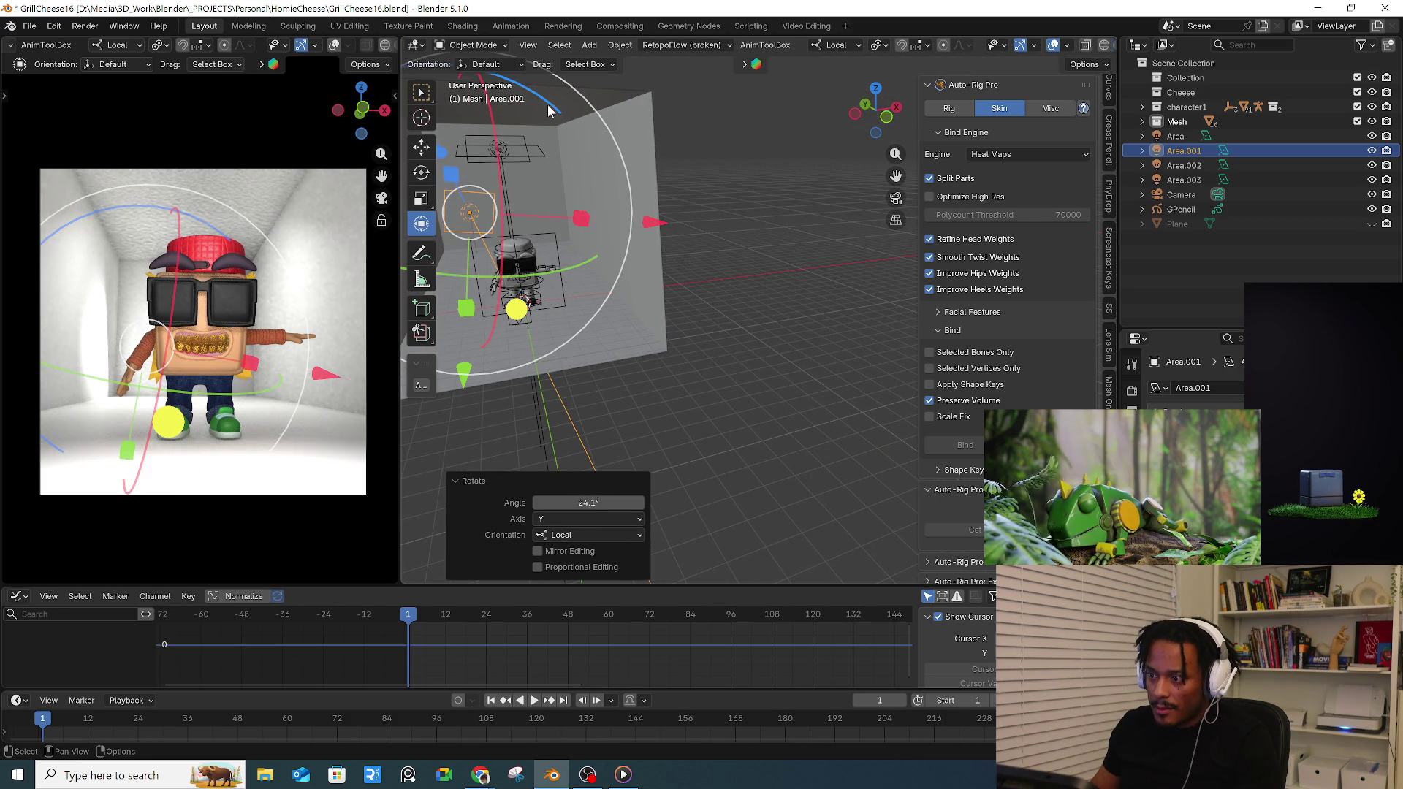
key(z)
key(z)
click(556, 146)
key(g)
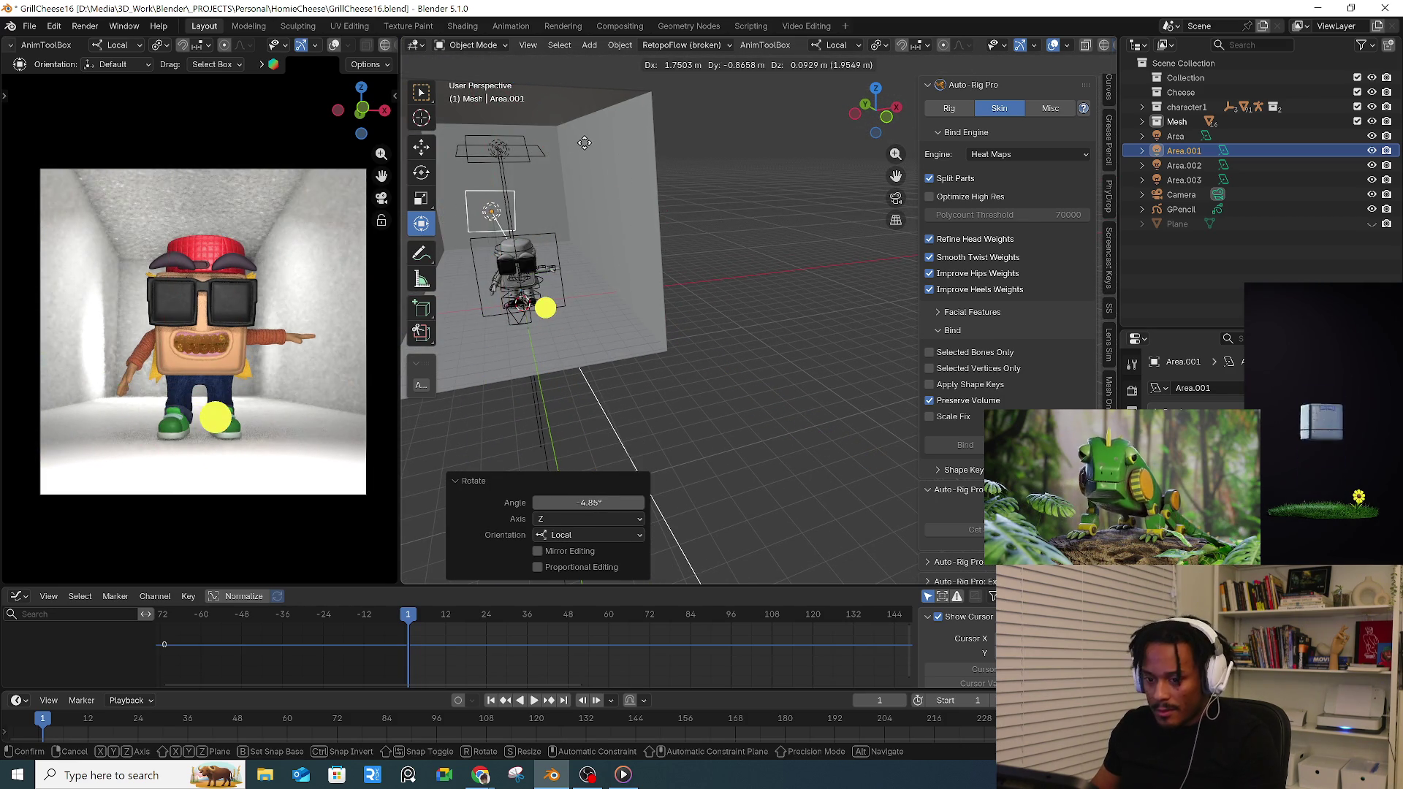
click(584, 141)
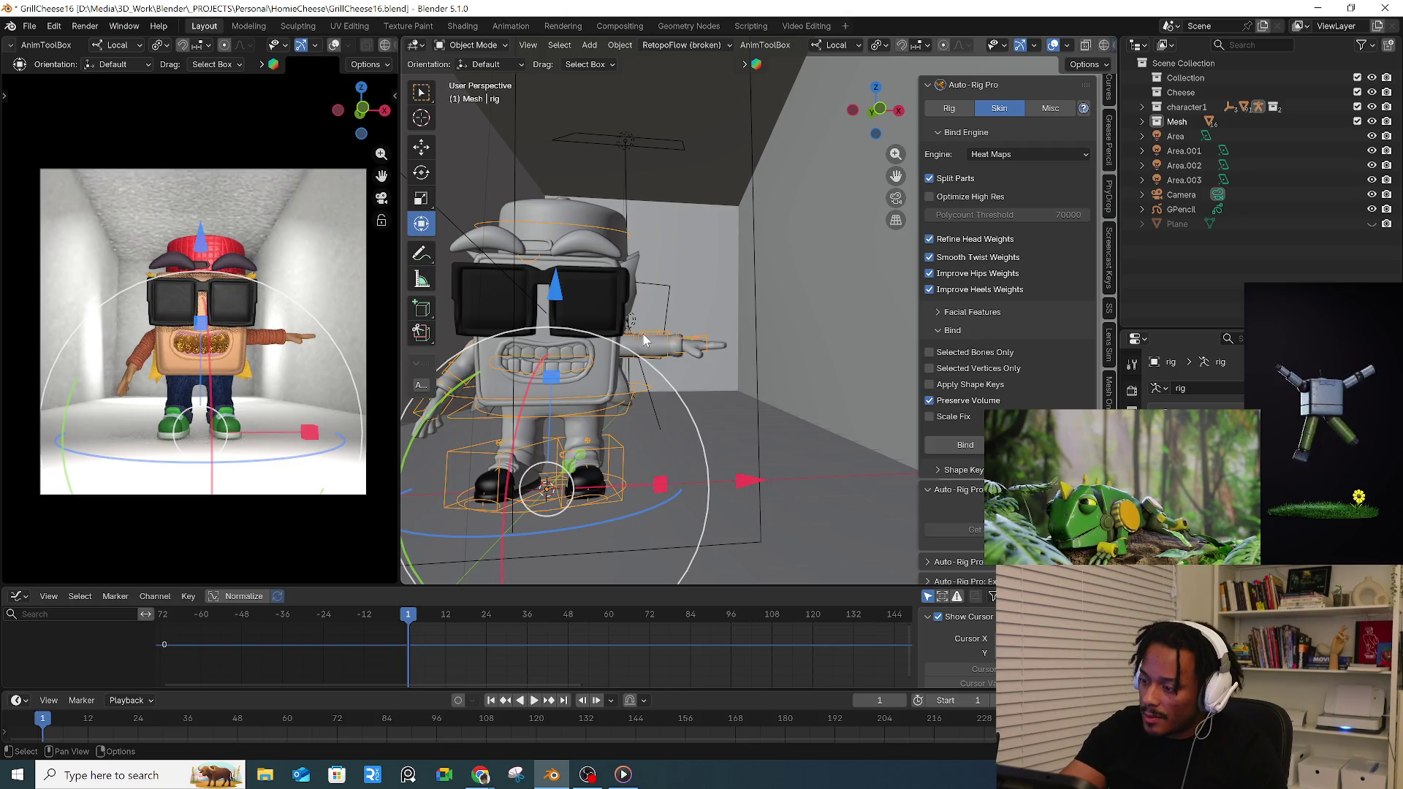
- Switch the rig to Pose Mode and rotate c_arm_fk.l to swing the left arm down
key(ctrl+Tab)
click(668, 405)
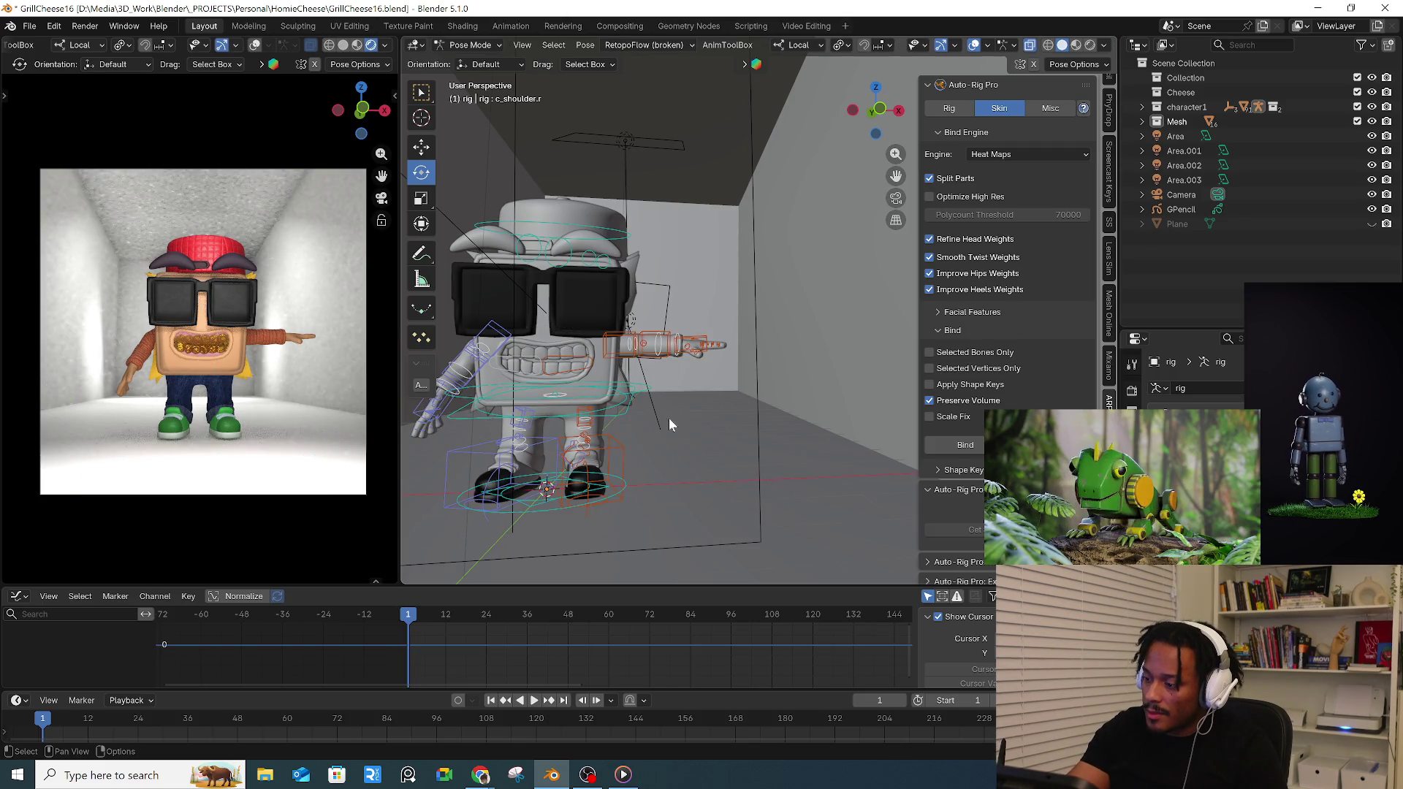
click(631, 340)
mouse_move(689, 255)
mouse_down()
mouse_move(747, 251)
mouse_move(748, 307)
mouse_move(729, 329)
mouse_up()
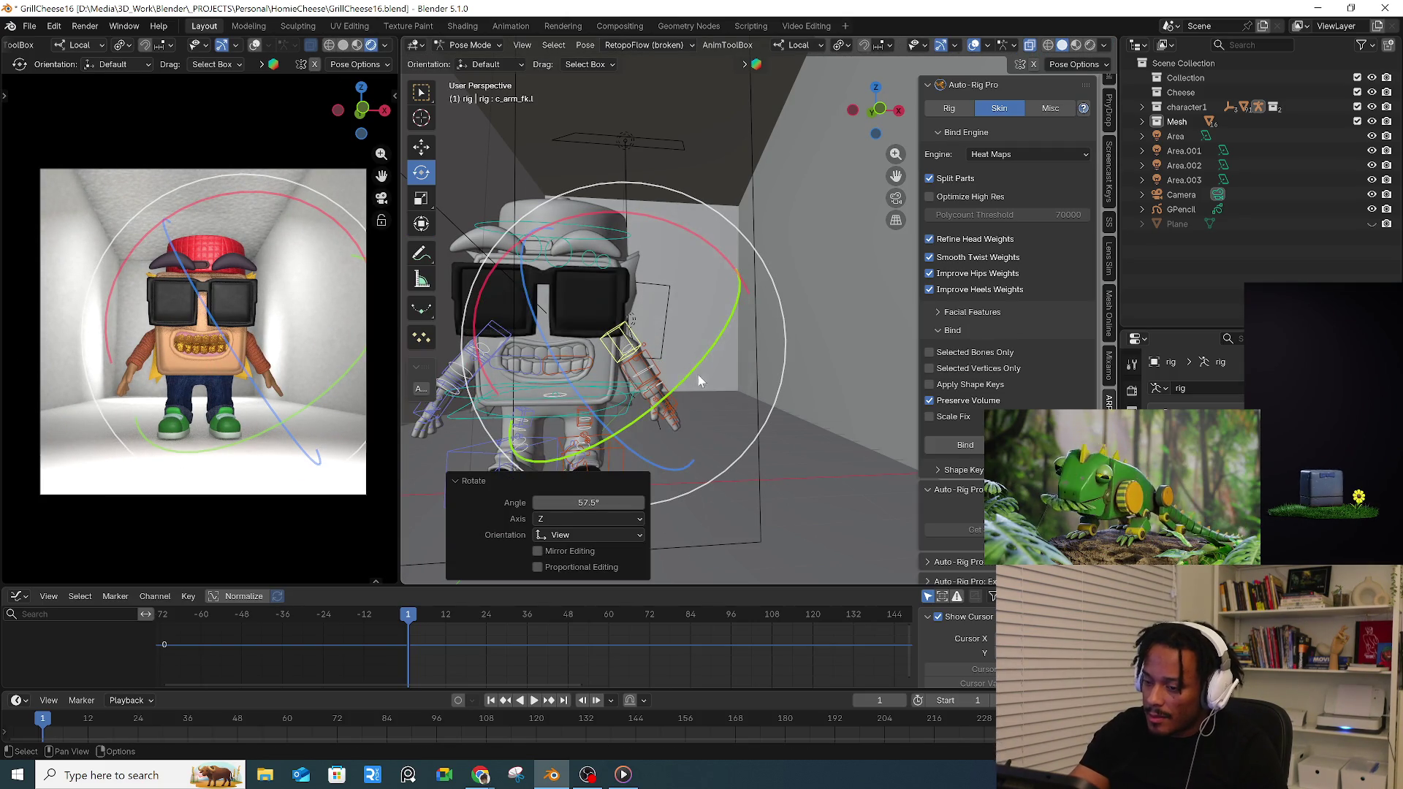
middle_drag(705, 383, 774, 414)
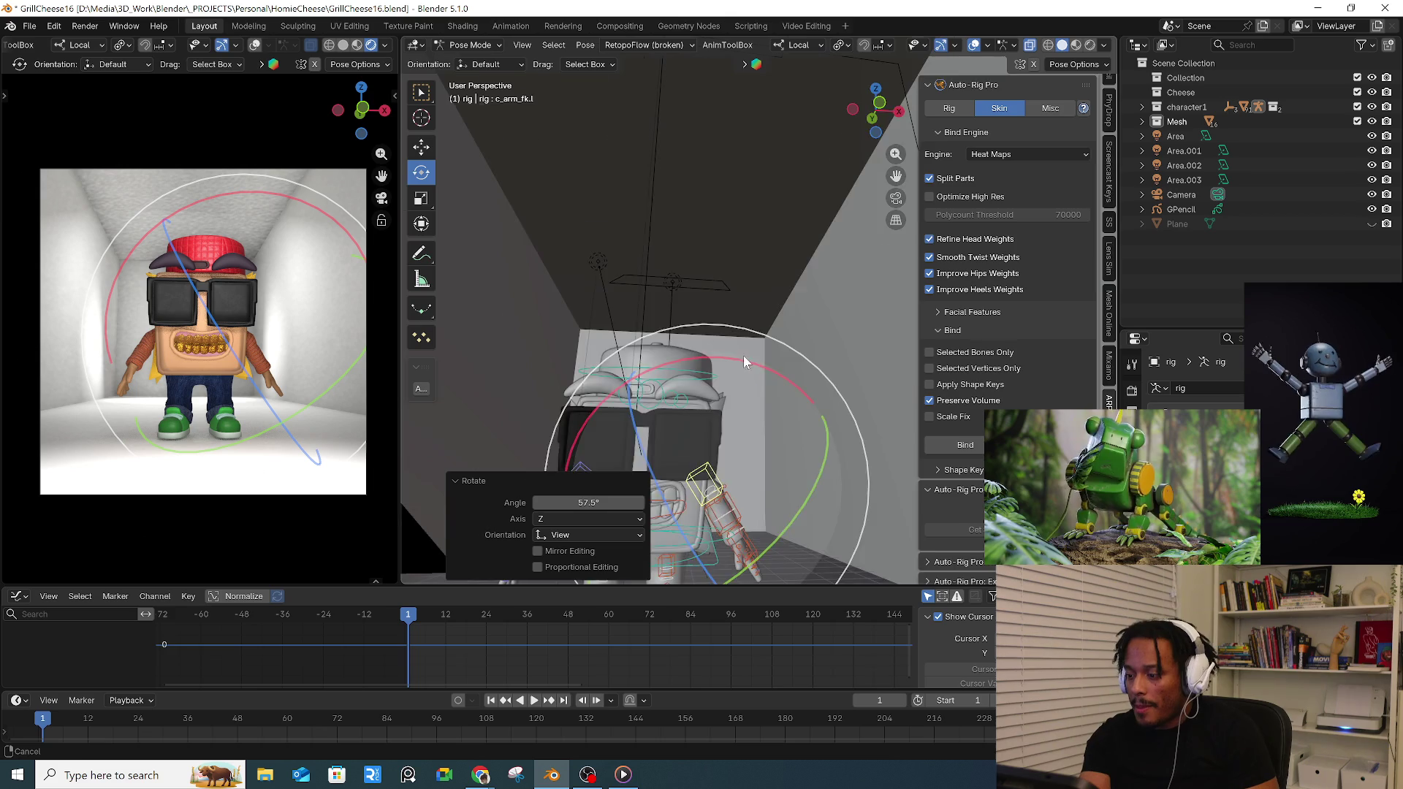
key(r)
key(r)
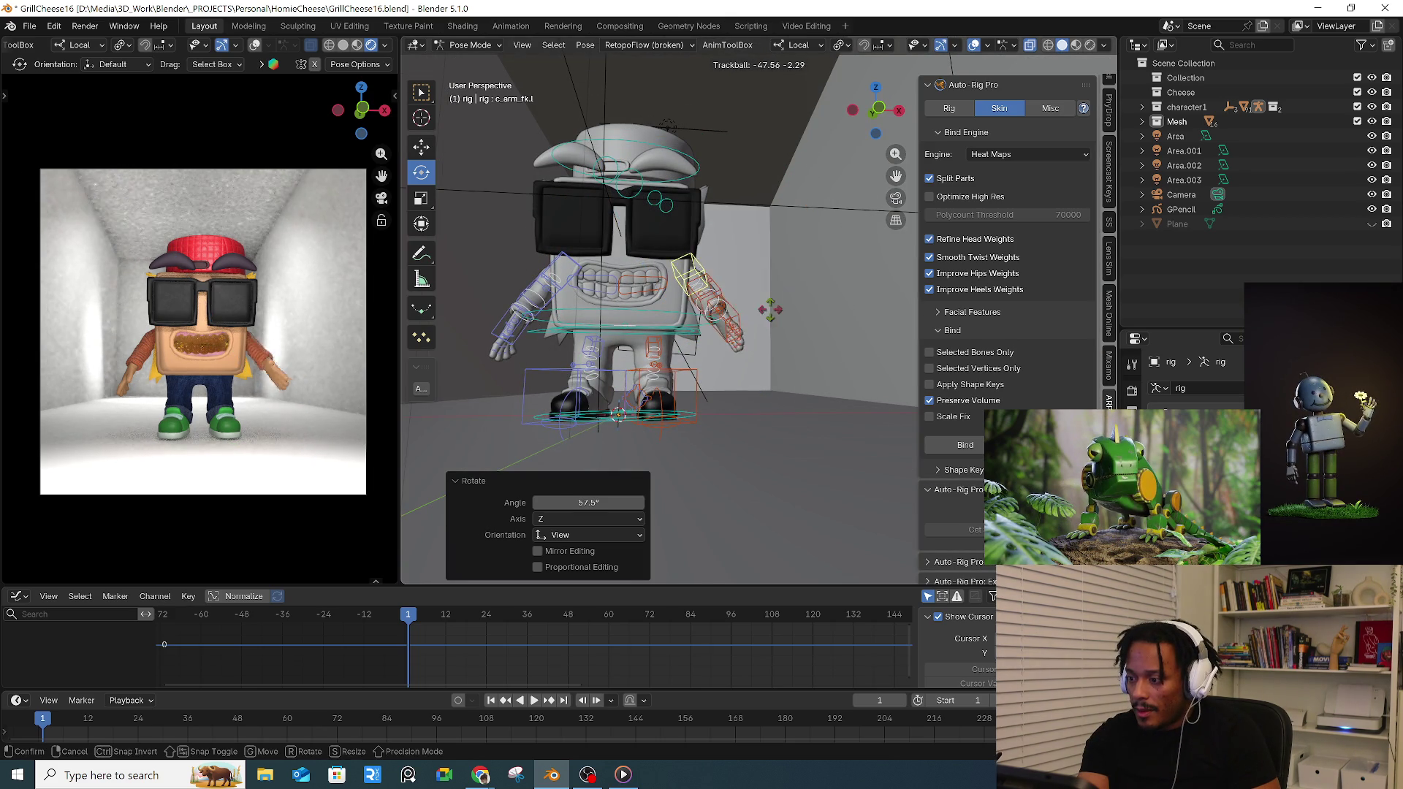
click(762, 315)
- Reframe on the arm and rotate c_forearm_fk.l to bend the left forearm
mouse_move(774, 294)
middle_down()
mouse_move(659, 313)
mouse_move(819, 406)
mouse_move(735, 443)
middle_up()
key(Home)
click(819, 406)
scroll(812, 400, down, 5)
key(r)
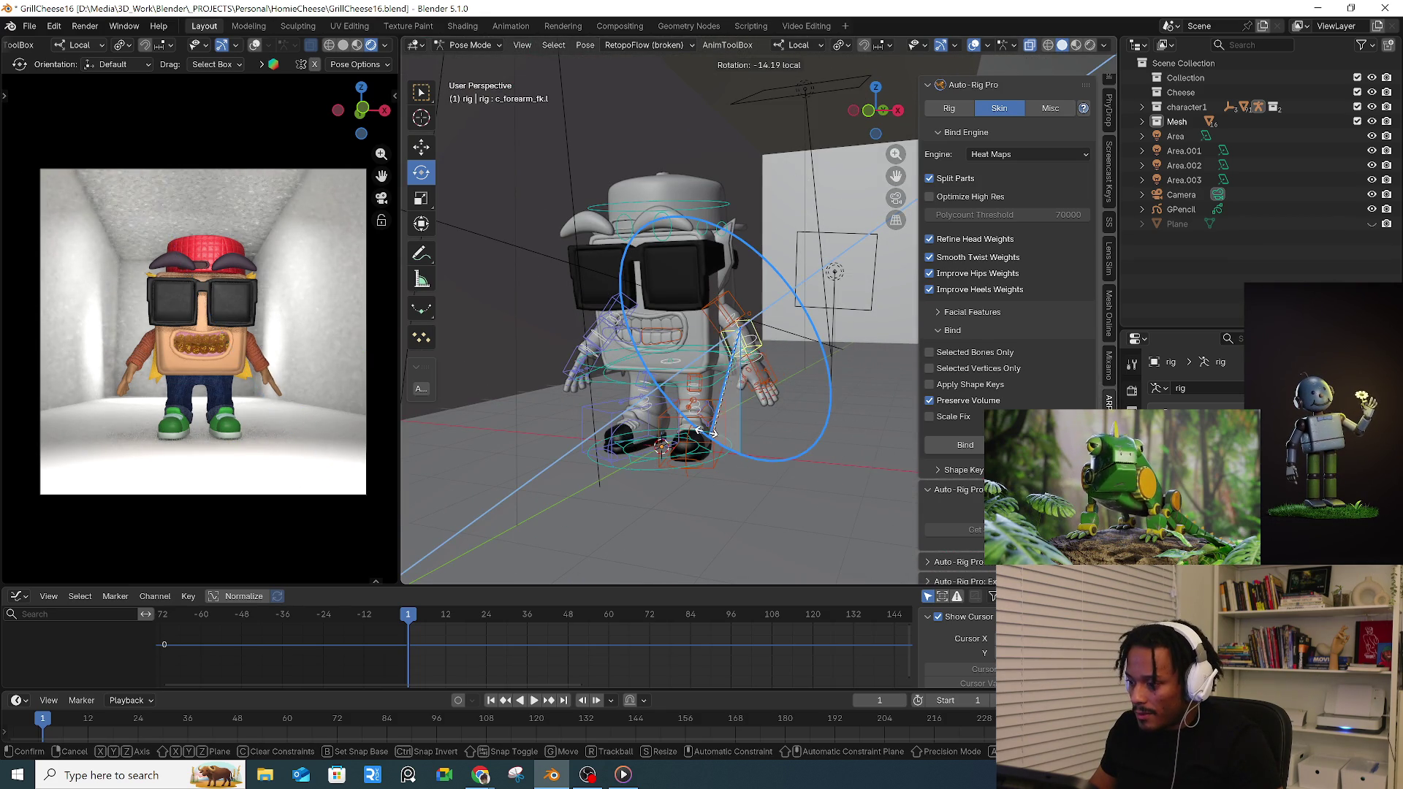
click(672, 417)
scroll(722, 390, up, 5)
- Twist the left hand around its X axis and rotate the pinky base bone
mouse_move(722, 389)
middle_down()
mouse_move(799, 437)
mouse_move(824, 347)
middle_up()
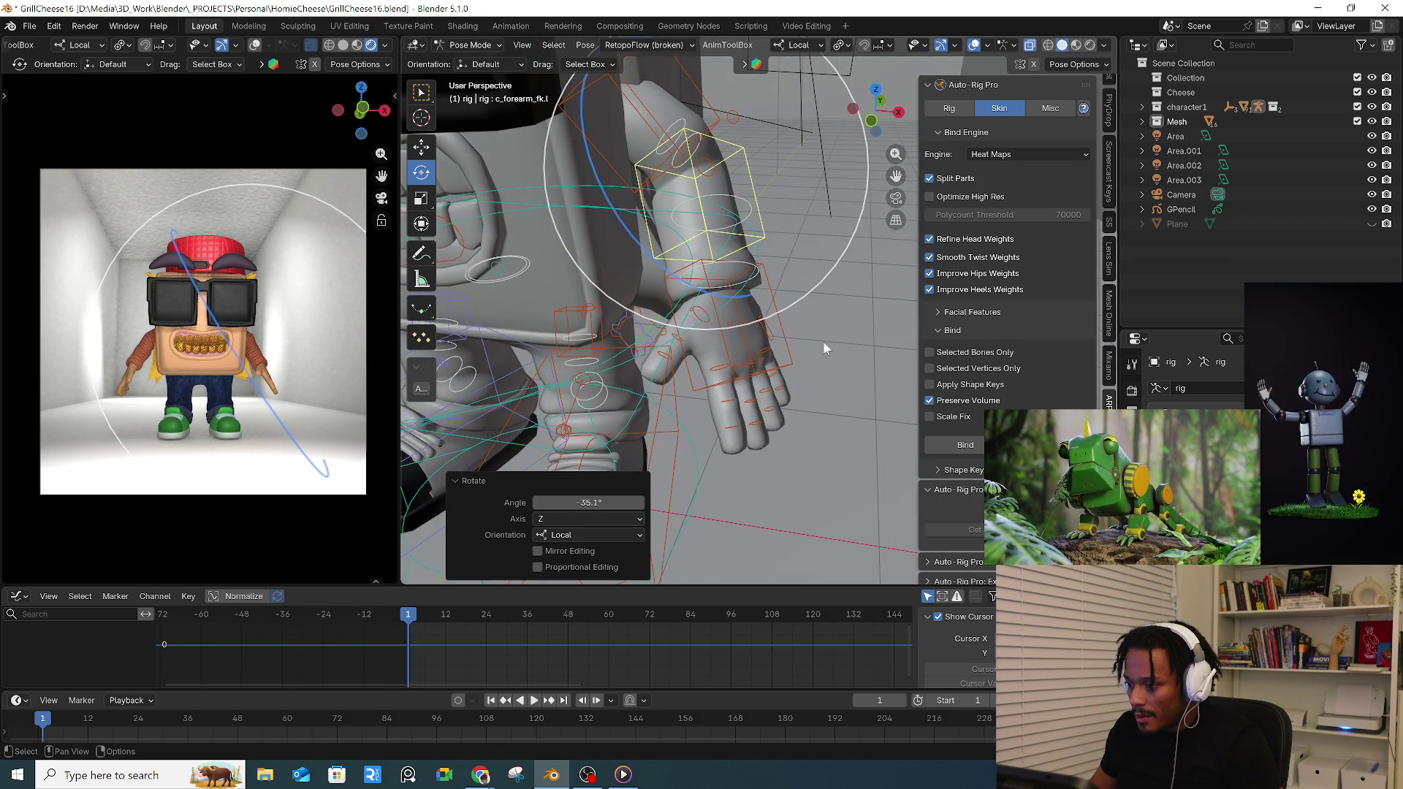
drag(727, 441, 712, 444)
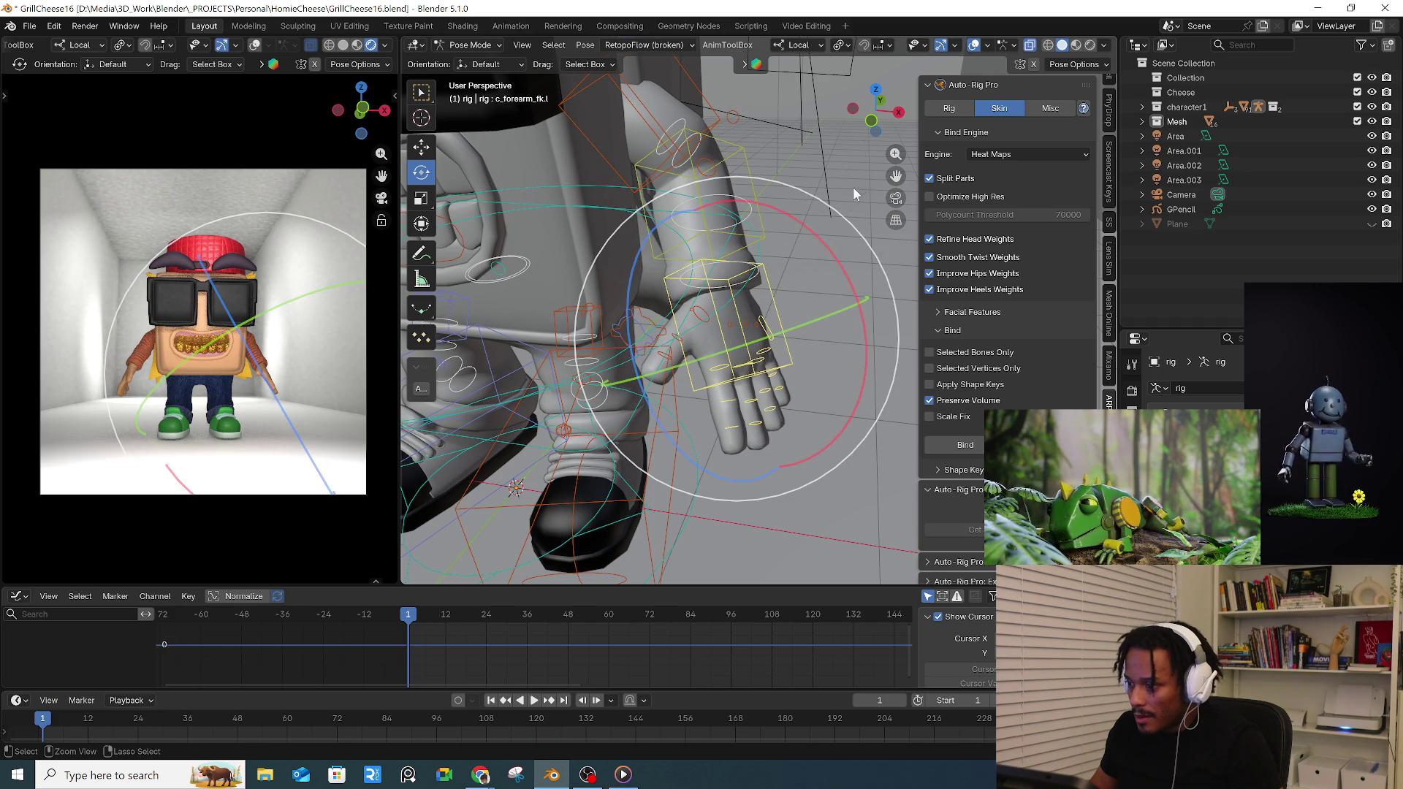
mouse_move(844, 287)
mouse_down()
mouse_move(861, 307)
mouse_move(846, 329)
mouse_up()
click(766, 331)
drag(831, 248, 838, 264)
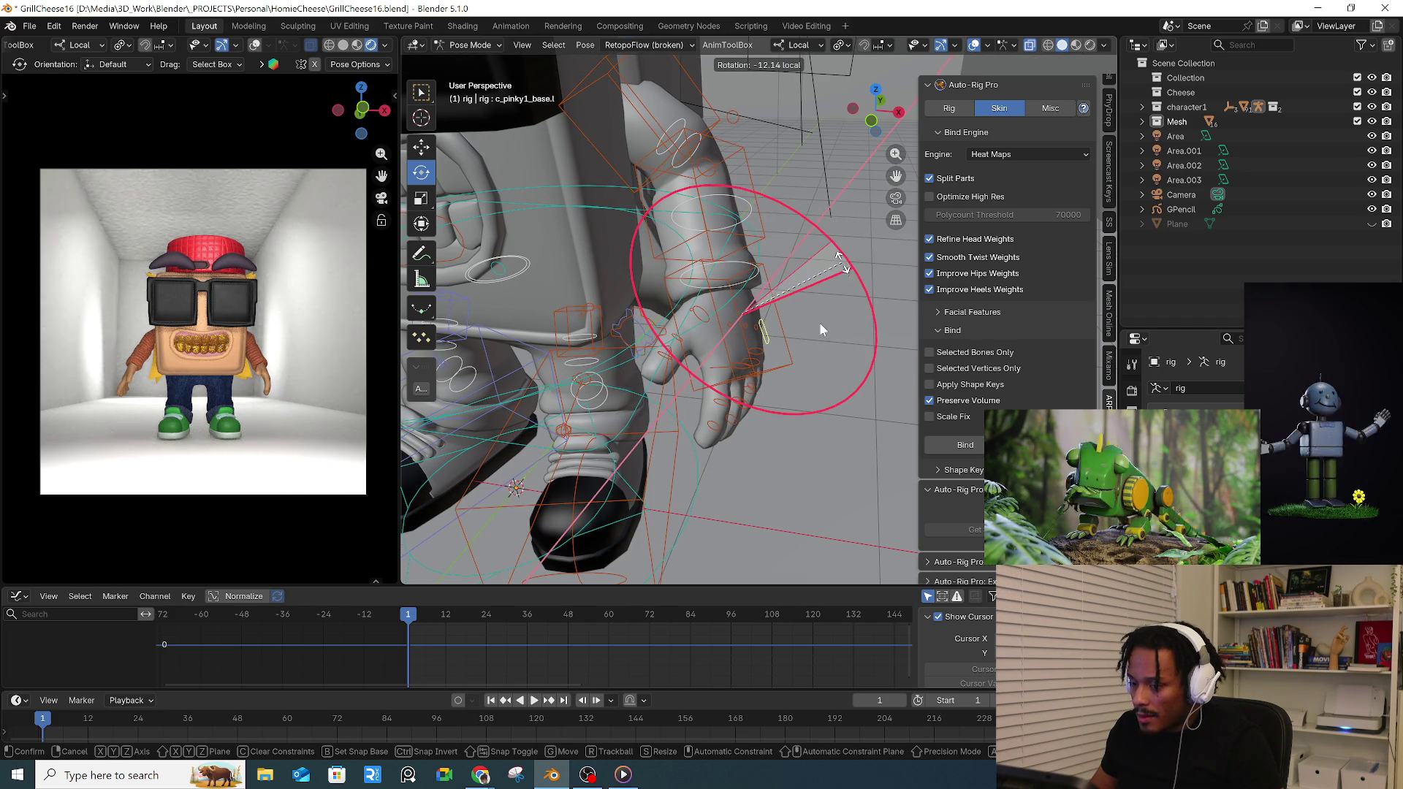
click(819, 322)
- Bend the left index finger into a curl
middle_drag(820, 346, 811, 394)
click(764, 433)
drag(723, 473, 767, 479)
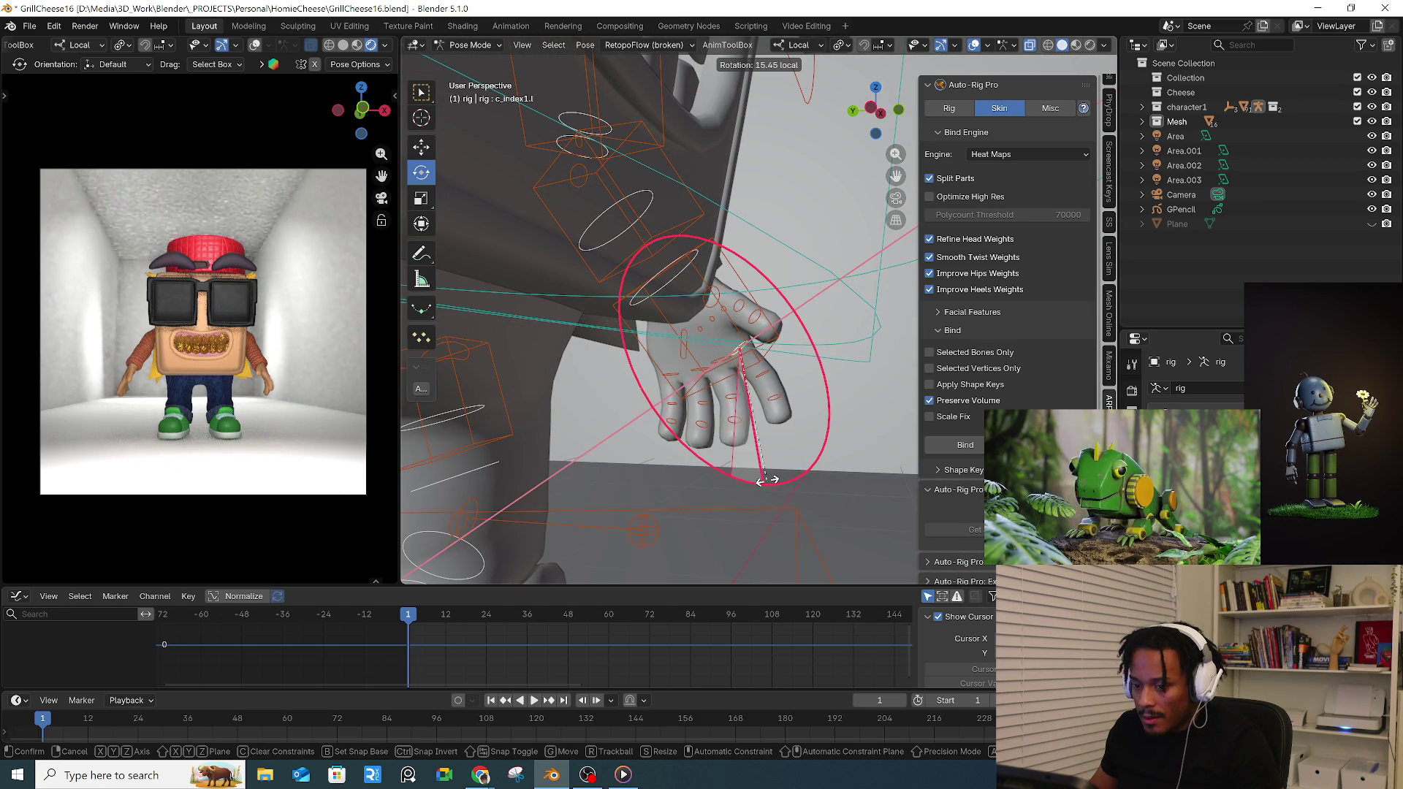
click(769, 476)
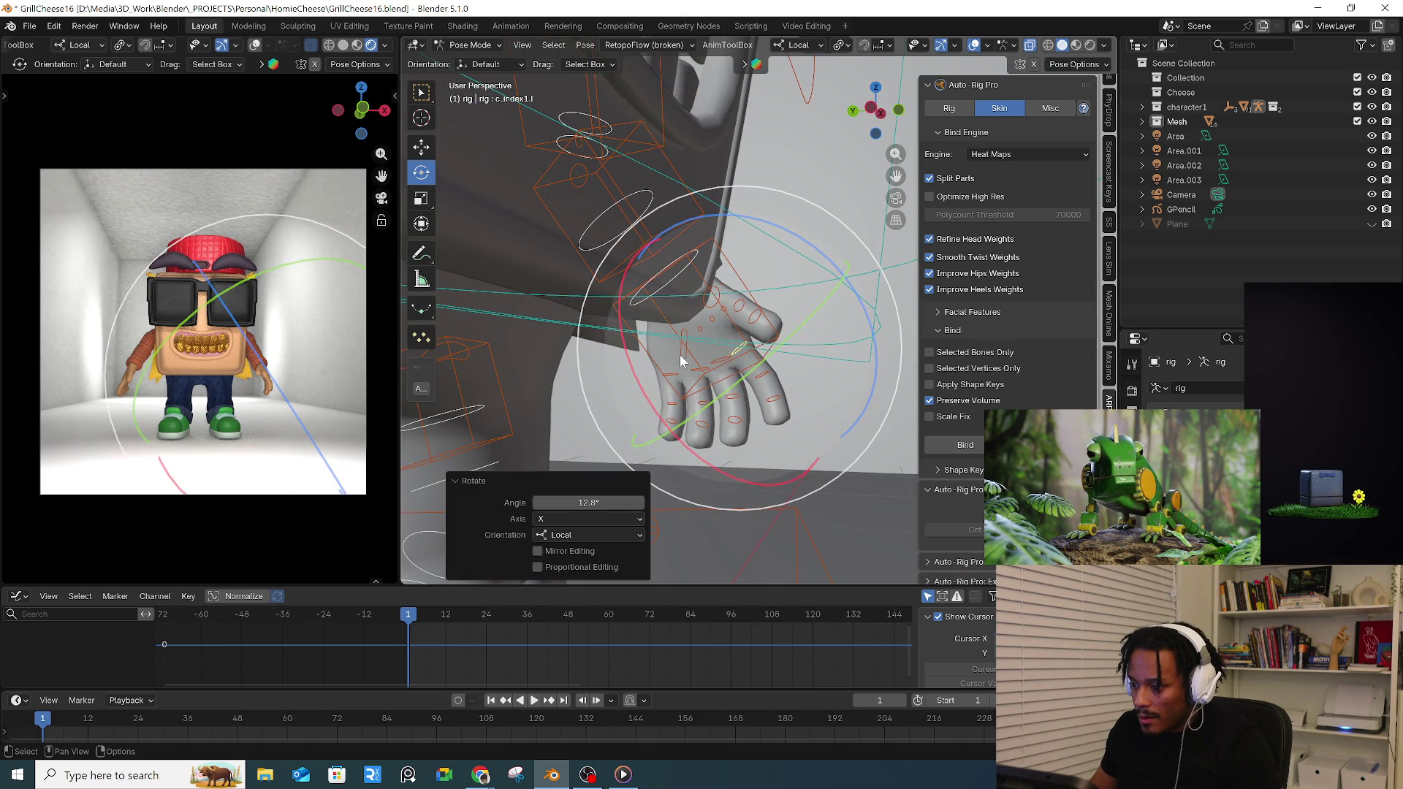
- Fine-tune the pinky base on its Z axis and bend the first pinky segment
middle_drag(682, 360, 691, 384)
click(687, 350)
drag(657, 383, 701, 406)
click(708, 414)
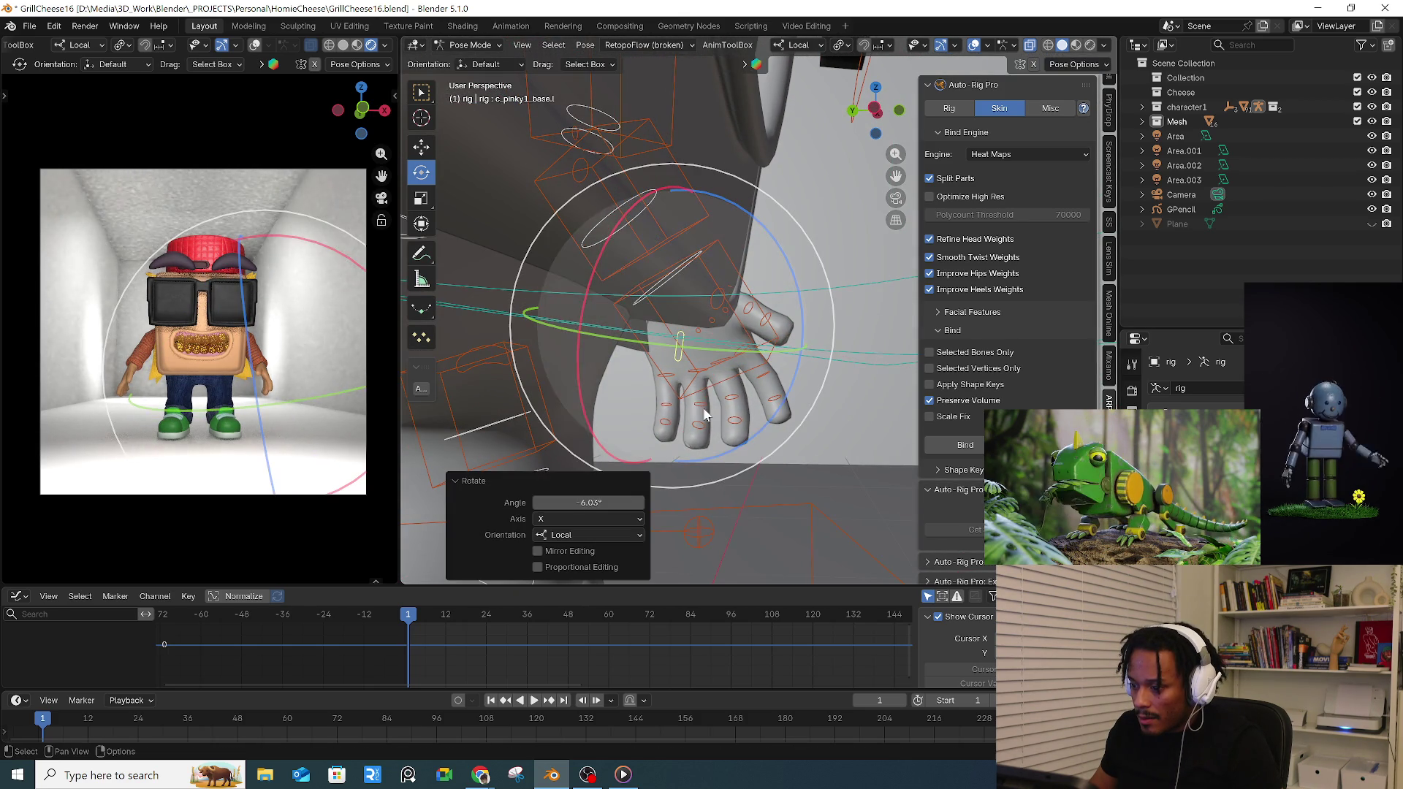
mouse_move(789, 405)
mouse_down()
mouse_move(798, 373)
mouse_move(768, 385)
mouse_up()
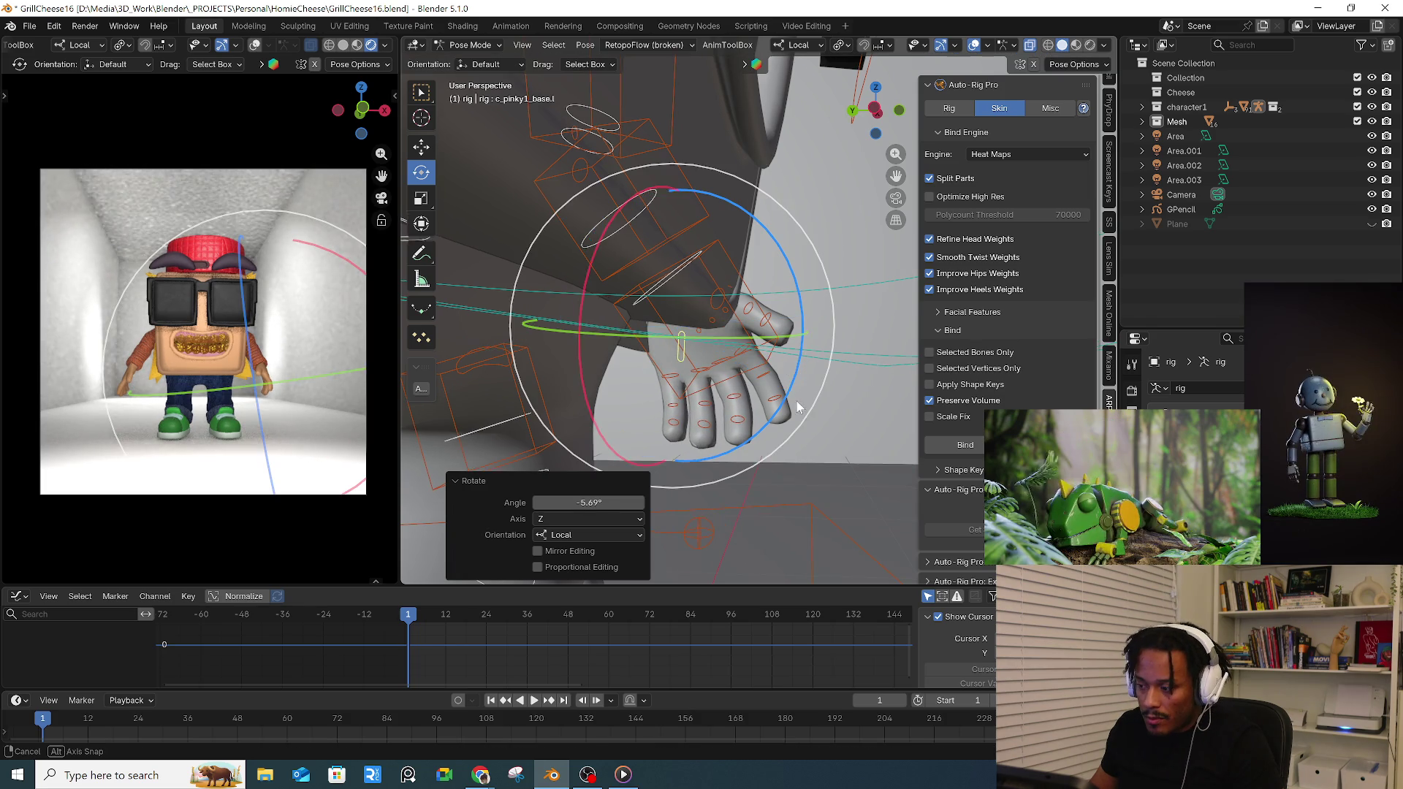
click(672, 381)
mouse_move(635, 473)
mouse_down()
mouse_move(613, 465)
mouse_move(615, 444)
mouse_move(643, 464)
mouse_up()
click(707, 413)
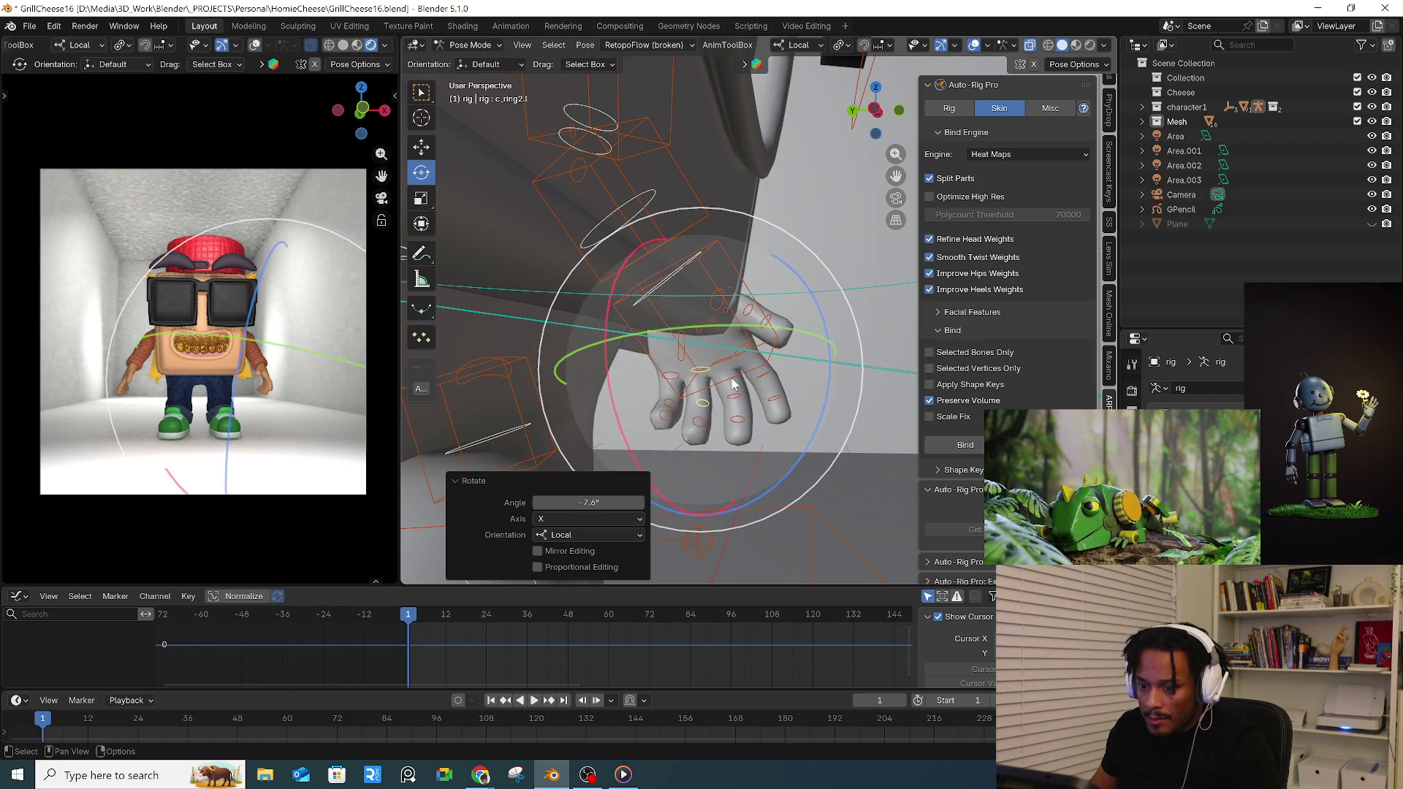
- Trackball-rotate c_thumb1.l twice to curl the thumb into a relaxed pose
click(719, 313)
middle_drag(793, 335, 687, 375)
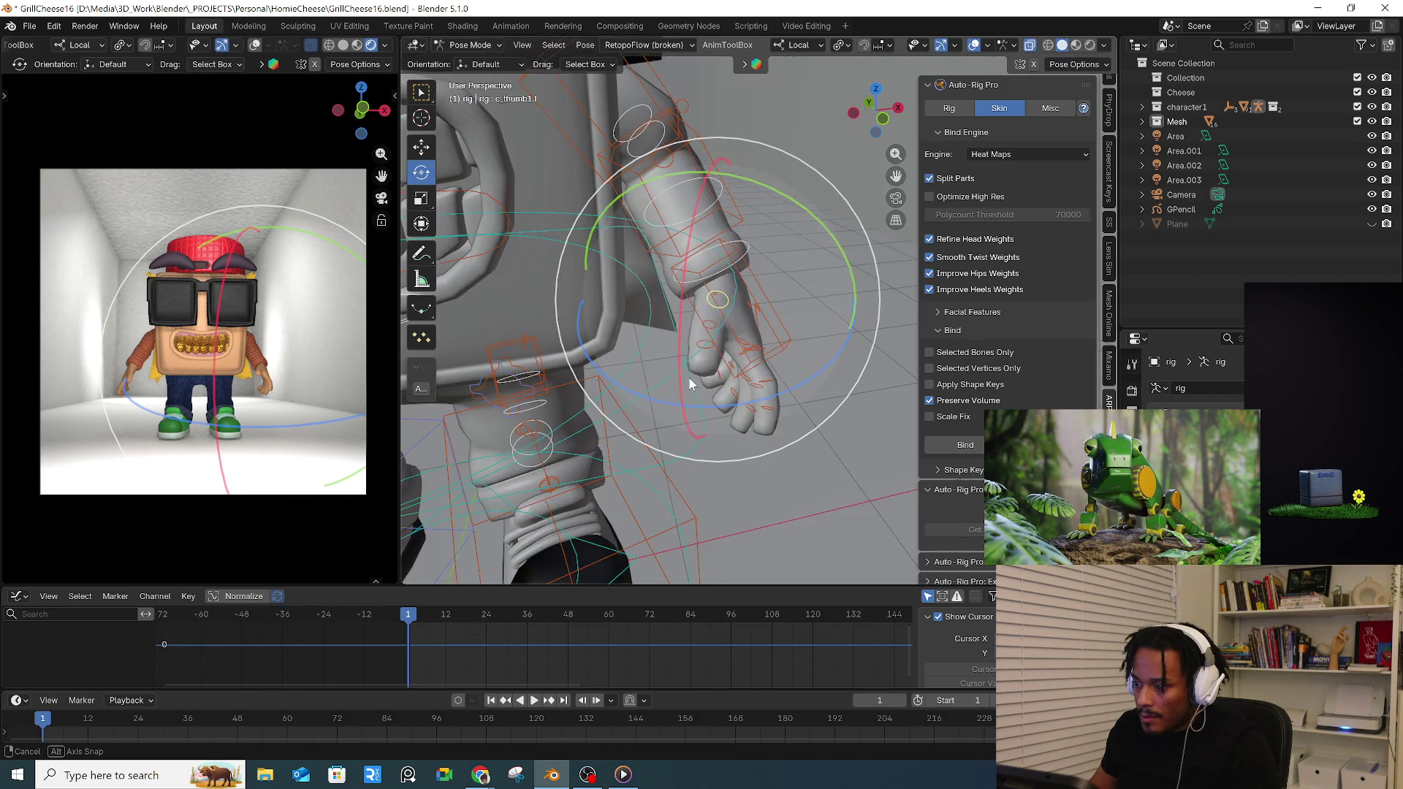
key(r)
key(r)
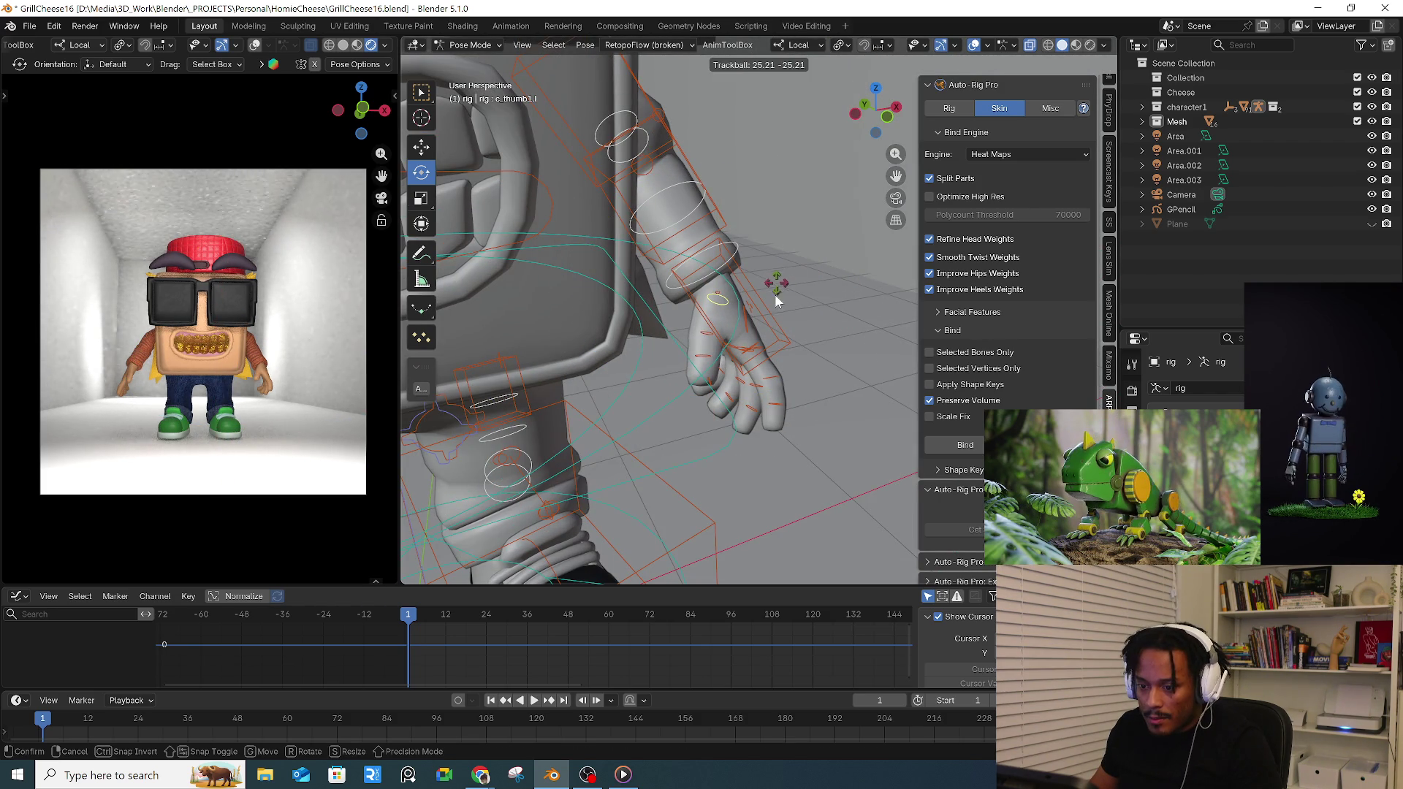
click(776, 299)
key(r)
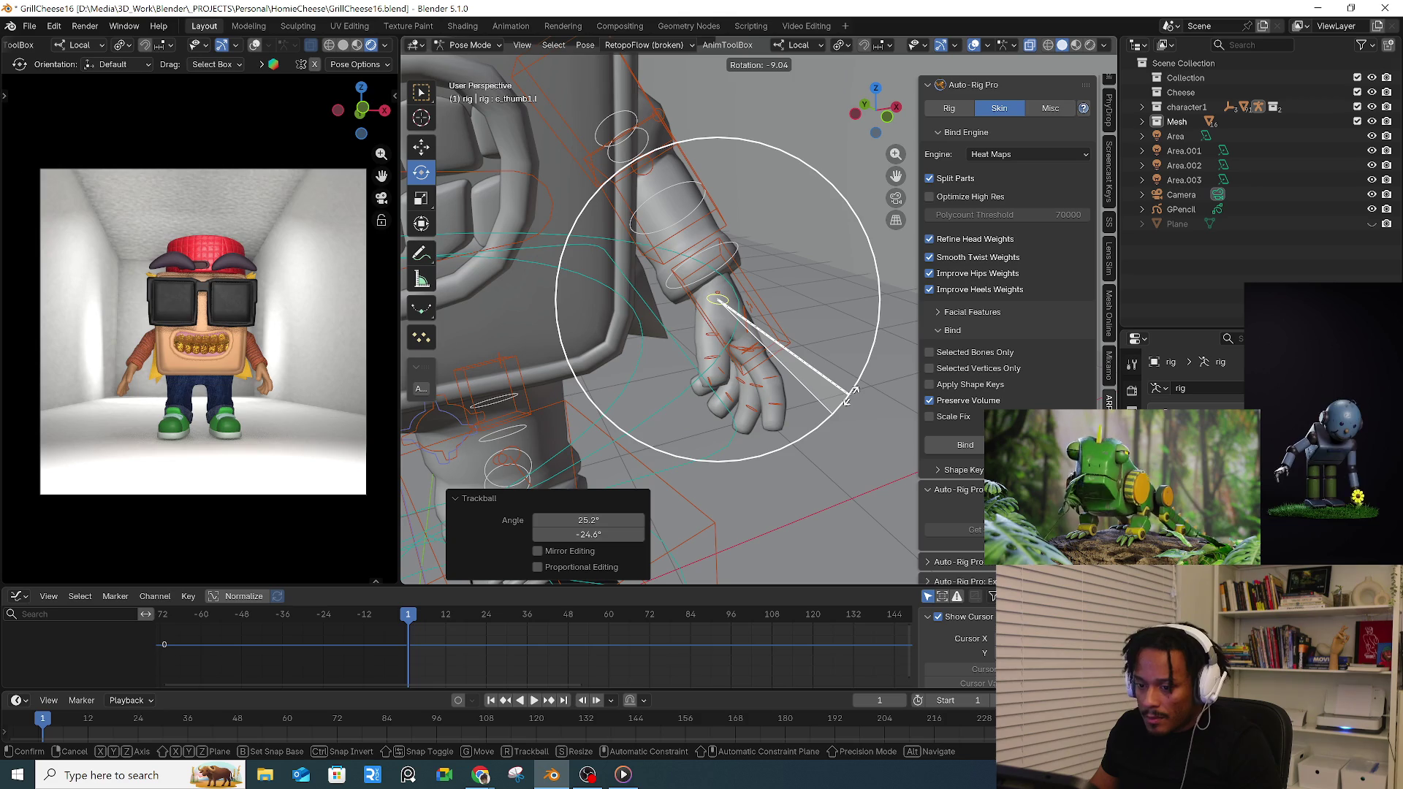
click(851, 395)
mouse_move(672, 363)
middle_down()
mouse_move(744, 370)
mouse_move(659, 347)
mouse_move(518, 384)
middle_up()
click(498, 378)
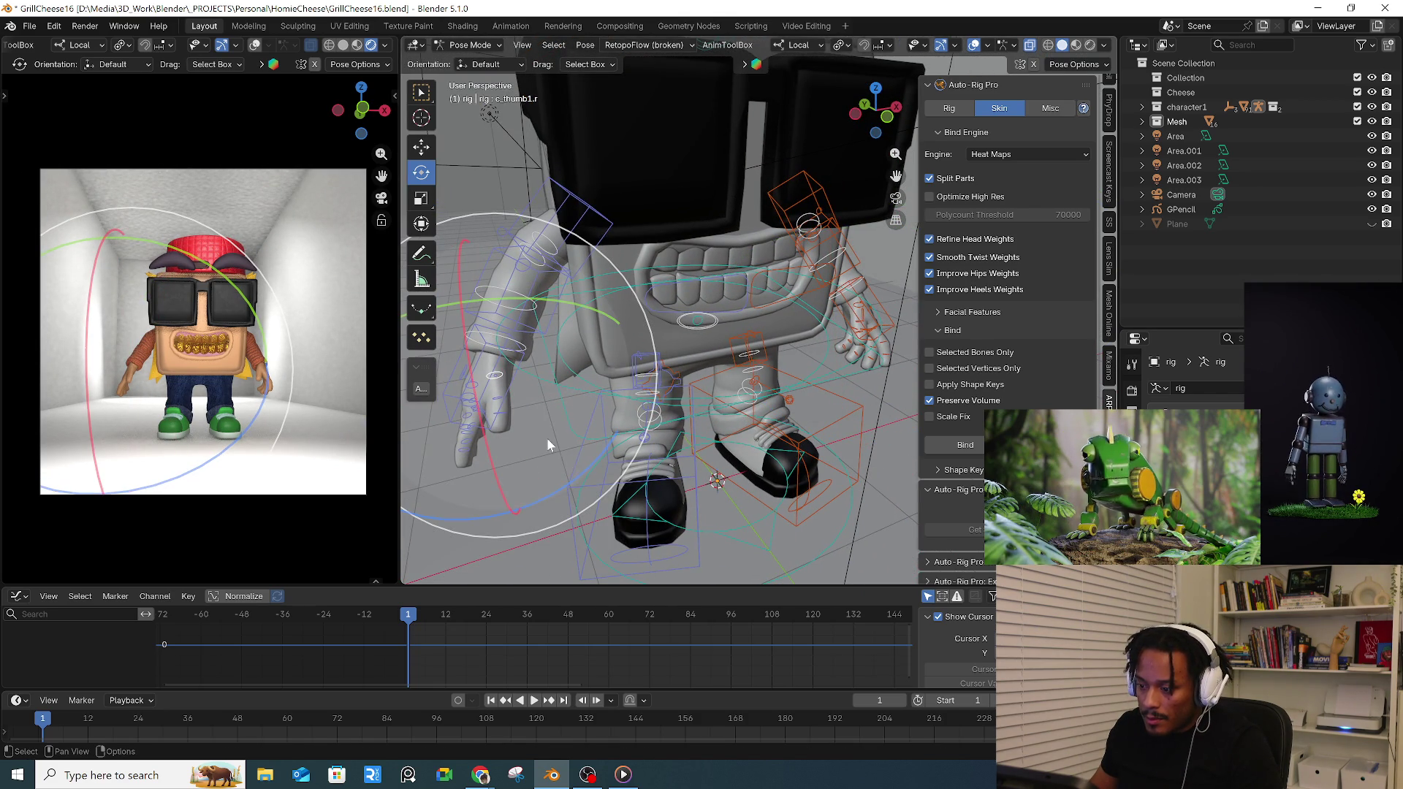
- Free-rotate the selected finger, then bend pinky1 with the rotate gizmo rings
key(r)
key(r)
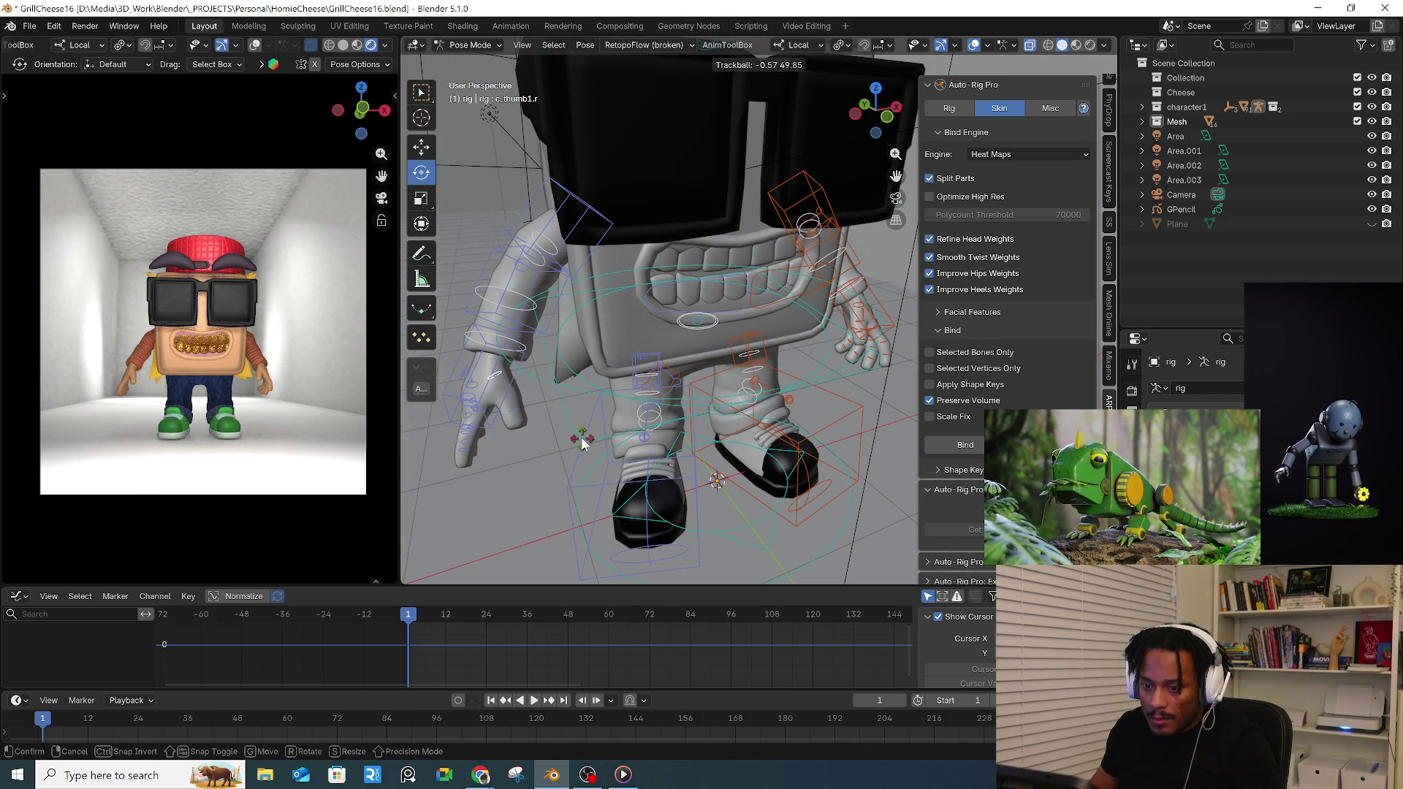
click(583, 441)
scroll(589, 400, up, 3)
scroll(548, 368, up, 5)
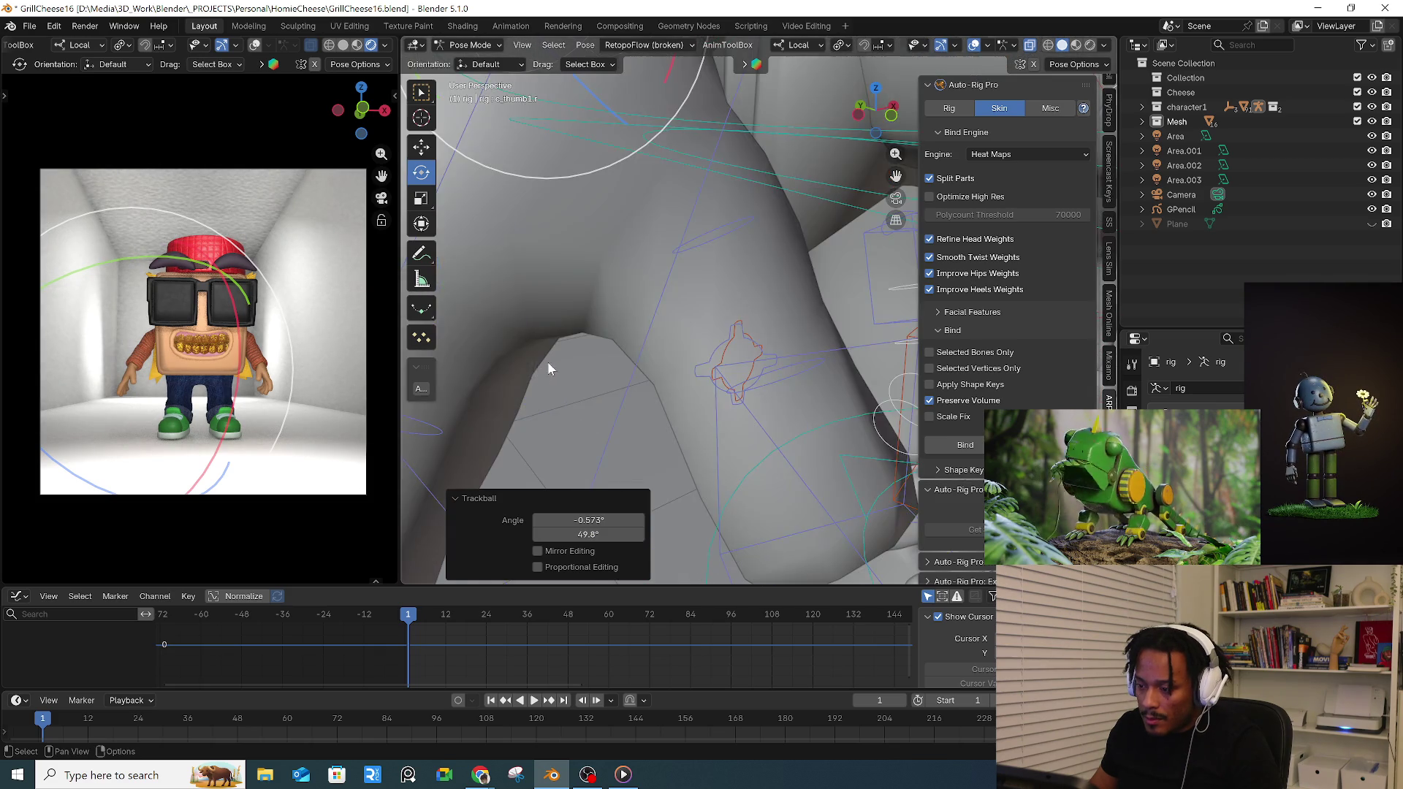
scroll(547, 369, down, 5)
scroll(530, 367, down, 3)
mouse_move(497, 391)
middle_down()
mouse_move(574, 369)
mouse_move(533, 386)
middle_up()
click(453, 345)
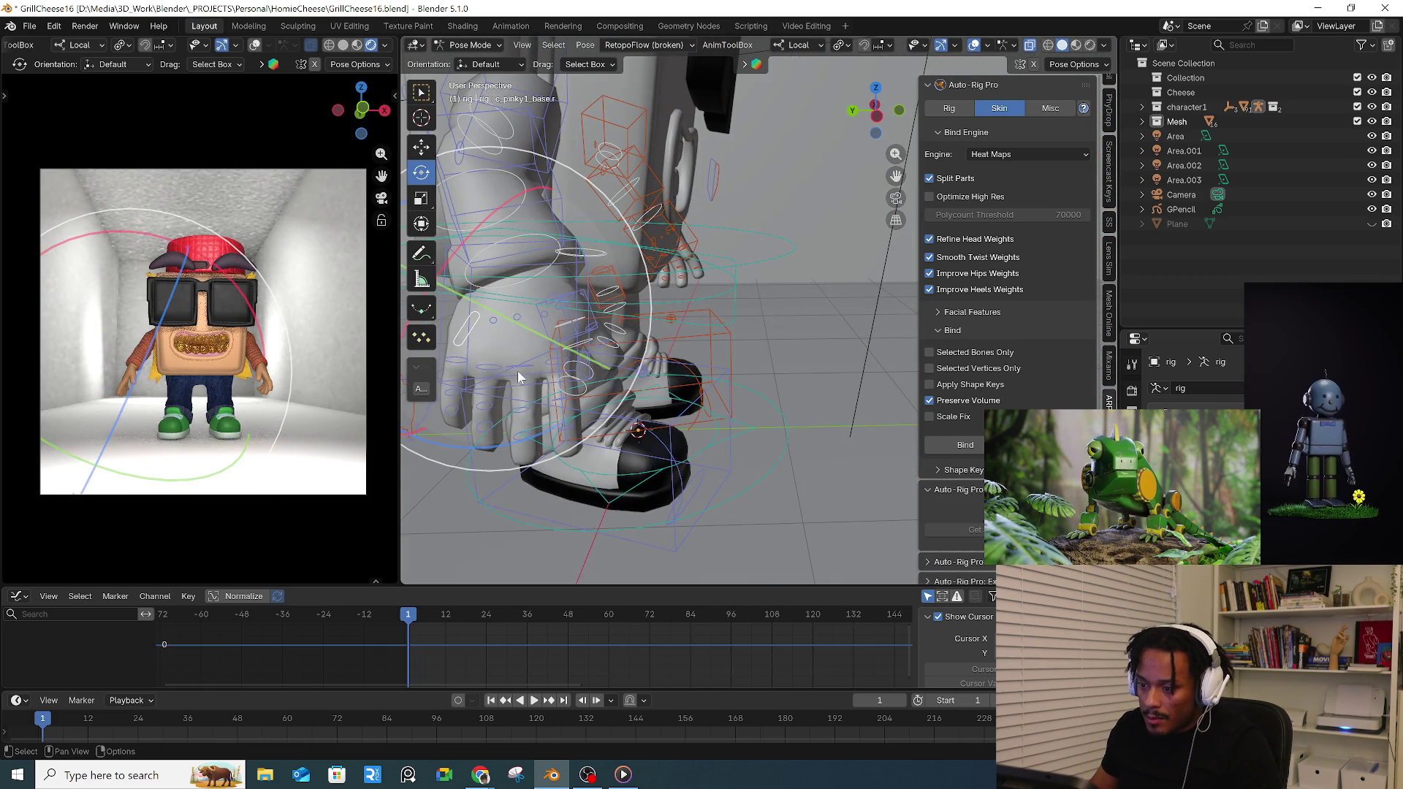
drag(559, 458, 515, 384)
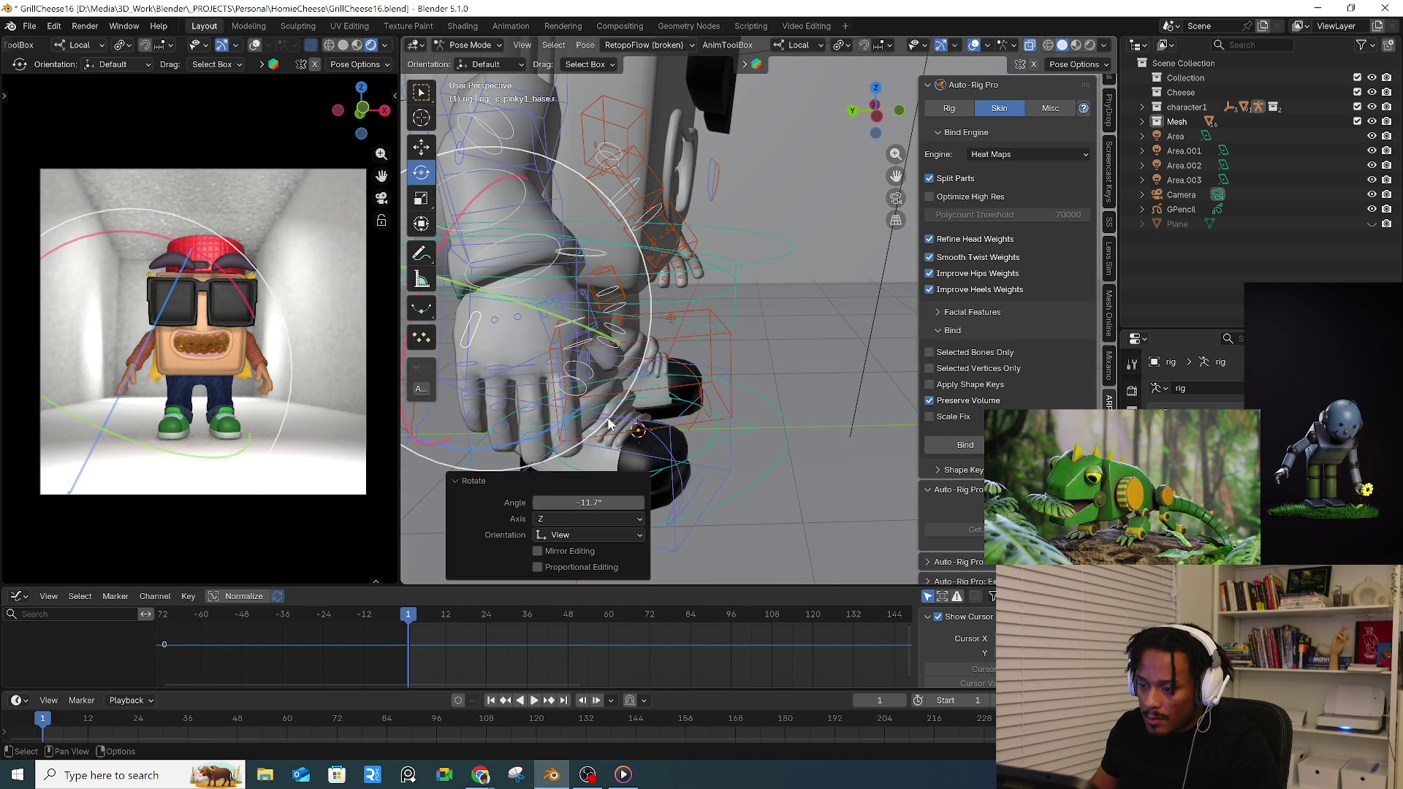
middle_drag(549, 329, 500, 254)
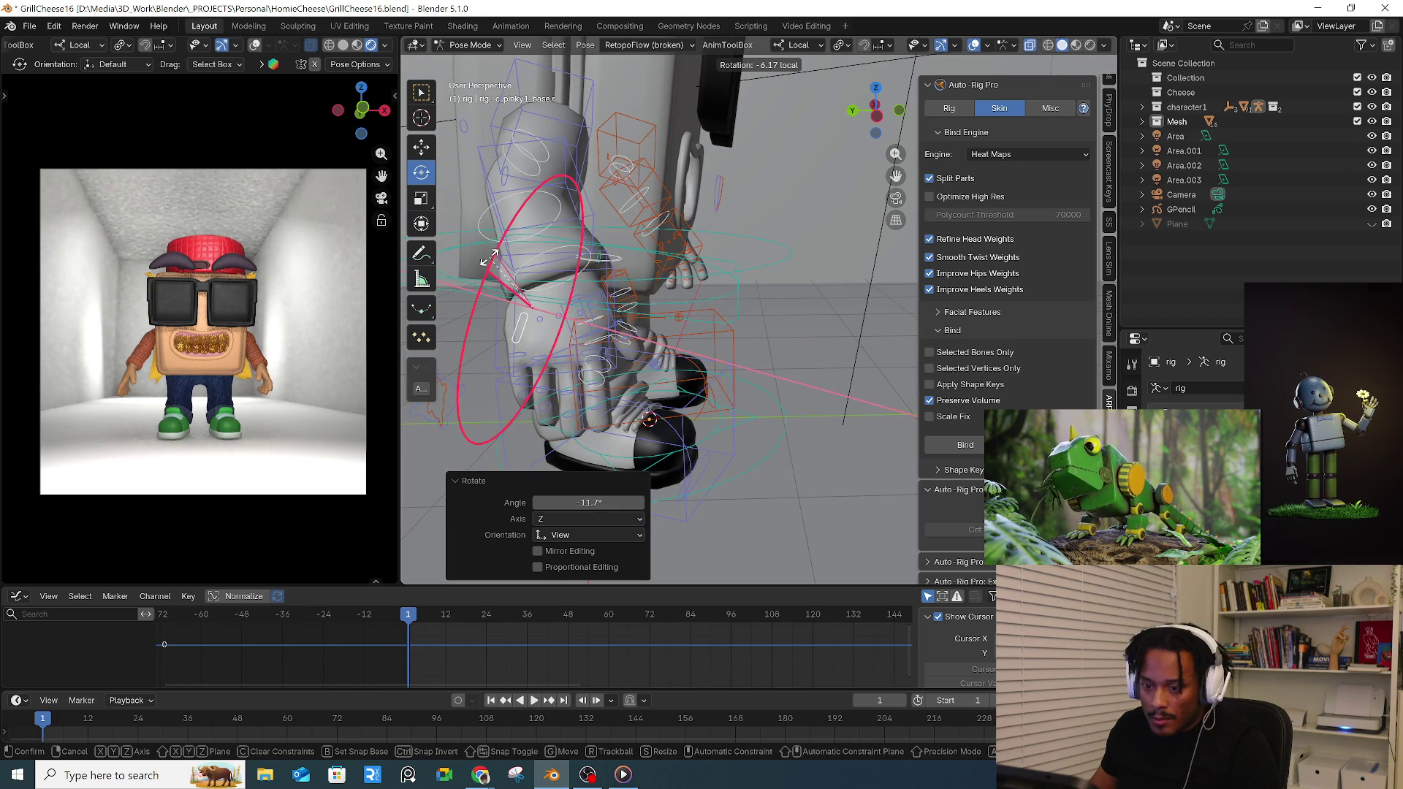
drag(495, 254, 515, 329)
- Bend index1 at its base and index2 at the middle joint with the gizmo rings
mouse_move(526, 329)
middle_down()
mouse_move(592, 372)
mouse_move(487, 288)
middle_up()
click(592, 372)
drag(488, 288, 479, 277)
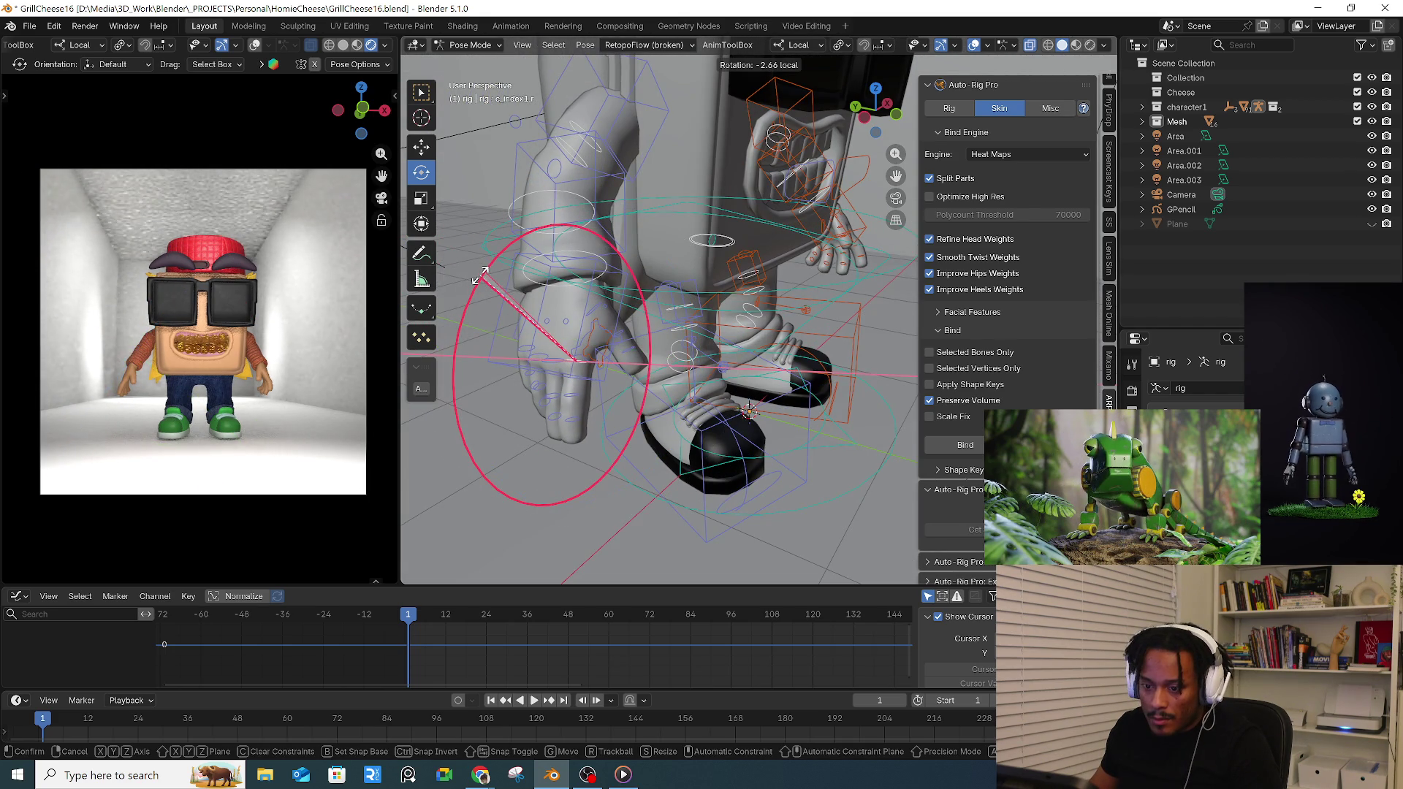
click(483, 274)
mouse_move(575, 394)
middle_down()
mouse_move(526, 354)
mouse_move(515, 318)
middle_up()
drag(501, 279, 482, 296)
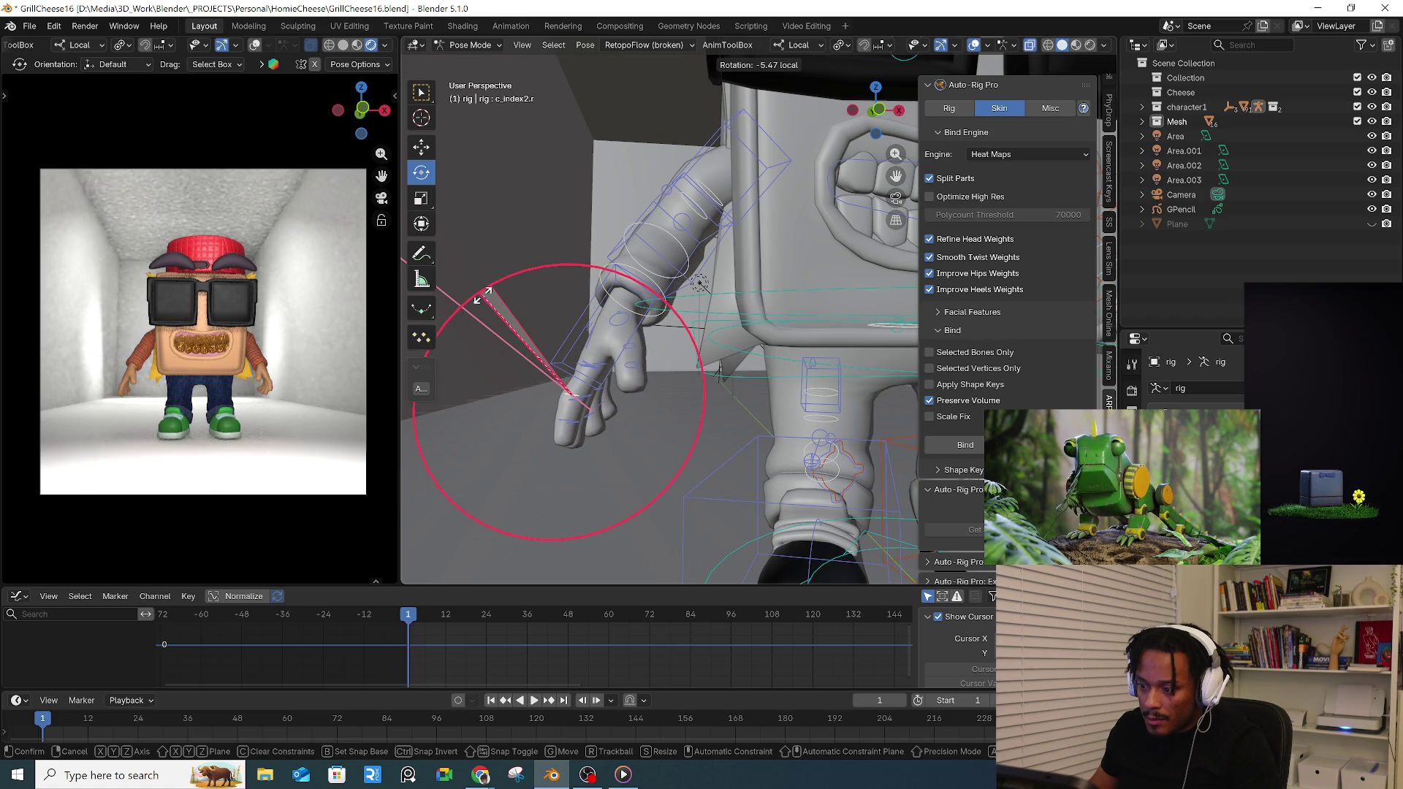
click(496, 280)
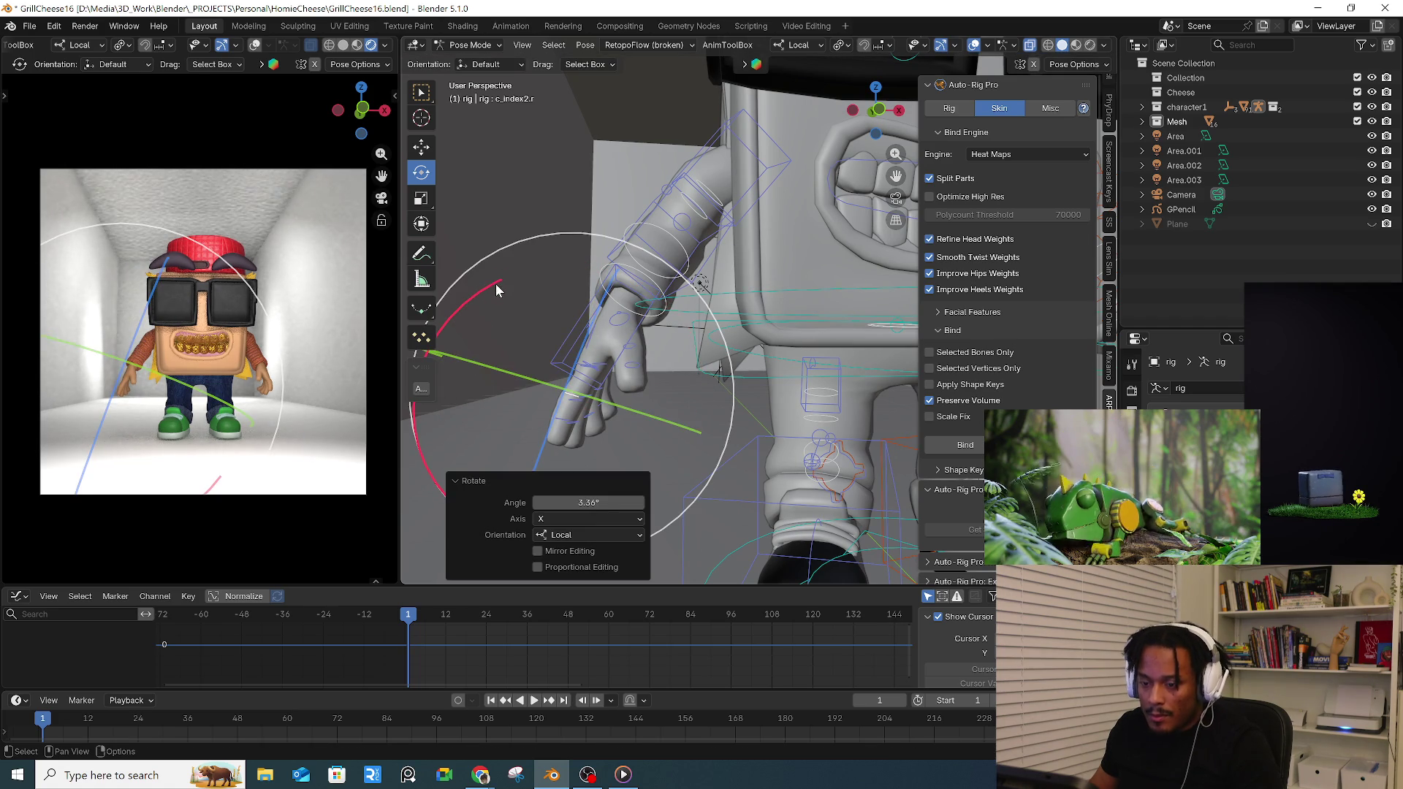
- Select the upper arm bone c_arm_fk and begin rotating it toward the body
mouse_move(702, 288)
middle_down()
mouse_move(768, 287)
mouse_move(745, 263)
middle_up()
click(709, 209)
middle_drag(709, 208, 711, 234)
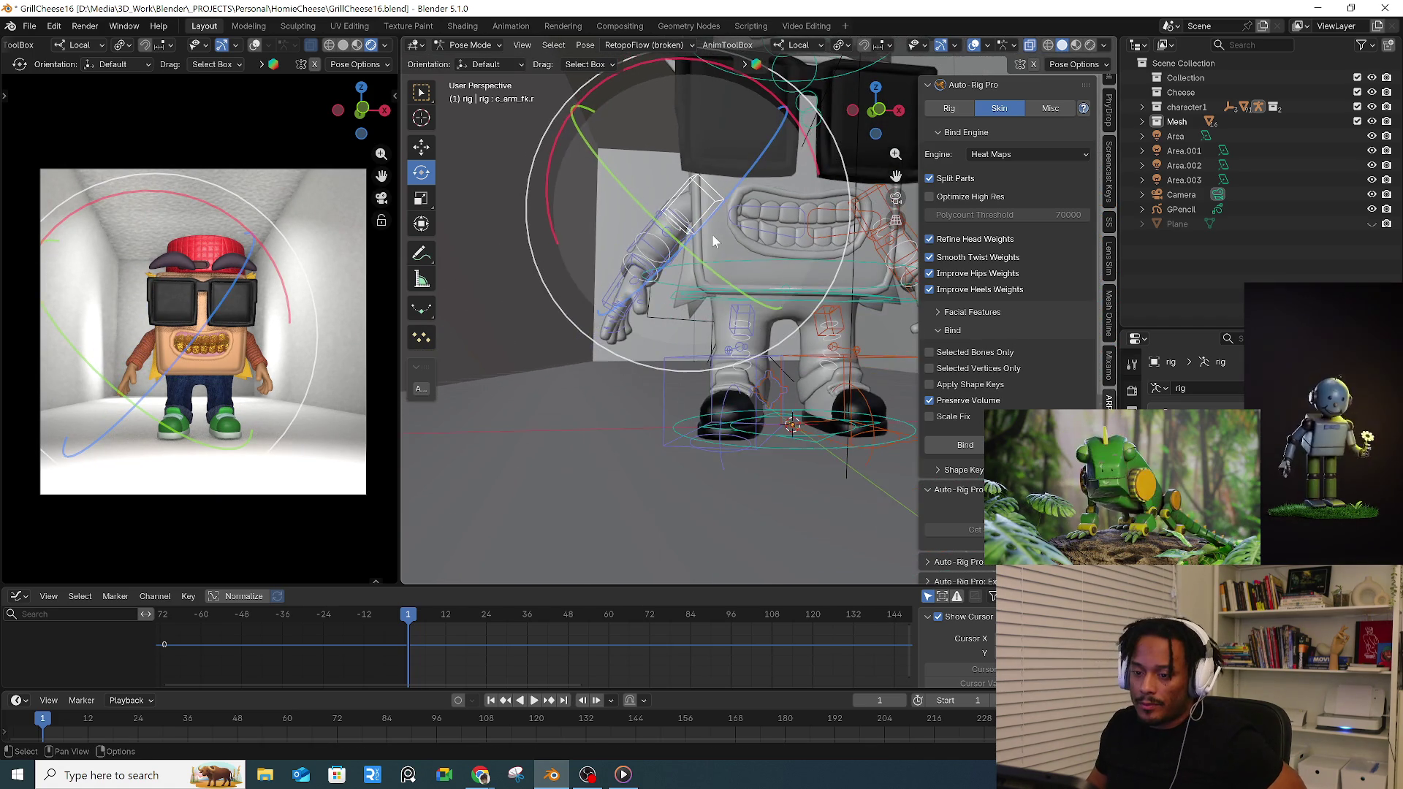
key(r)
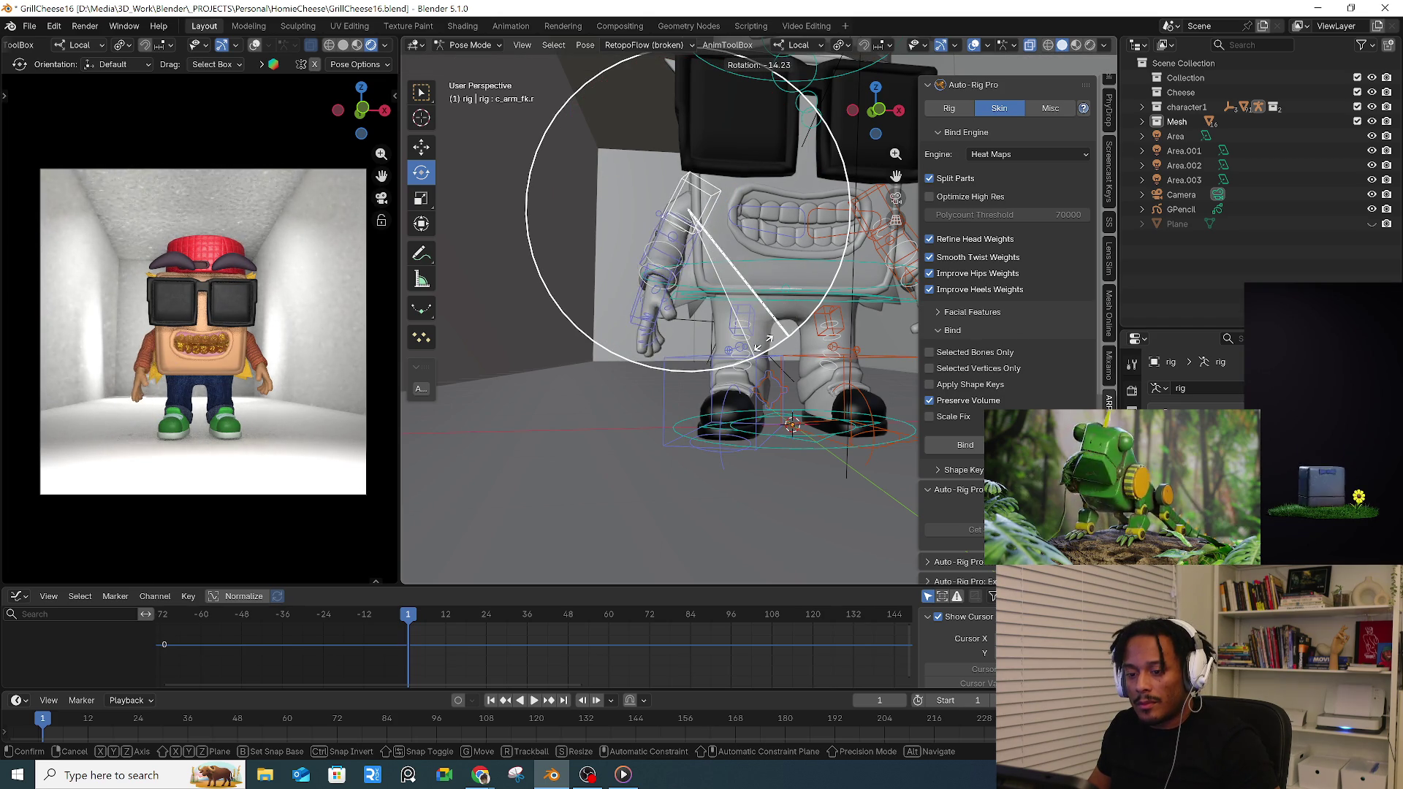
- Settle the arm rotation at about -6.8° and unhide the sunglasses lenses with Alt+H
click(767, 338)
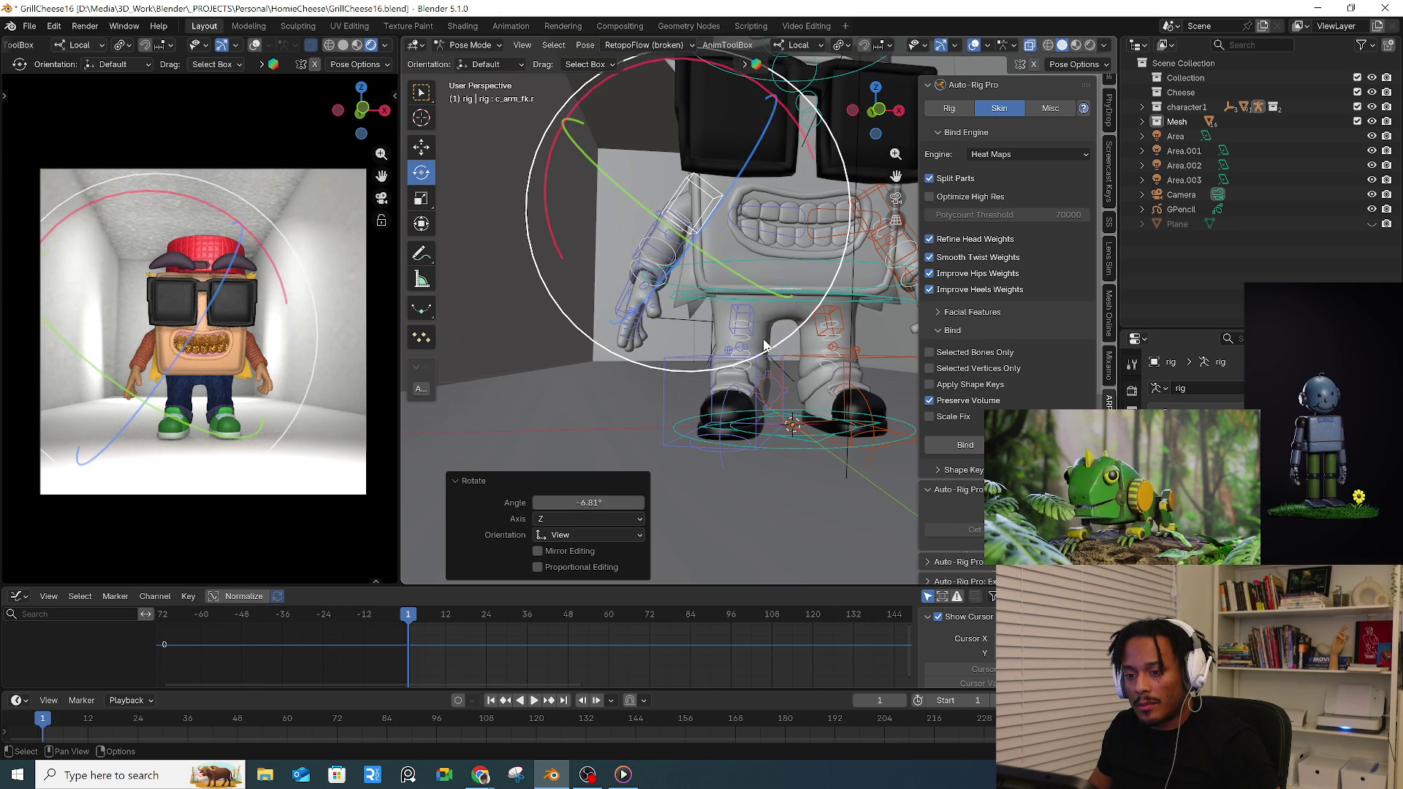
middle_drag(768, 337, 727, 274)
scroll(727, 274, up, 2)
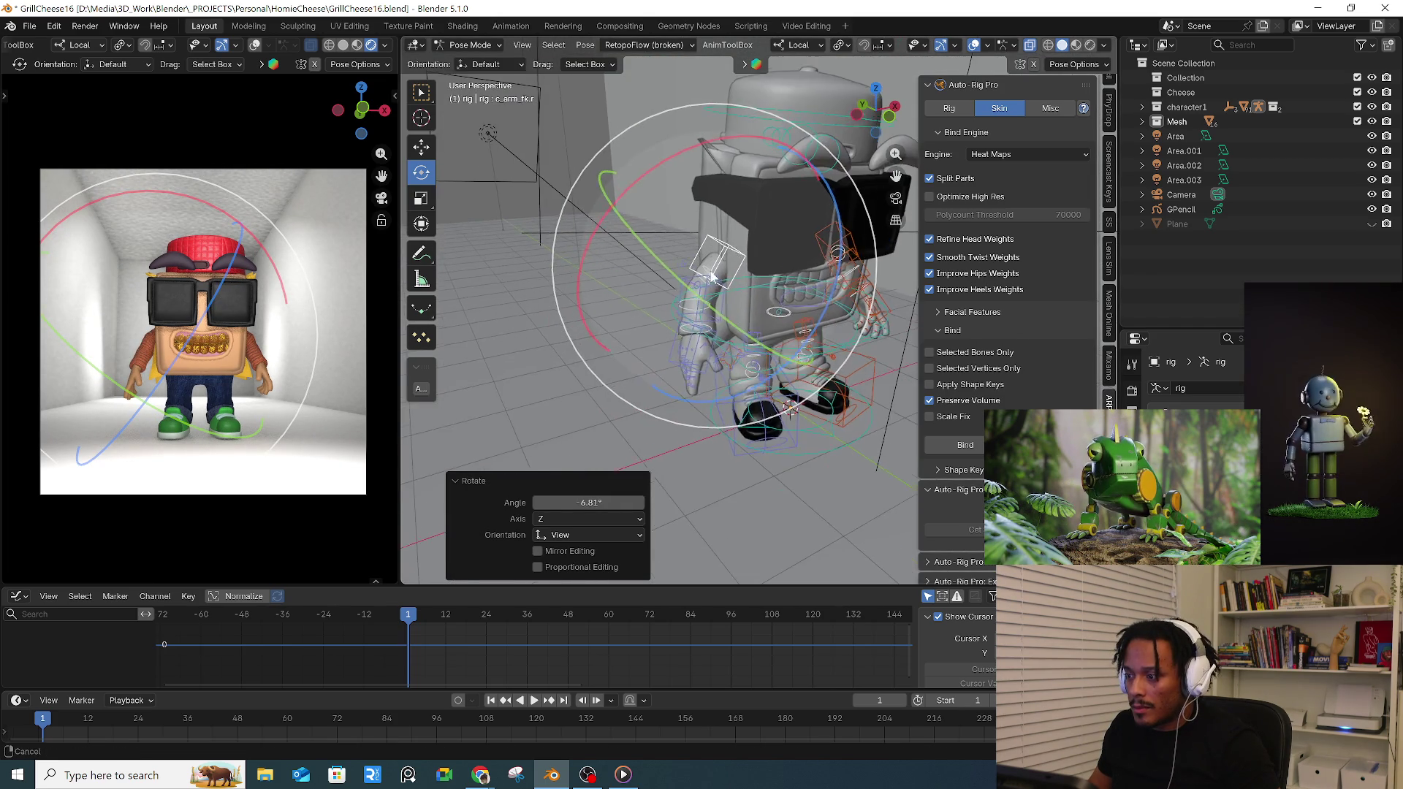
scroll(690, 296, up, 2)
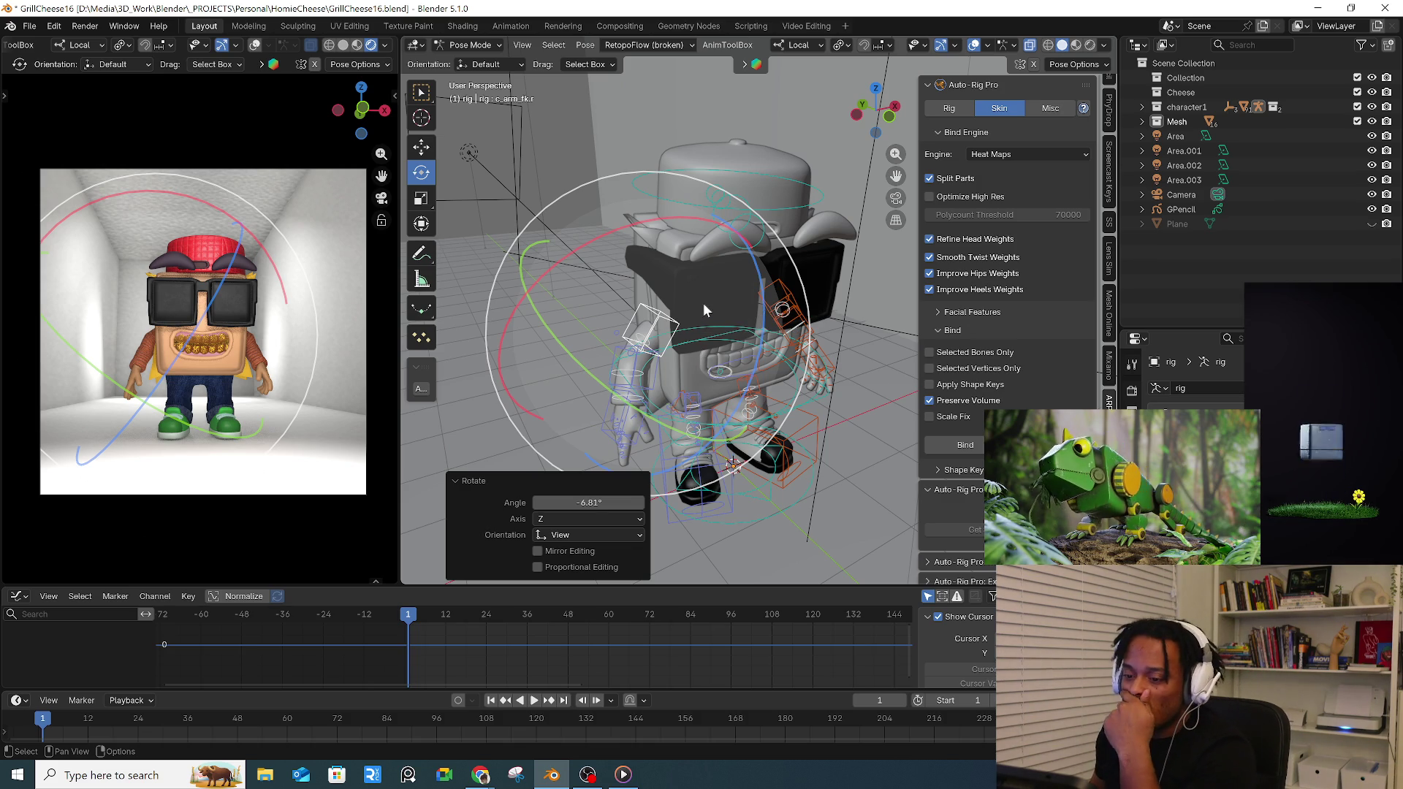
click(589, 341)
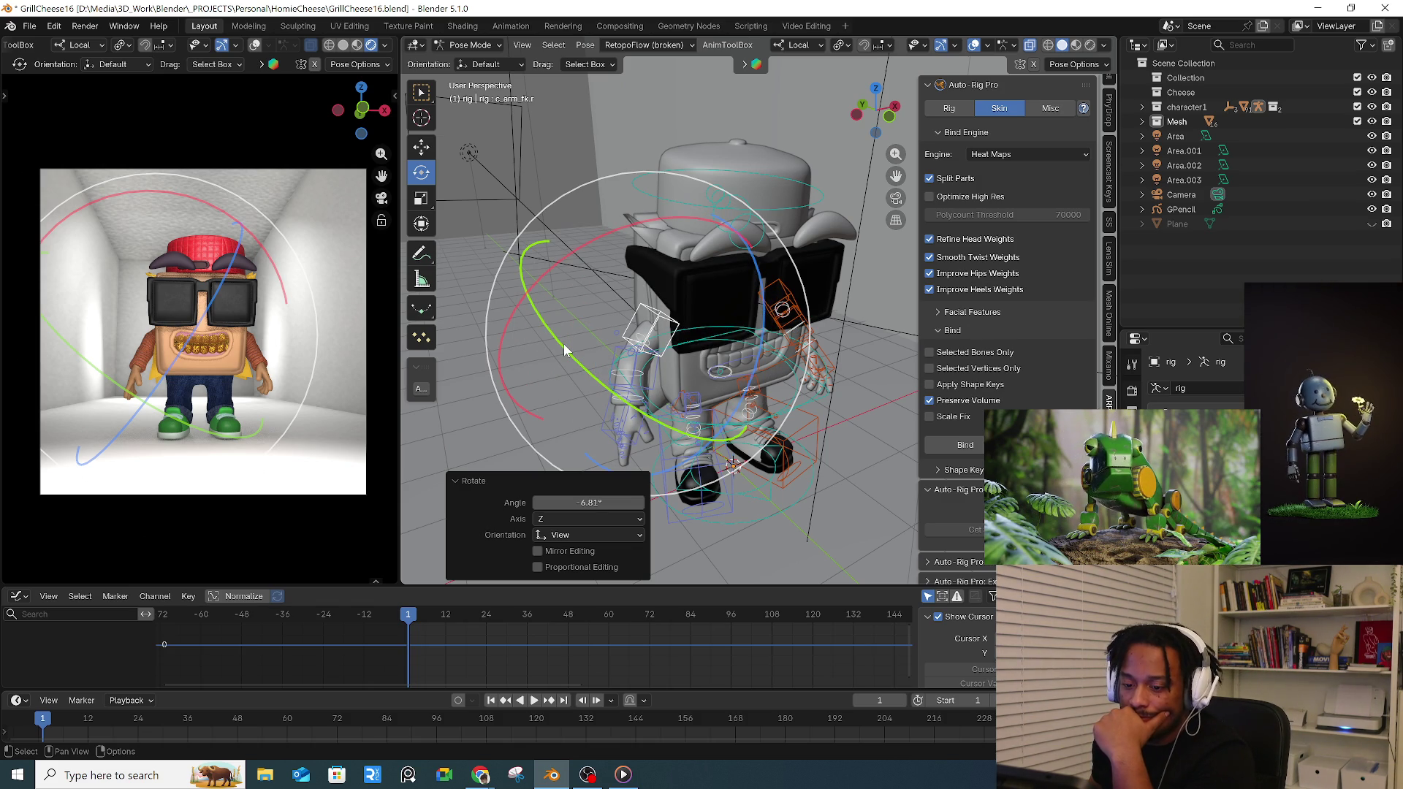
click(623, 324)
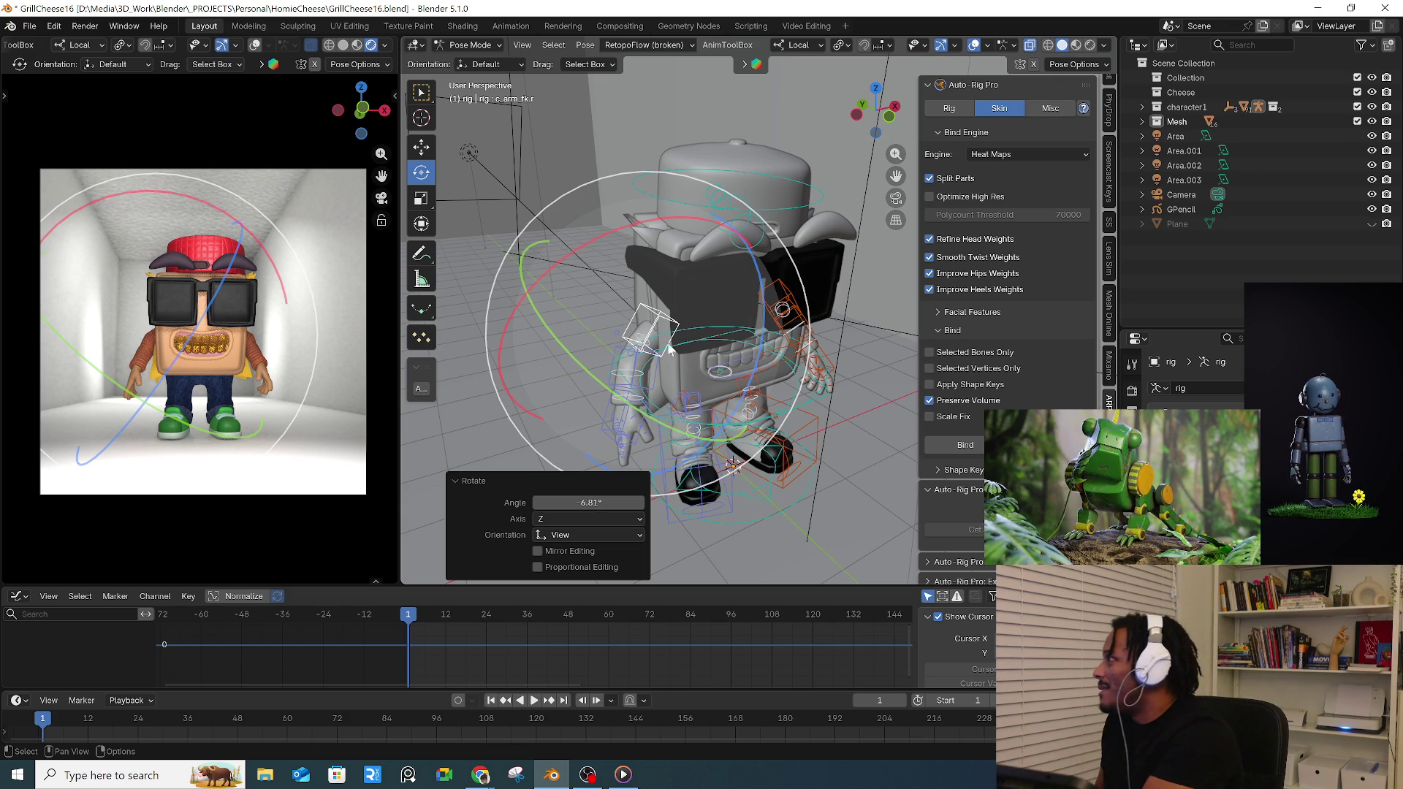
key(alt+h)
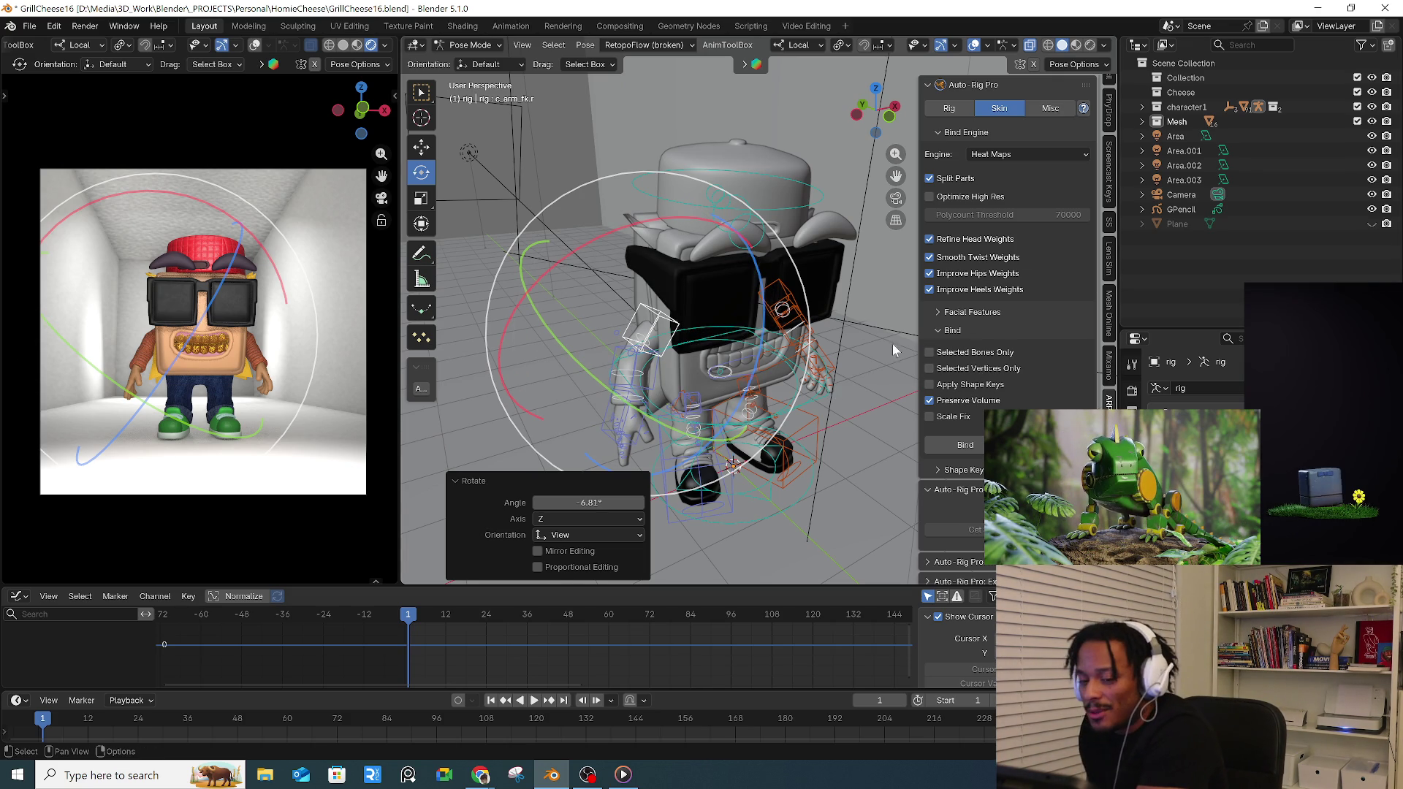
- Select c_root_master.x and move the whole character rig to a new position
middle_drag(648, 448, 757, 372)
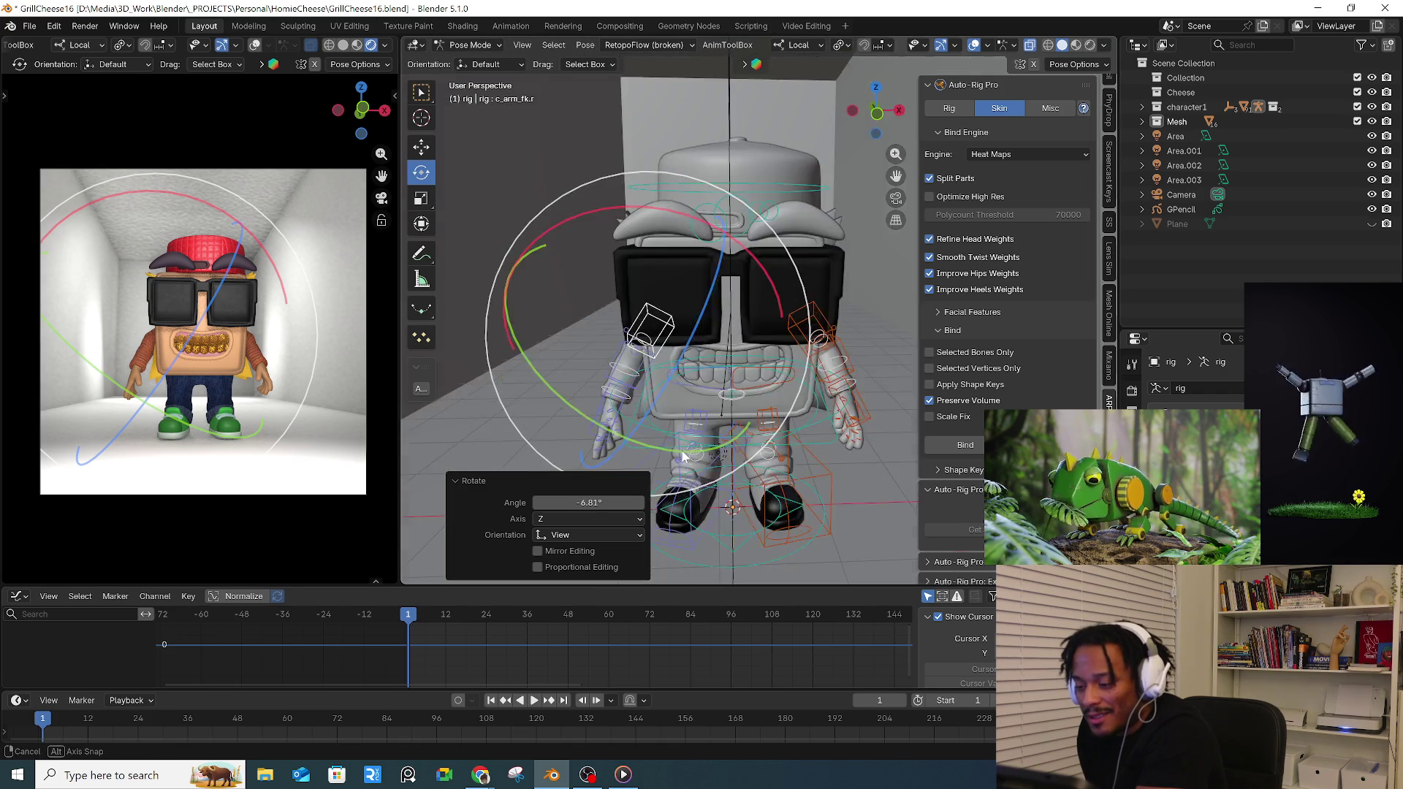
scroll(720, 366, down, 3)
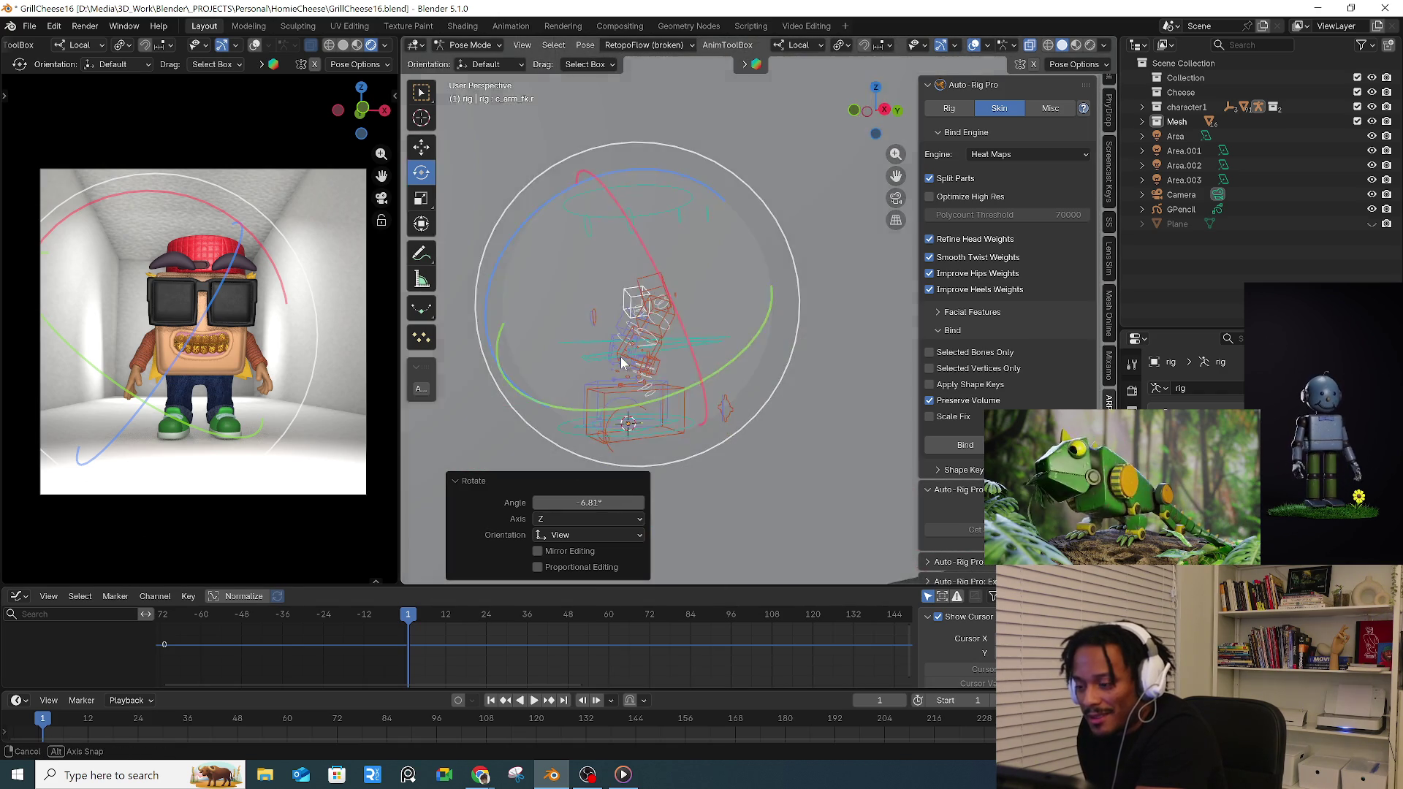
middle_drag(621, 357, 801, 375)
scroll(730, 344, up, 3)
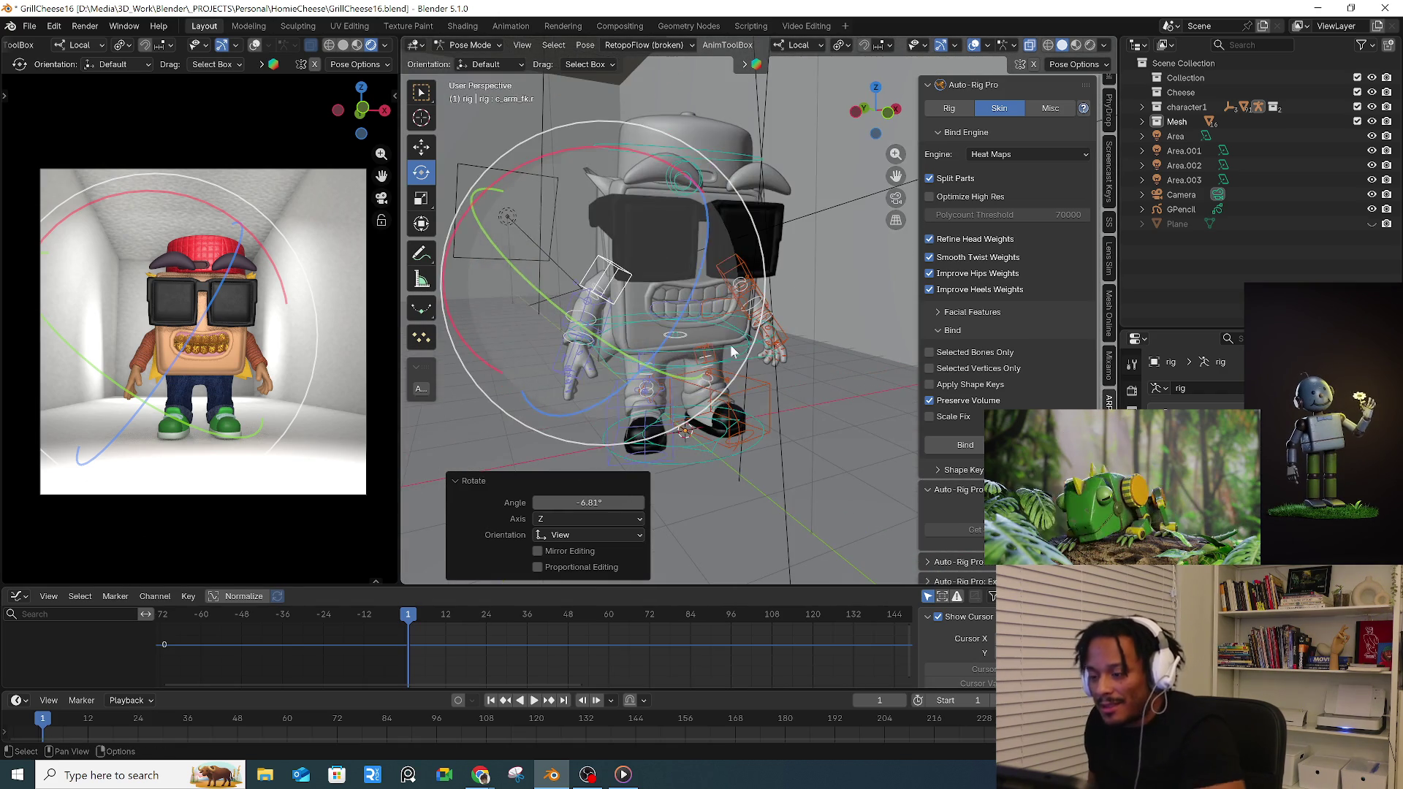
click(760, 358)
key(z)
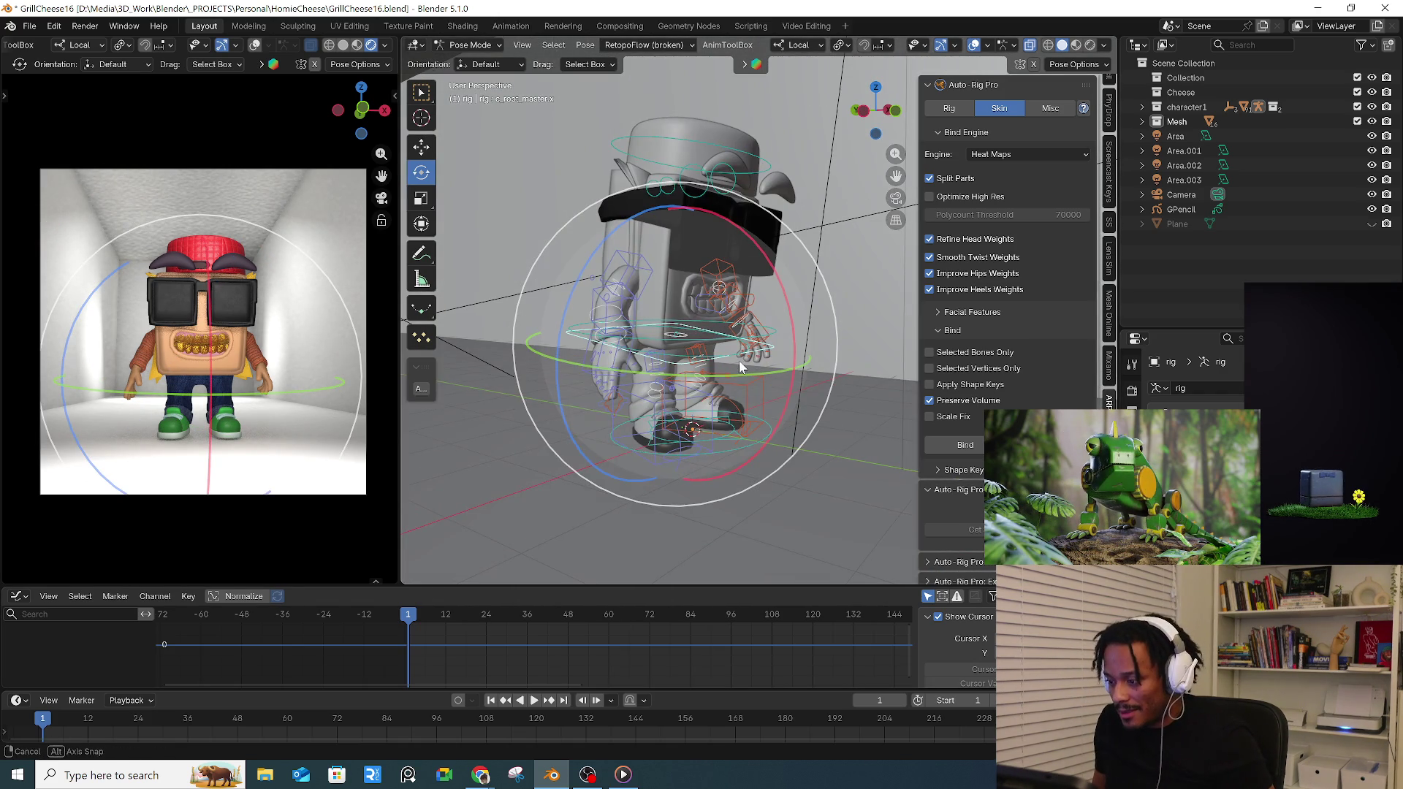
key(g)
click(748, 370)
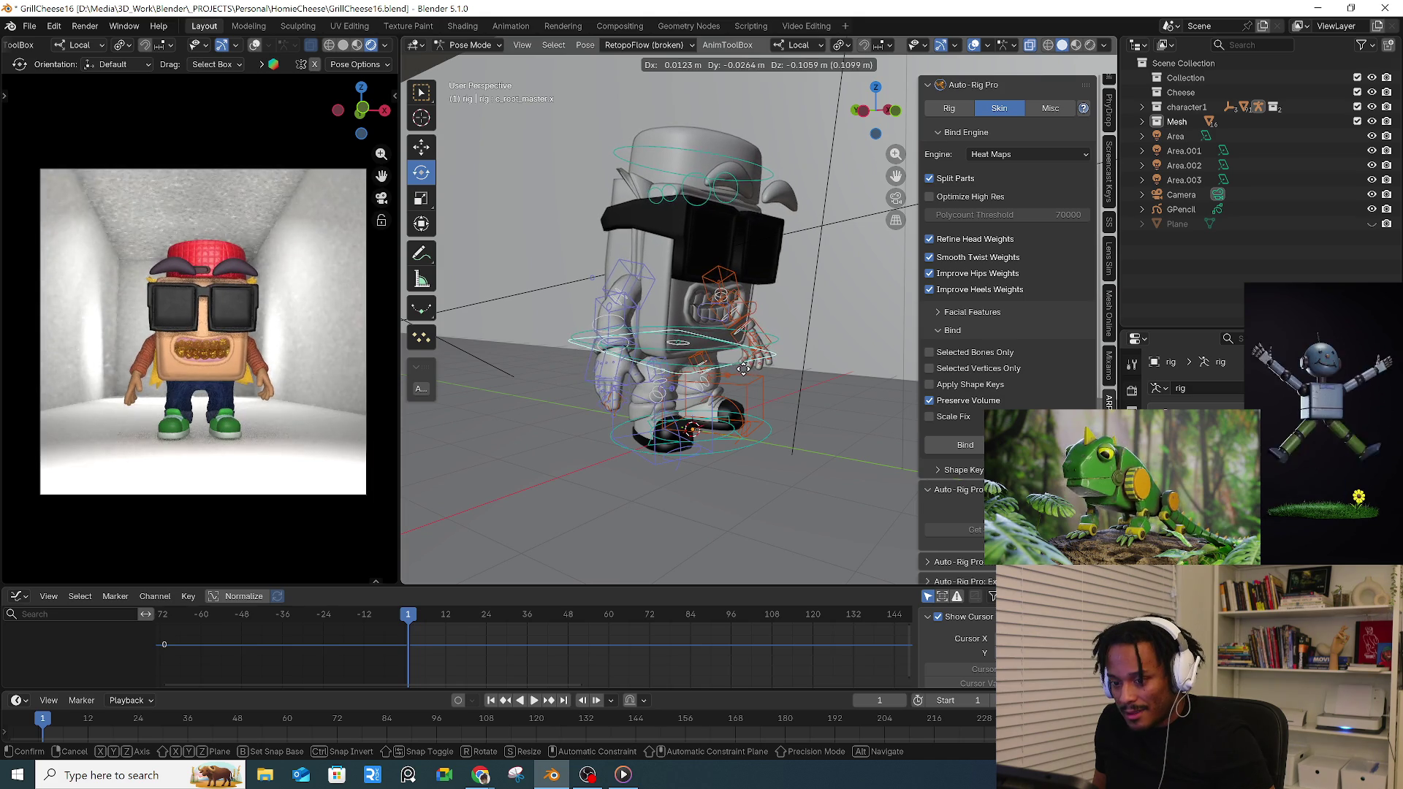
- Raise the character's arm by freely rotating its arm bone
middle_drag(659, 274, 794, 350)
click(750, 274)
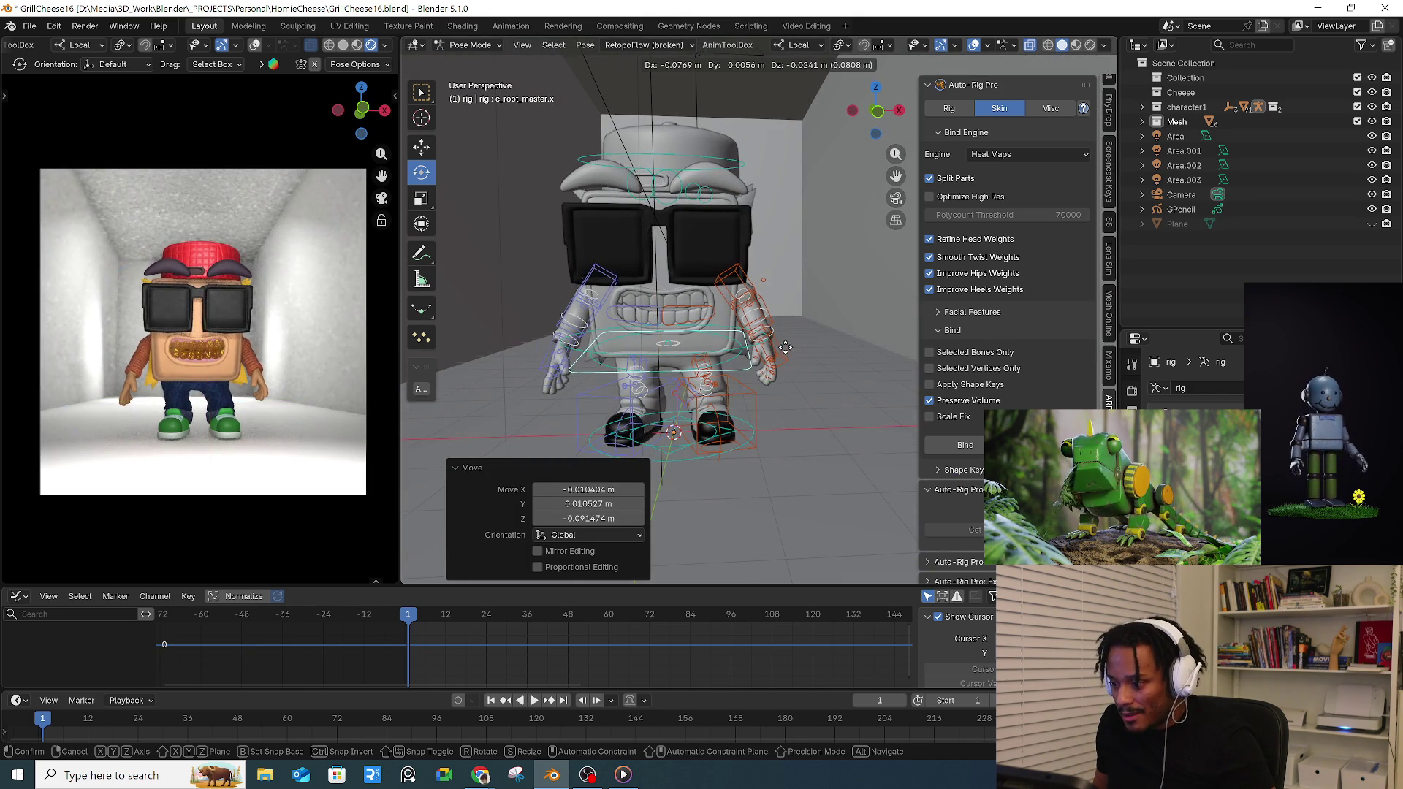
key(r)
scroll(820, 349, up, 3)
key(r)
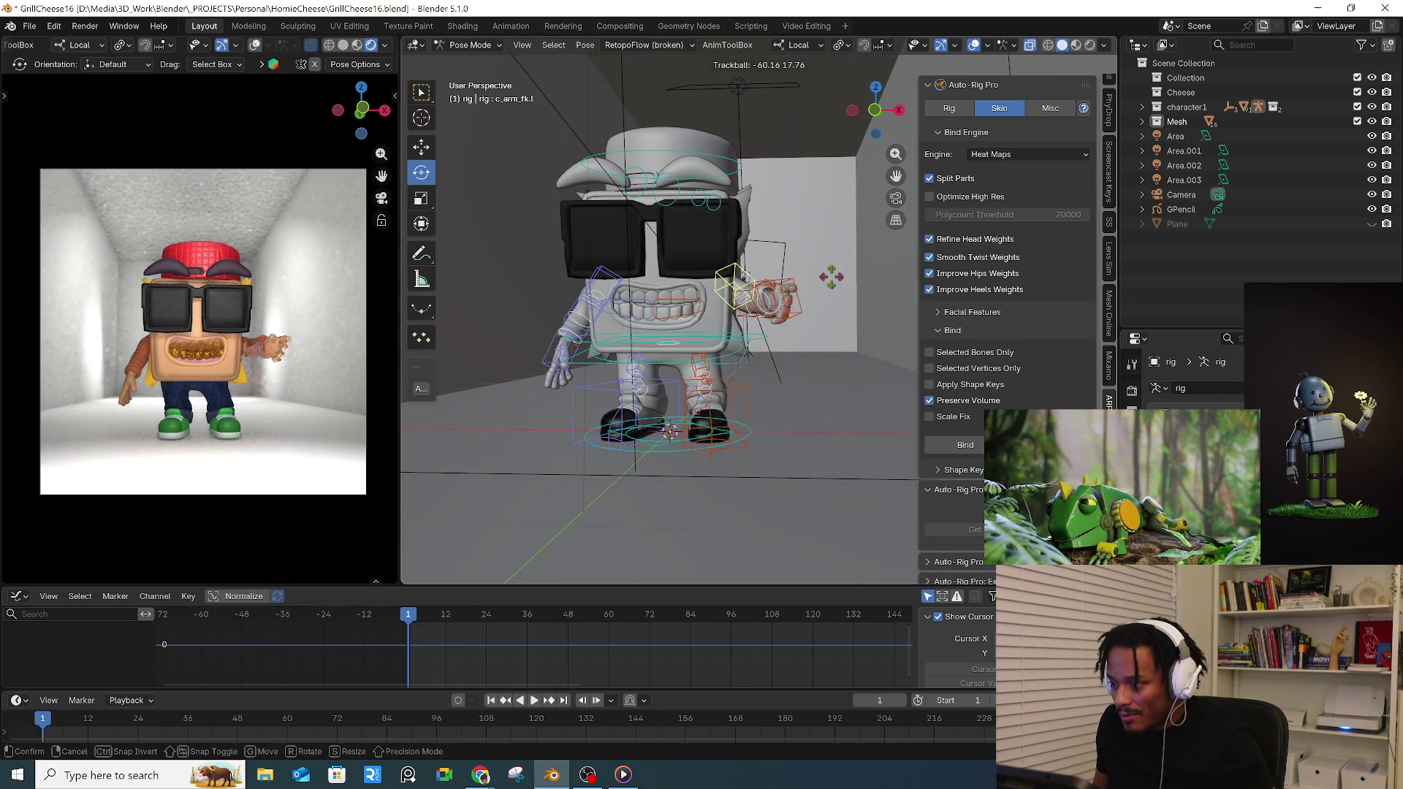
click(757, 274)
- Twist the other arm's bone around its length in two passes
click(613, 296)
middle_drag(625, 307, 658, 318)
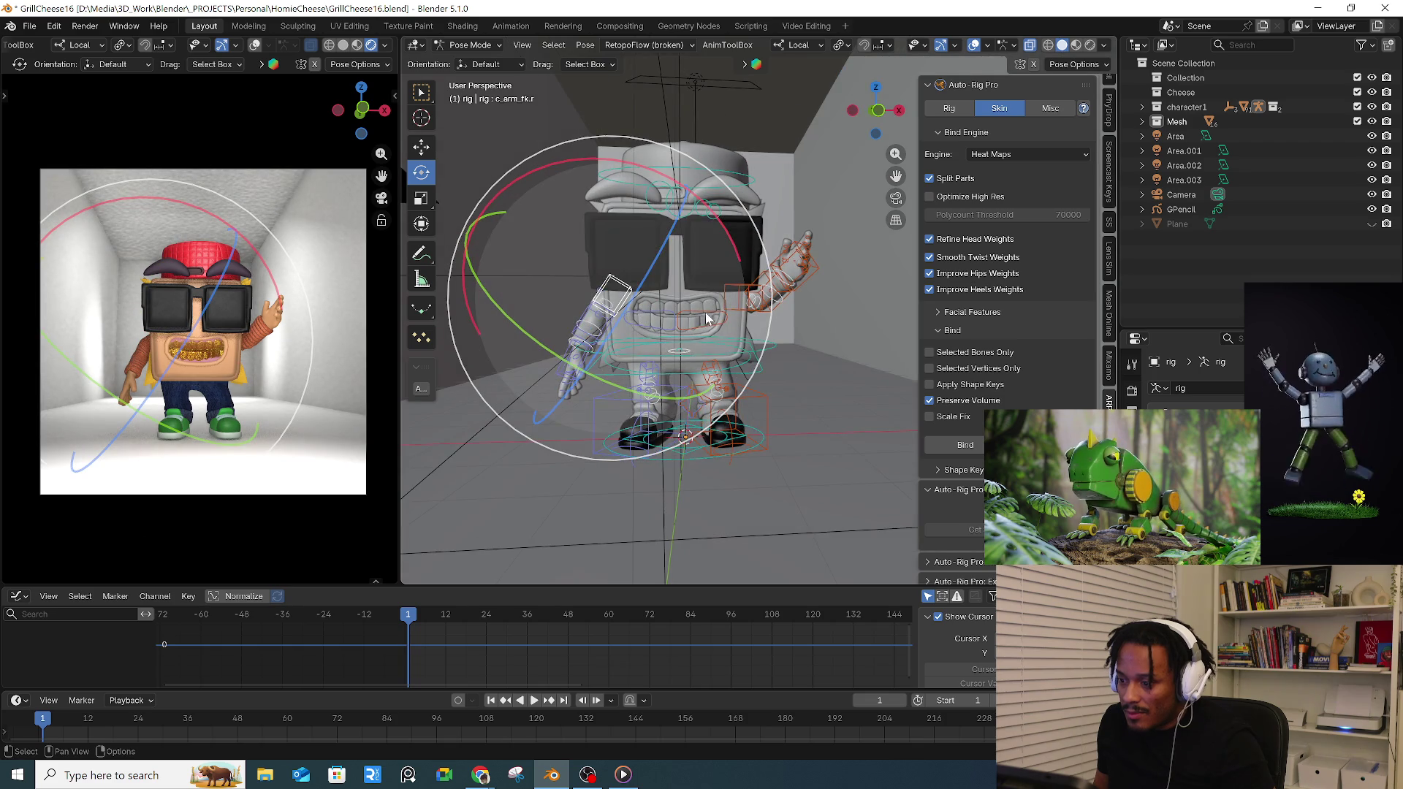
drag(724, 345, 647, 393)
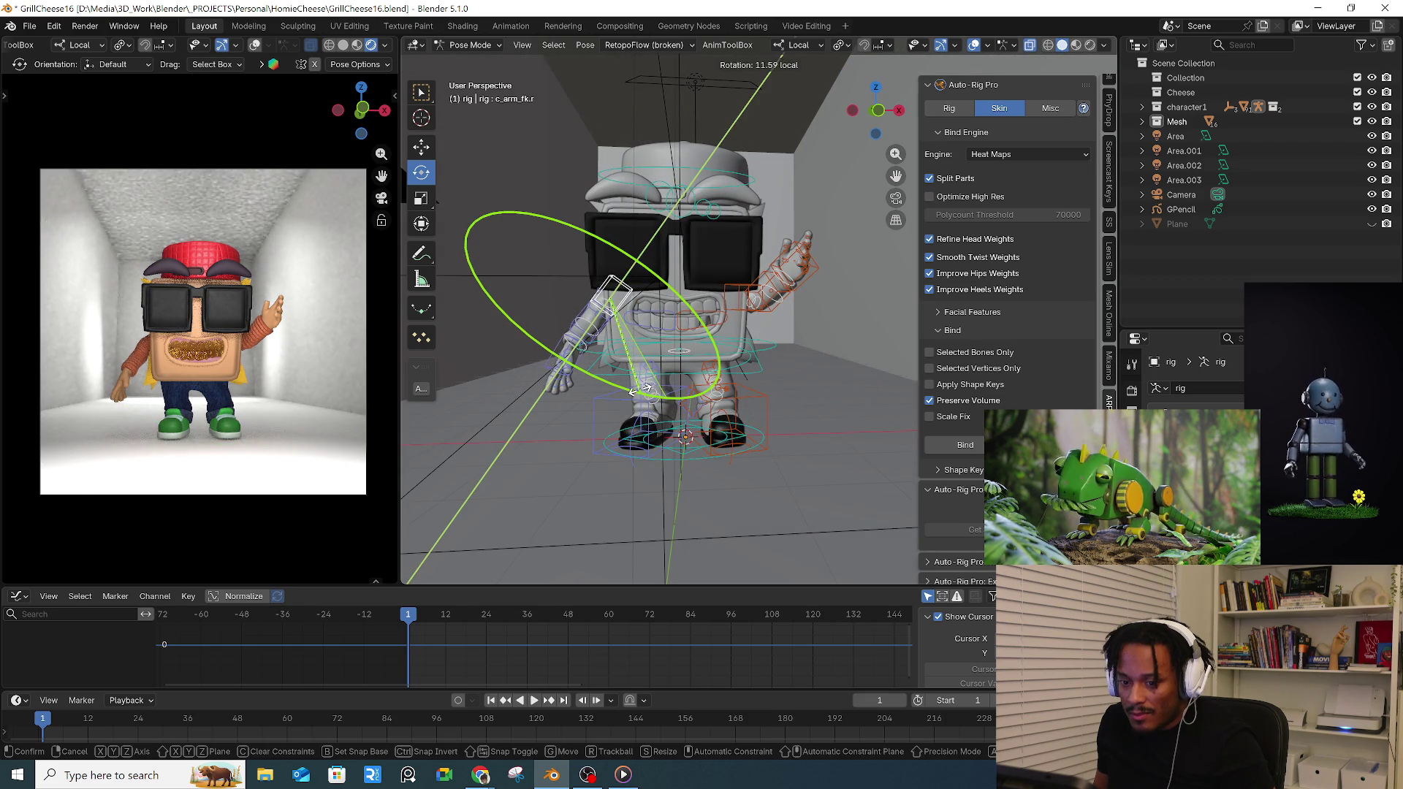
click(647, 392)
middle_drag(613, 328, 632, 348)
click(633, 350)
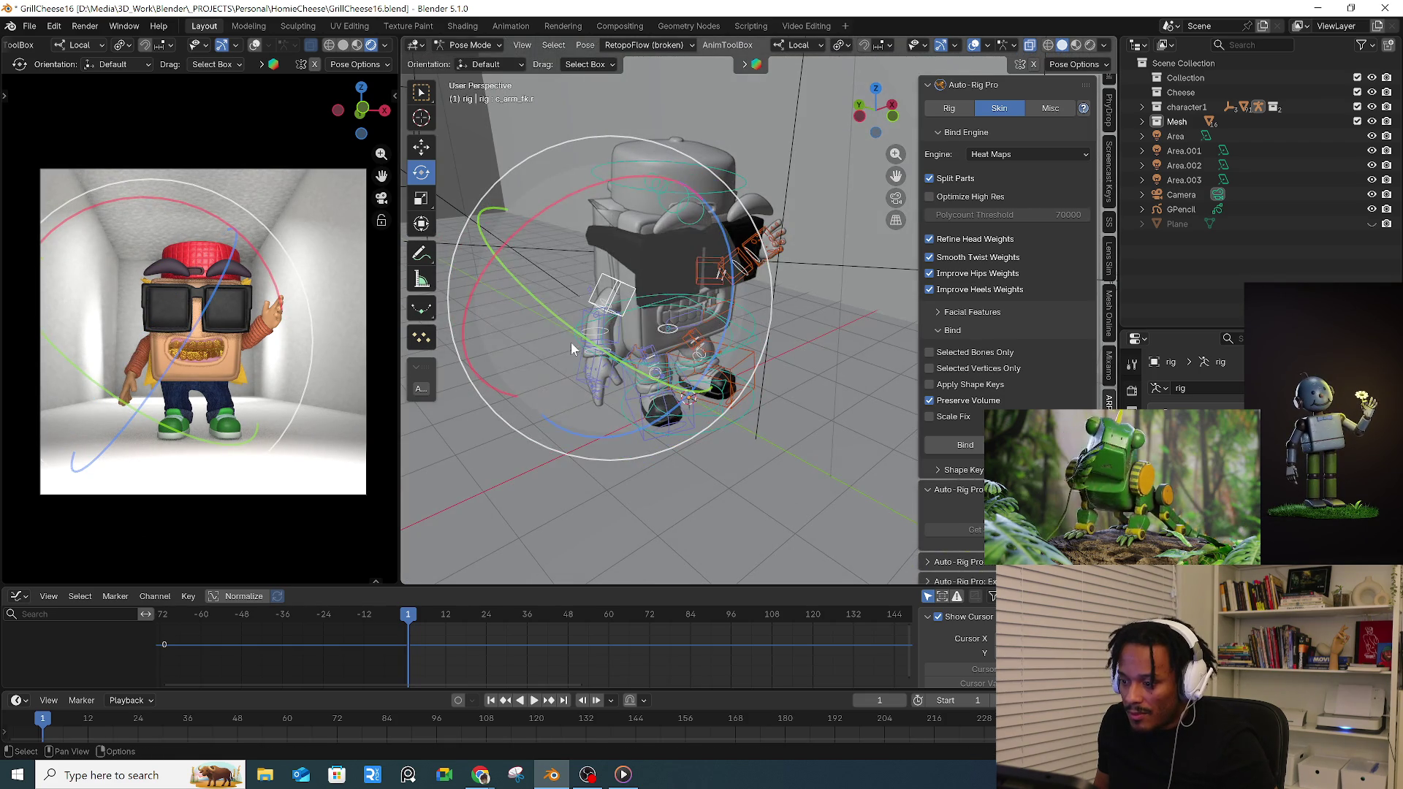
drag(499, 241, 518, 292)
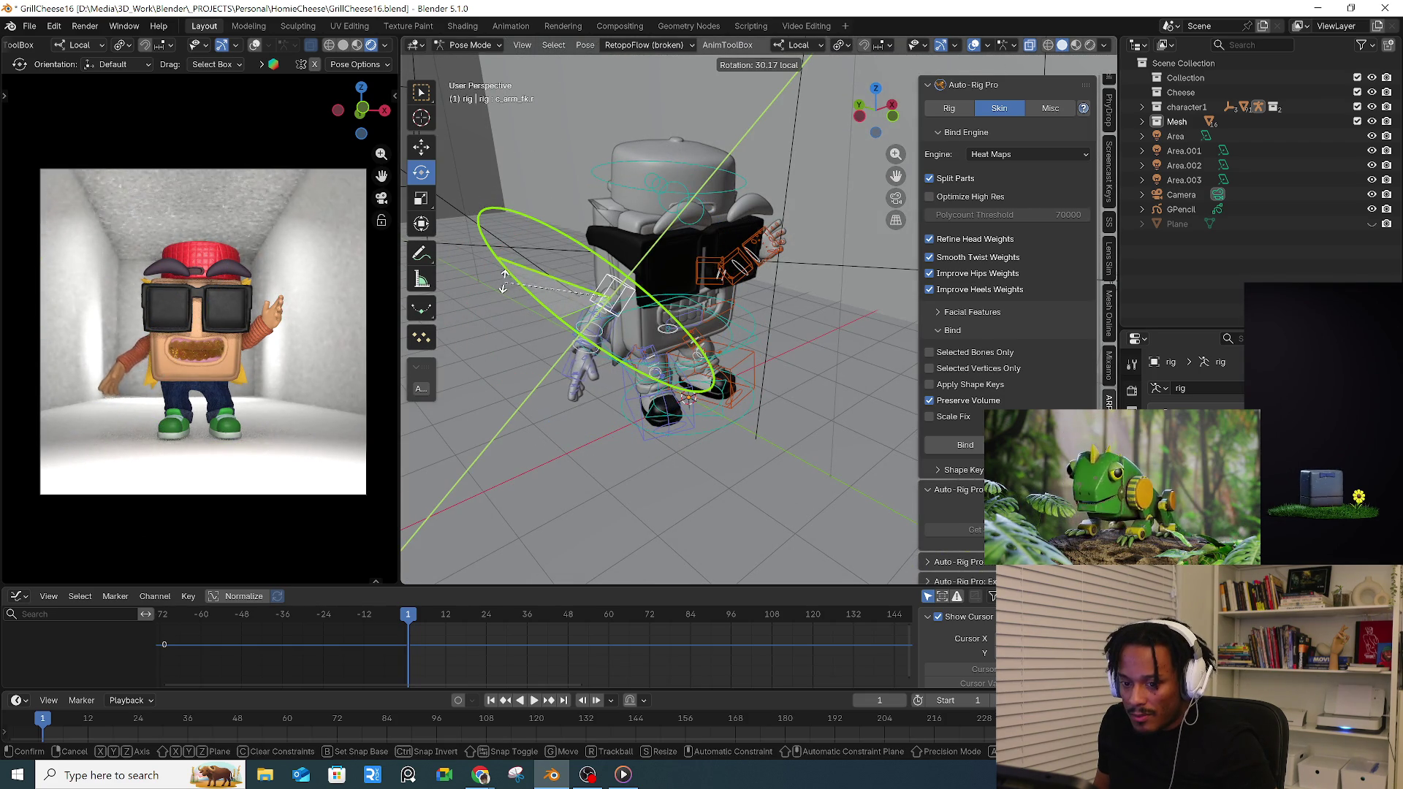
click(499, 258)
- Bend the right forearm upward and raise the right upper arm
middle_drag(527, 262, 569, 232)
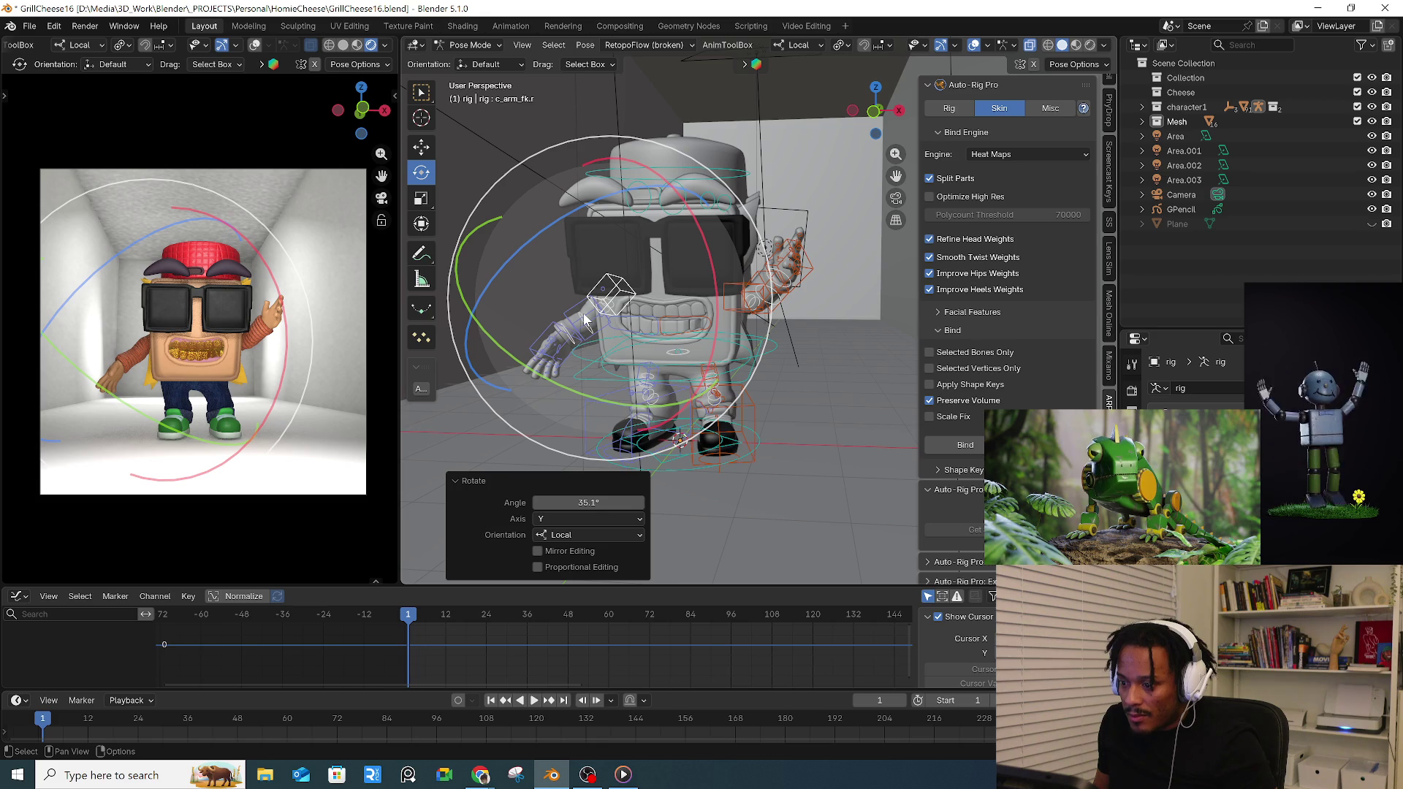
click(587, 318)
mouse_move(569, 265)
mouse_down()
mouse_move(566, 229)
mouse_move(542, 261)
mouse_up()
middle_drag(658, 330, 570, 329)
click(617, 290)
drag(702, 291, 767, 290)
click(768, 291)
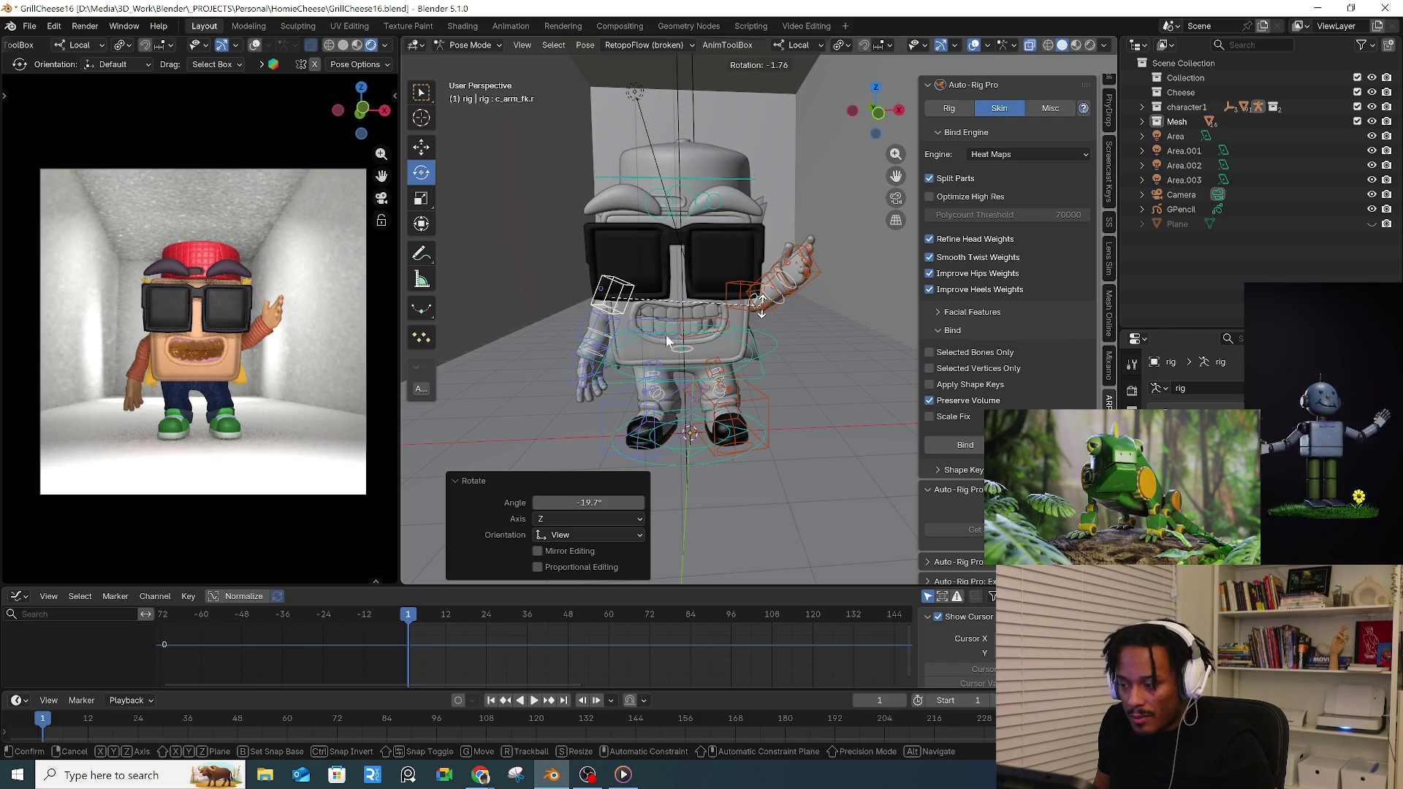
- Move the right shoulder bone into position for the waving pose
click(653, 317)
key(g)
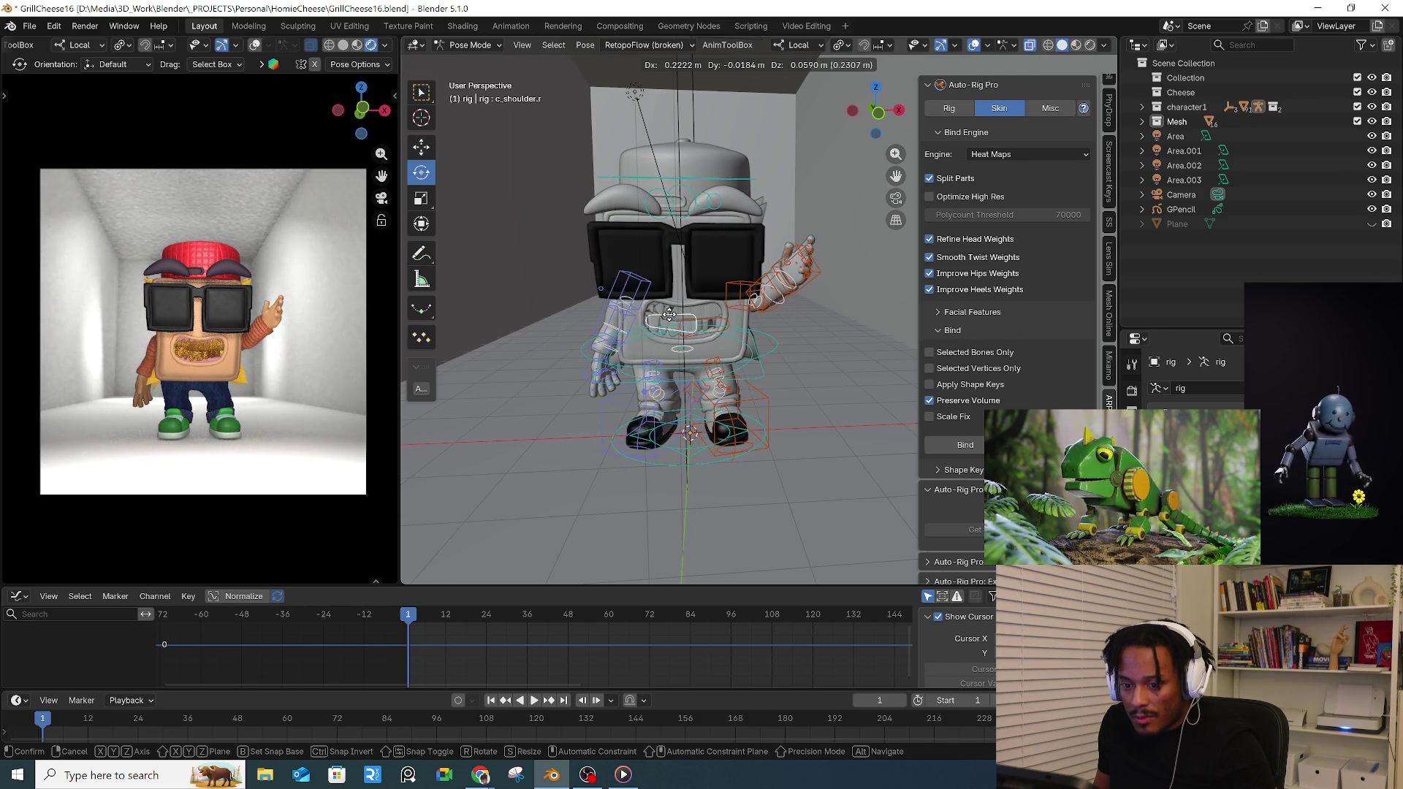
click(665, 316)
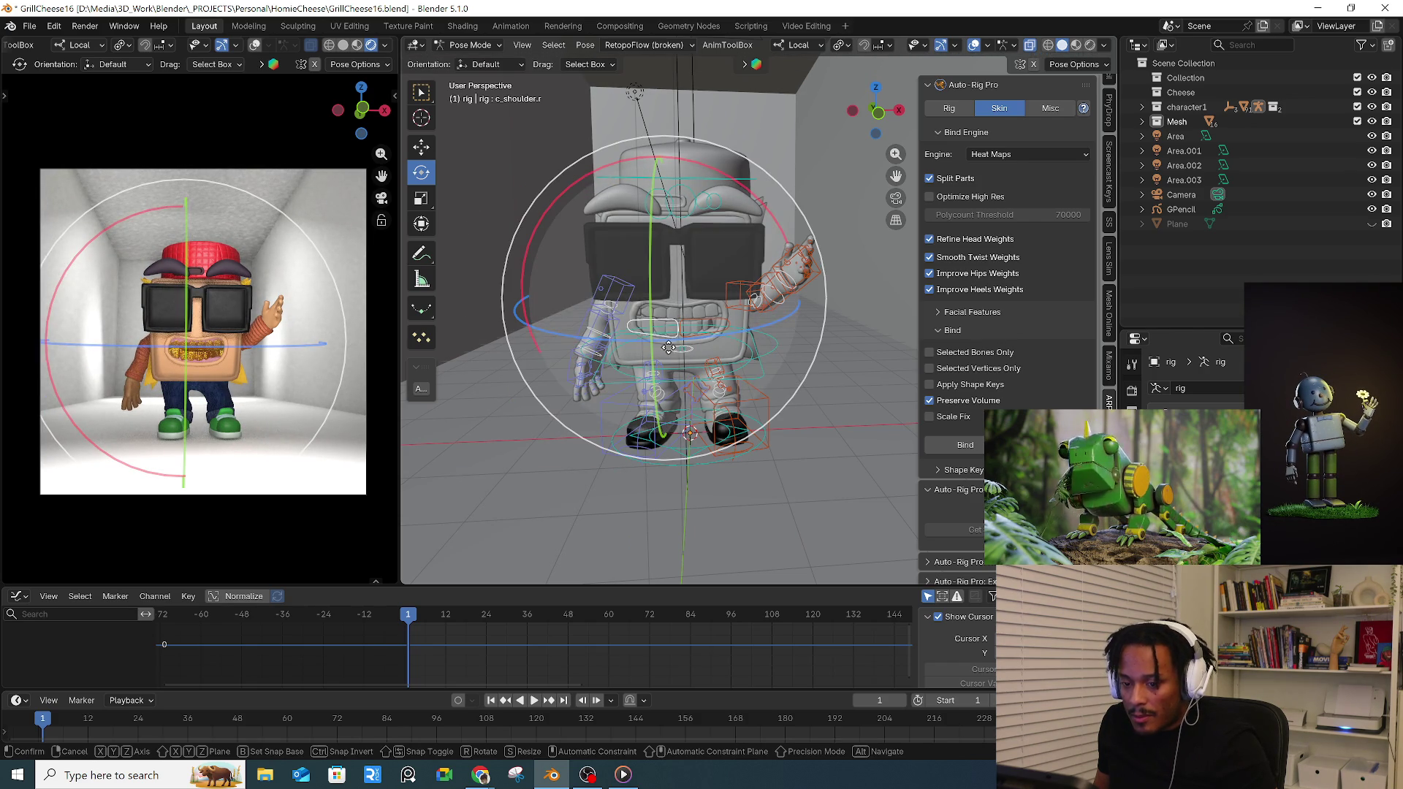
key(g)
click(690, 344)
middle_drag(682, 356, 687, 313)
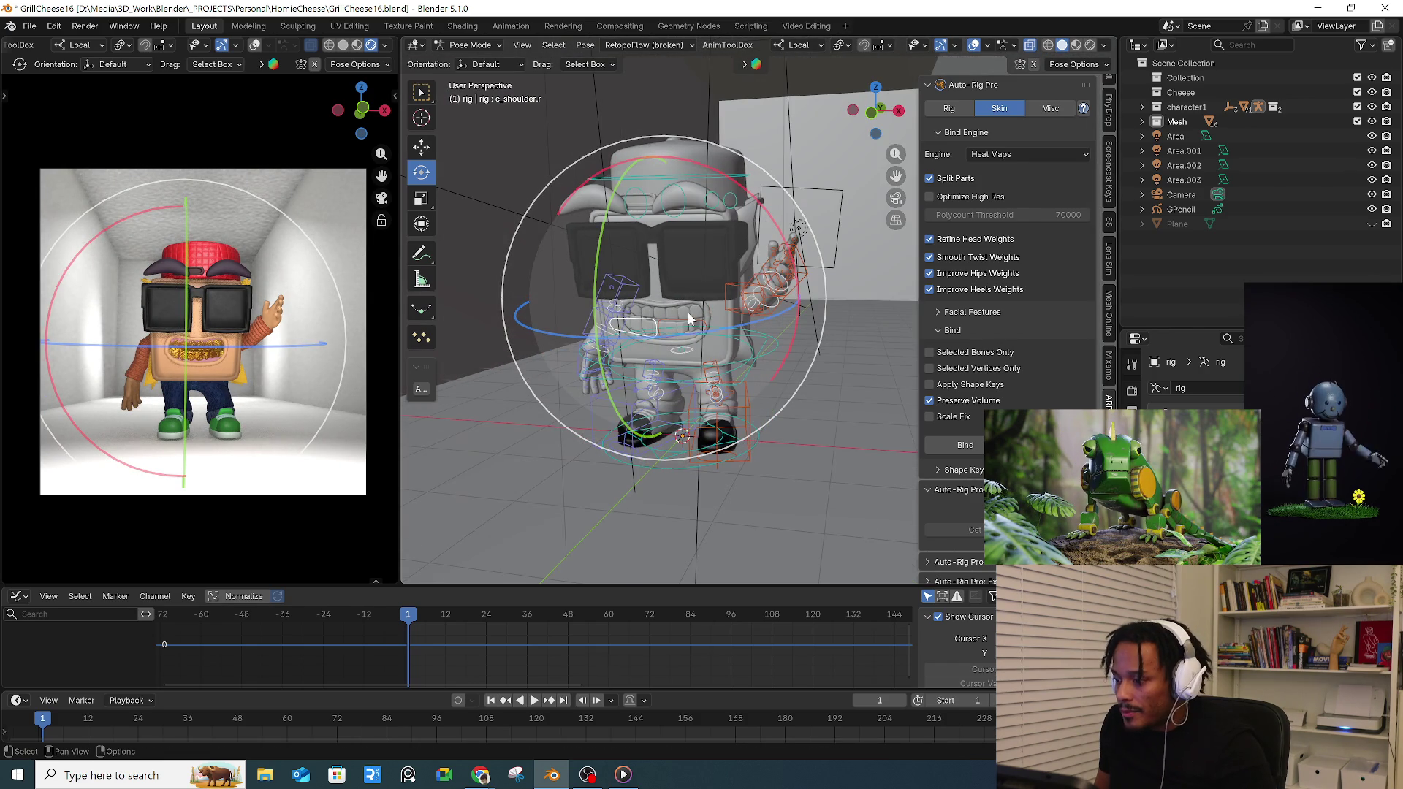
- Rotate the arm bone about 31 degrees around its local X axis
click(788, 340)
mouse_move(787, 340)
middle_down()
mouse_move(779, 396)
mouse_move(716, 419)
middle_up()
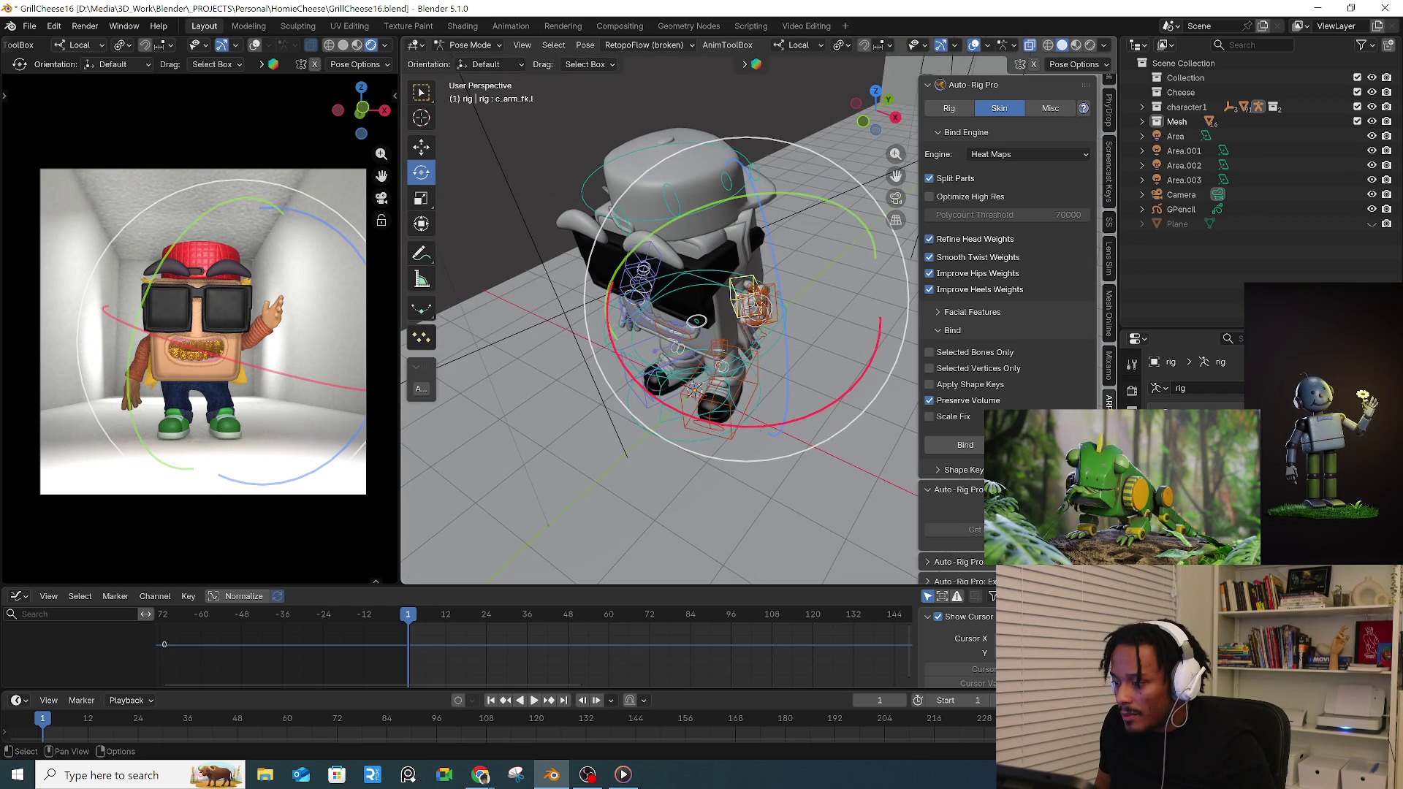
key(r)
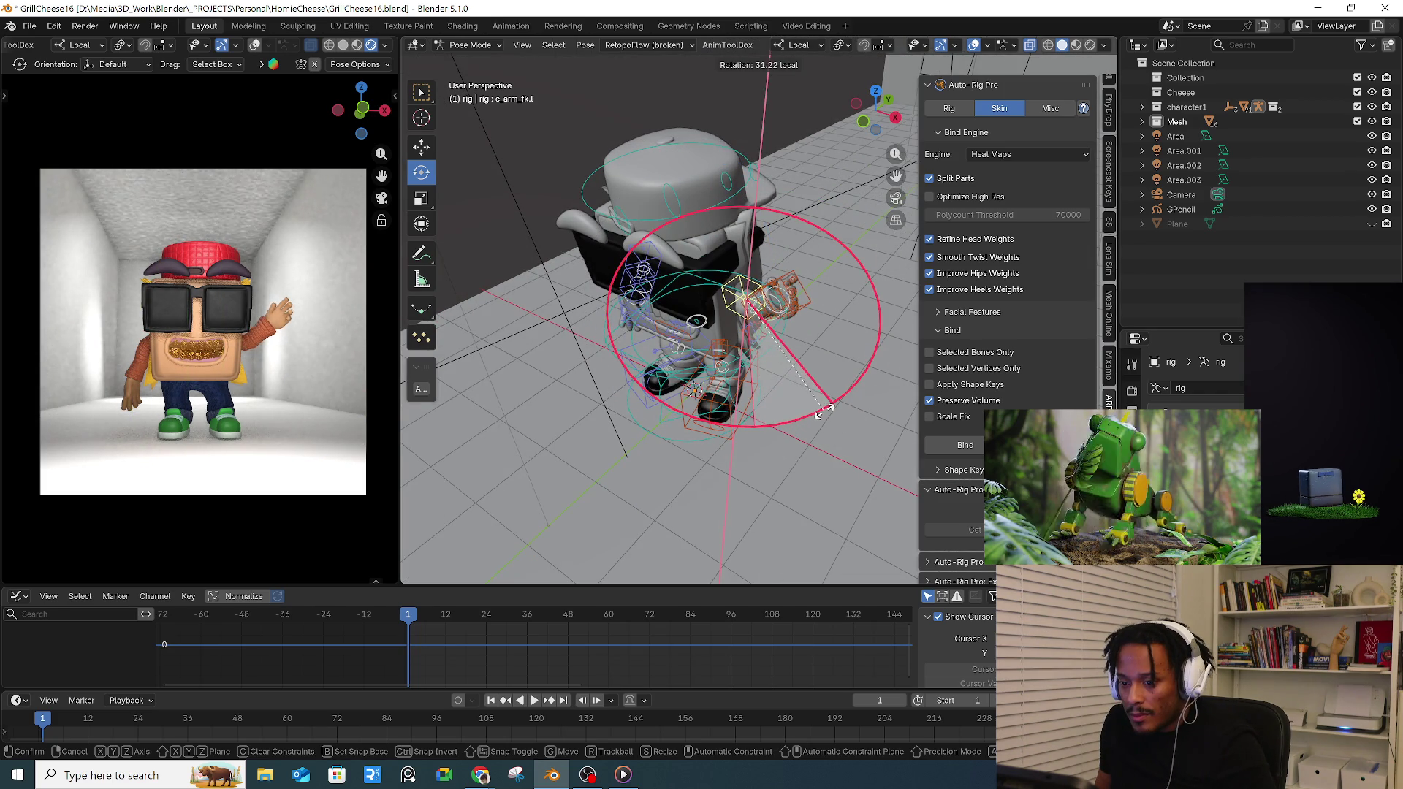
click(814, 414)
middle_drag(788, 343, 619, 388)
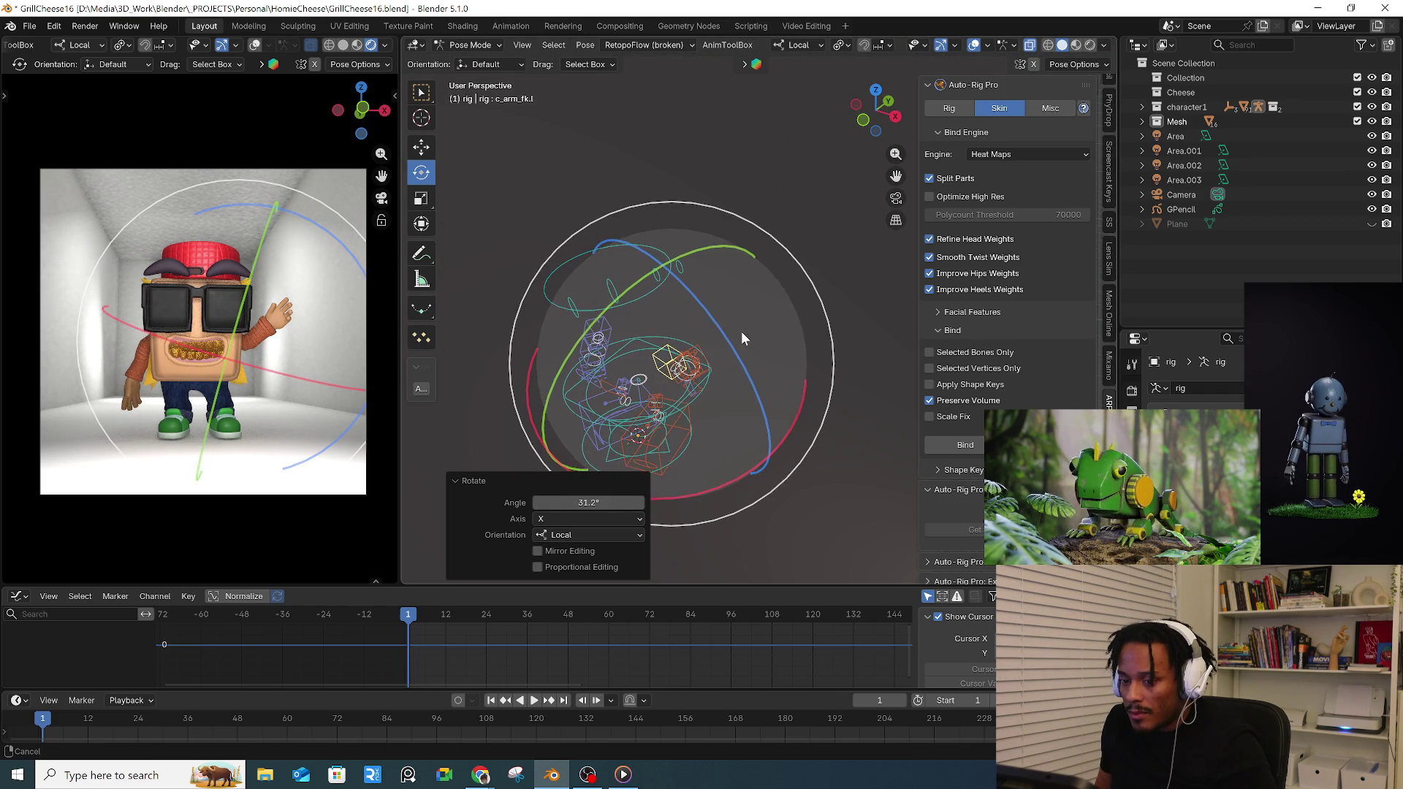
mouse_move(741, 332)
middle_down()
mouse_move(775, 322)
mouse_move(755, 396)
middle_up()
key(shift+z)
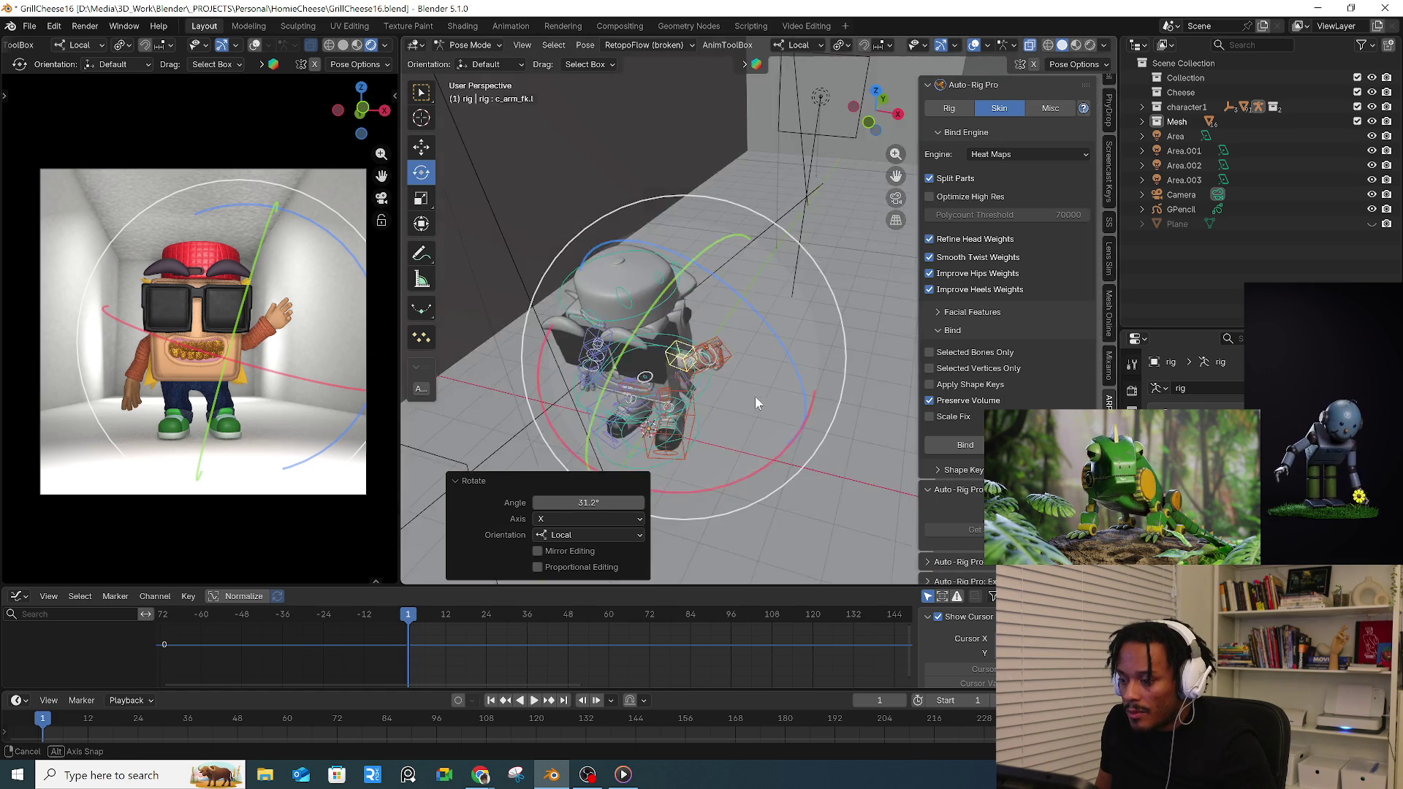
scroll(657, 328, up, 3)
scroll(636, 341, up, 4)
scroll(608, 350, up, 3)
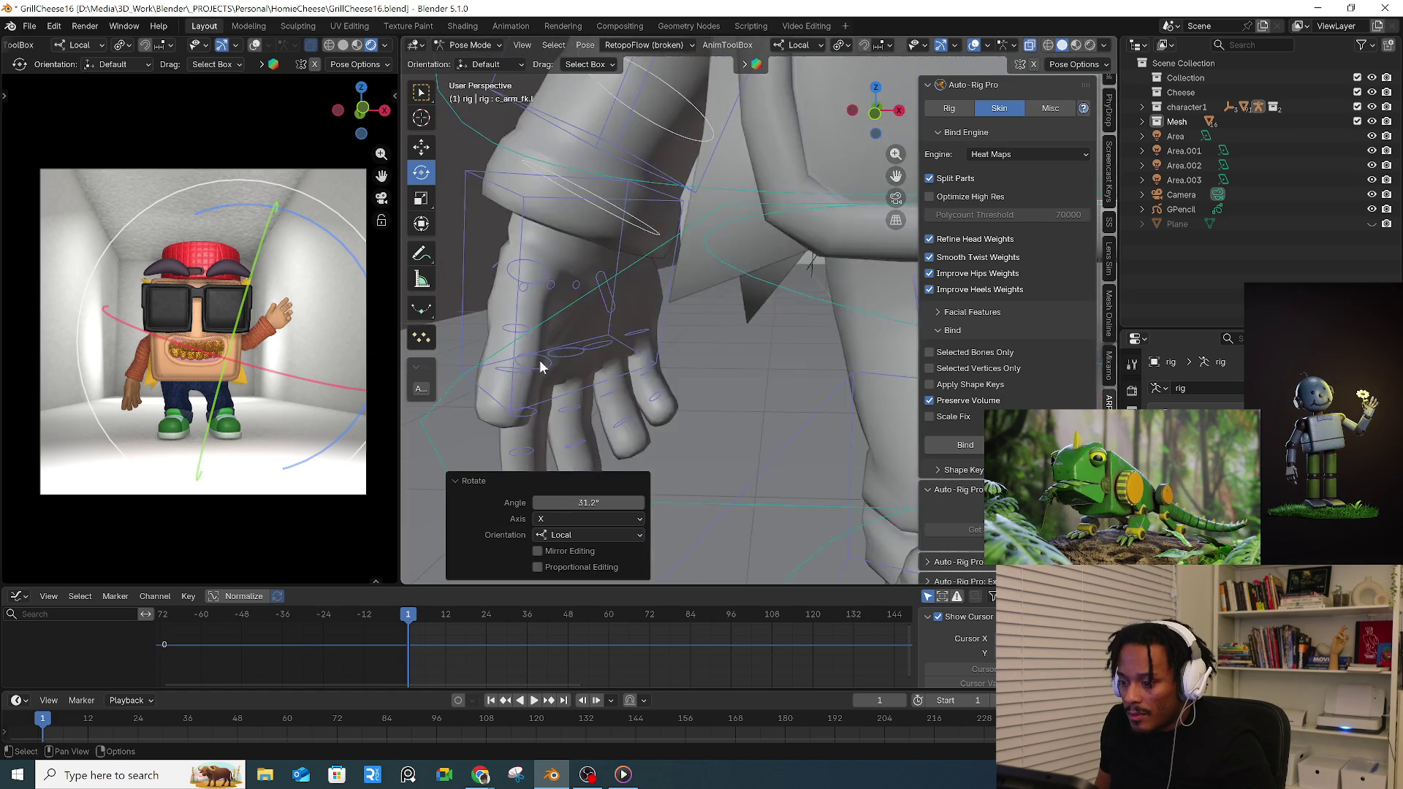
- Select the finger bones of the lowered hand and move in close to it
drag(496, 335, 626, 441)
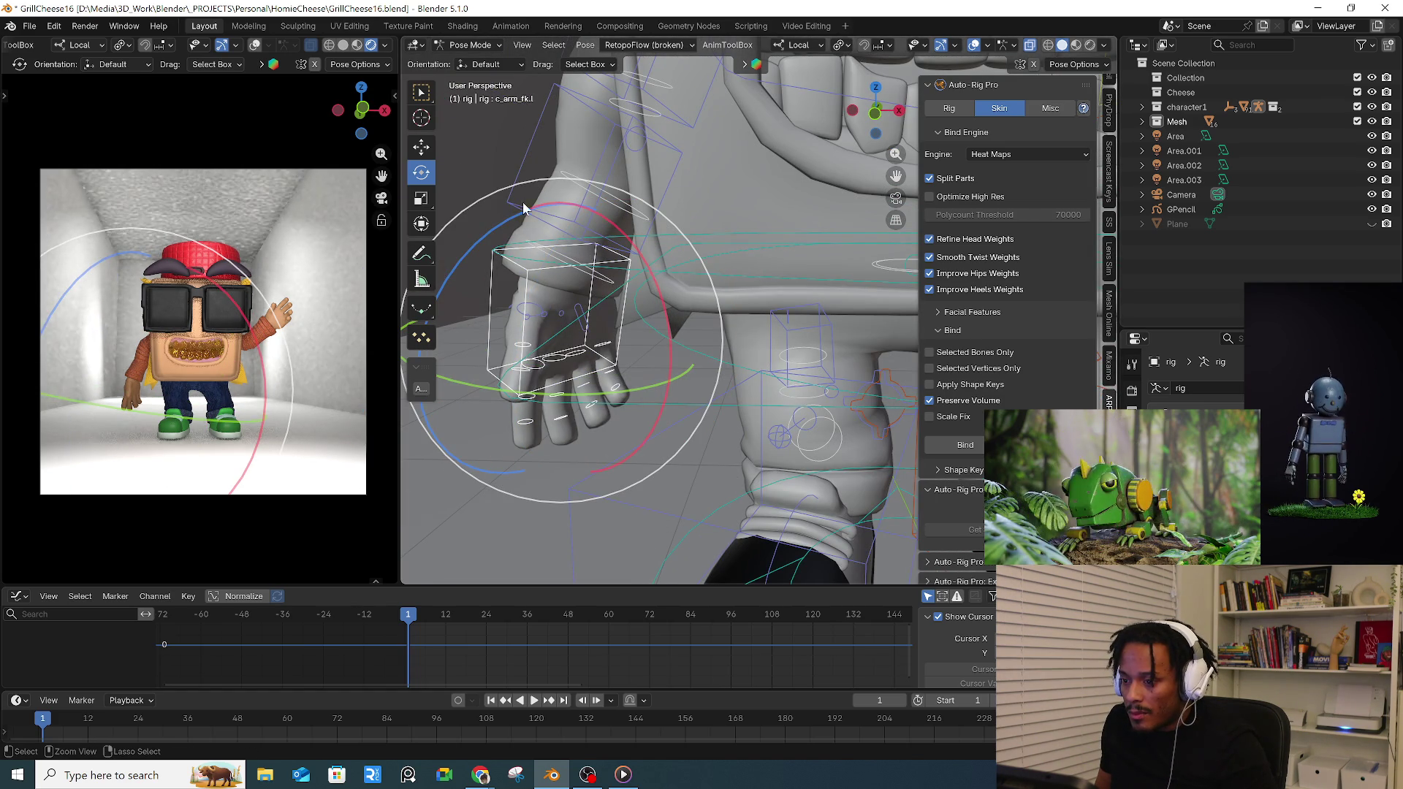
click(606, 346)
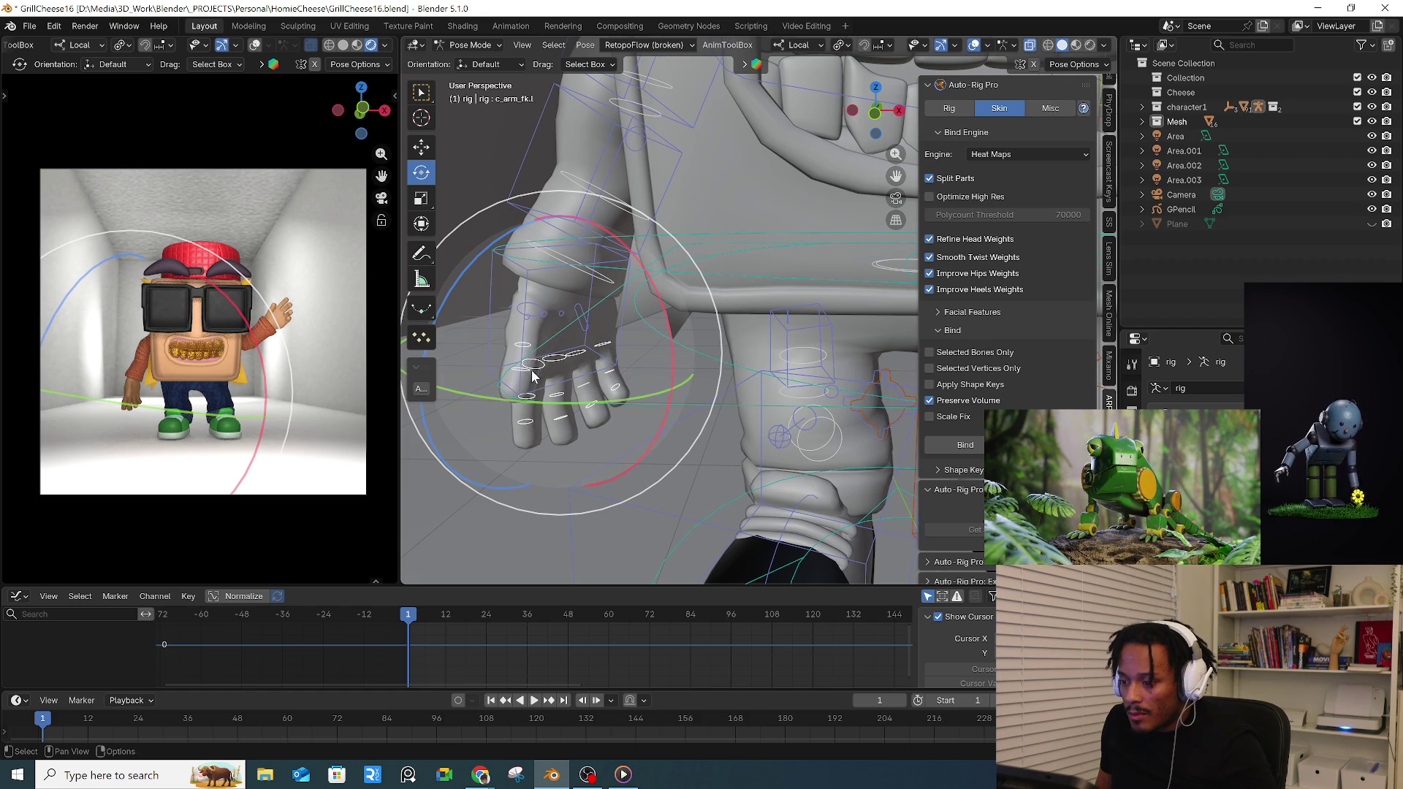
scroll(534, 376, down, 4)
mouse_move(625, 371)
middle_down()
mouse_move(697, 367)
mouse_move(810, 267)
middle_up()
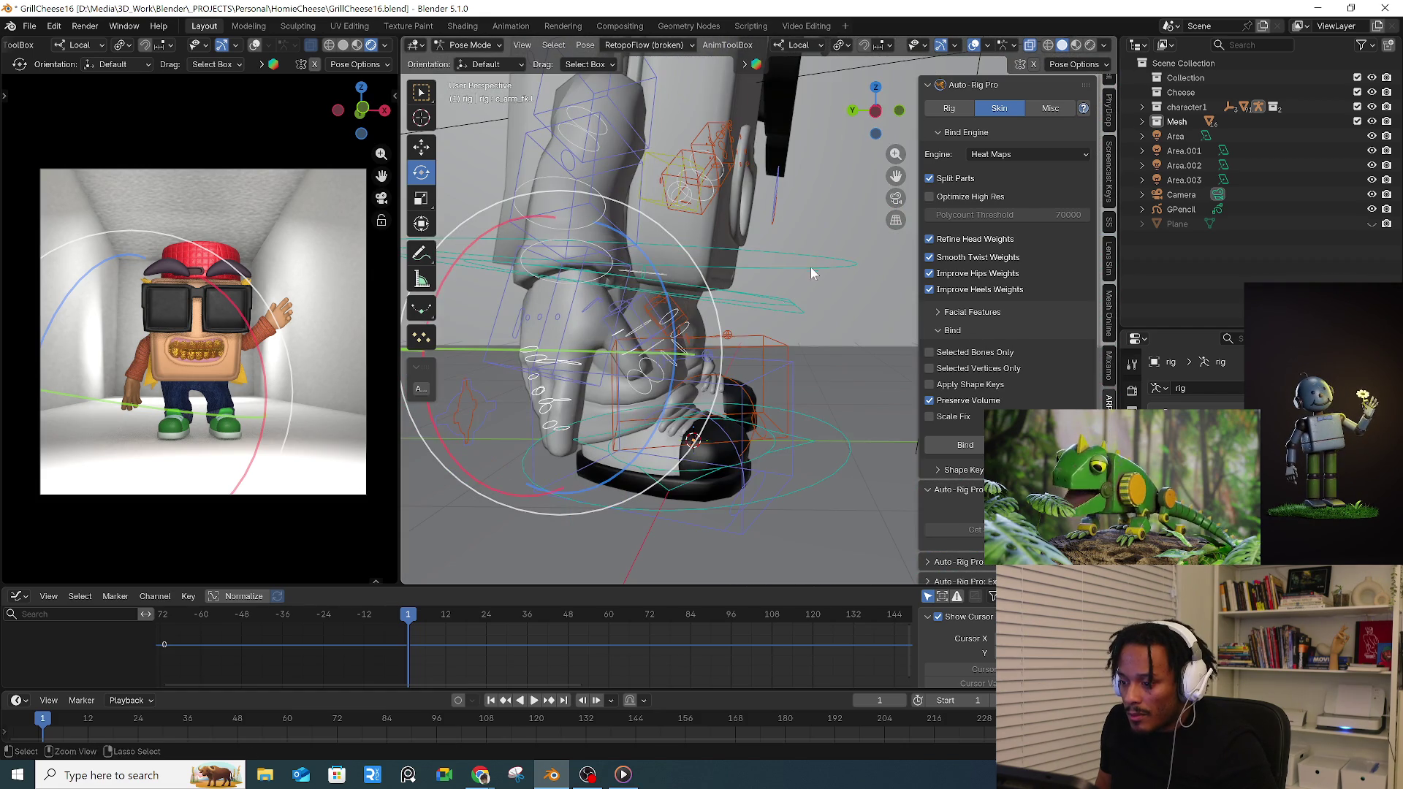
scroll(768, 274, up, 4)
mouse_move(729, 392)
middle_down()
mouse_move(619, 385)
mouse_move(857, 321)
middle_up()
scroll(619, 386, down, 4)
- Bend several finger bones about 43 degrees toward a relaxed pose
drag(731, 280, 893, 449)
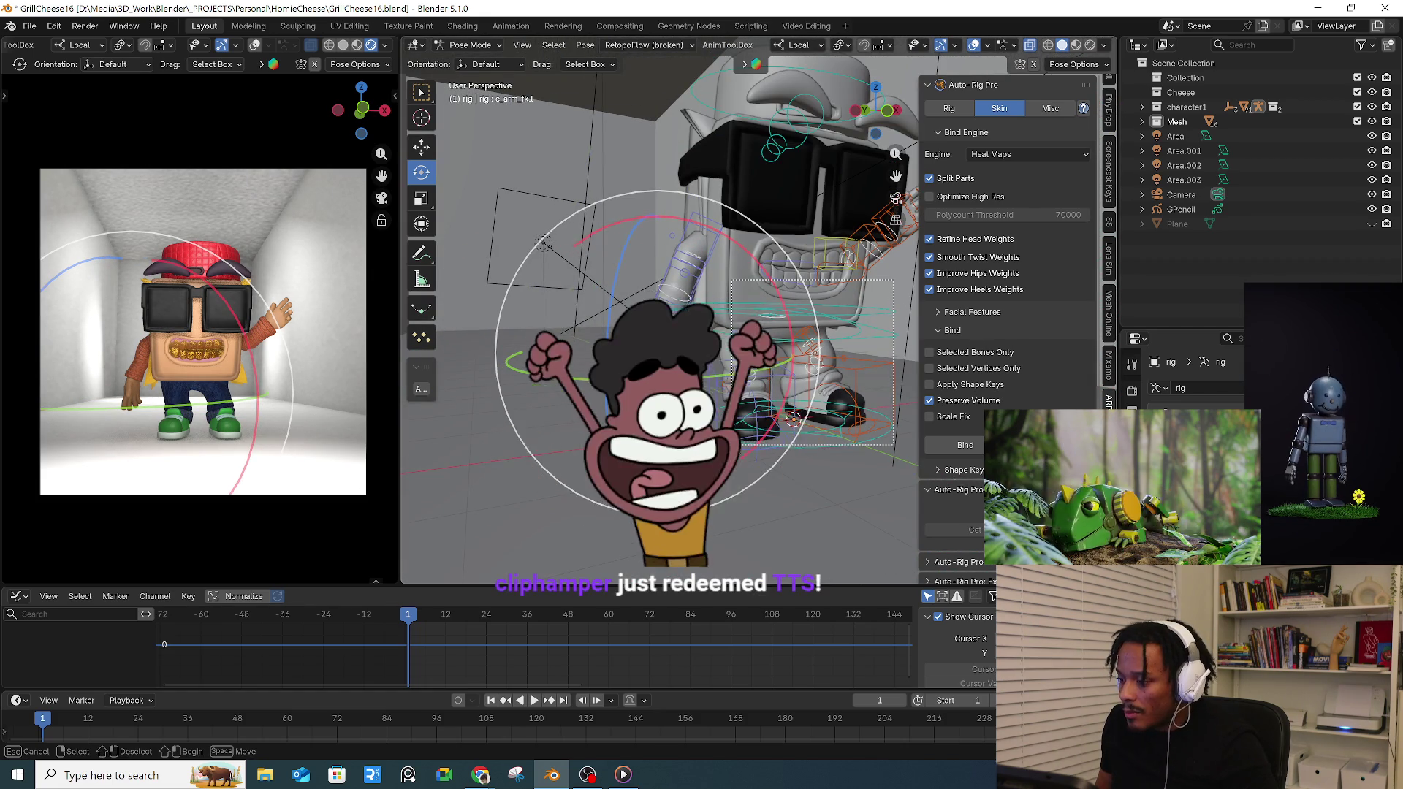
scroll(767, 328, up, 5)
key(r)
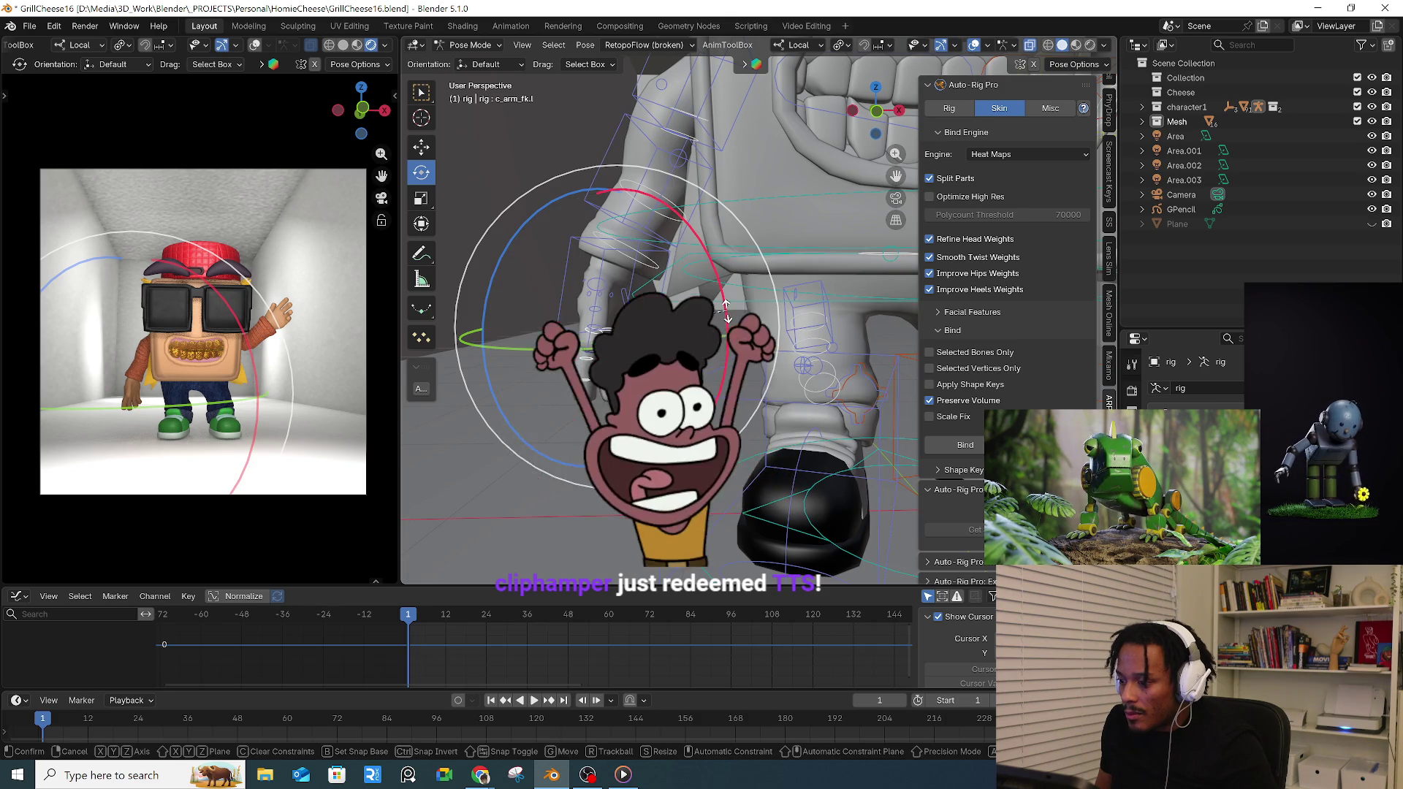
click(727, 313)
mouse_move(726, 330)
middle_down()
mouse_move(724, 345)
mouse_move(581, 334)
mouse_move(600, 300)
middle_up()
click(599, 289)
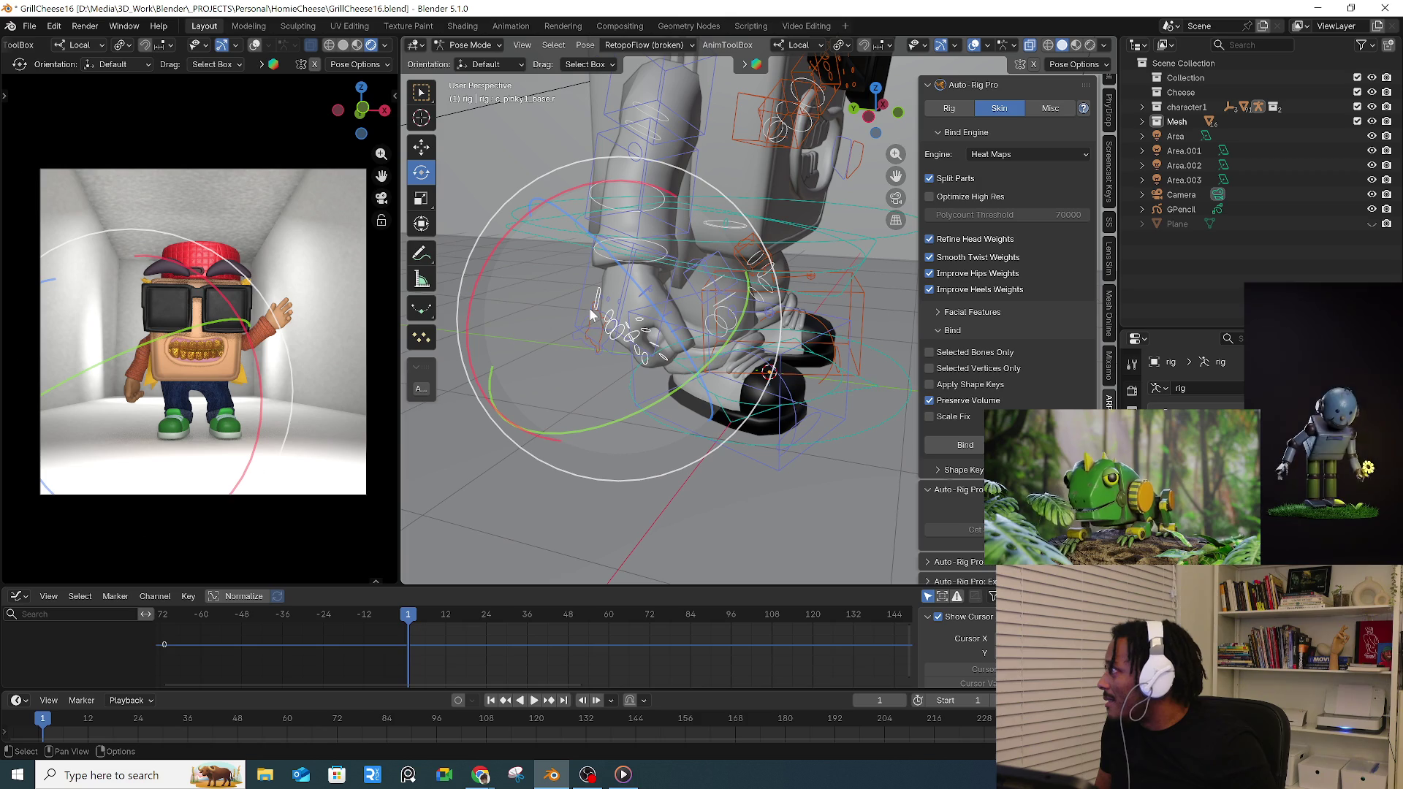
mouse_move(589, 308)
middle_down()
mouse_move(678, 386)
mouse_move(576, 367)
middle_up()
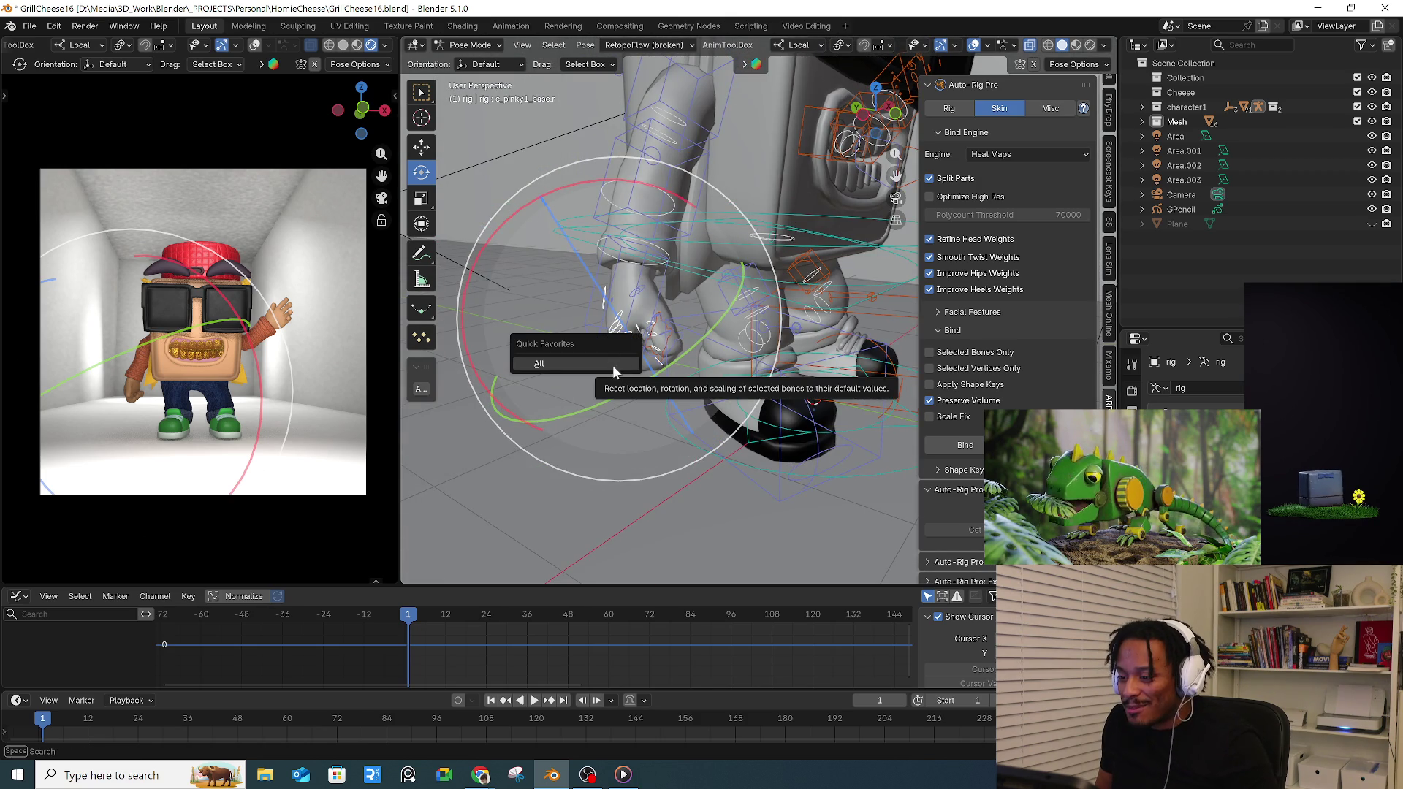
- Undo the finger bend, then curl the box-selected hand bones together
key(ctrl+z)
middle_drag(616, 357, 617, 285)
drag(535, 137, 616, 277)
middle_drag(647, 304, 584, 189)
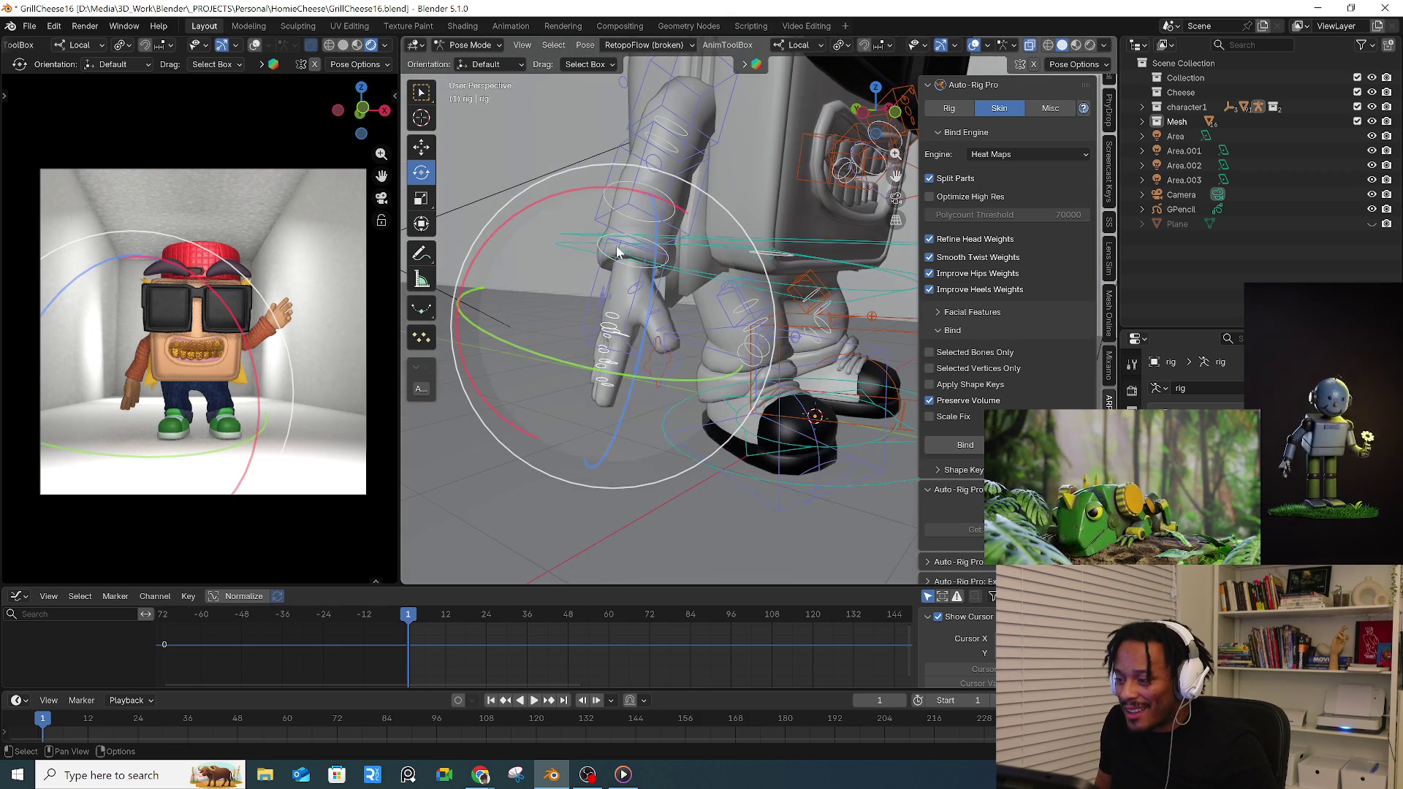
key(r)
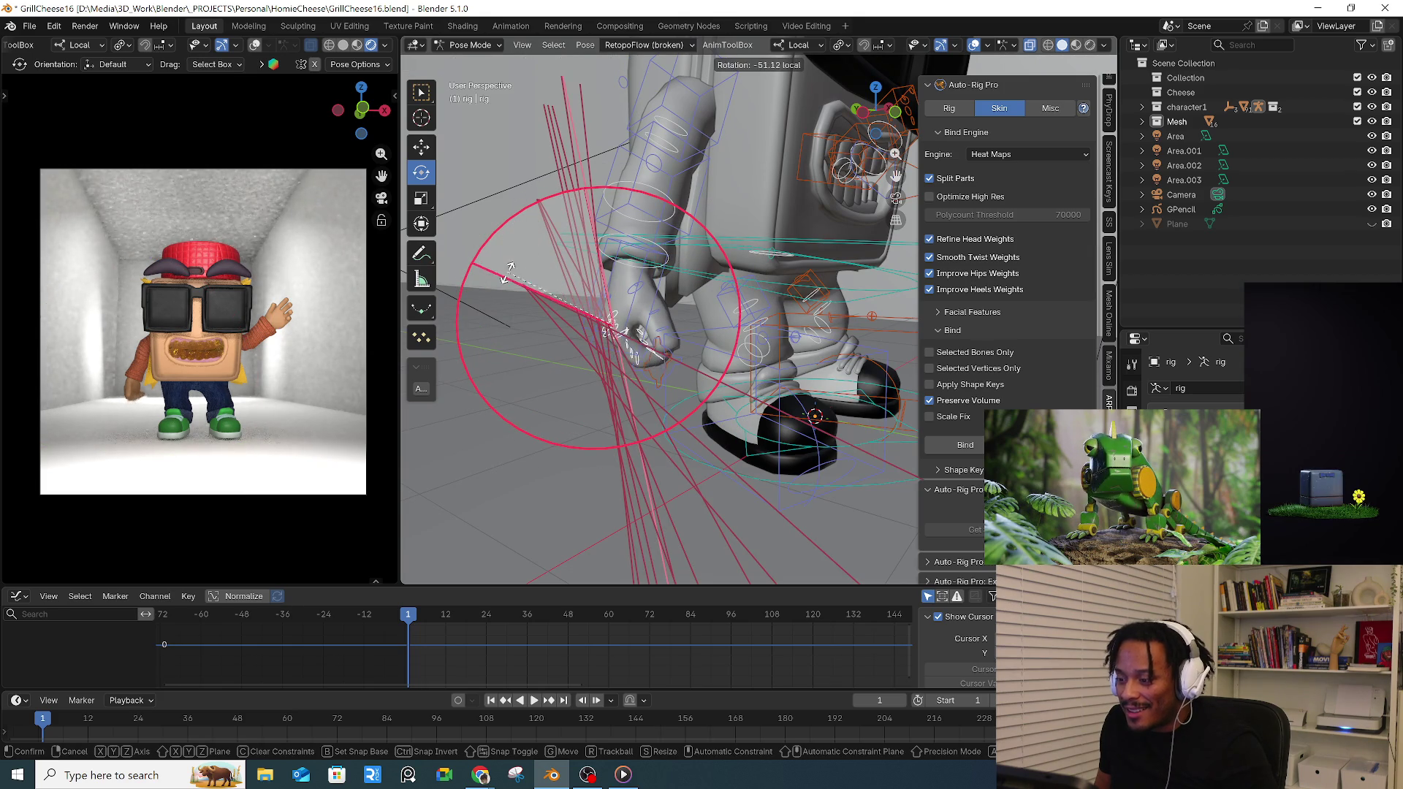
click(507, 303)
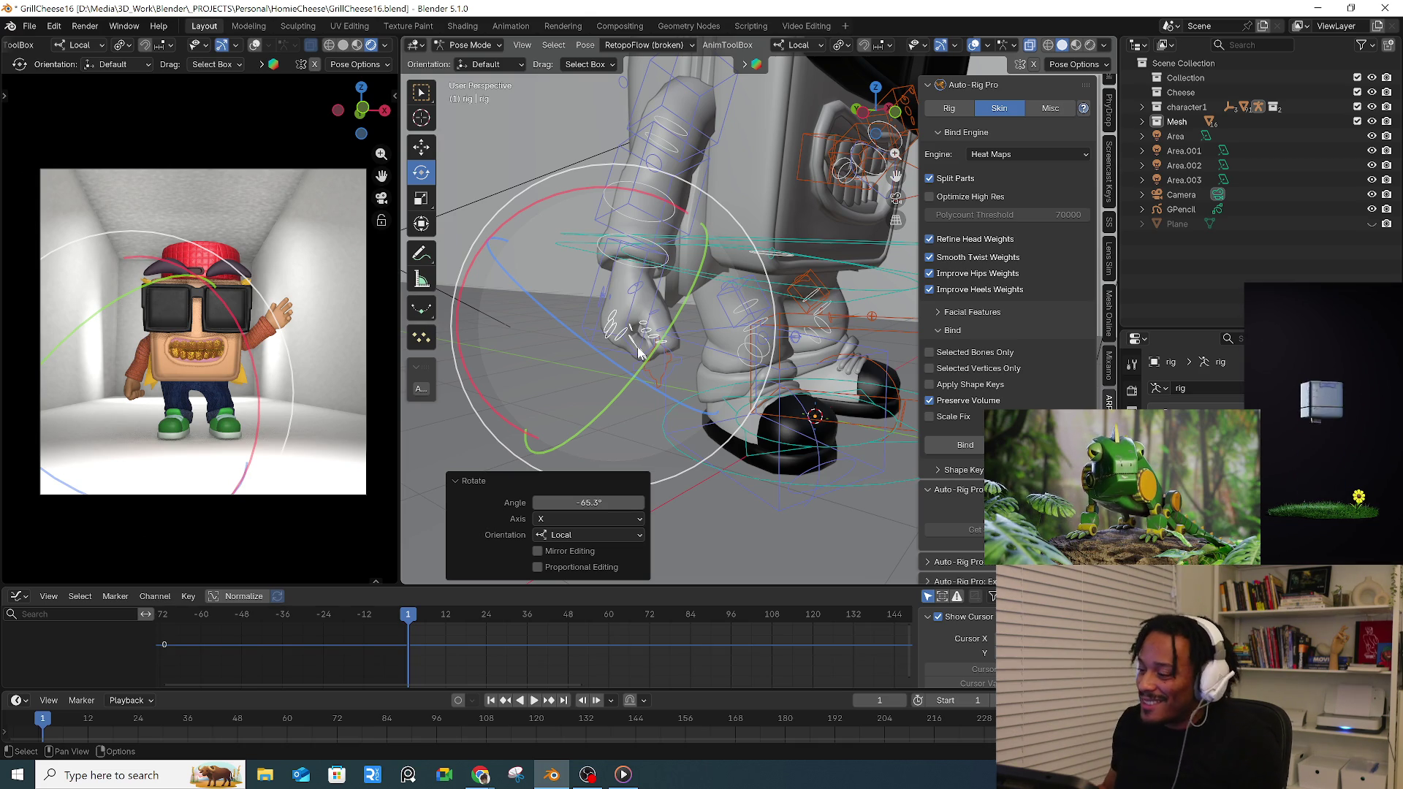
- Add a small X-axis rotation to the hand bone
mouse_move(641, 350)
middle_down()
mouse_move(627, 233)
mouse_move(732, 306)
middle_up()
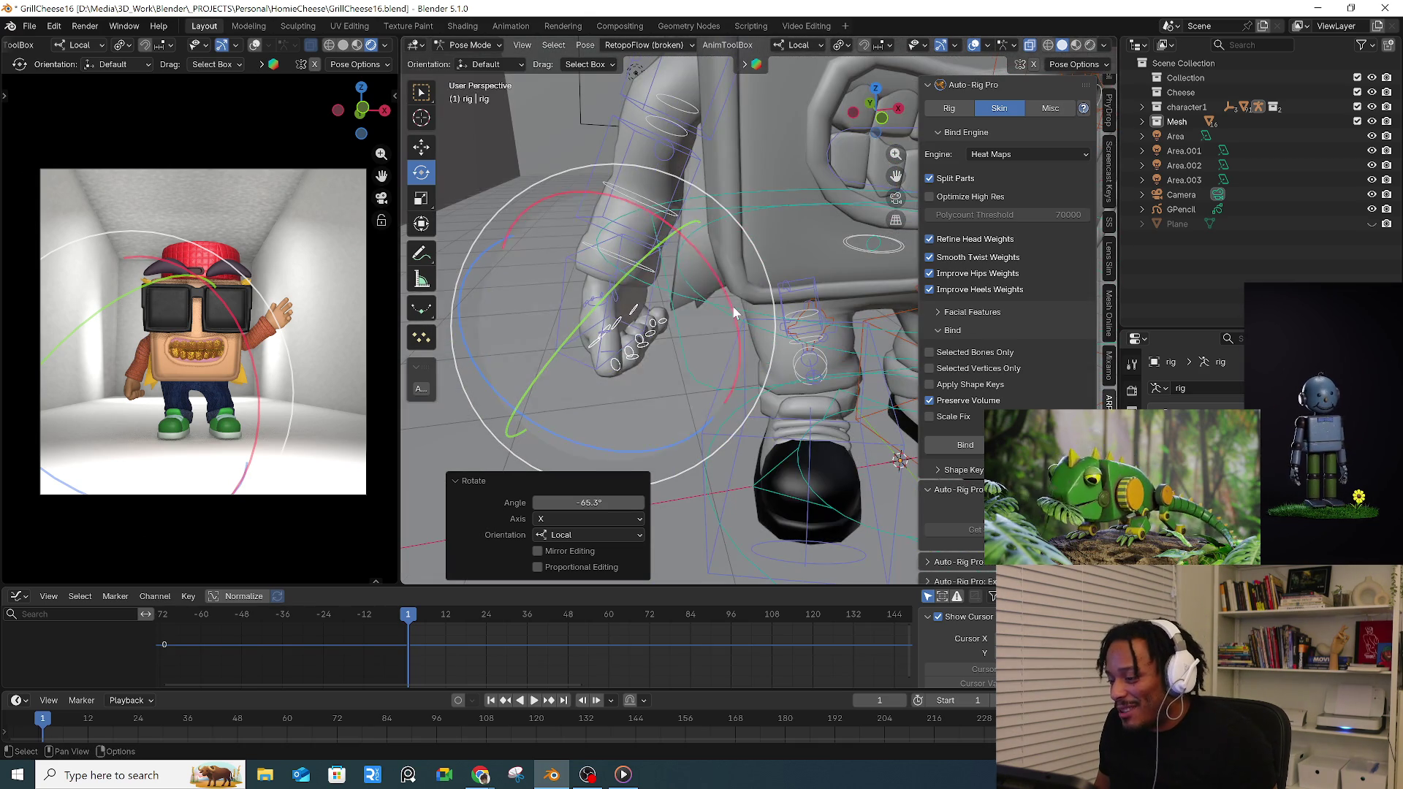
key(r)
key(x)
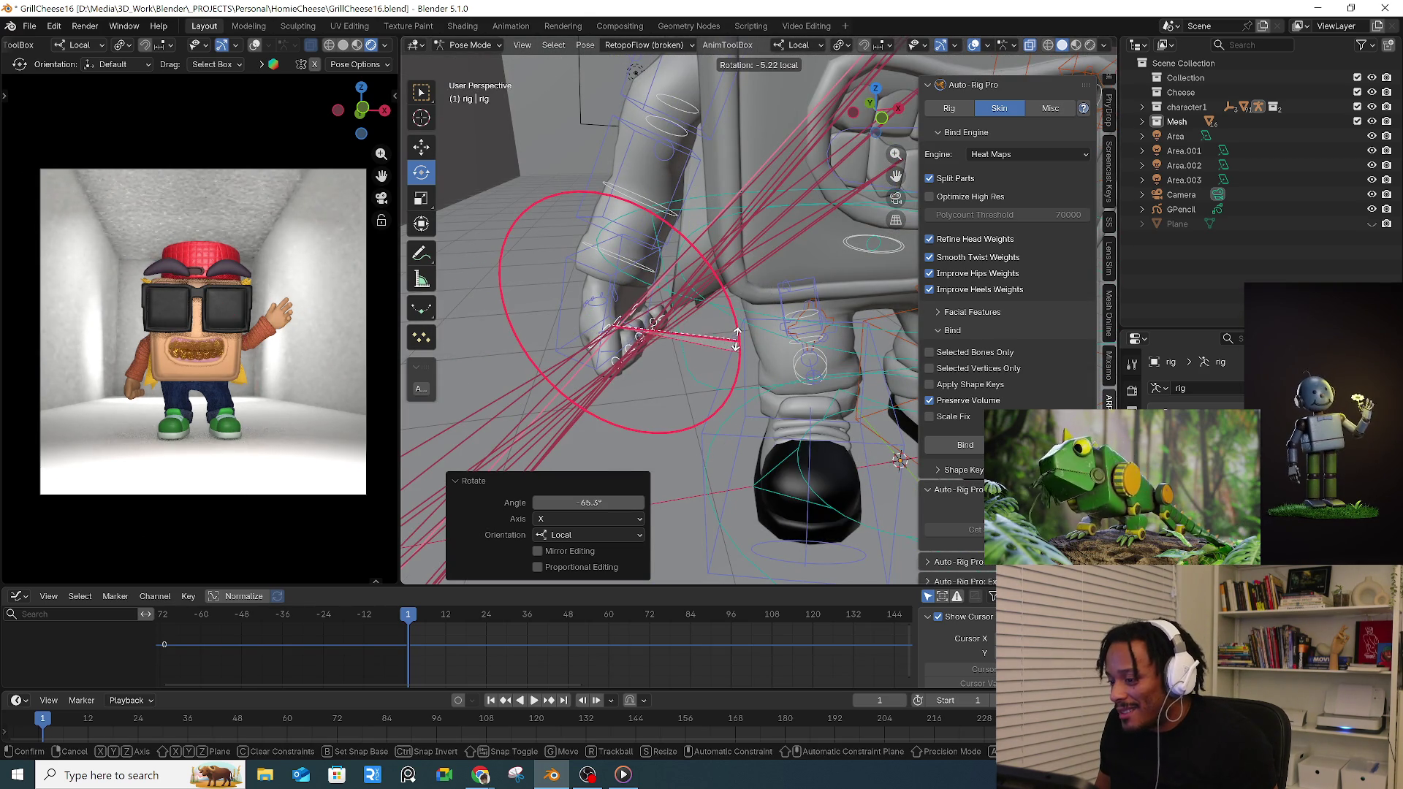
click(702, 341)
mouse_move(727, 335)
middle_down()
mouse_move(685, 295)
mouse_move(560, 309)
mouse_move(643, 334)
middle_up()
- Rotate the thumb bones inward about 34 degrees to close the loose fist
click(537, 314)
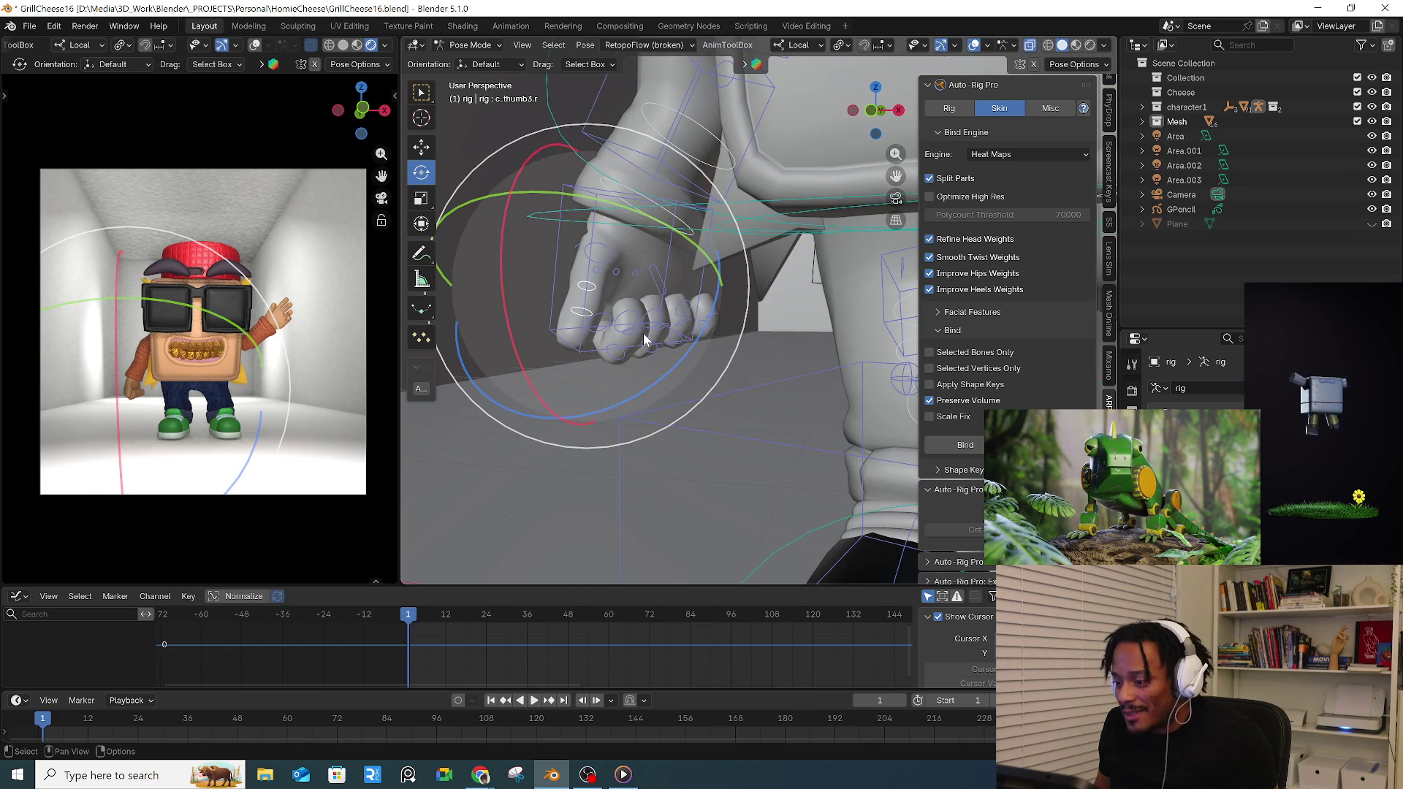
scroll(641, 379, up, 1)
drag(650, 436, 713, 362)
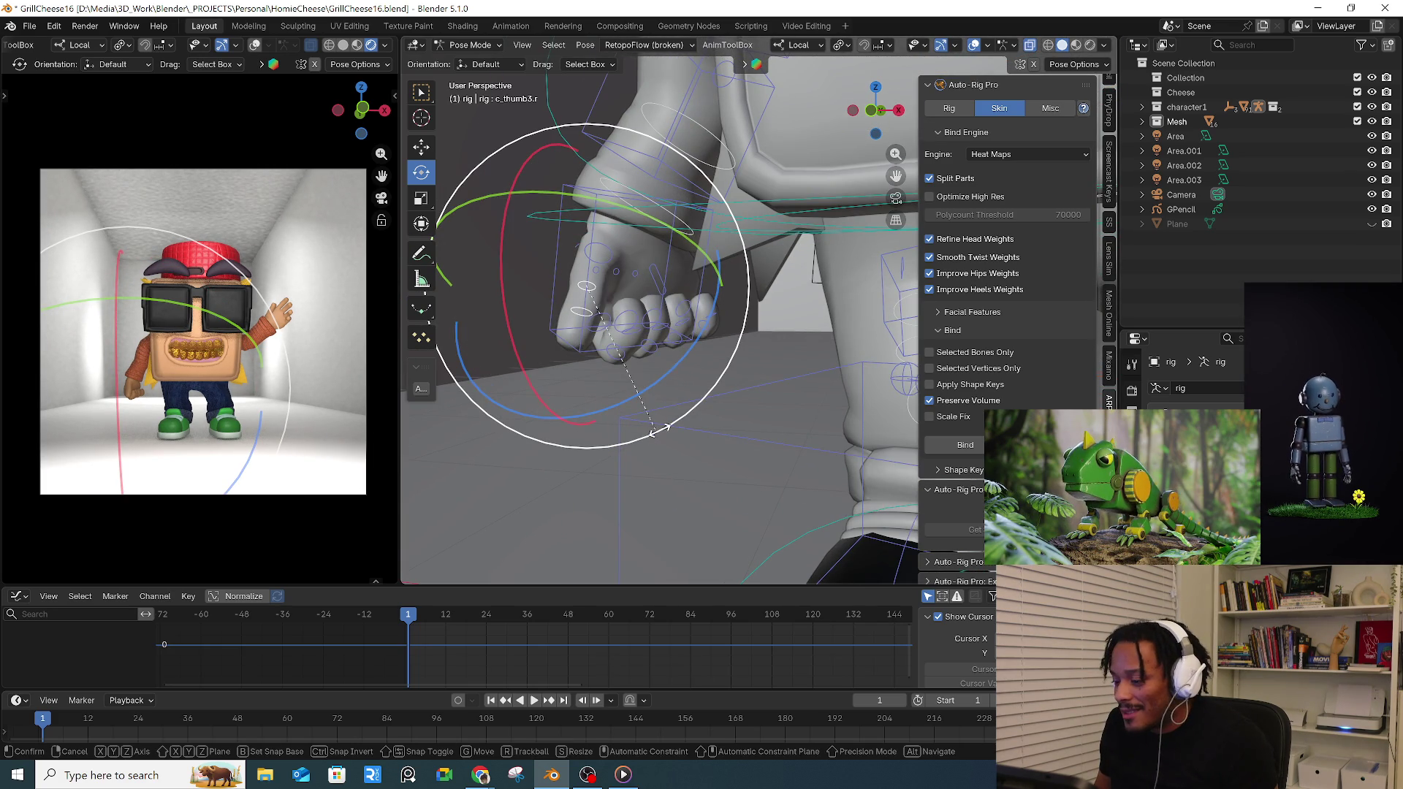
mouse_move(713, 361)
middle_down()
mouse_move(727, 375)
mouse_move(764, 362)
middle_up()
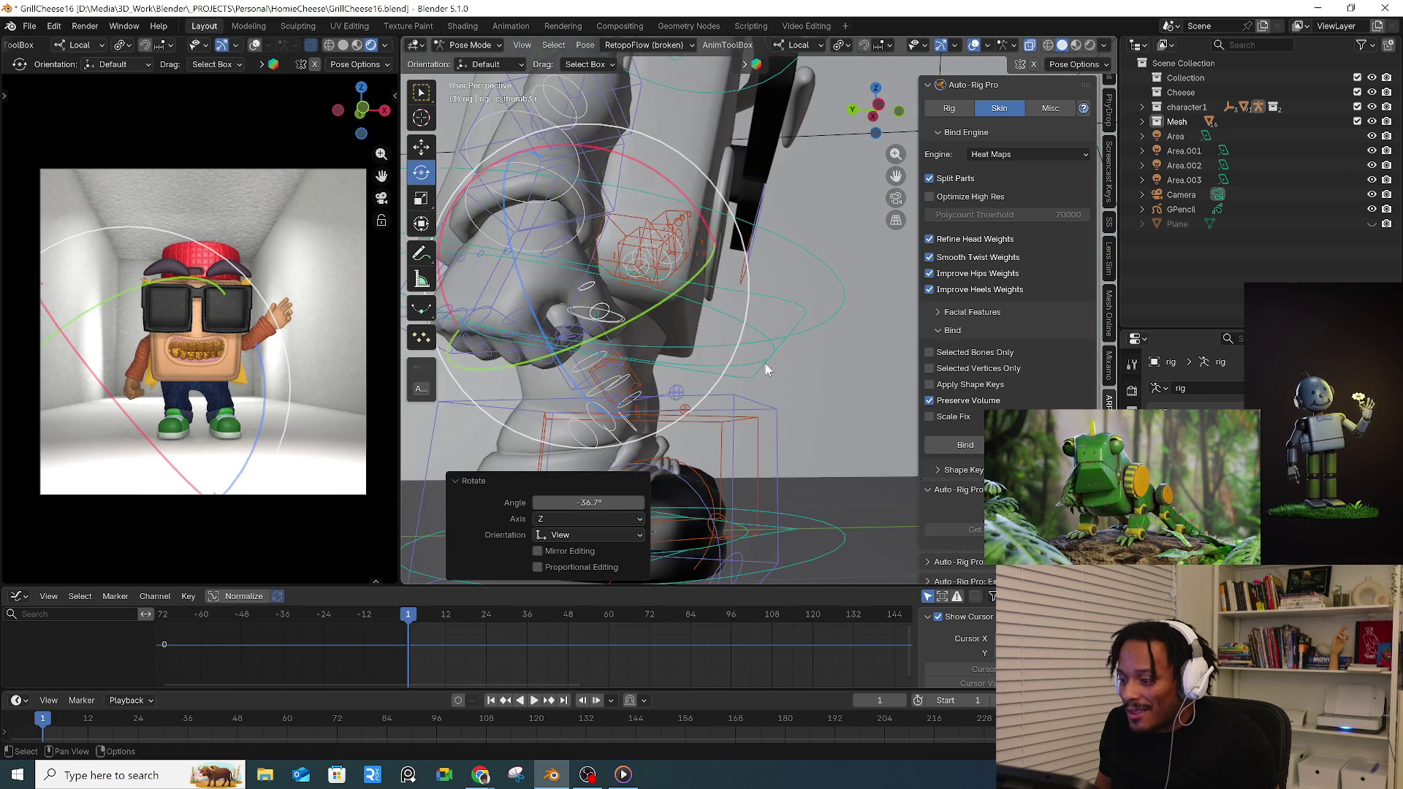
click(699, 350)
mouse_move(687, 338)
shift+middle_down()
mouse_move(671, 280)
mouse_move(644, 354)
shift+middle_up()
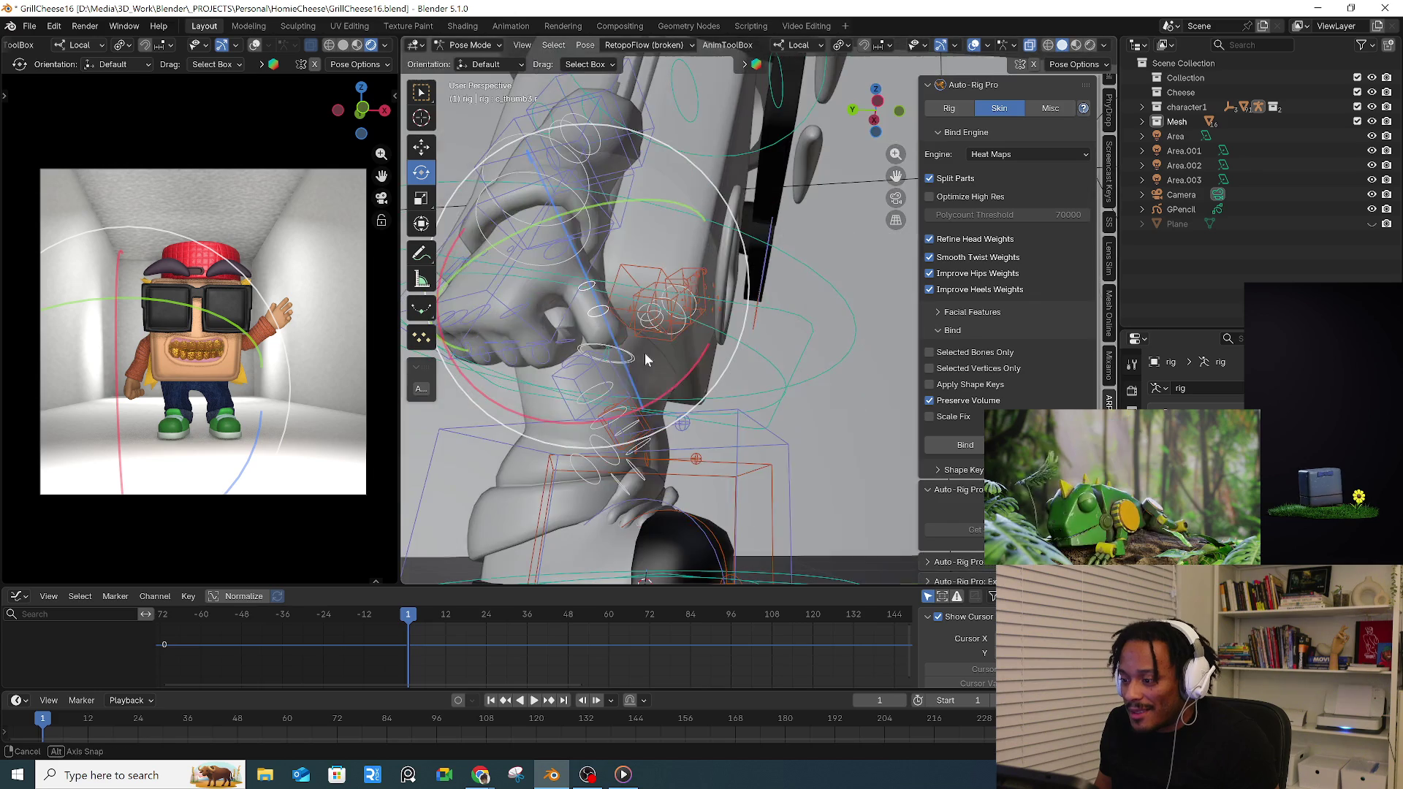
key(r)
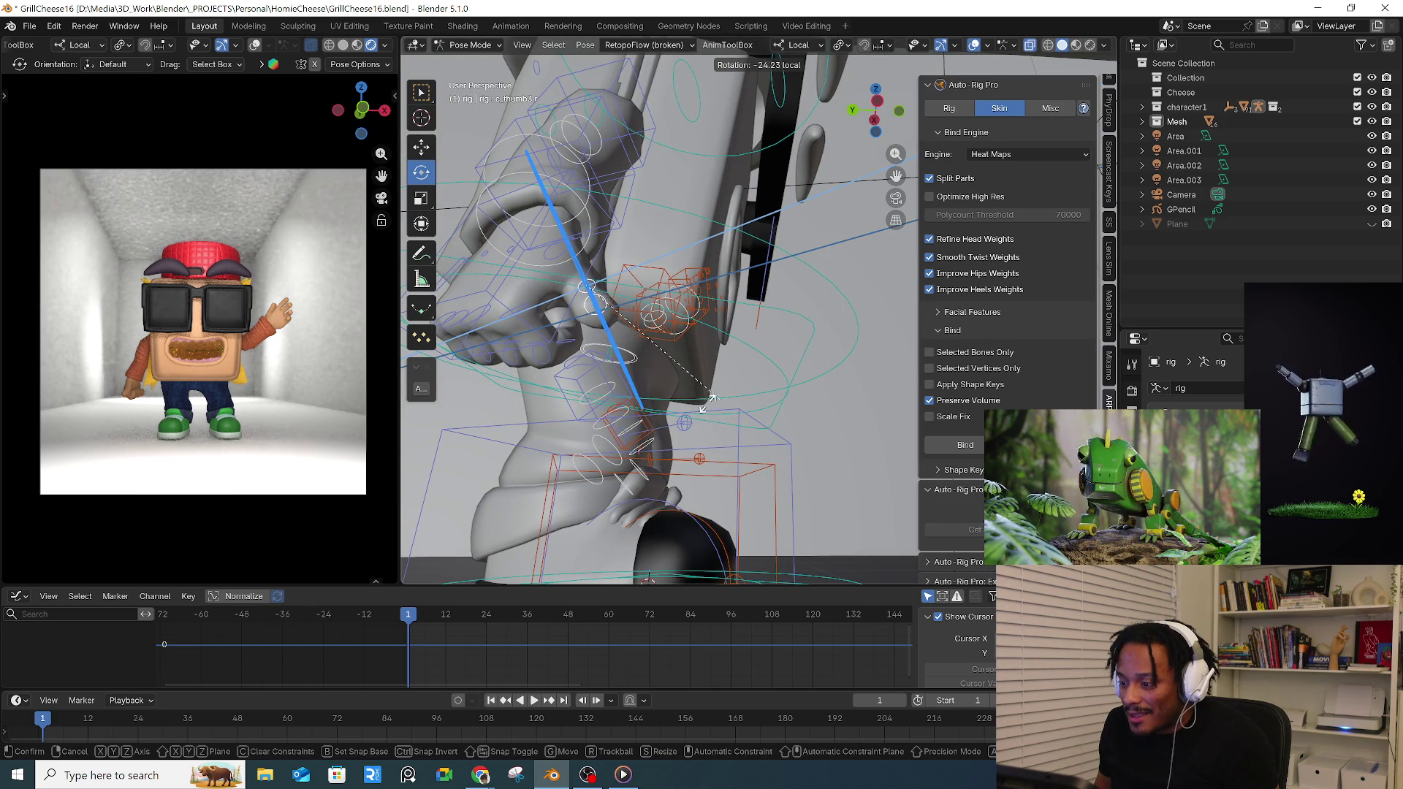
click(579, 338)
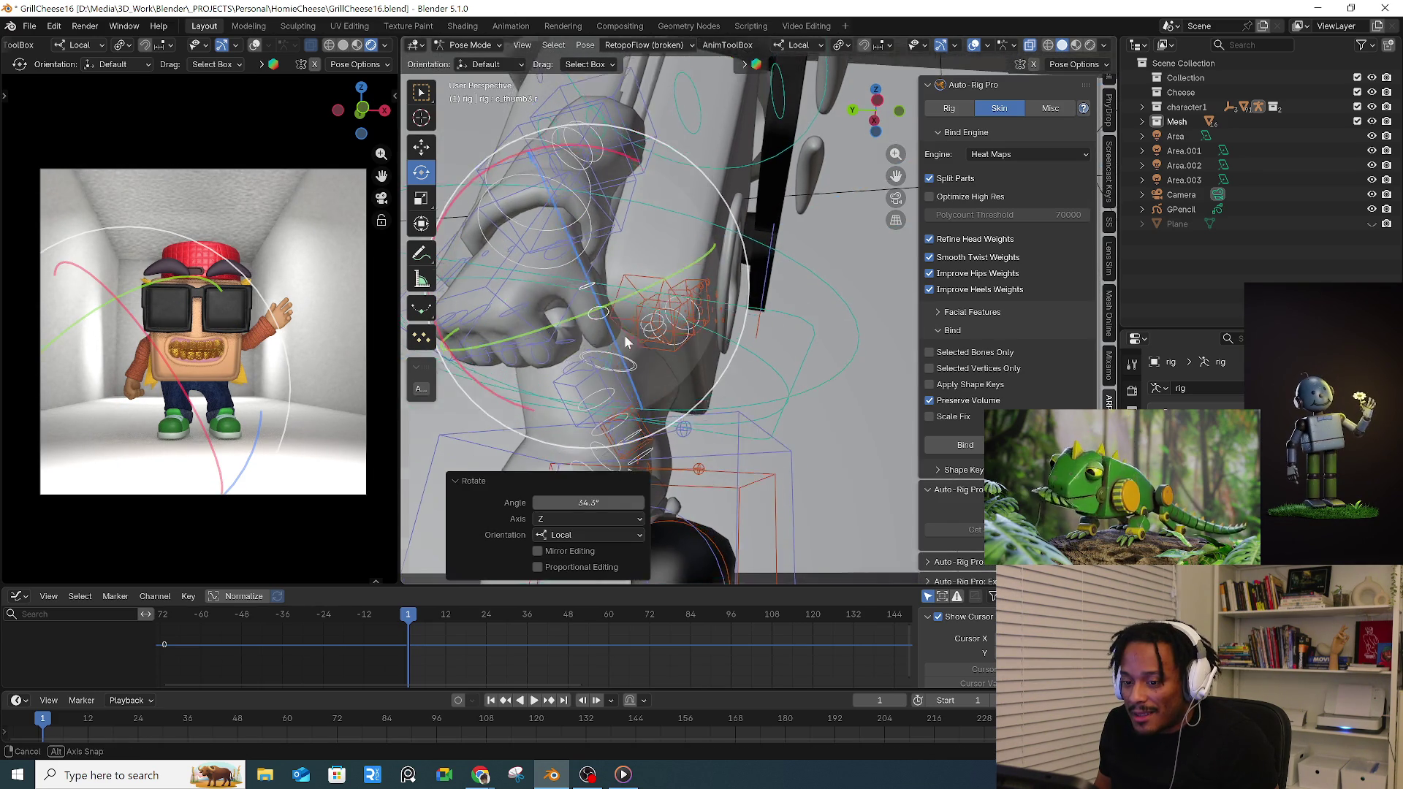
middle_drag(592, 329, 650, 307)
click(608, 256)
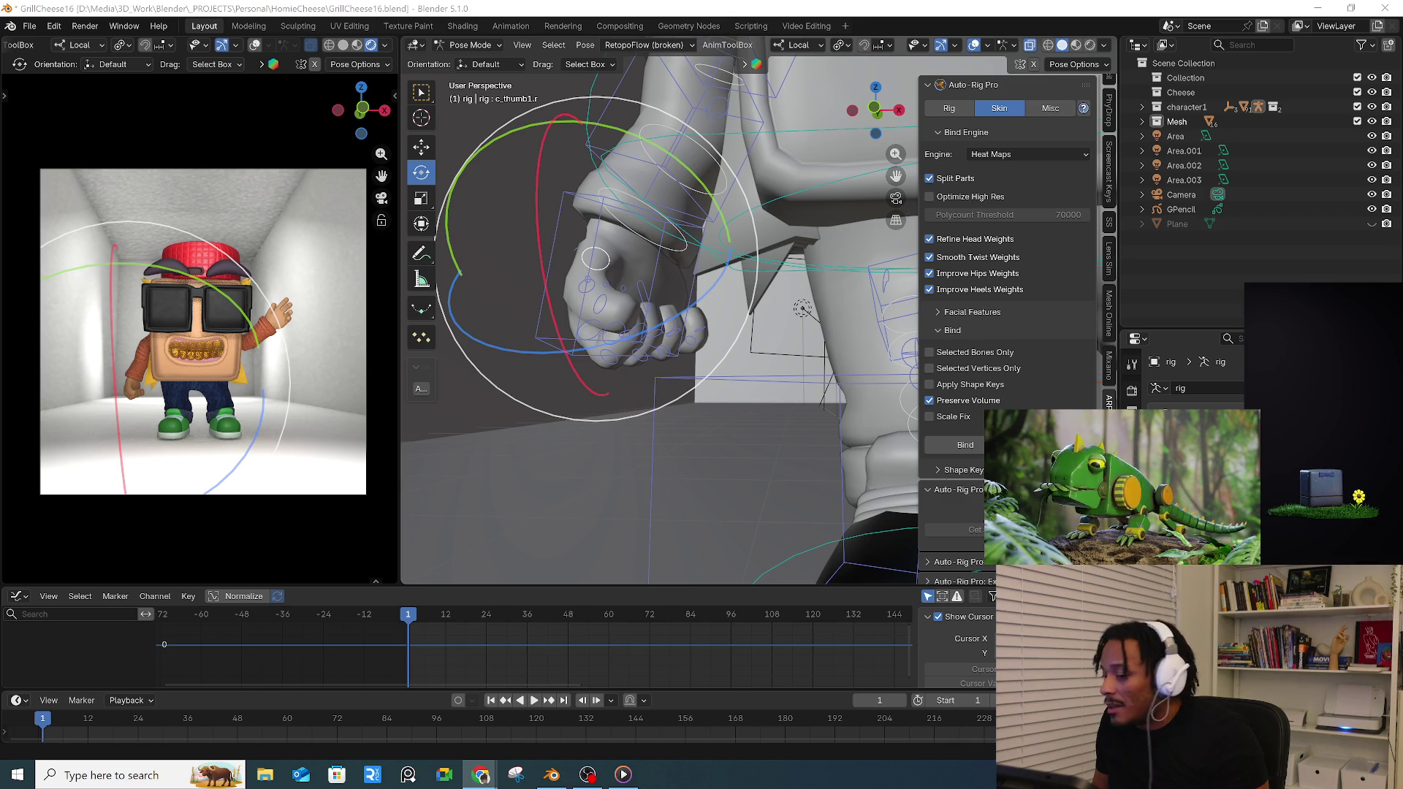
click(600, 453)
scroll(646, 464, down, 6)
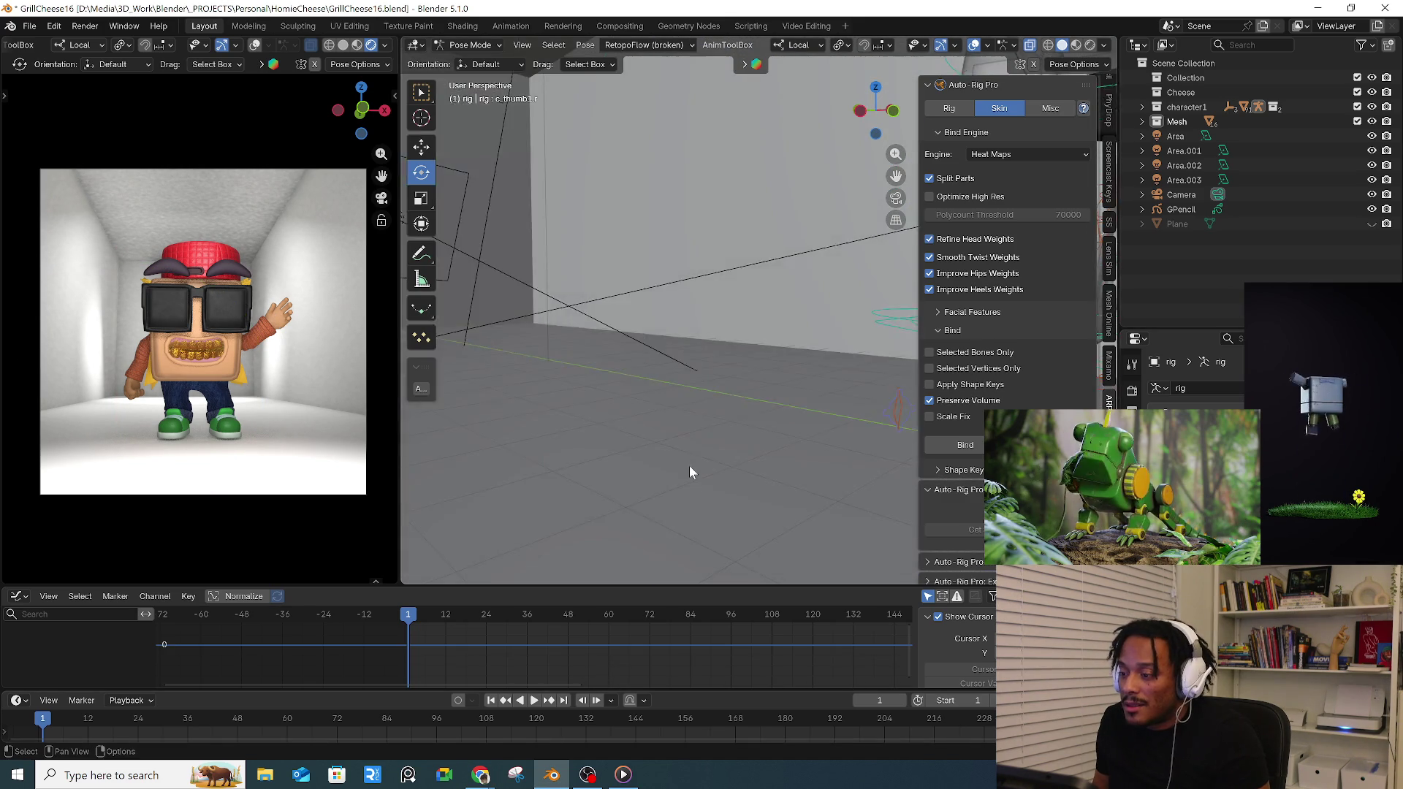
middle_drag(713, 448, 713, 382)
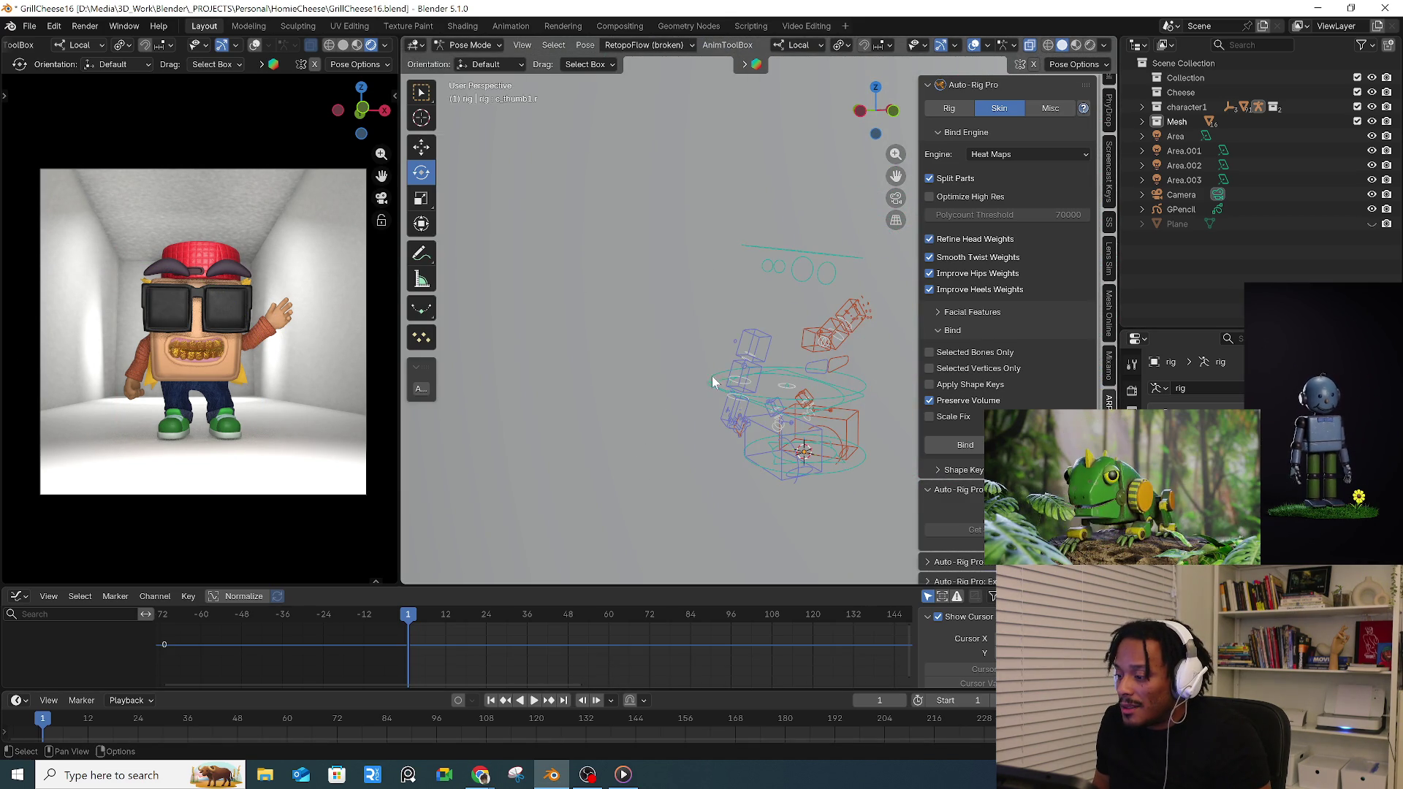
key(c)
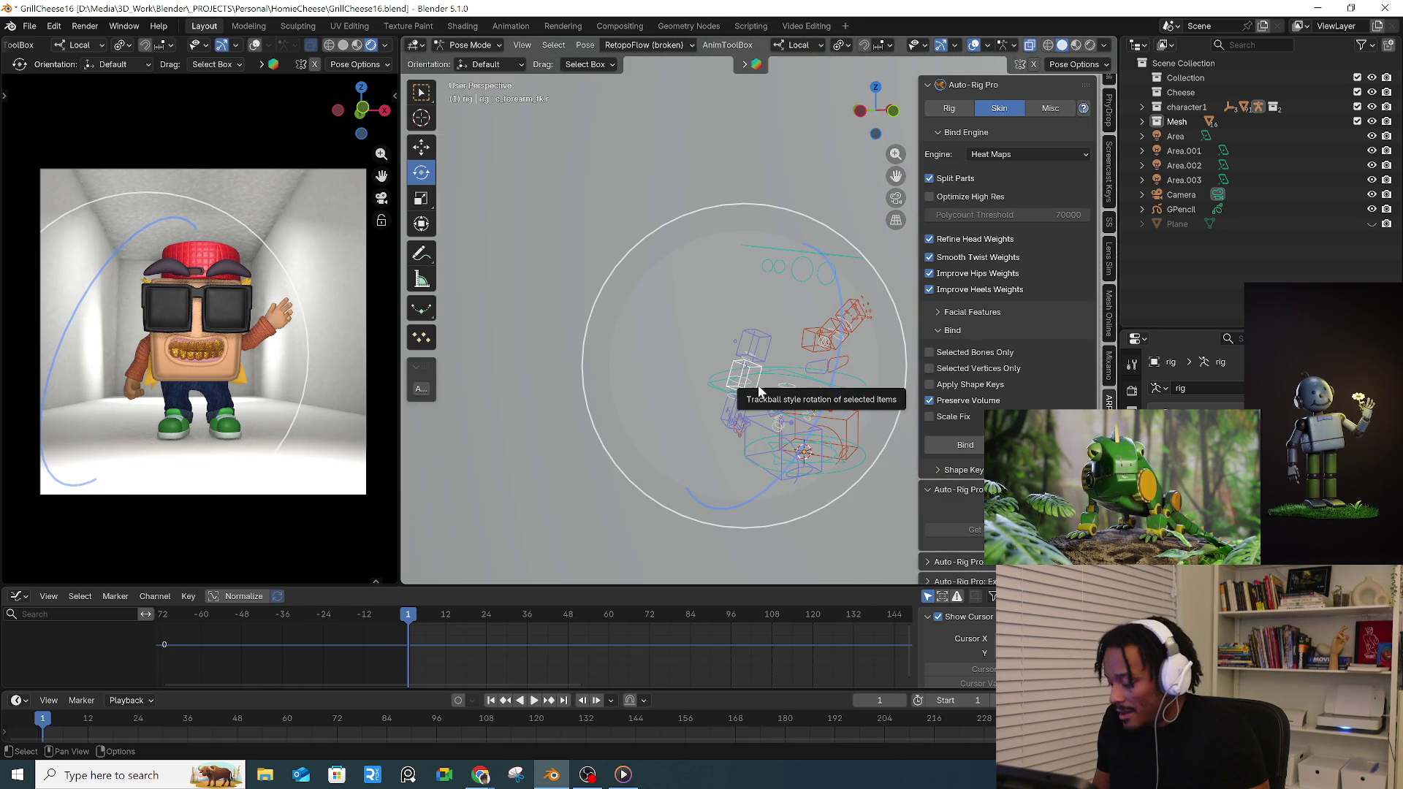
scroll(758, 385, up, 6)
scroll(697, 404, down, 6)
mouse_move(681, 395)
middle_down()
mouse_move(707, 438)
mouse_move(657, 477)
middle_up()
scroll(659, 477, up, 3)
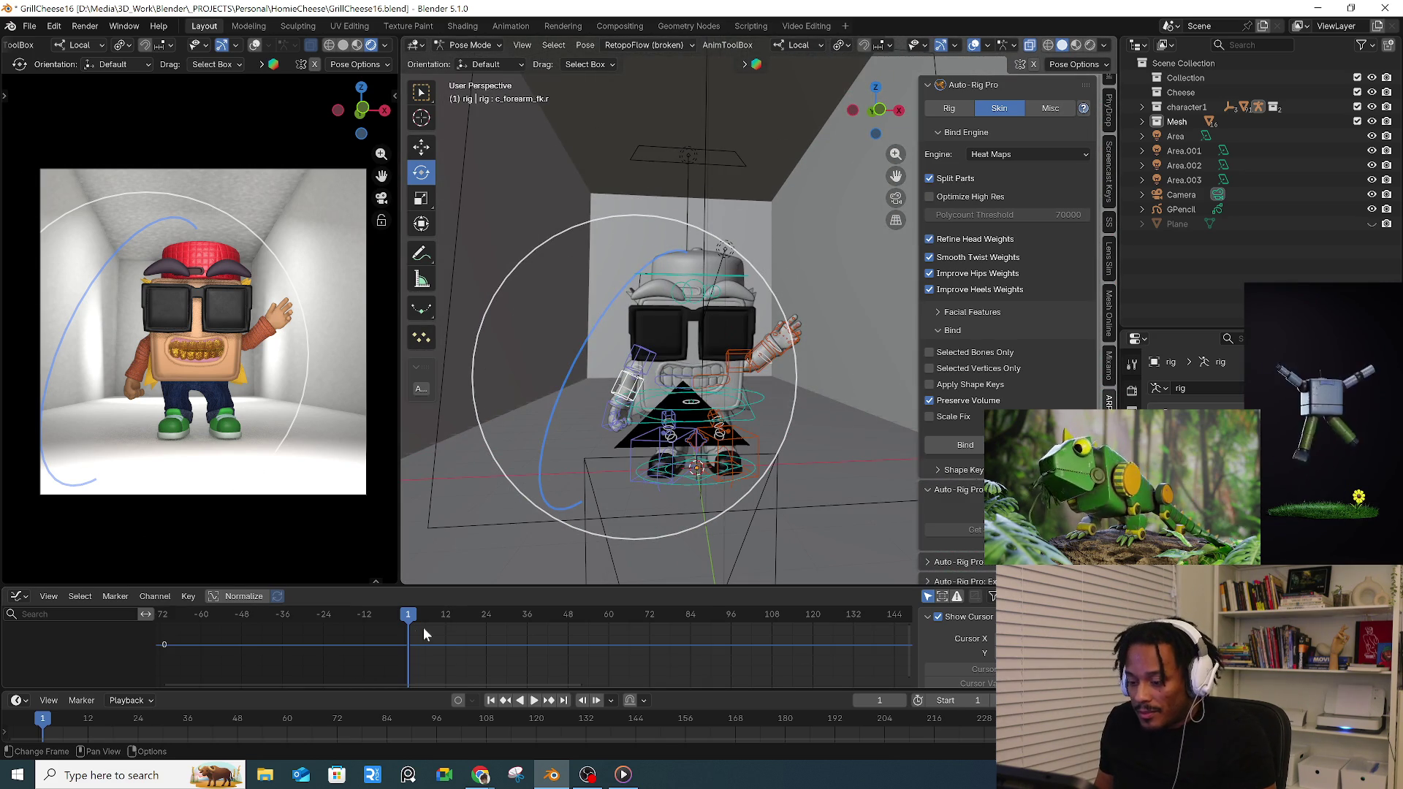
key(space)
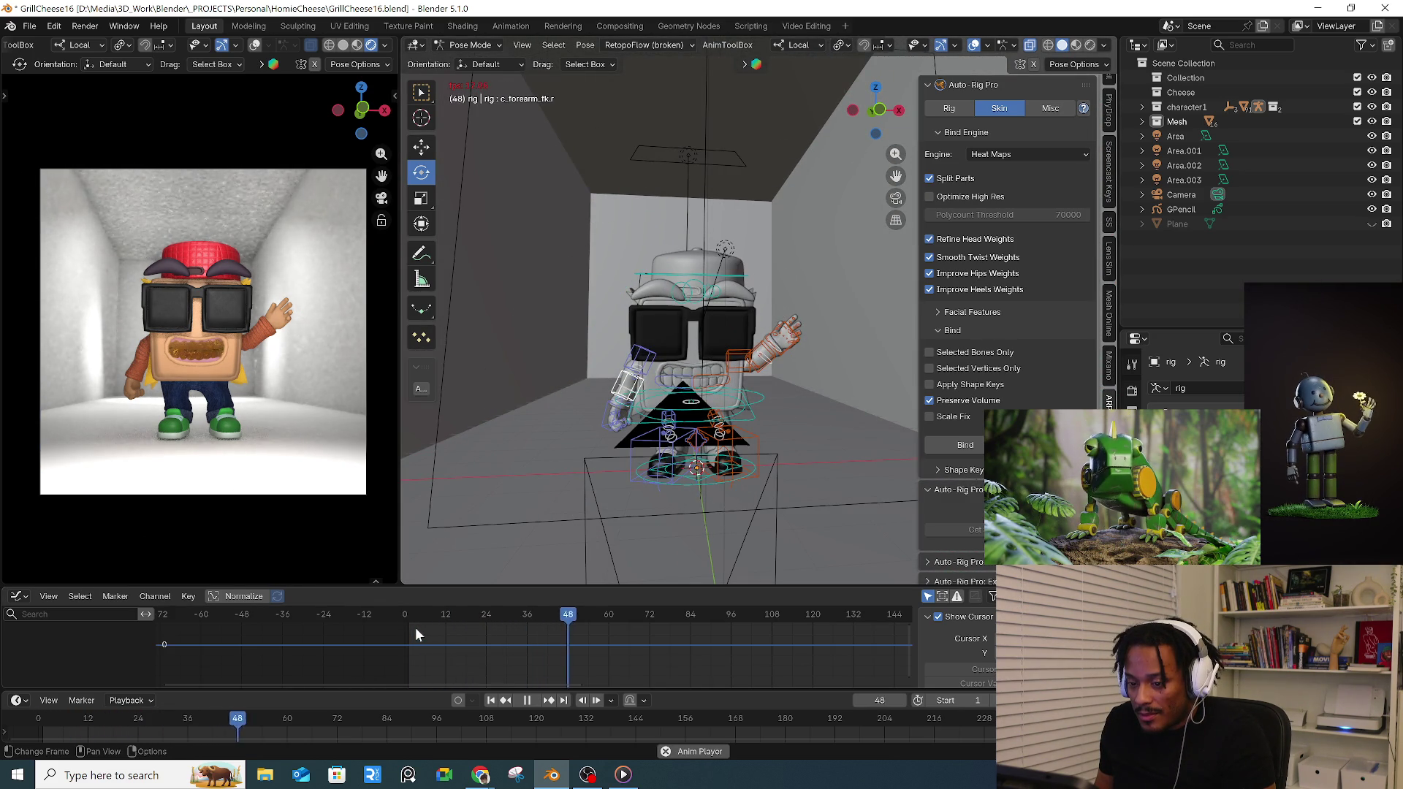
key(space)
key(shift+Left)
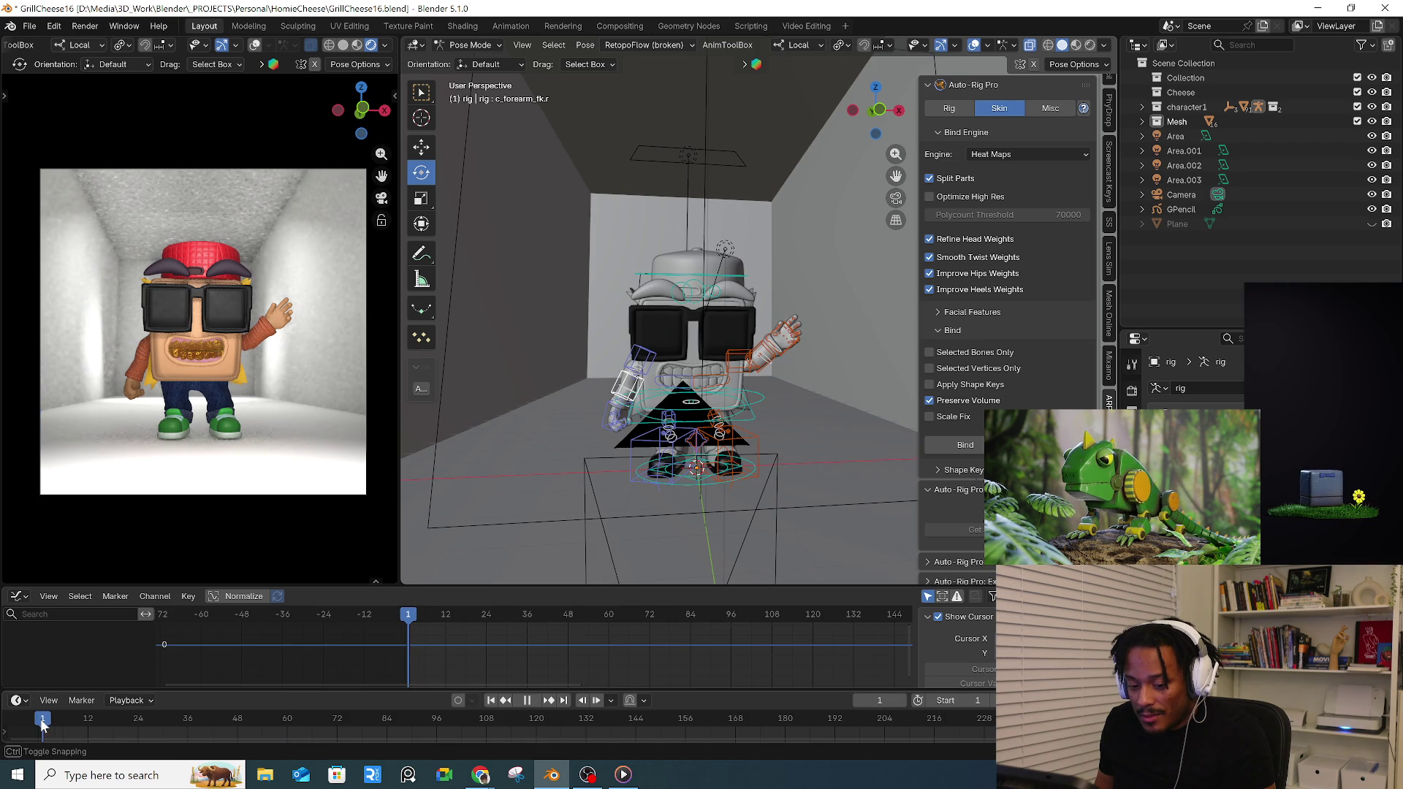
scroll(547, 365, down, 4)
middle_drag(680, 357, 707, 256)
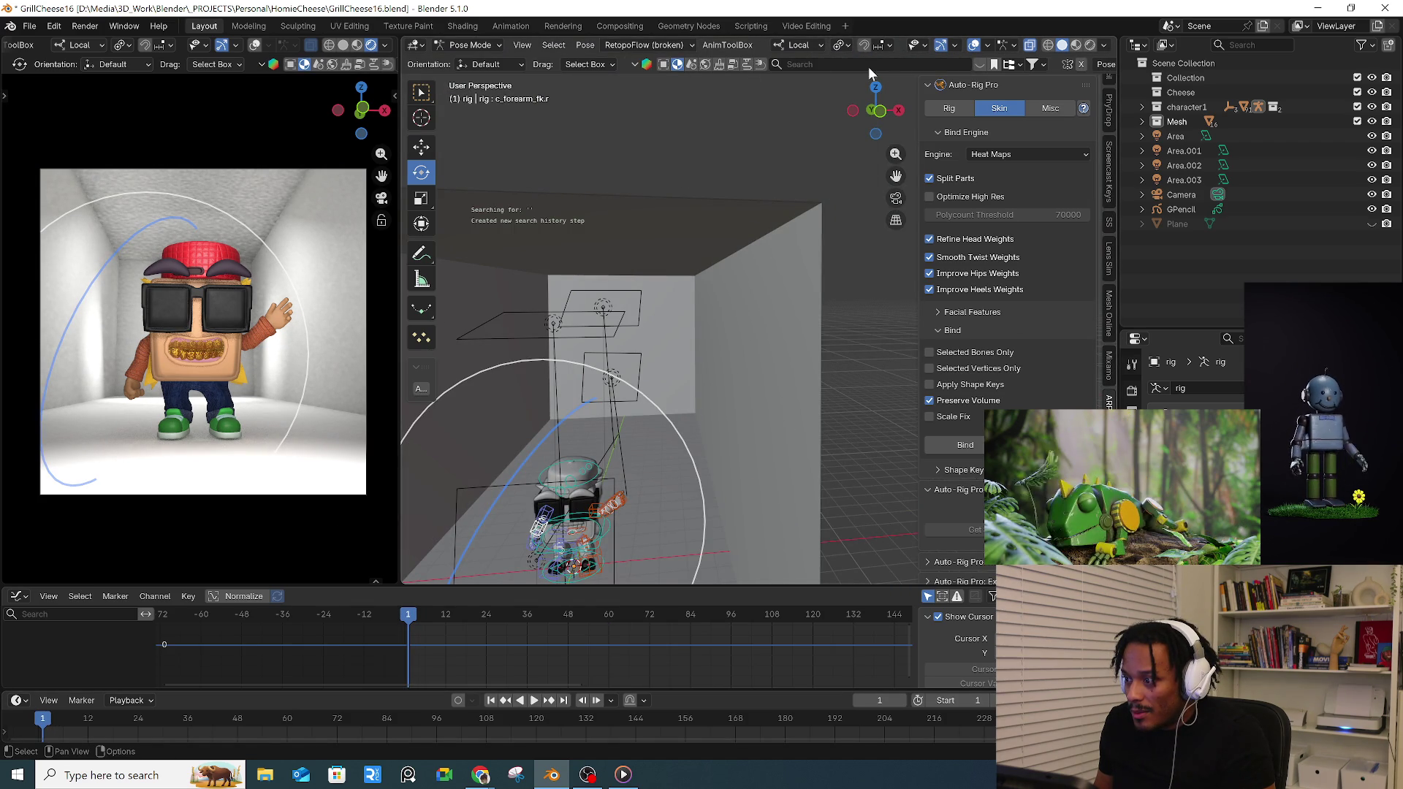
- Search the material asset library for 'background' to list matching materials
click(811, 64)
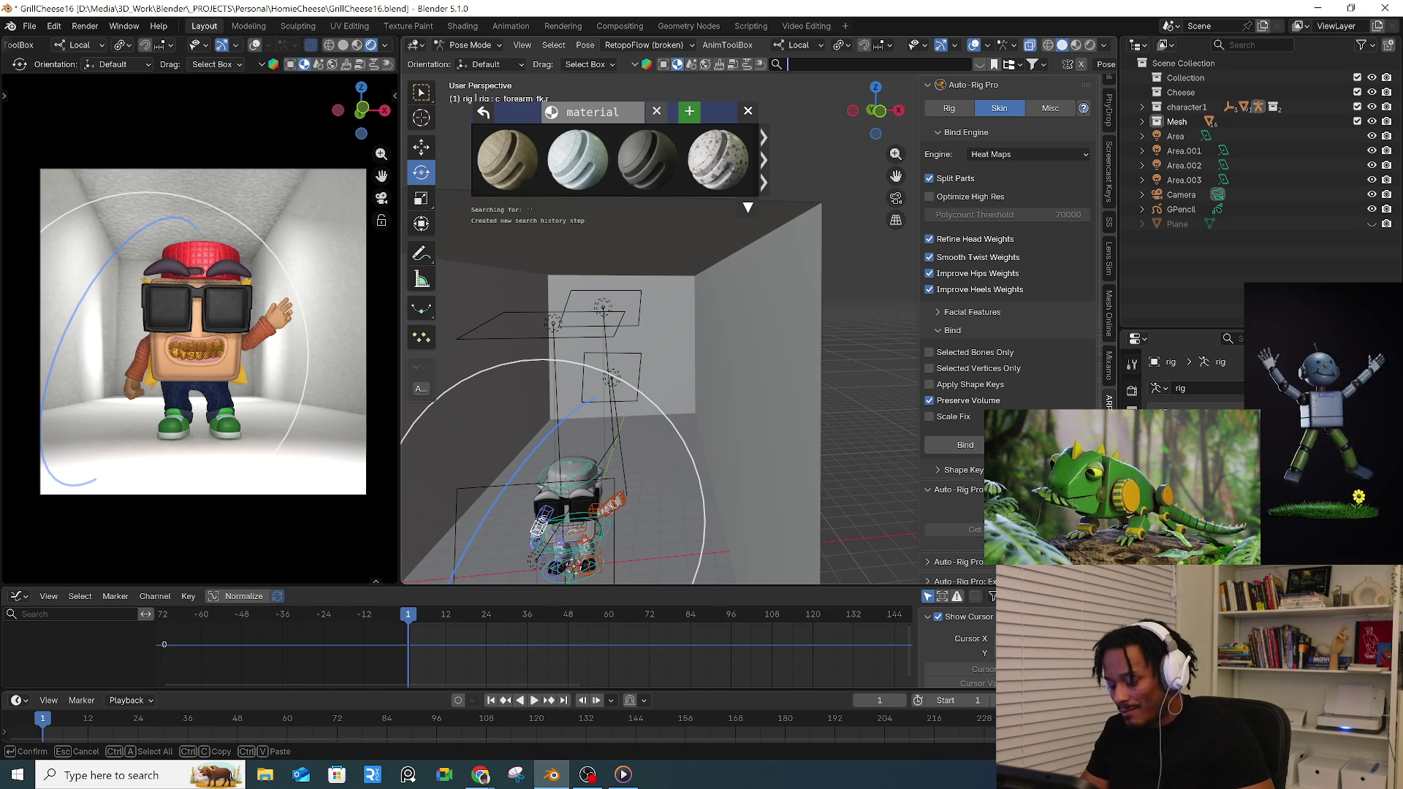
text(background)
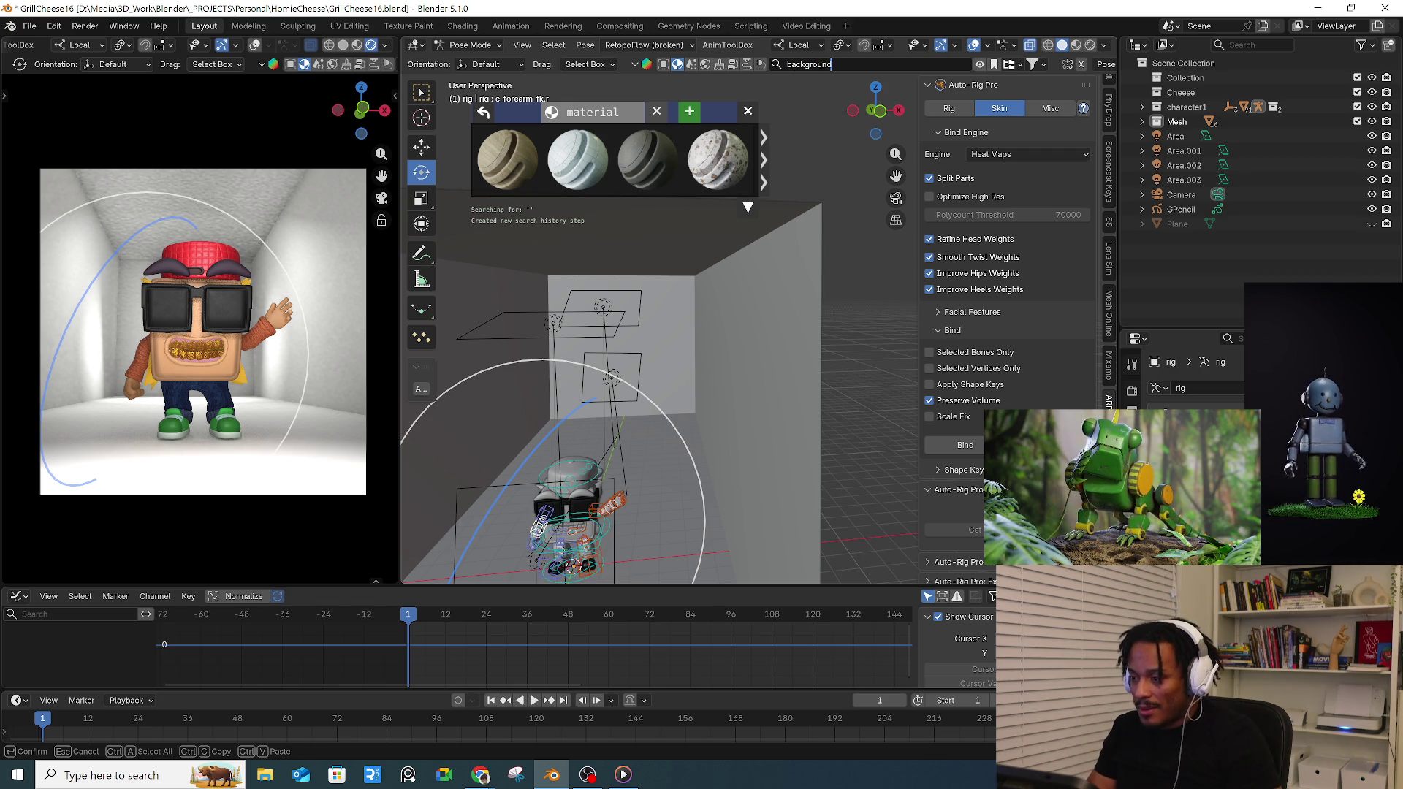
key(Return)
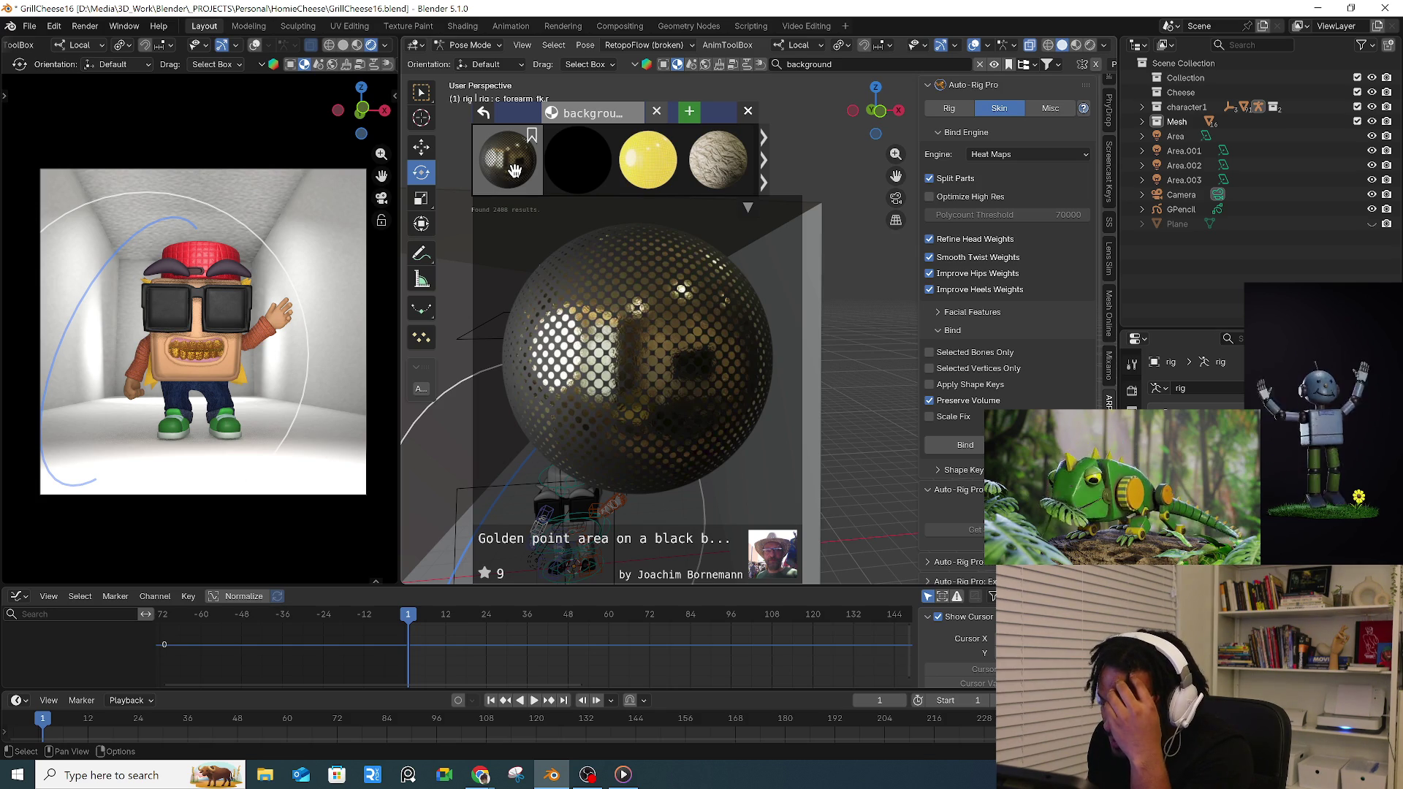
scroll(817, 381, down, 1)
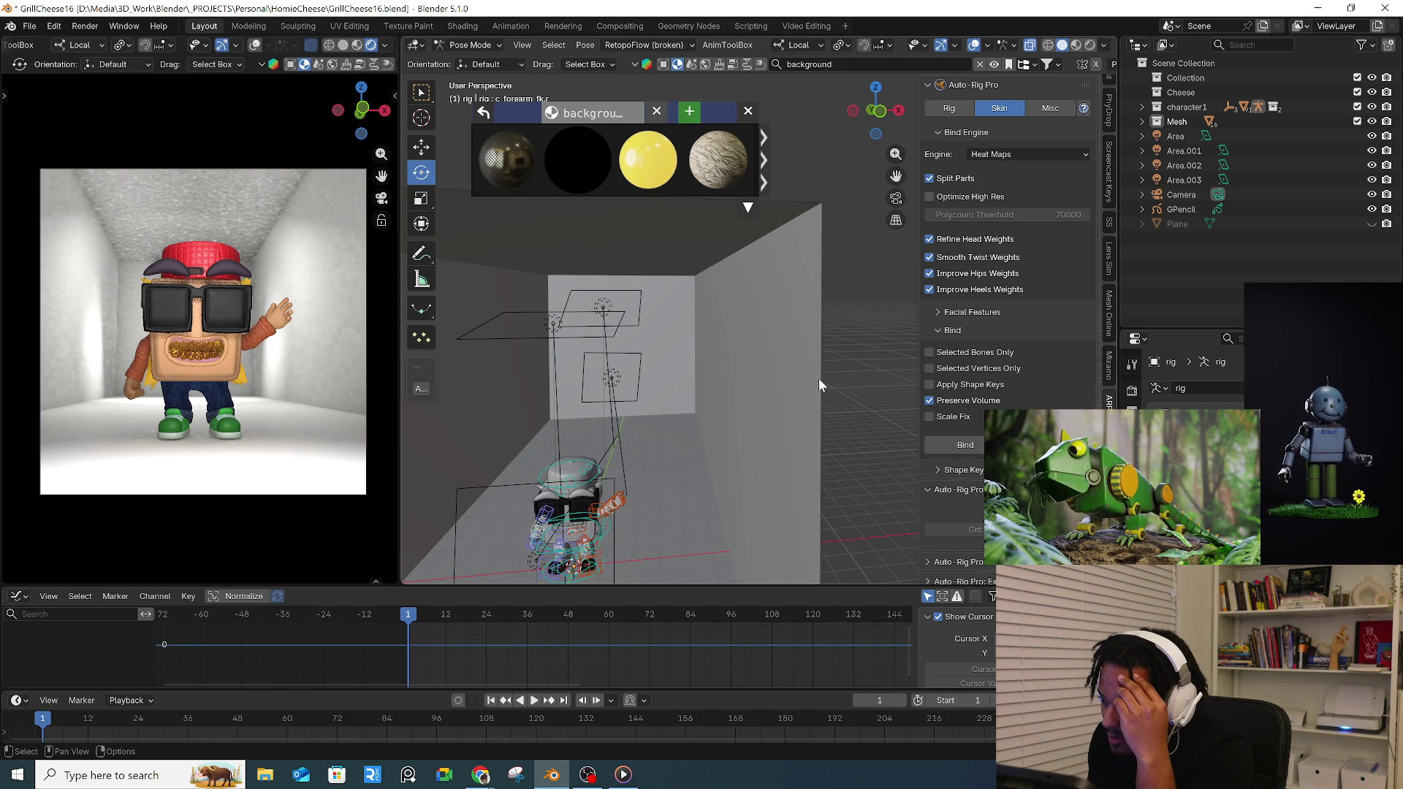
click(471, 44)
mouse_move(507, 160)
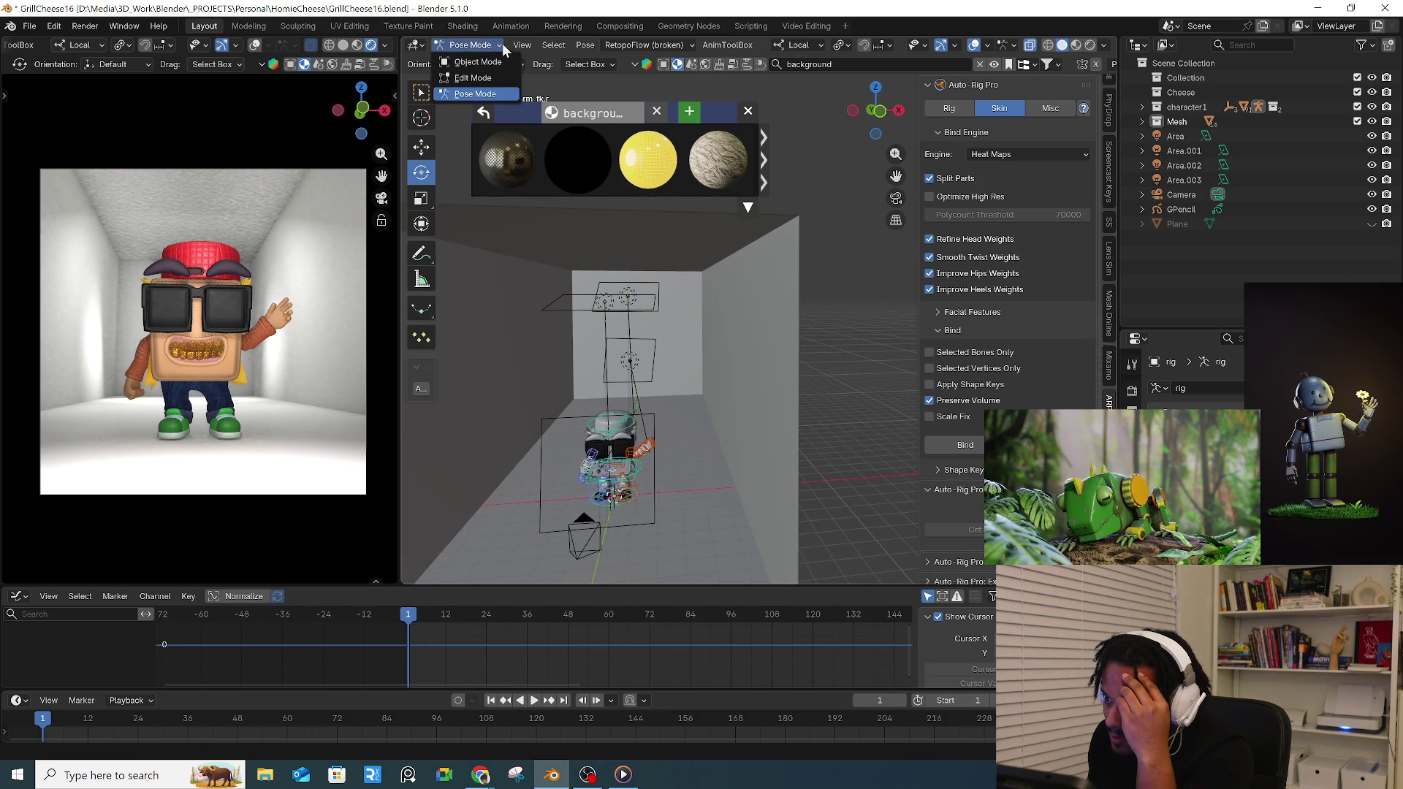
- Switch to Object Mode on the room box and preview the camera view in Rendered shading
click(618, 461)
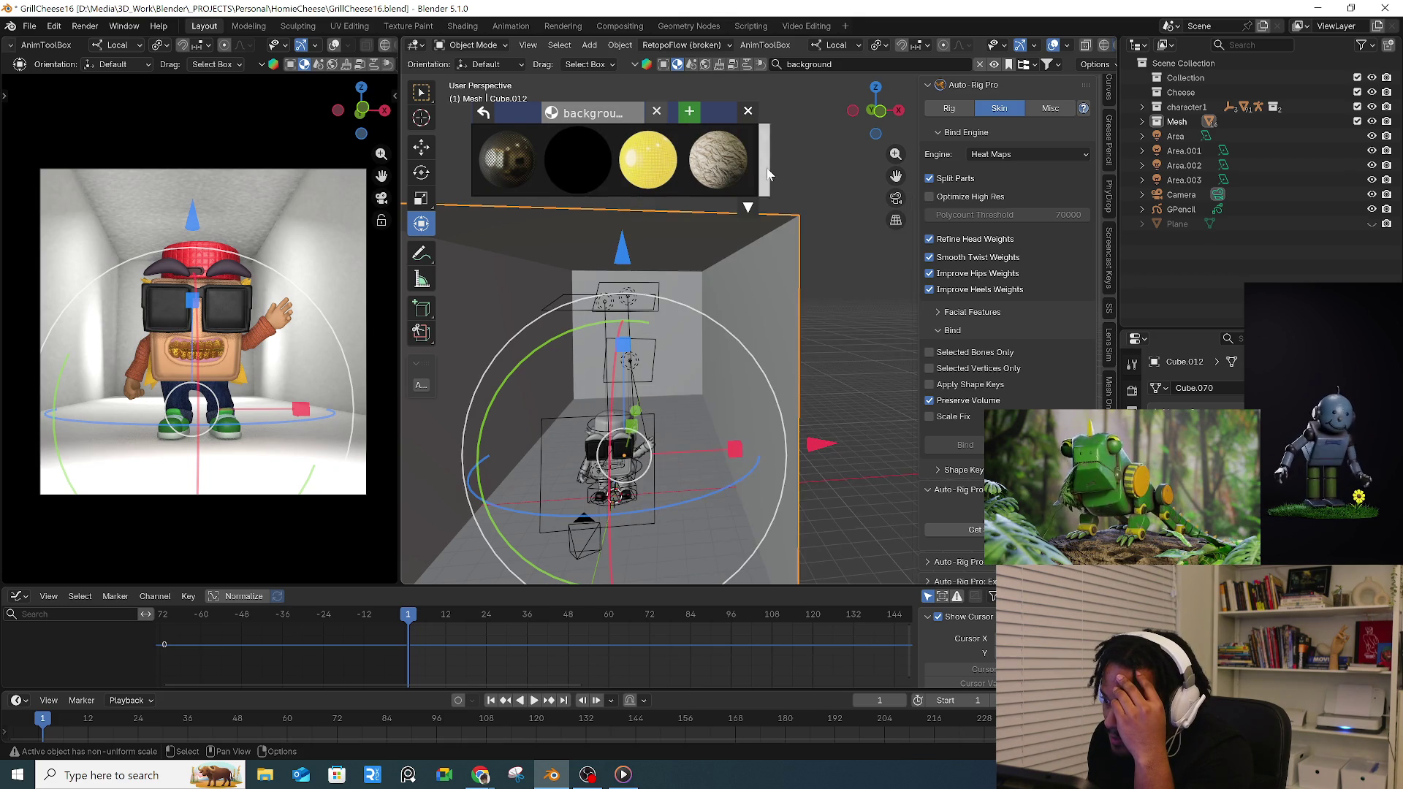
scroll(767, 166, down, 3)
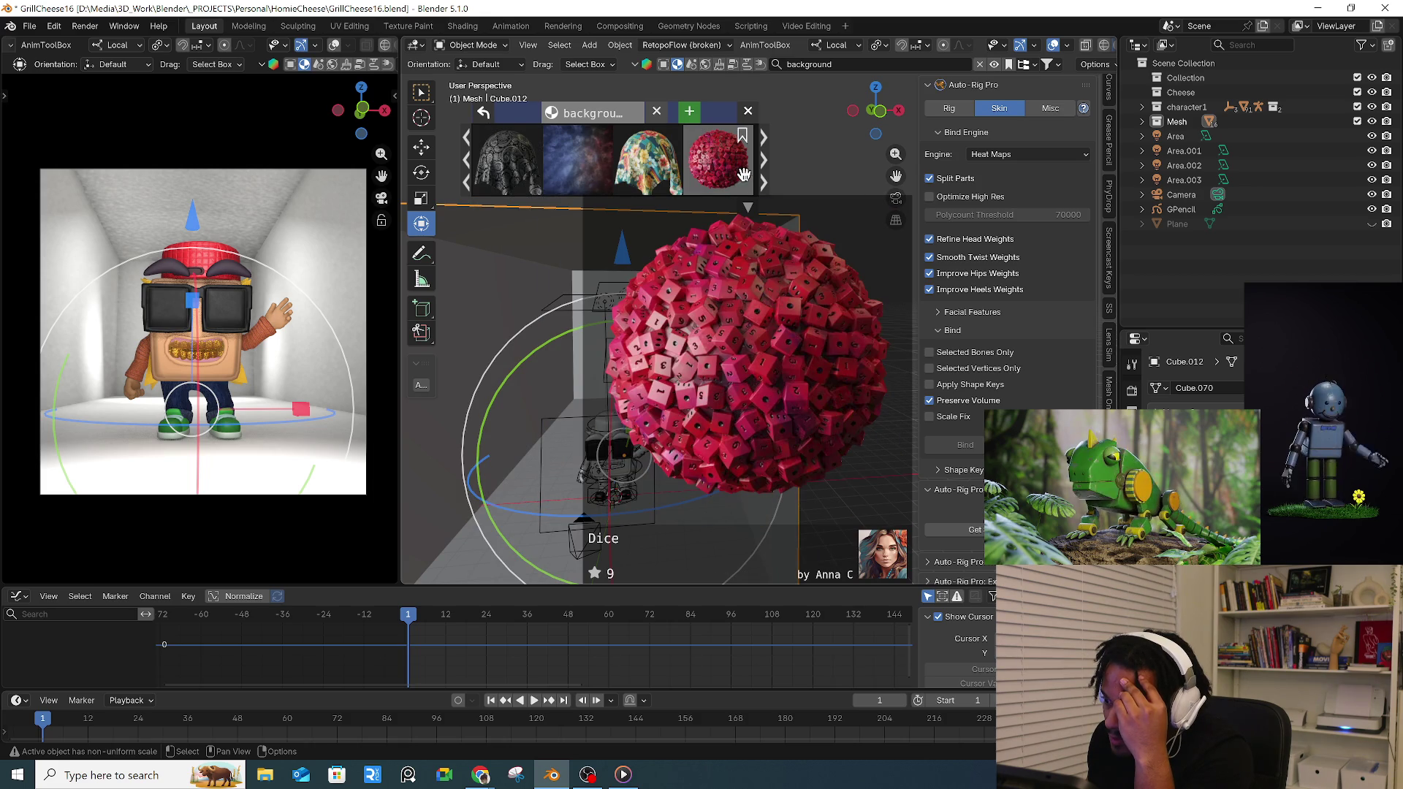
scroll(767, 167, down, 2)
scroll(712, 165, down, 2)
scroll(548, 164, down, 2)
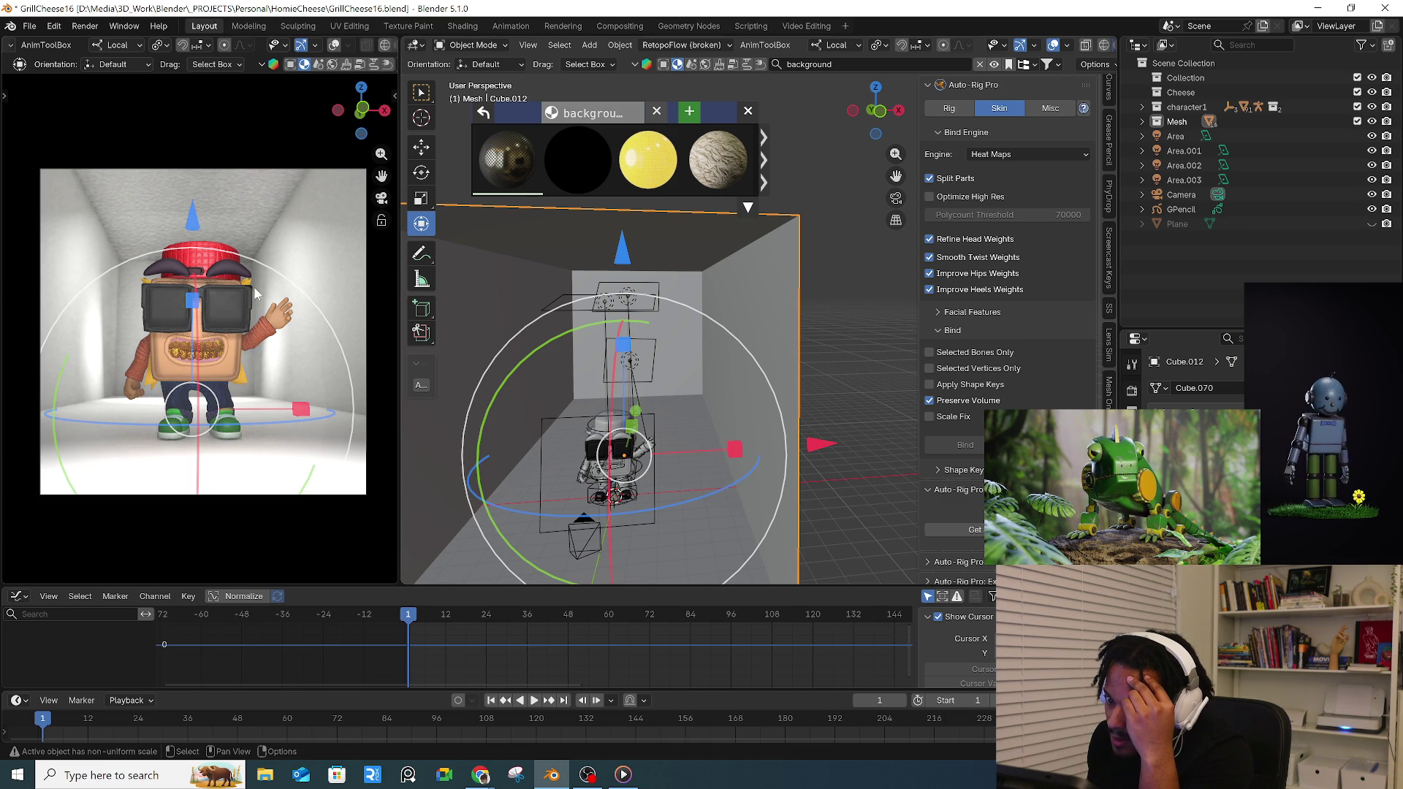
middle_drag(767, 362, 703, 334)
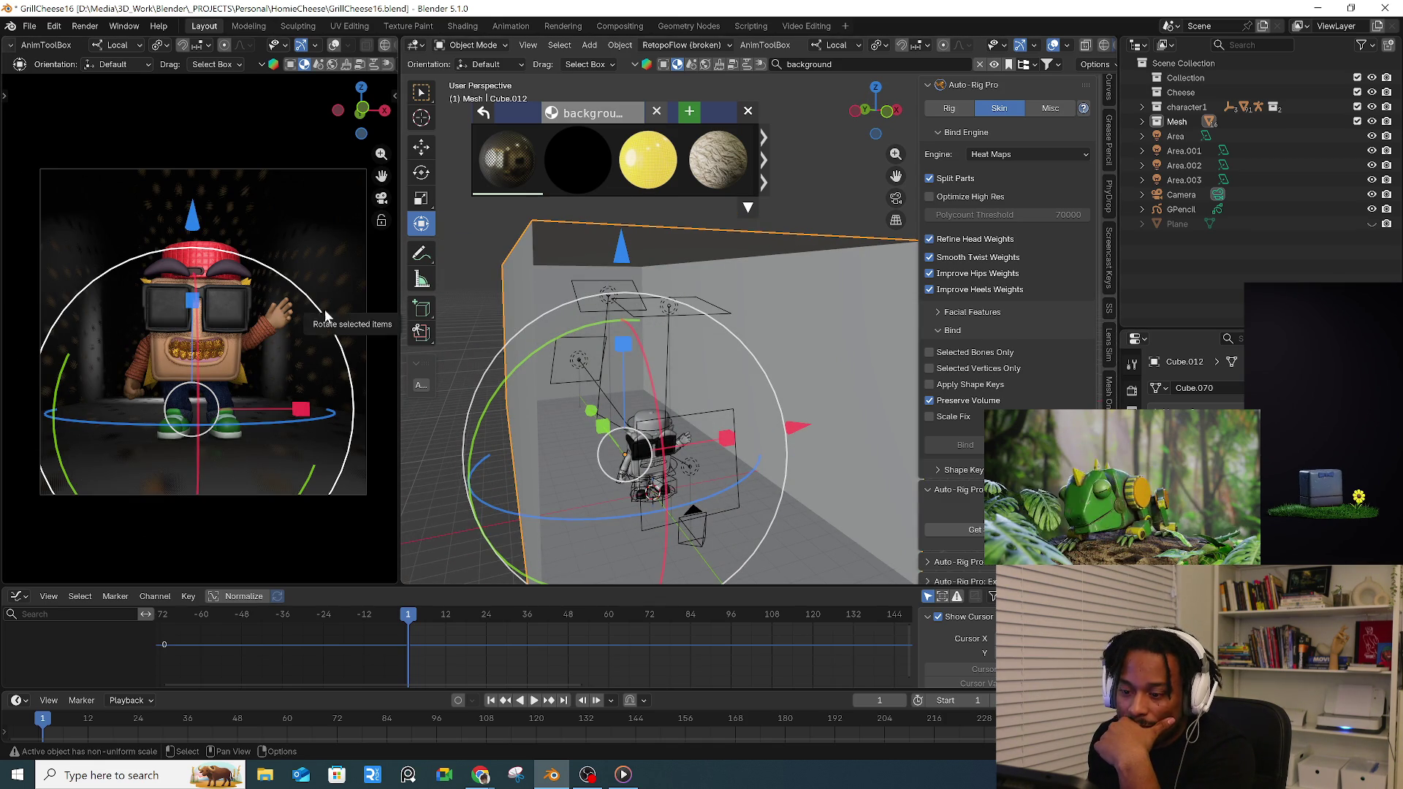
scroll(373, 44, down, 3)
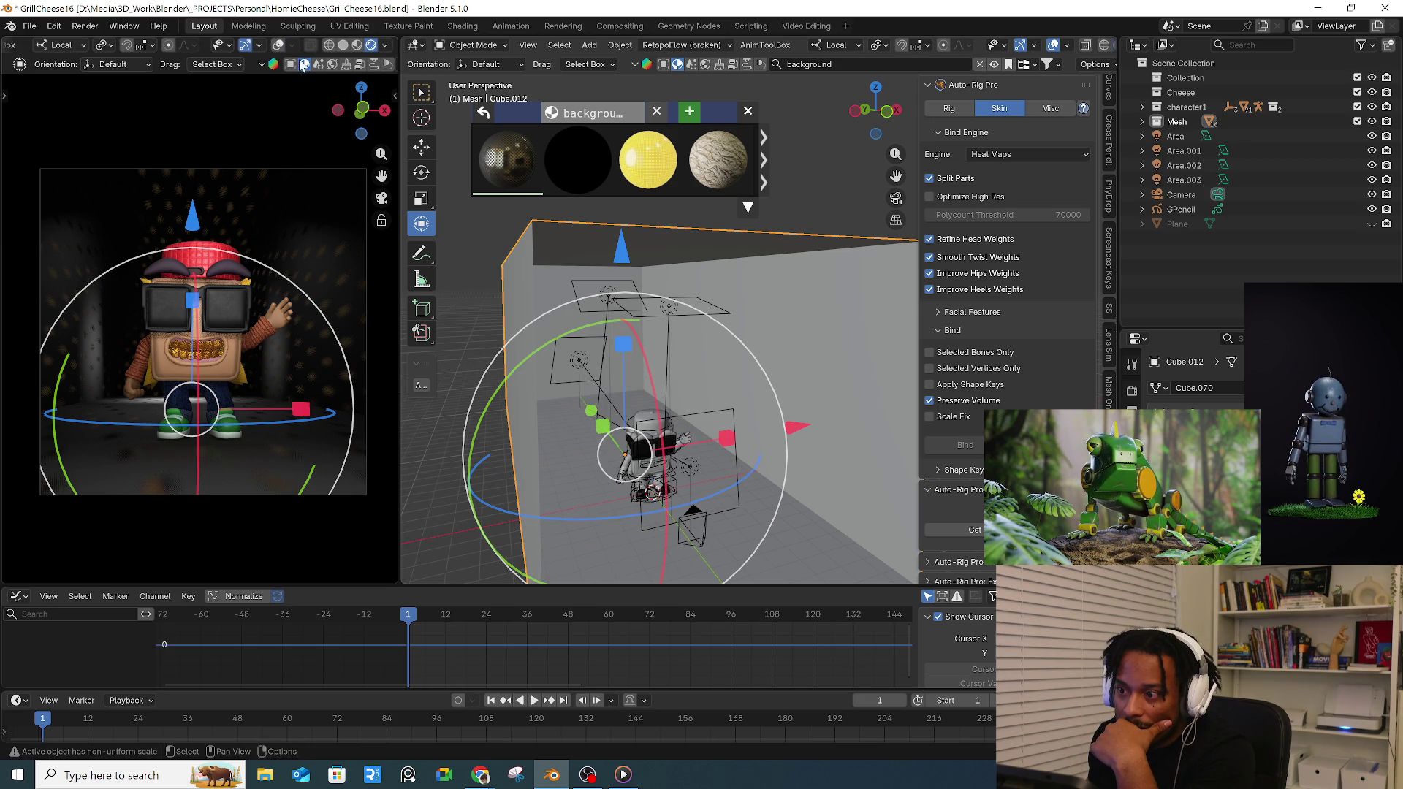
click(370, 45)
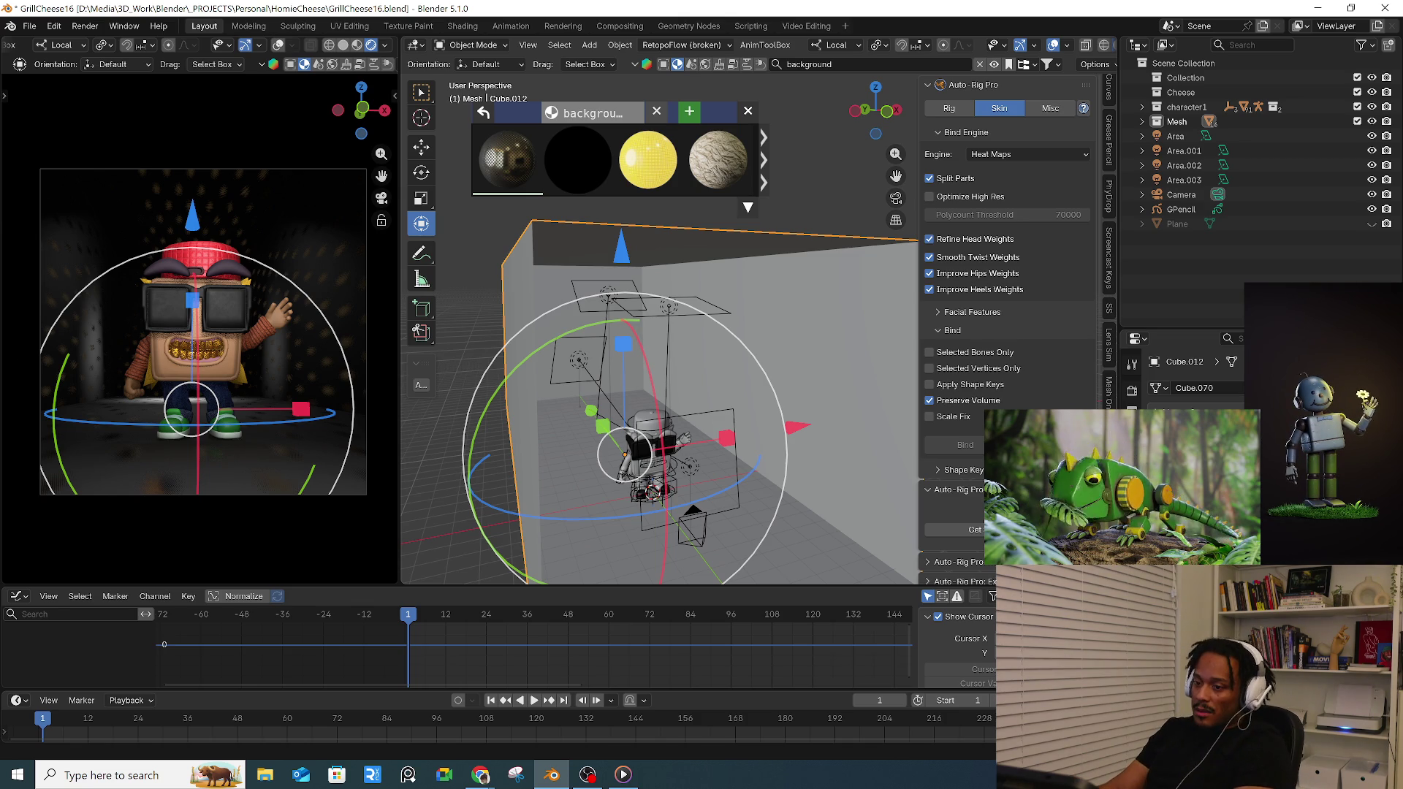
- Render a still image via Render > Render Image and close the result window
click(479, 320)
click(124, 25)
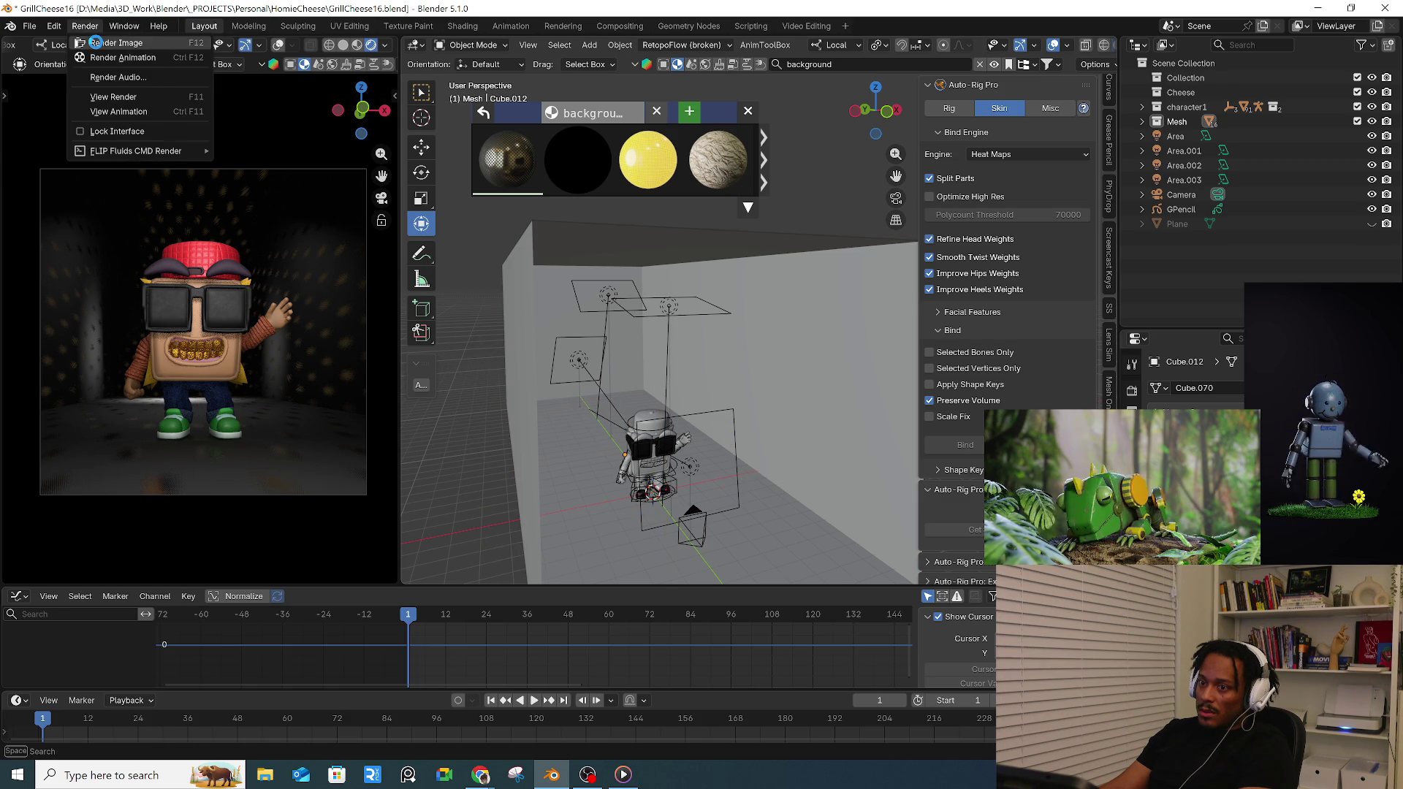
click(115, 42)
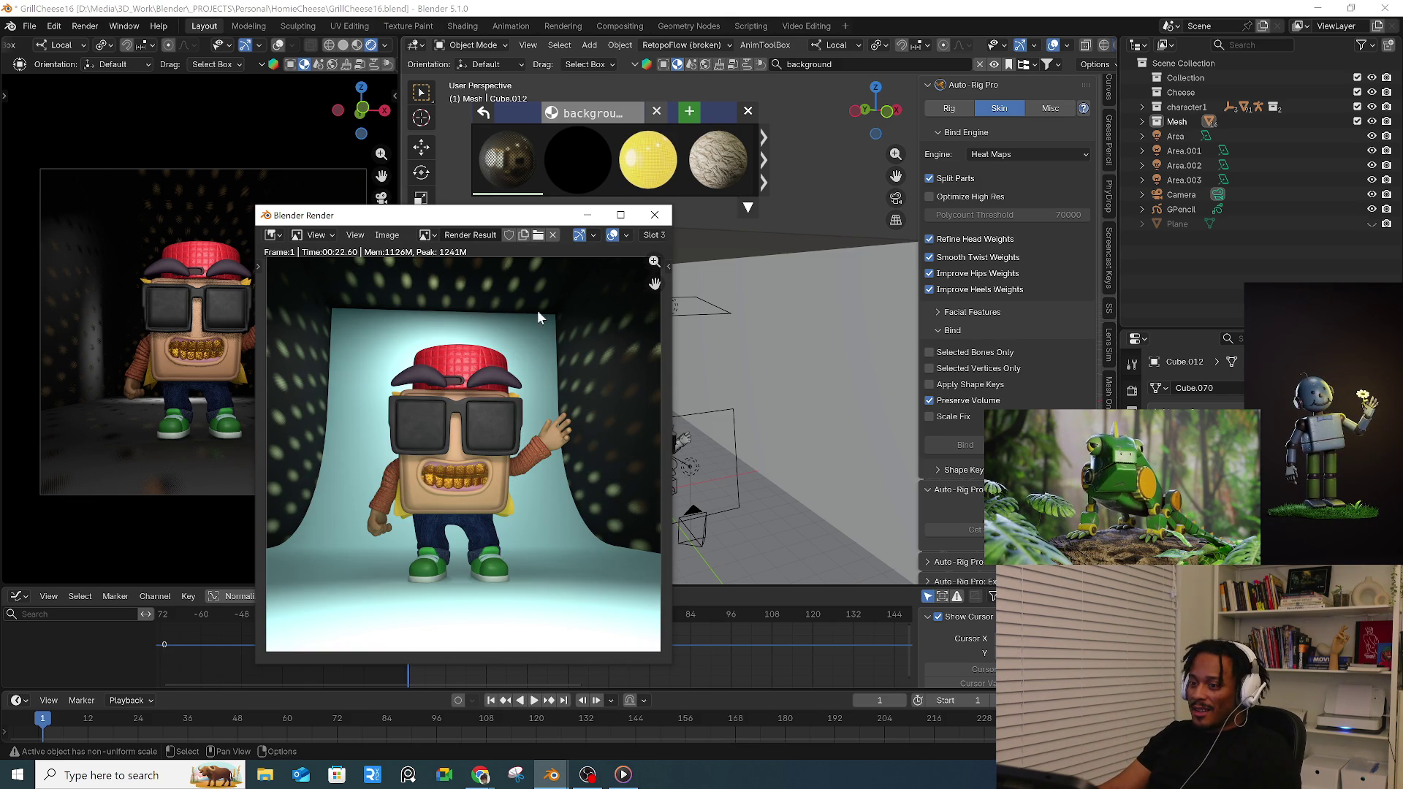
click(654, 215)
scroll(721, 318, down, 2)
scroll(767, 274, down, 2)
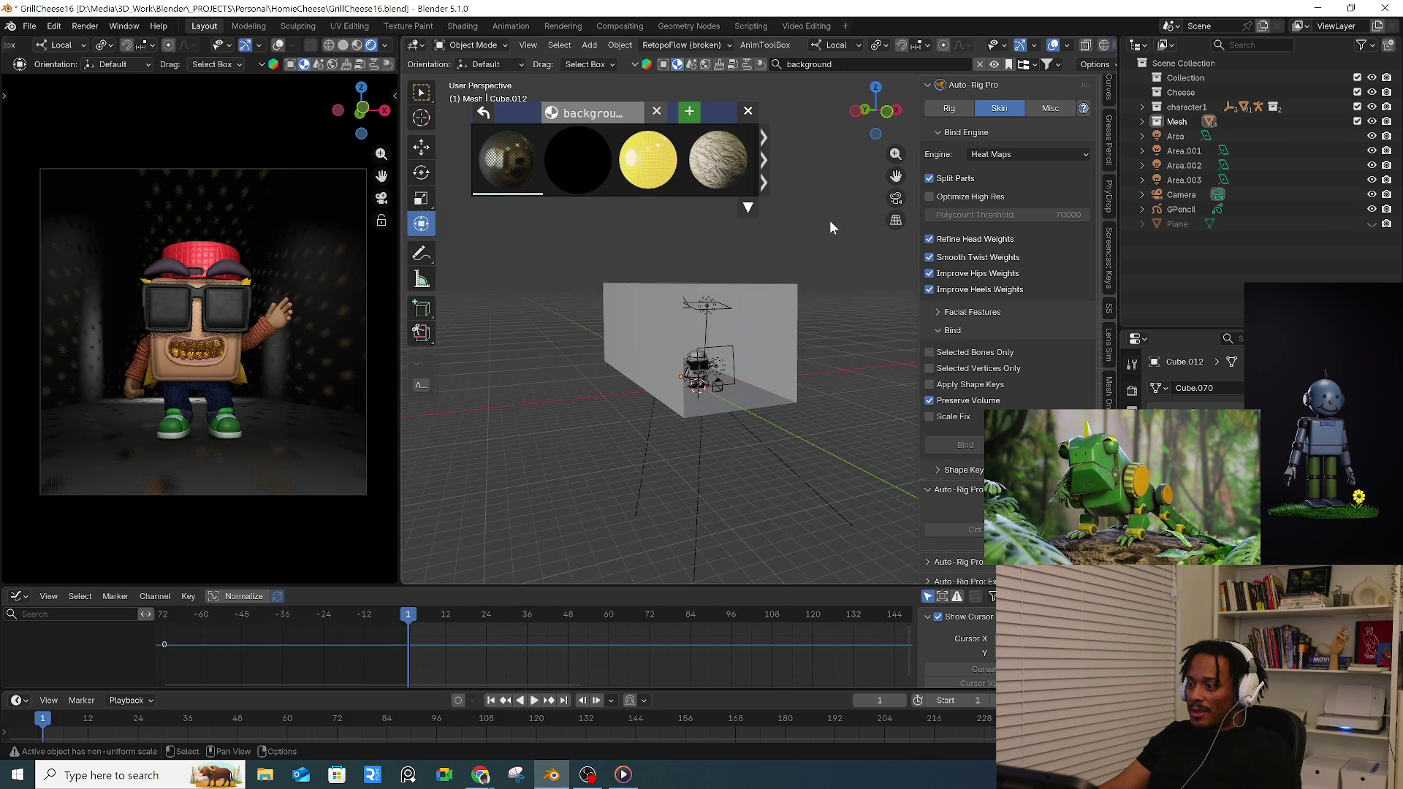
scroll(768, 322, up, 3)
- Select the Plane and inspect the Mesh and character1 collections in the outliner
middle_drag(713, 327, 665, 371)
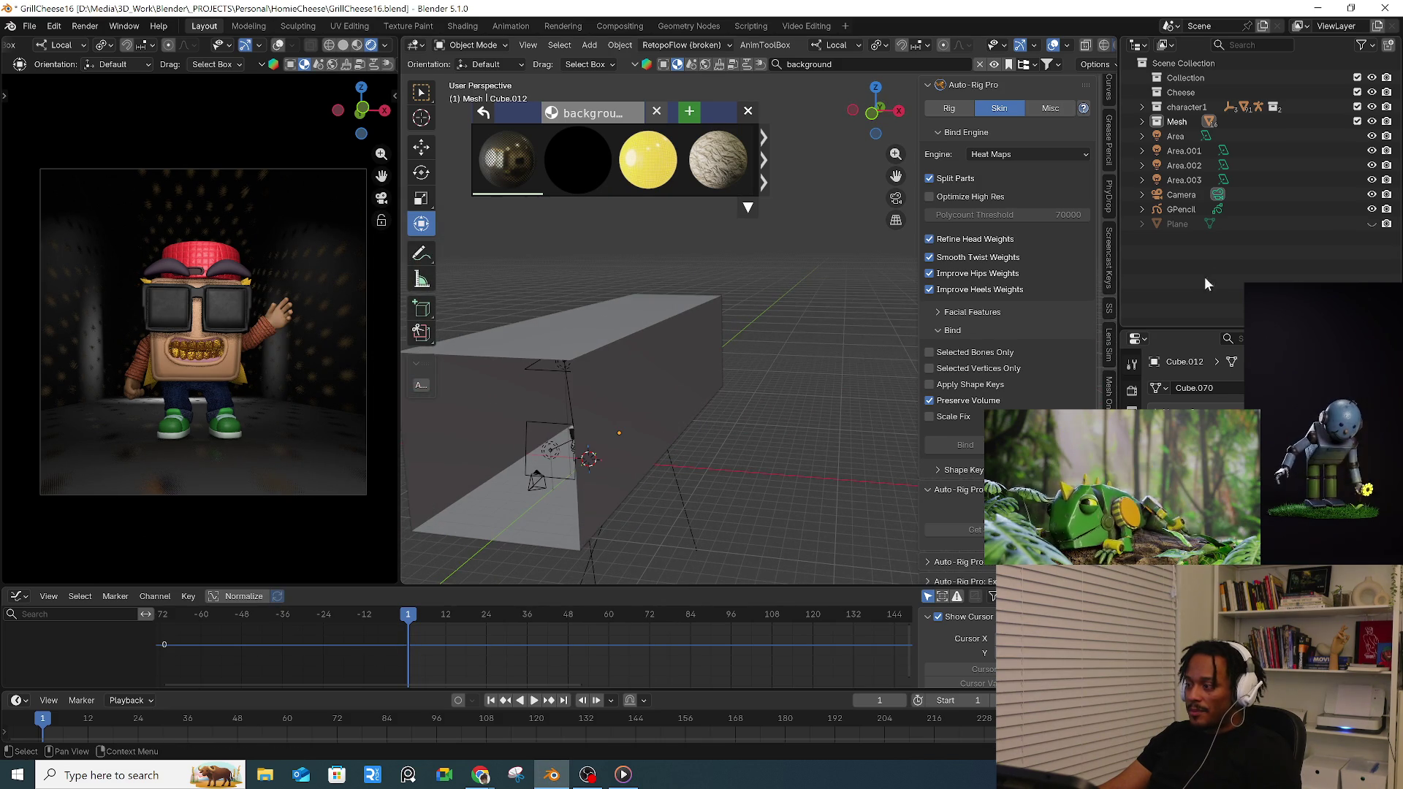
click(1357, 224)
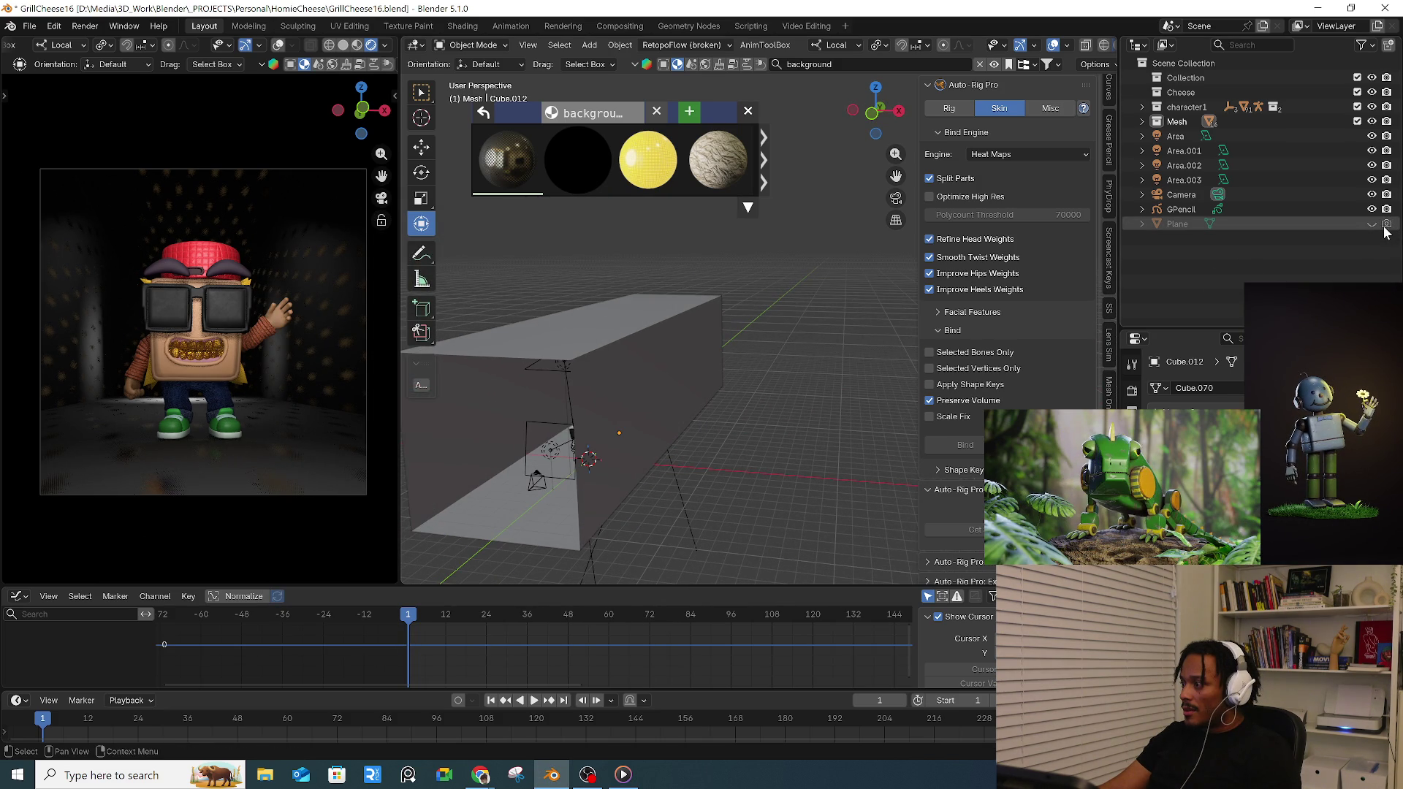
click(1141, 121)
click(1140, 106)
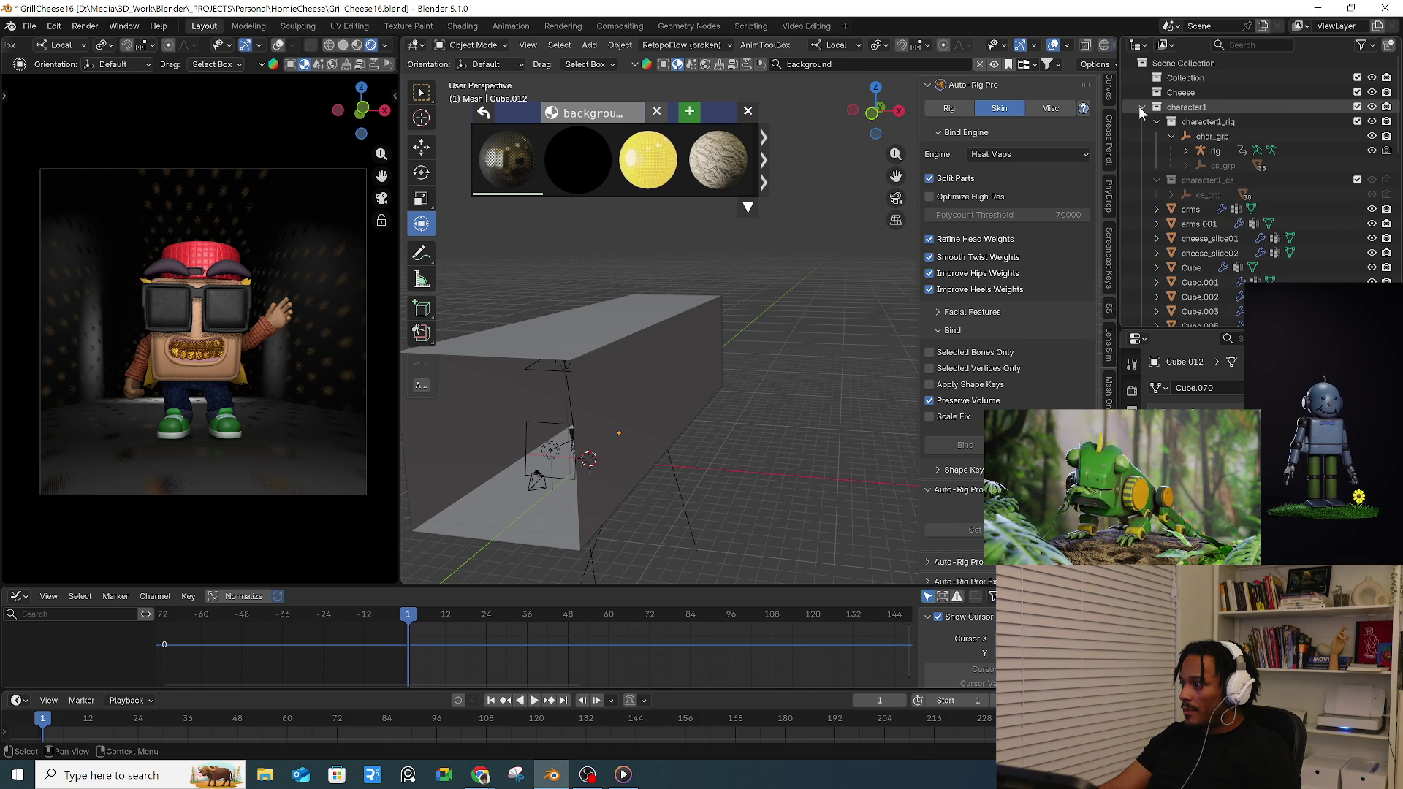
click(1141, 106)
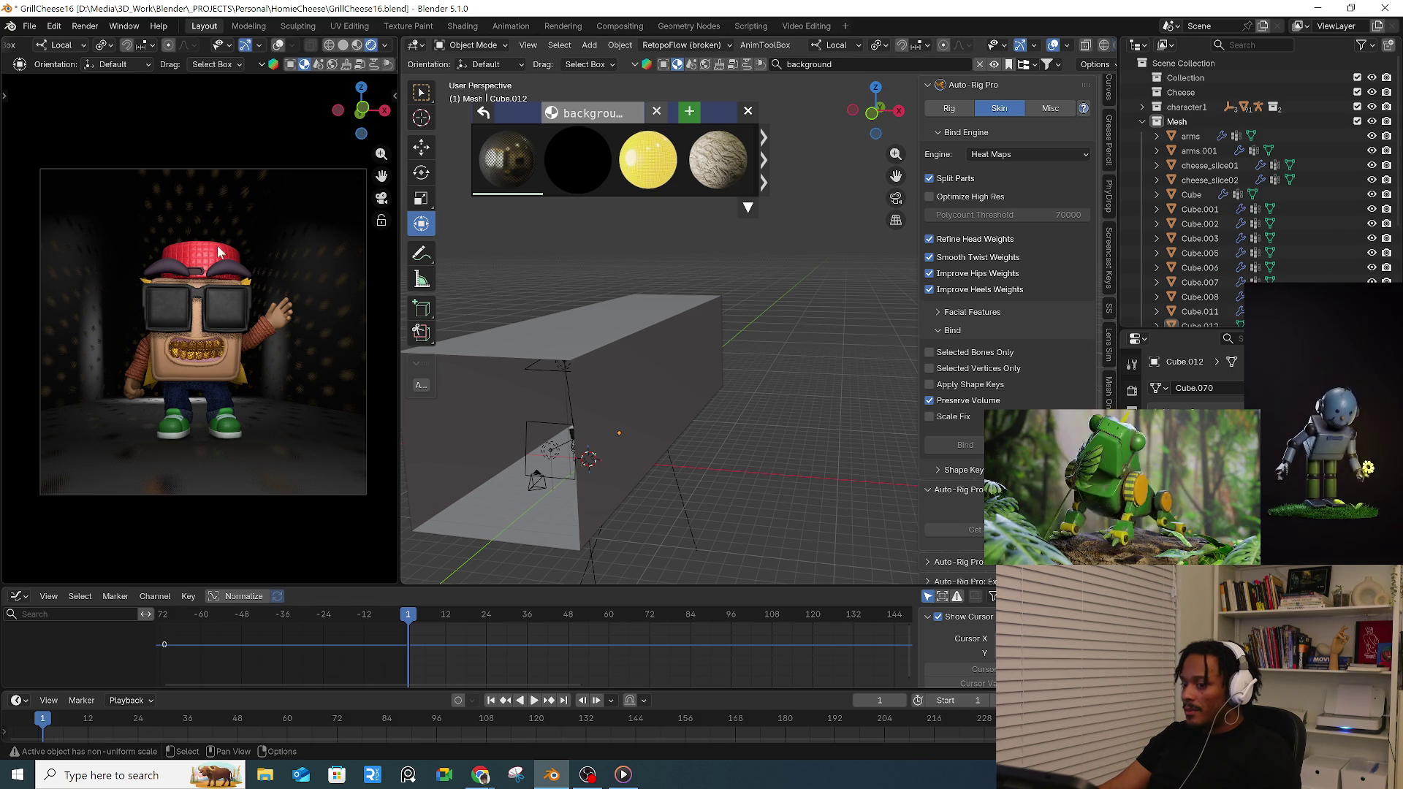
- Render the still image again, close the music player, then close the finished render
click(85, 26)
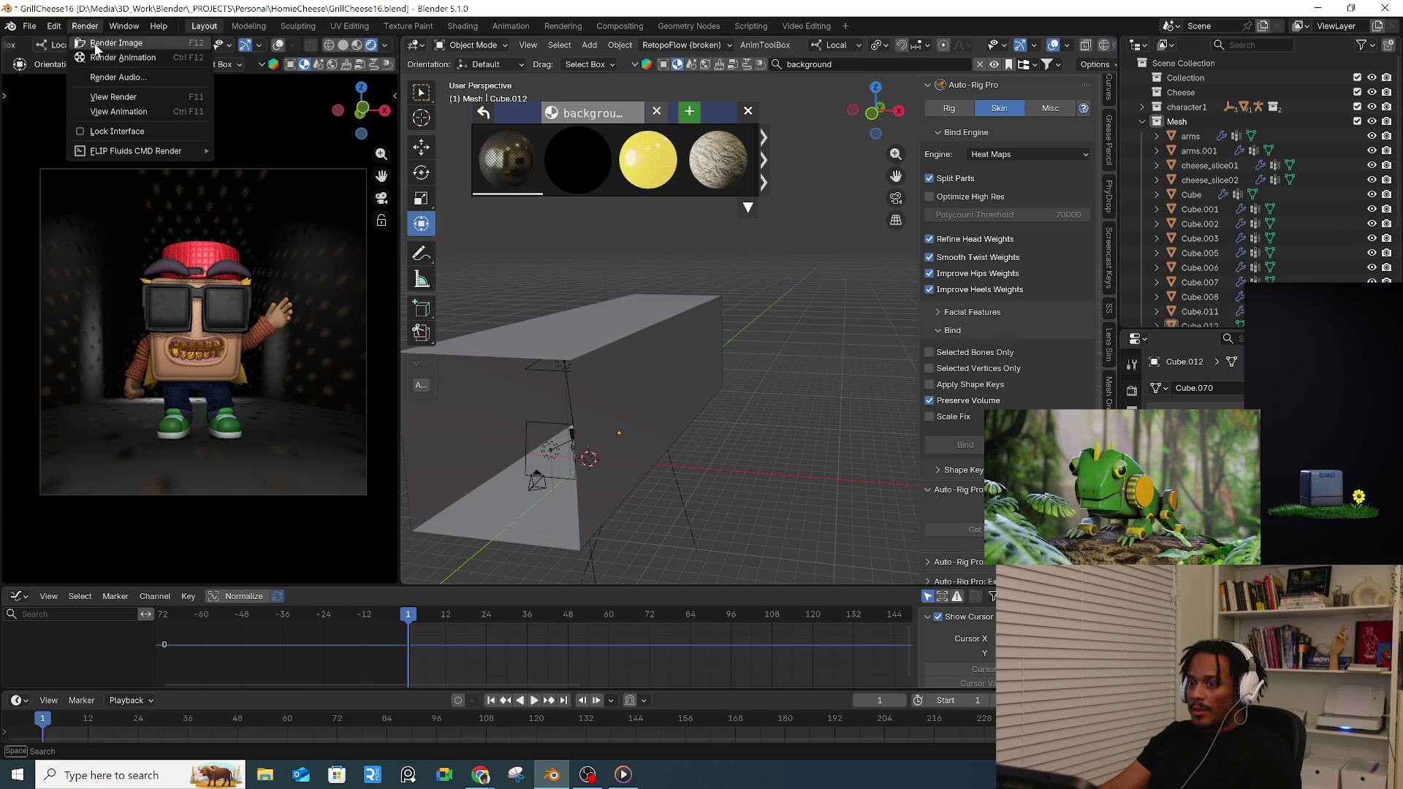
click(110, 46)
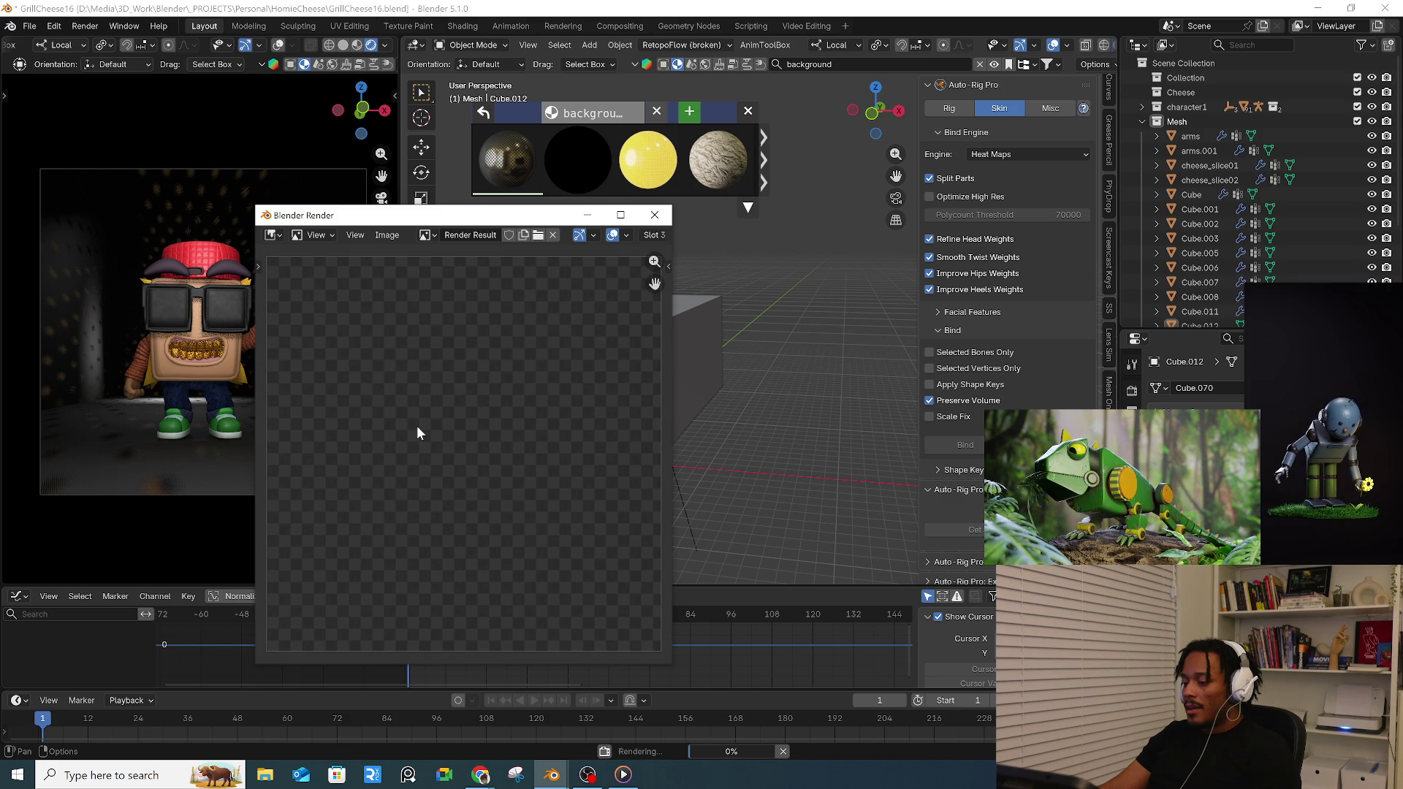
click(624, 776)
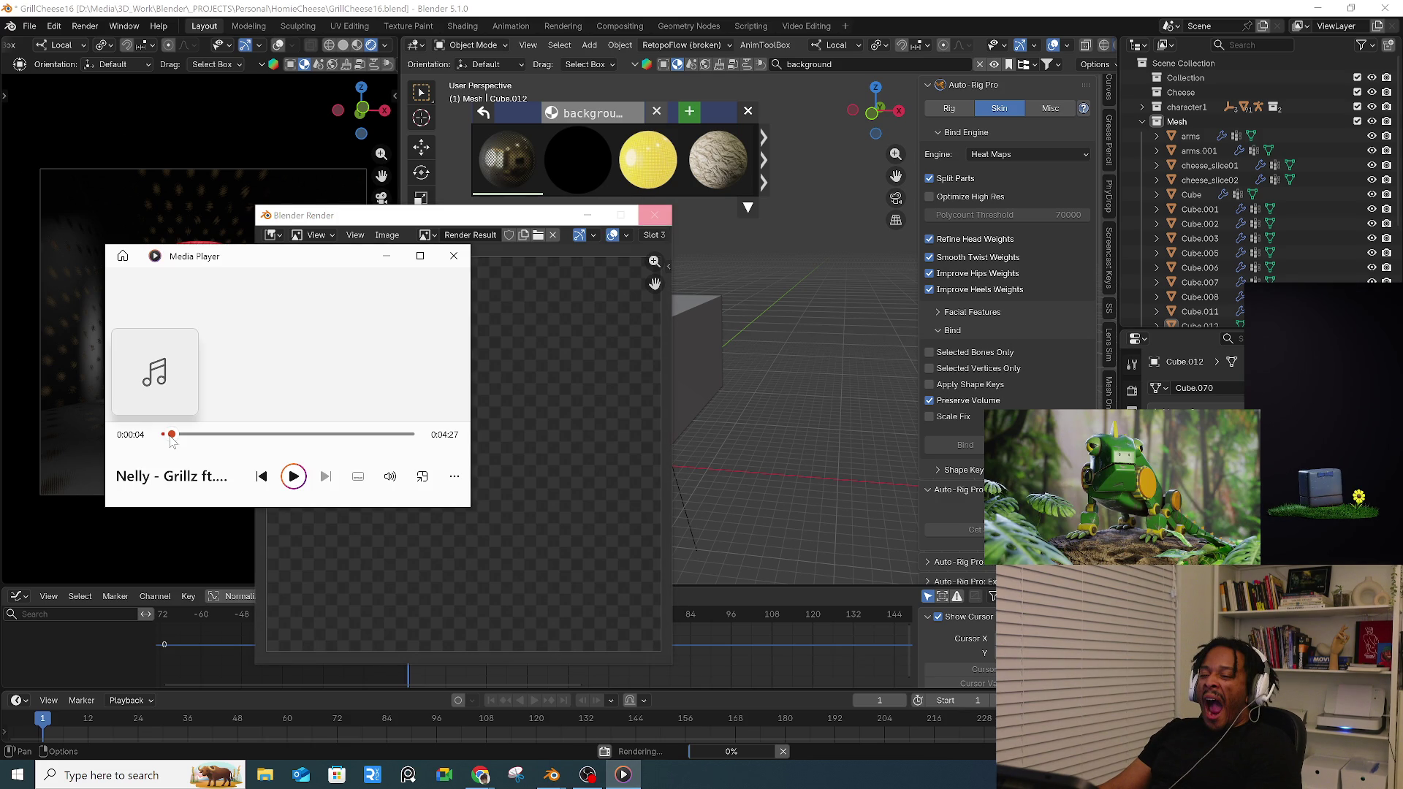
click(454, 255)
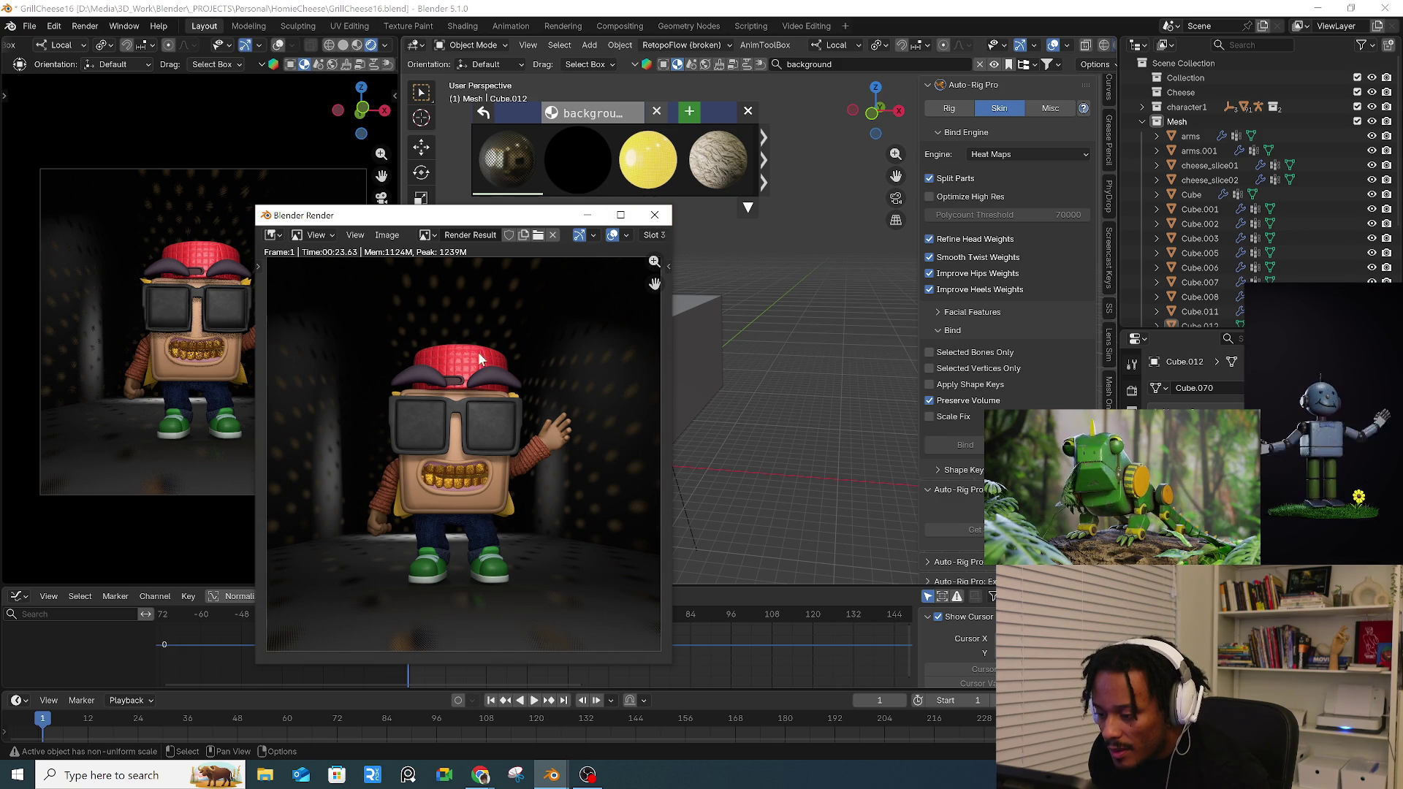
click(655, 216)
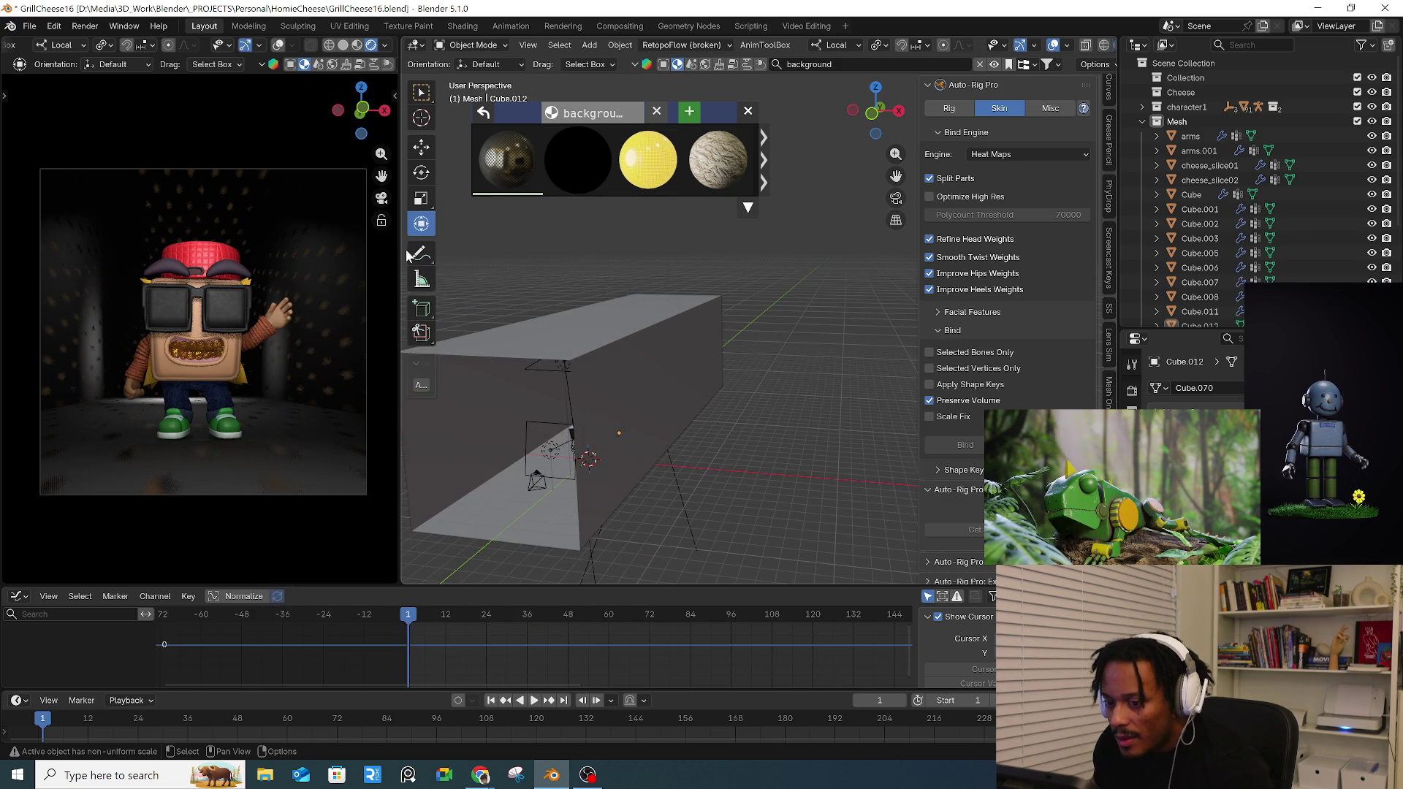
mouse_move(507, 159)
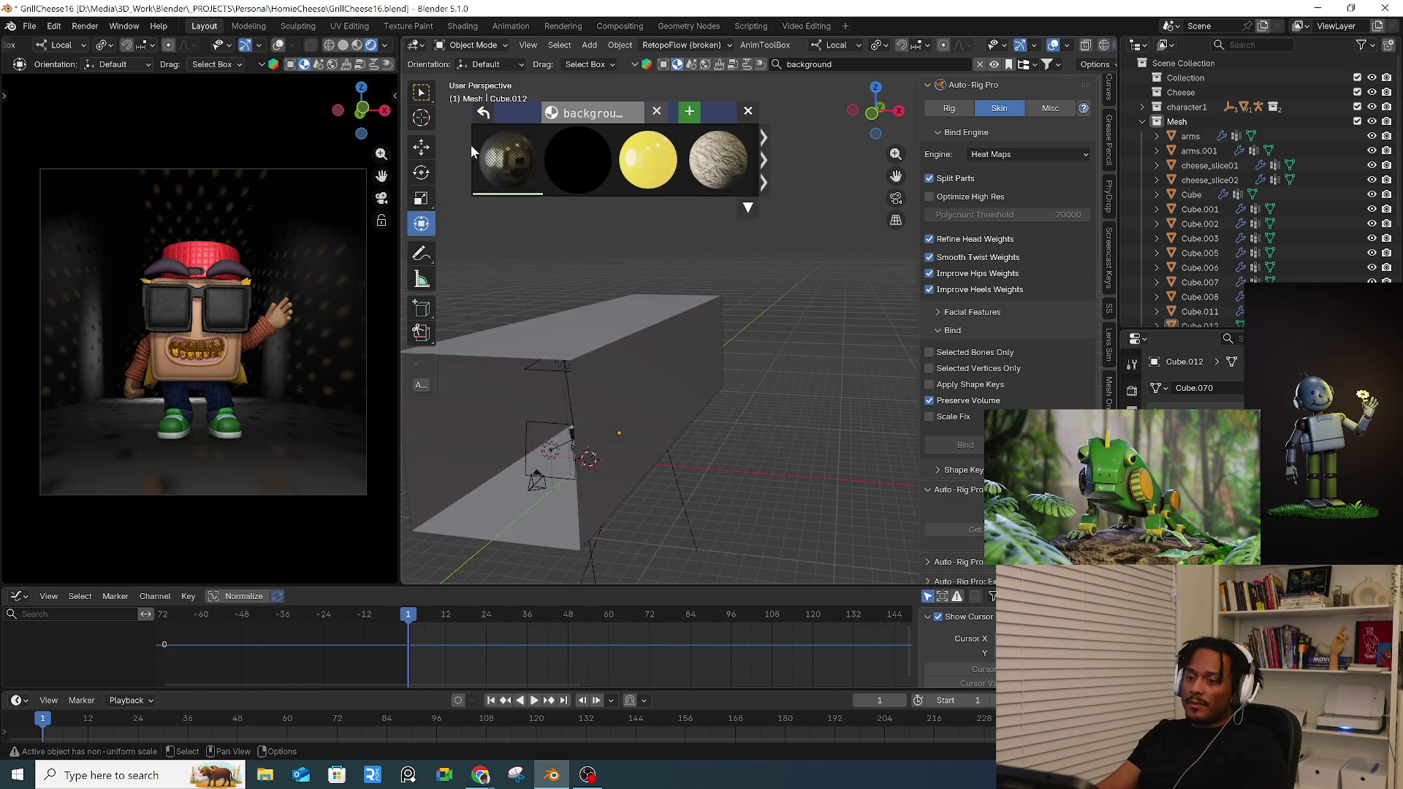
- Select the room box and show its material in the Shading workspace with the asset browser hidden
click(527, 45)
click(449, 228)
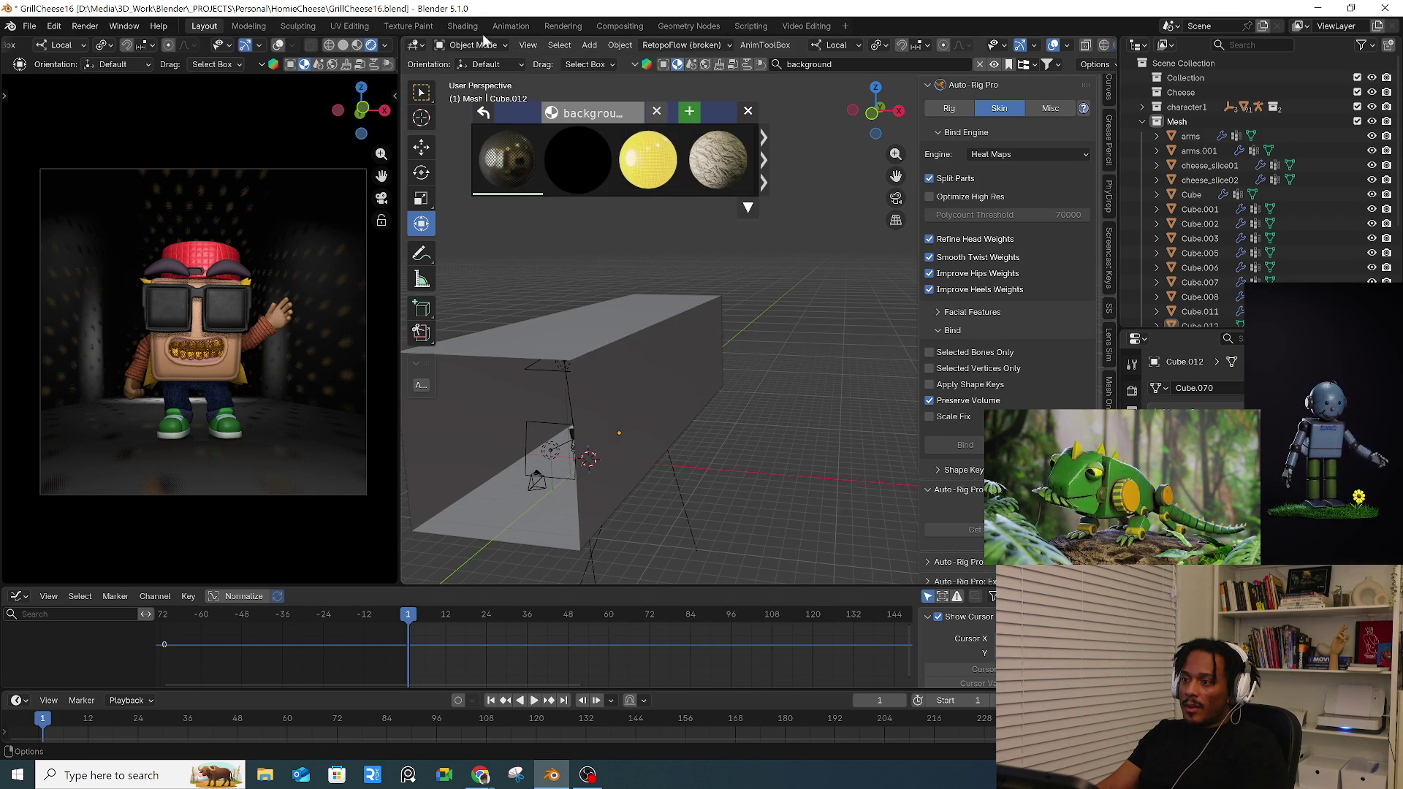
click(301, 389)
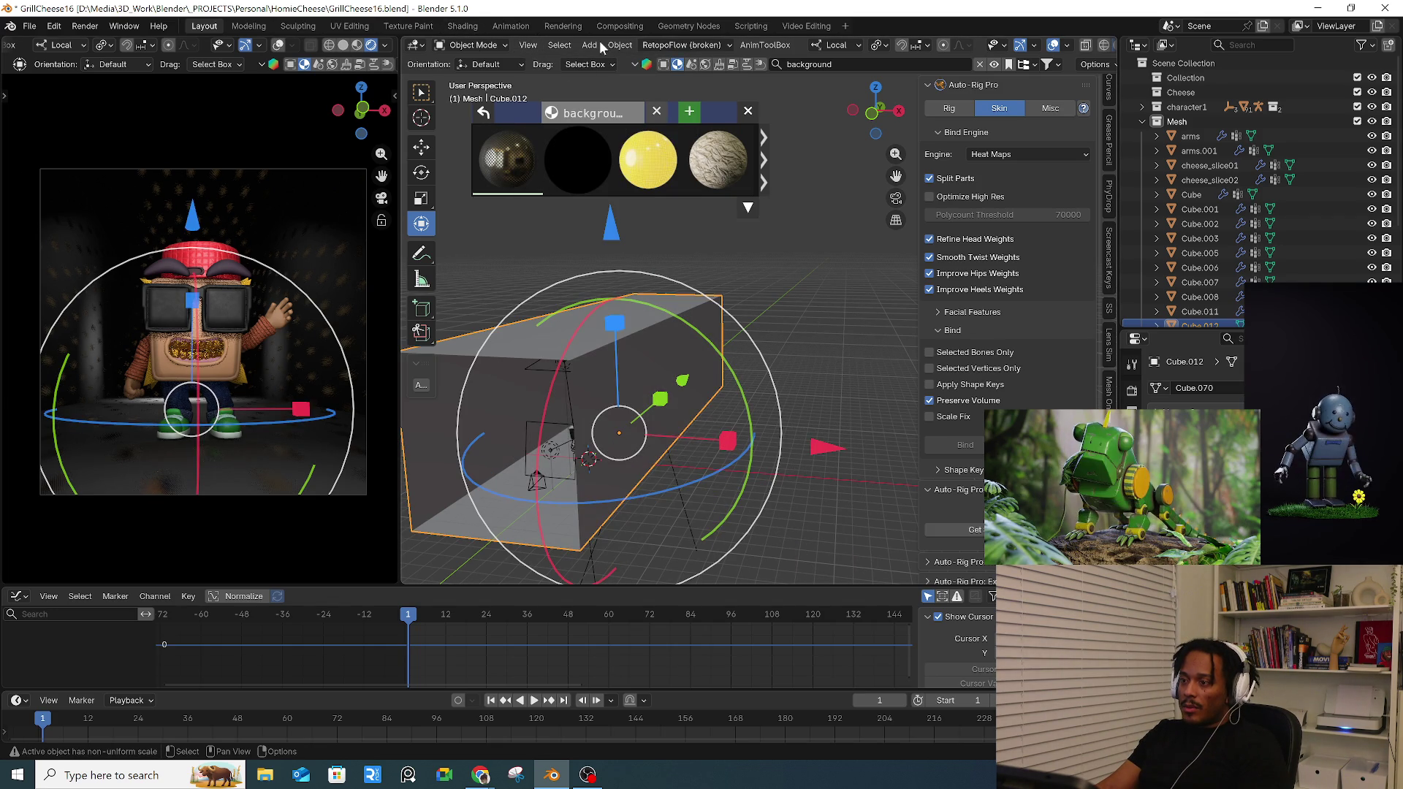
click(462, 26)
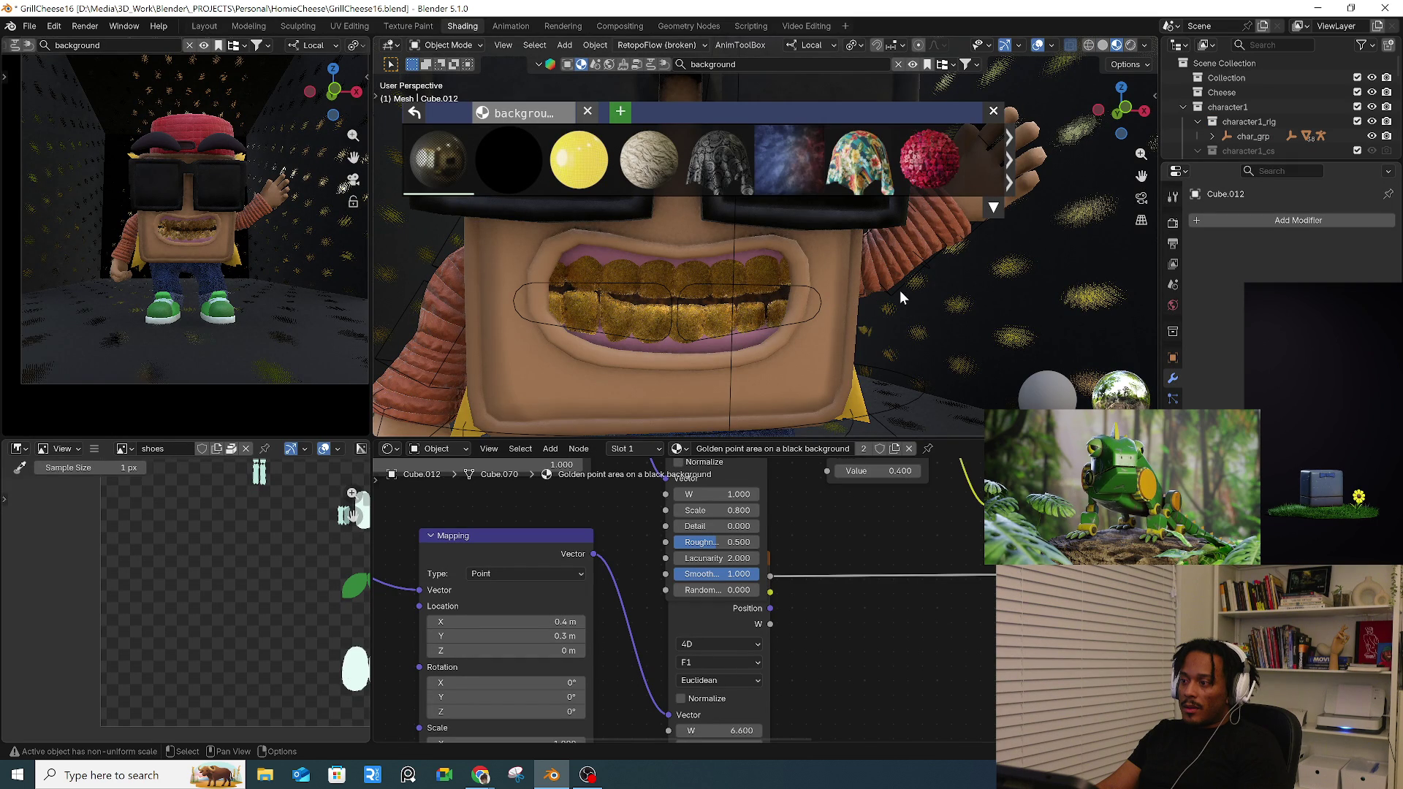
scroll(653, 220, down, 5)
click(556, 67)
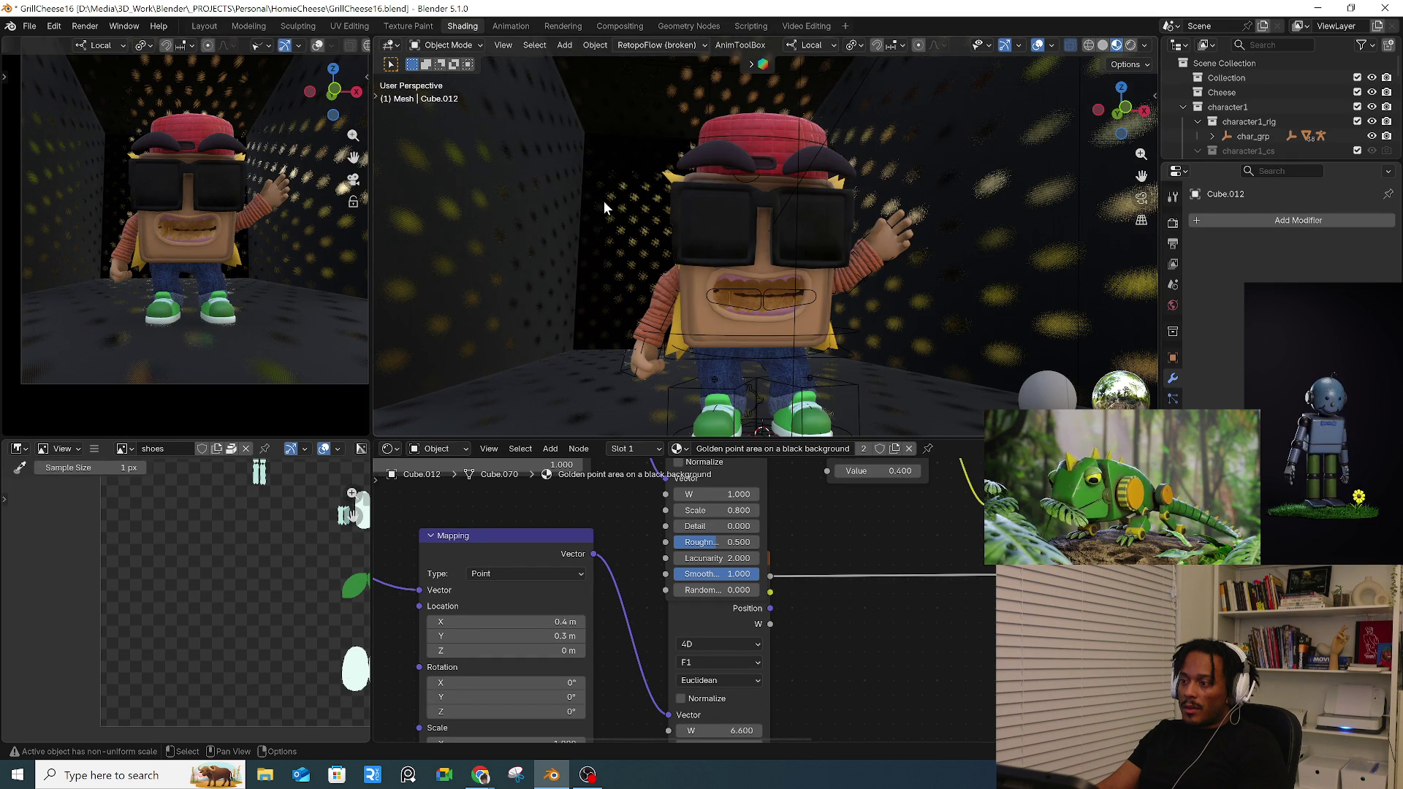
scroll(584, 232, down, 4)
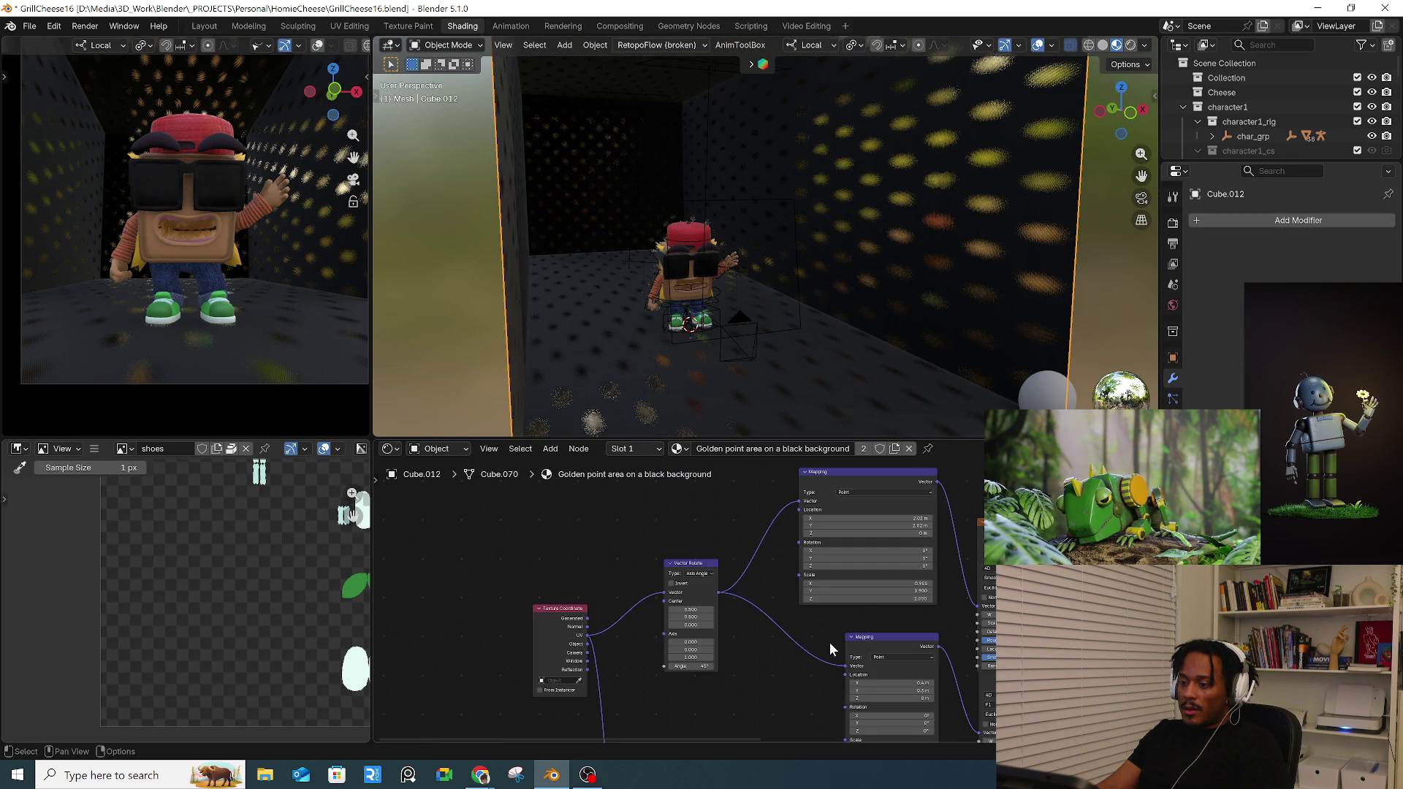
scroll(732, 666, up, 2)
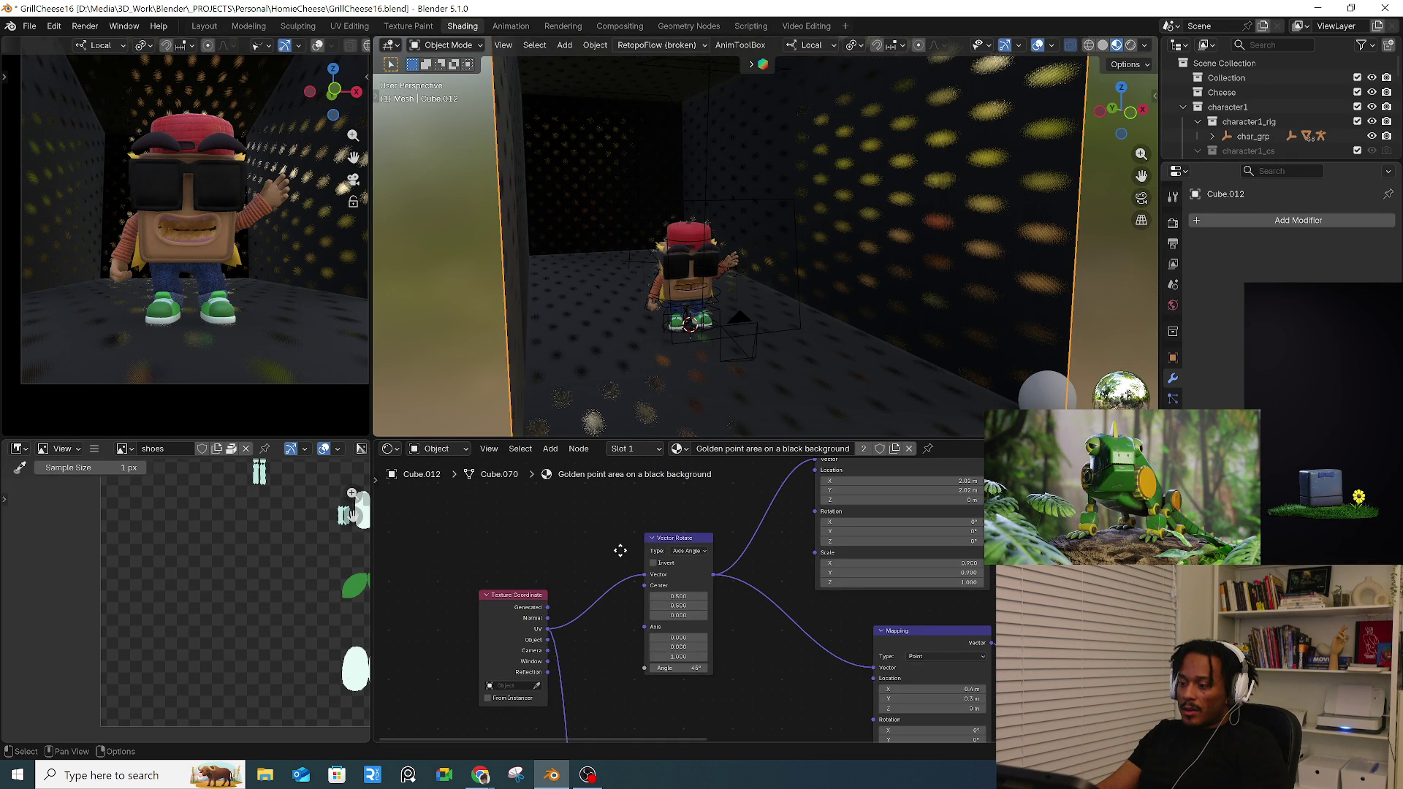
scroll(658, 570, down, 4)
- Pan to the Mapping nodes and start raising the texture Z scale toward 9
middle_drag(684, 591, 705, 656)
scroll(644, 578, up, 3)
scroll(746, 578, up, 4)
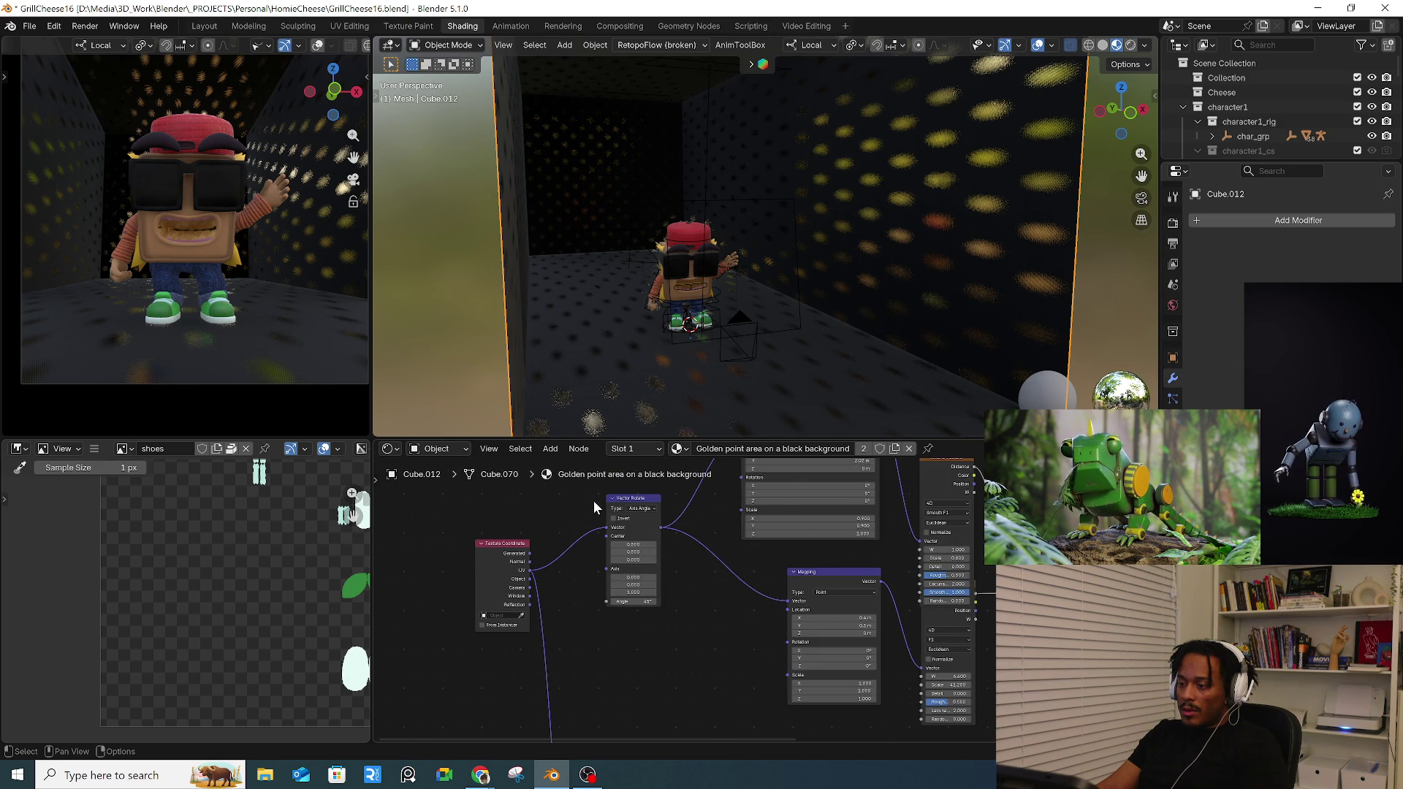
scroll(594, 500, up, 2)
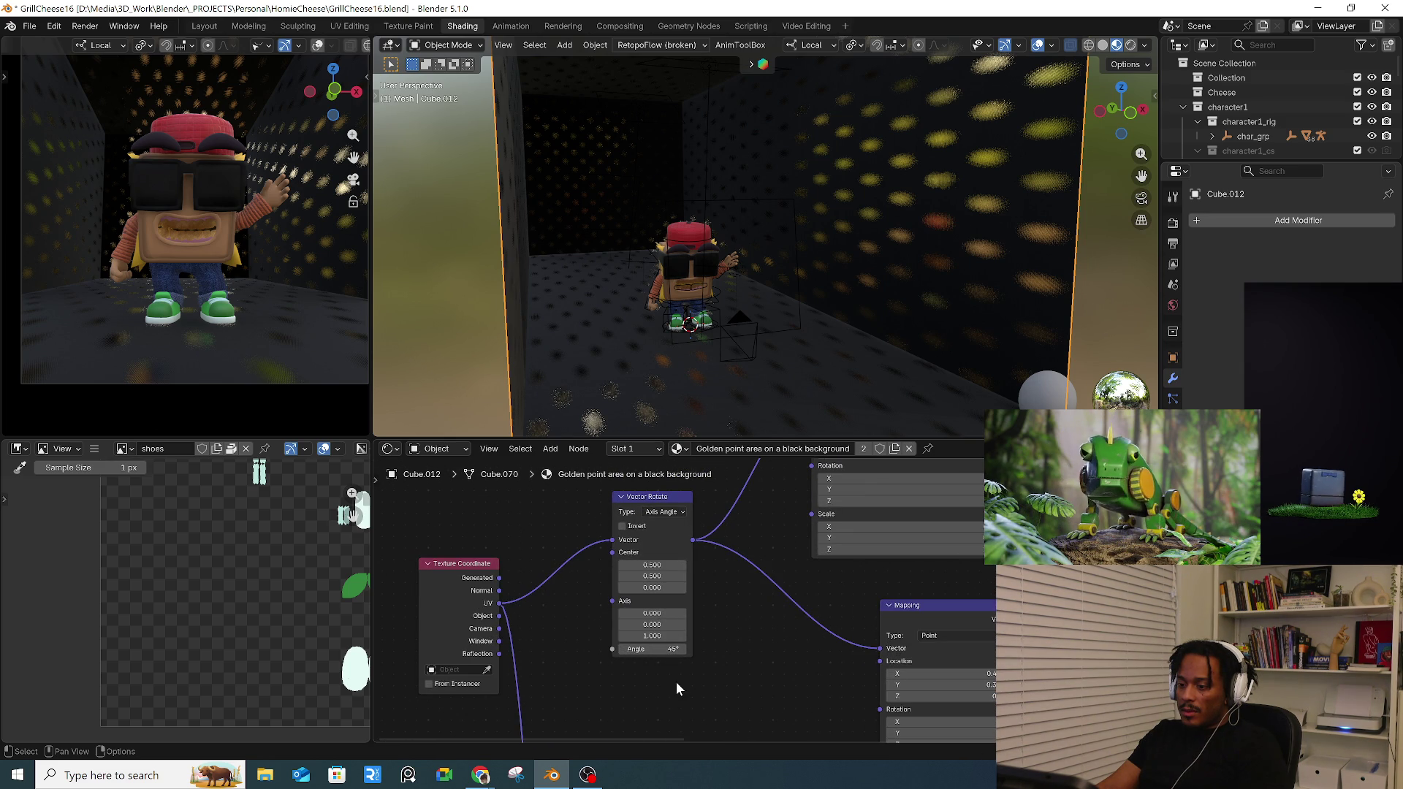
middle_drag(737, 571, 614, 615)
scroll(558, 626, down, 2)
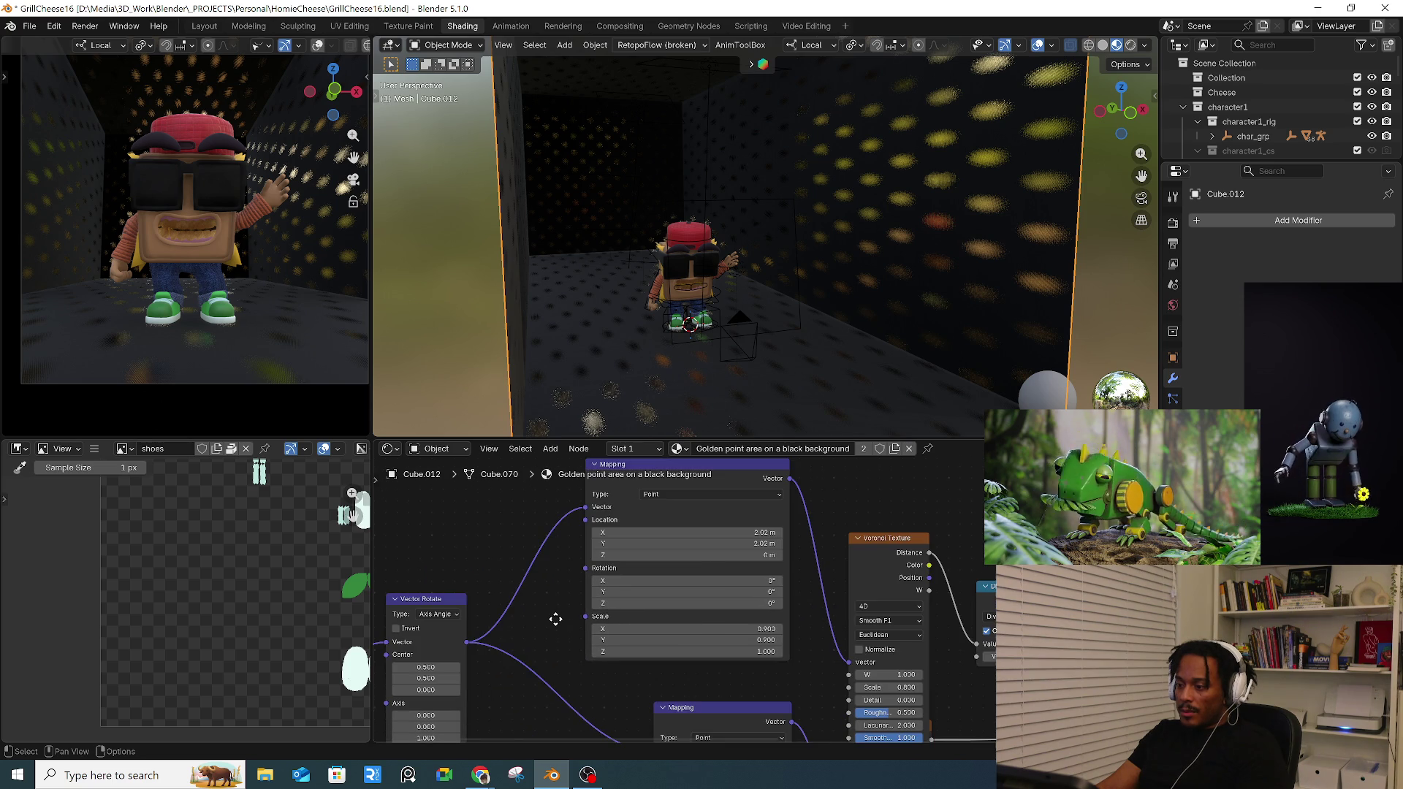
mouse_move(713, 651)
mouse_down()
mouse_move(779, 651)
mouse_move(712, 655)
mouse_up()
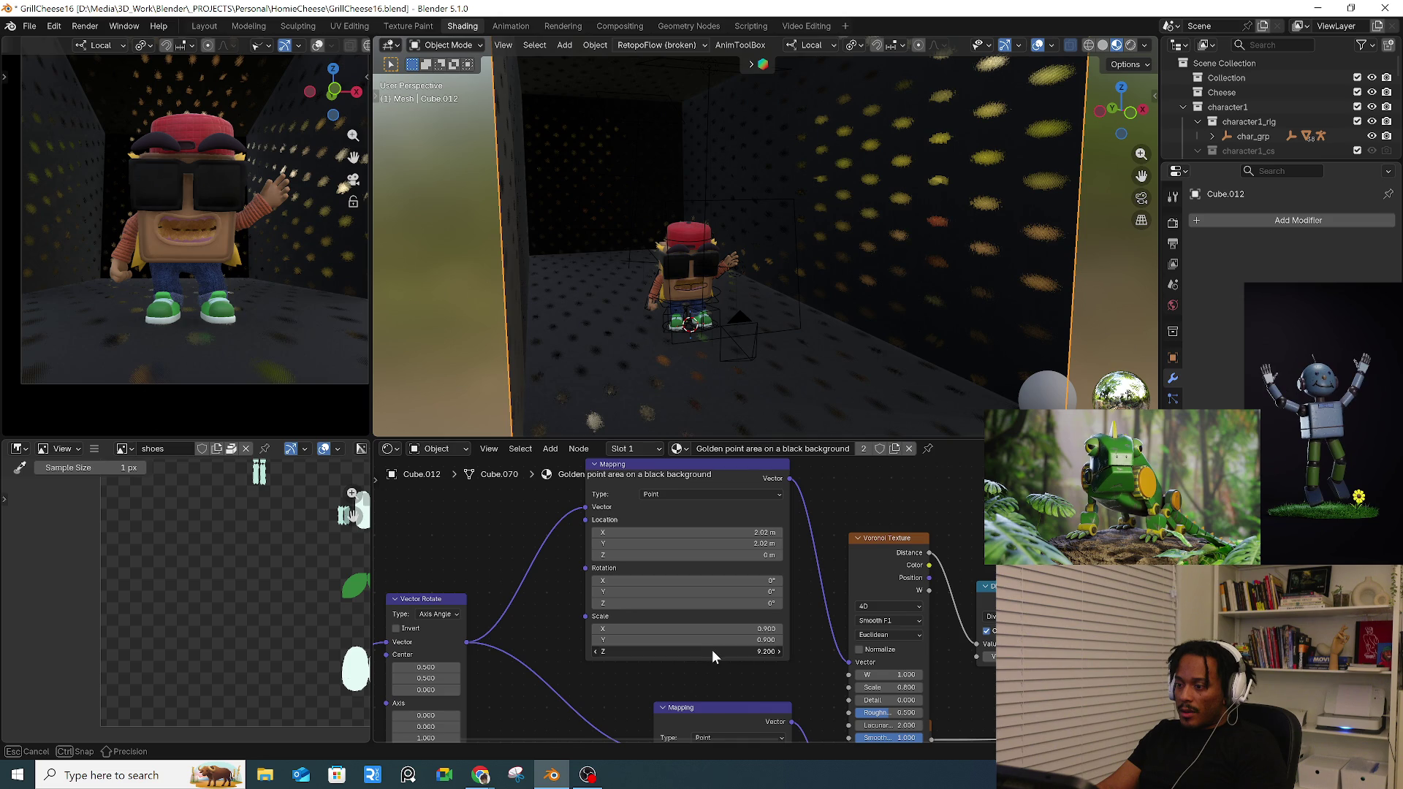
- Cancel the Z scale change and add a Value node beside the Mapping node
right_click(708, 654)
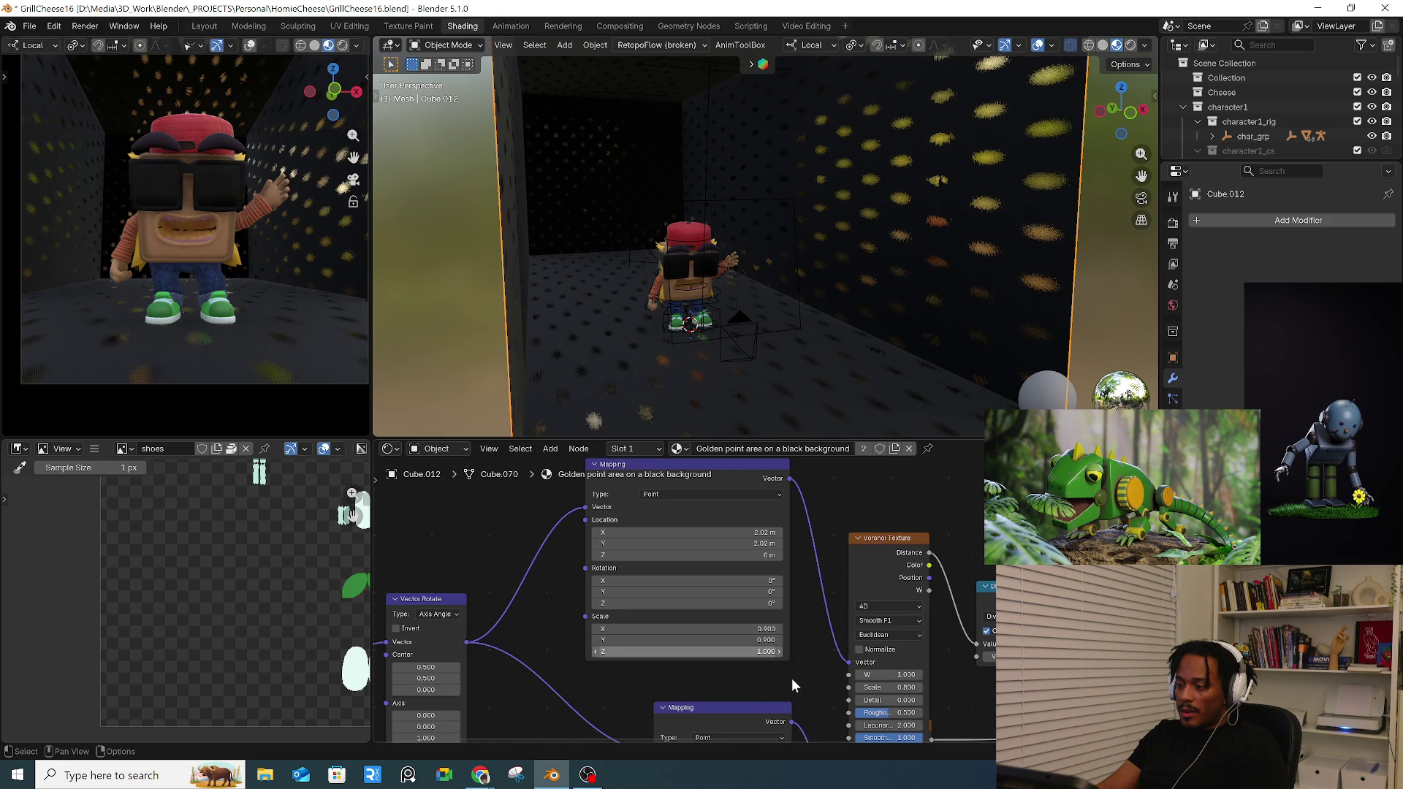
middle_drag(792, 678, 710, 560)
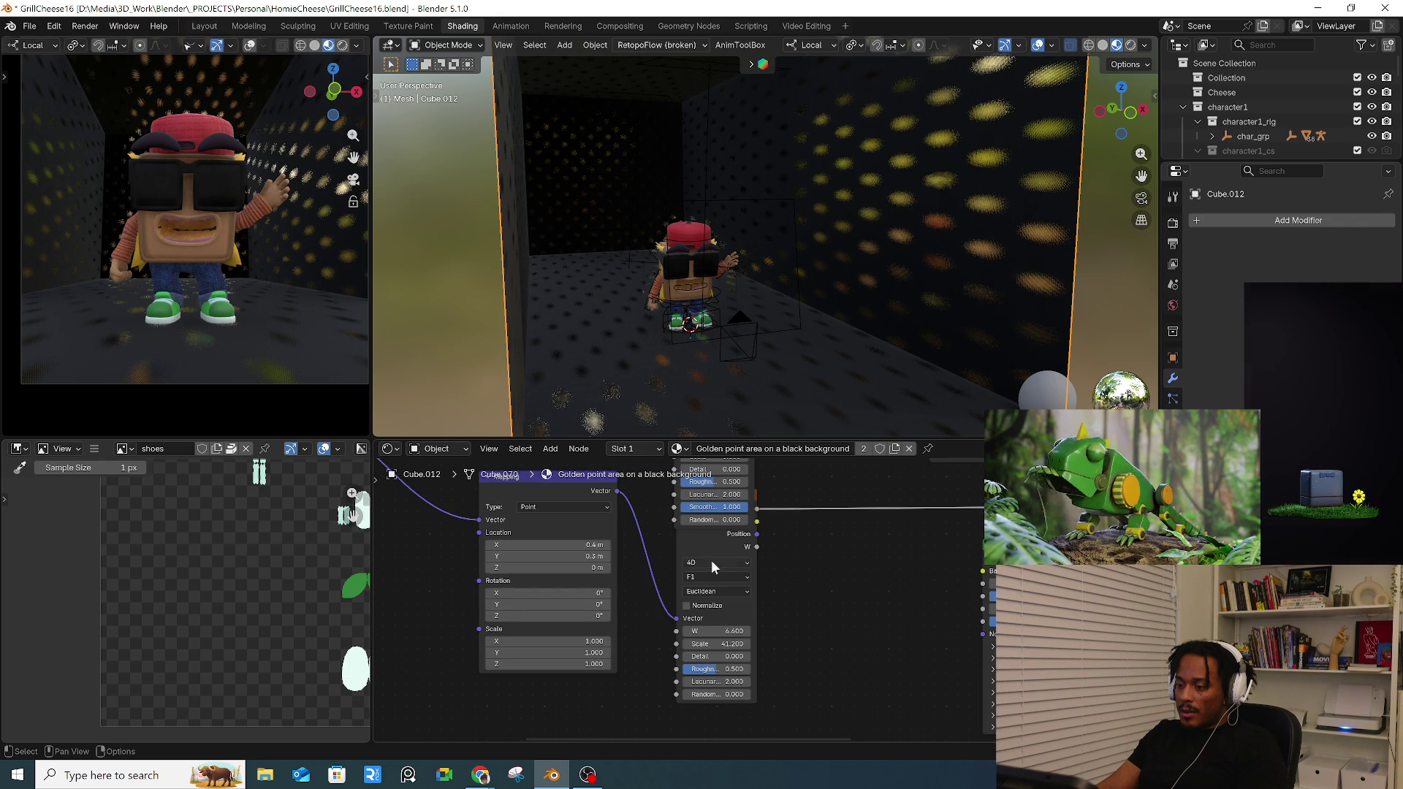
key(shift+a)
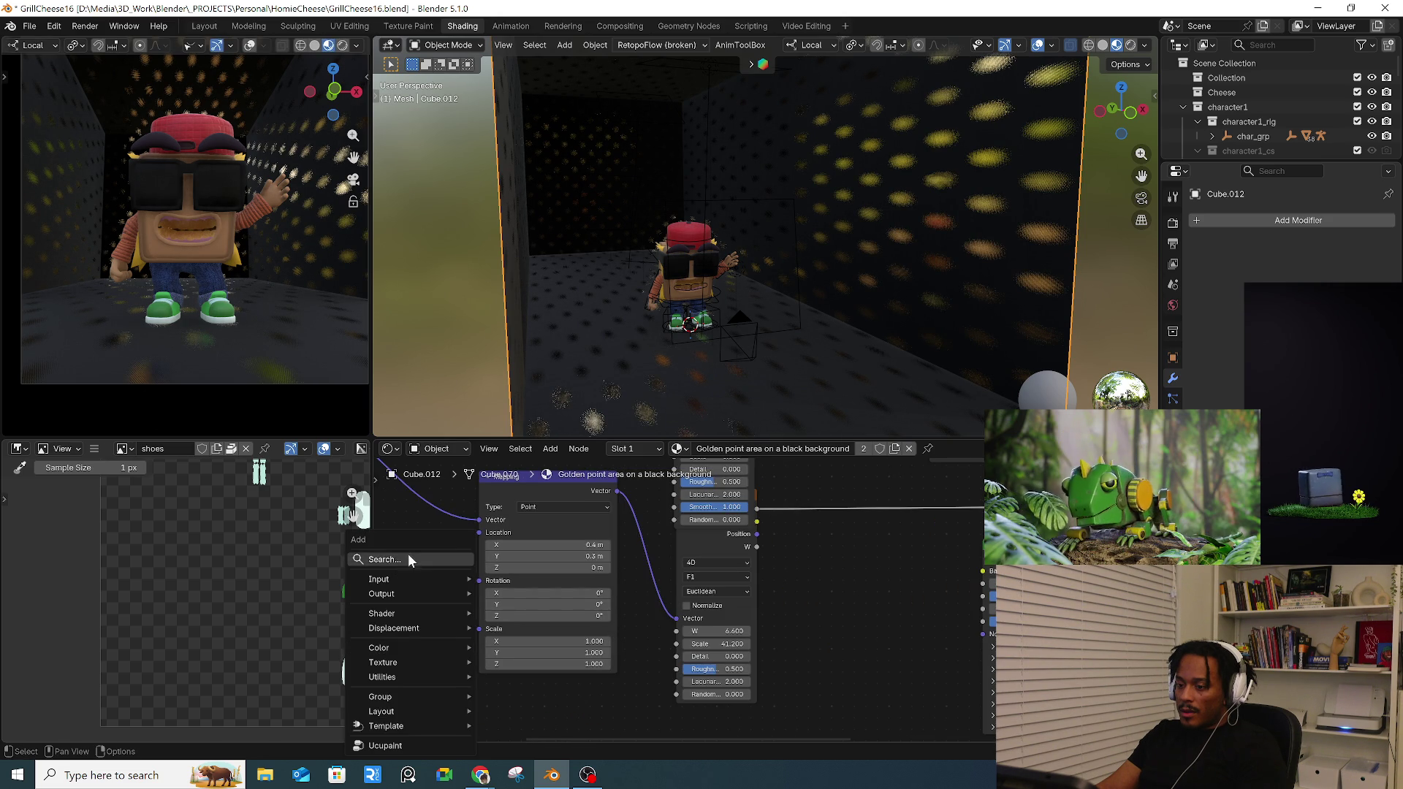
click(428, 553)
text(va)
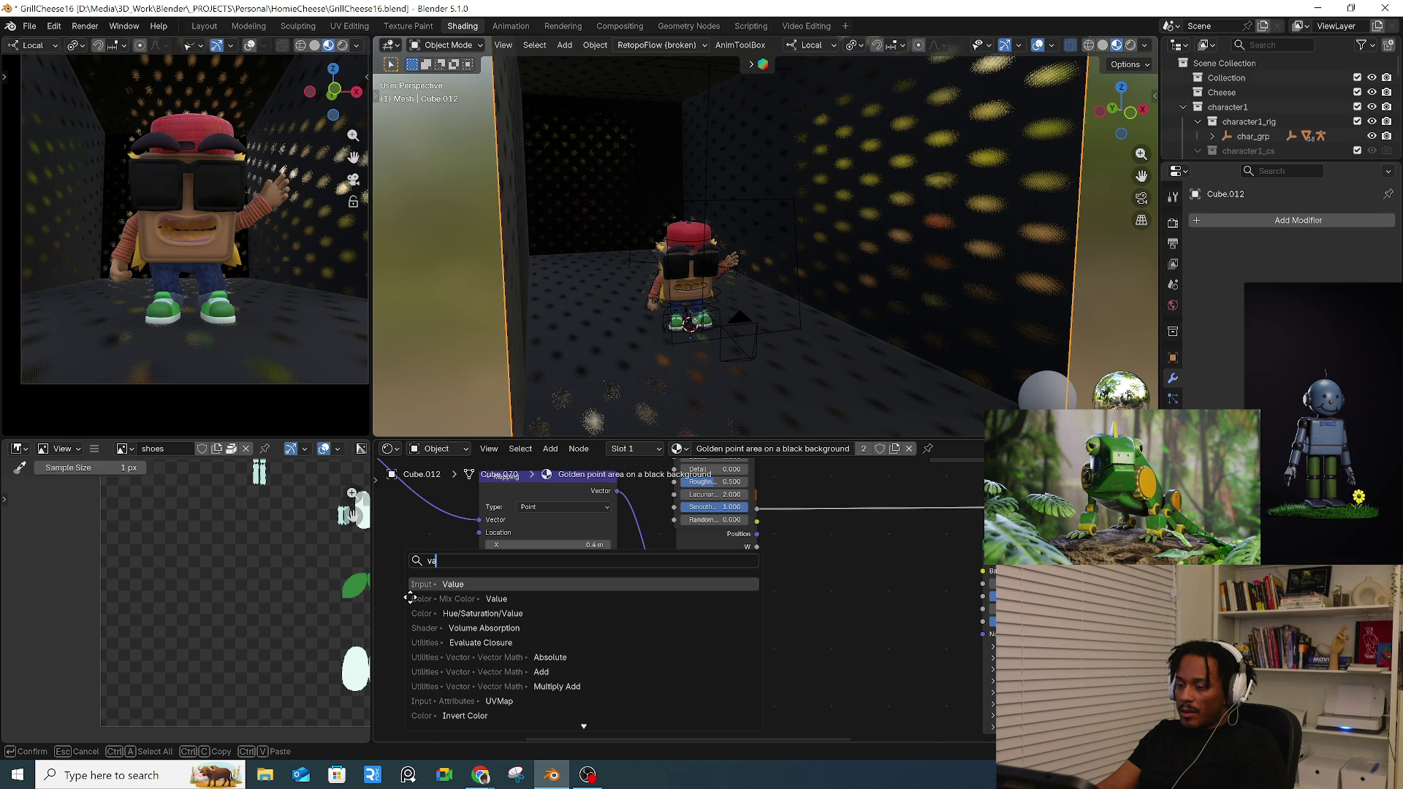
key(Return)
click(454, 644)
- Connect the Value node to Mapping Scale and set it to about -28
double_click(427, 665)
text(1)
key(Return)
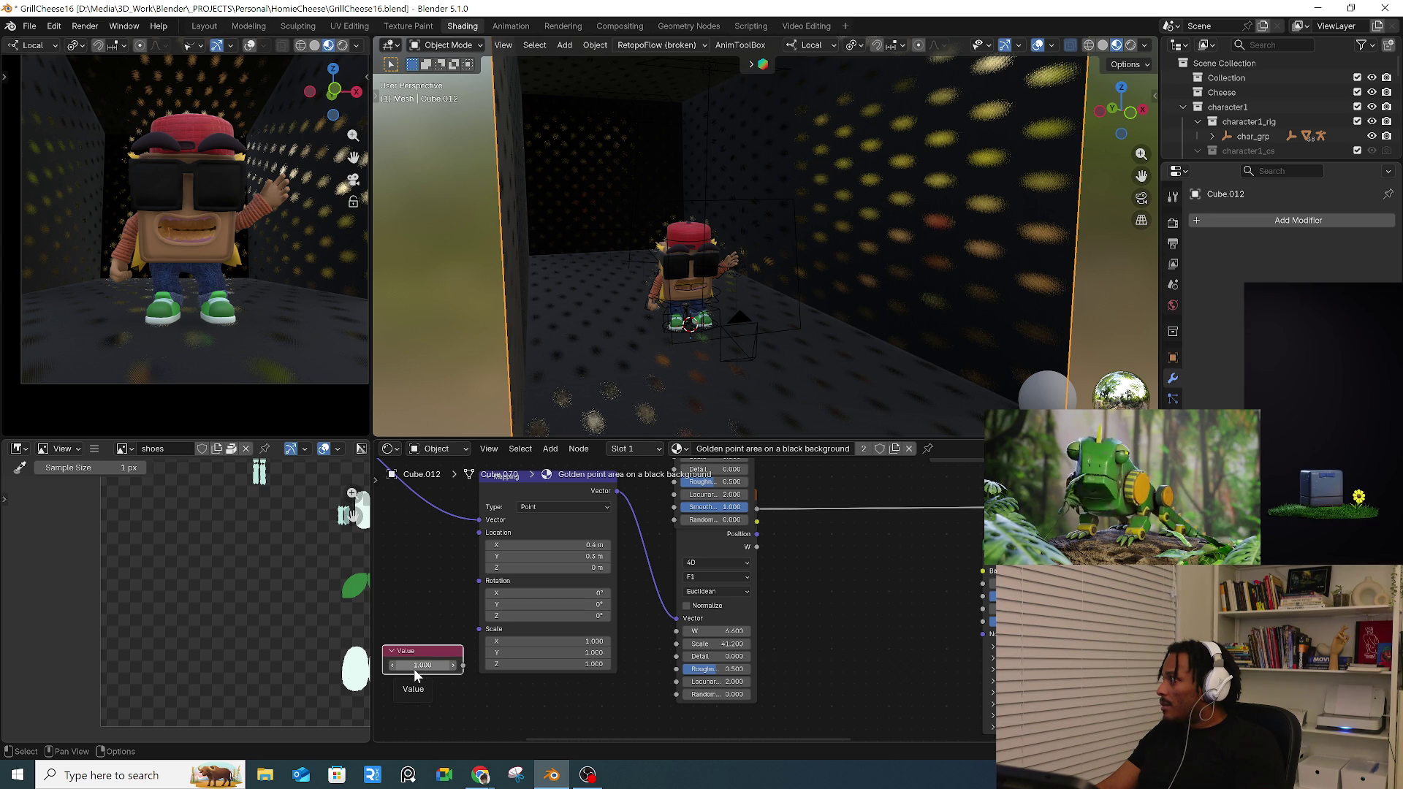
mouse_move(463, 666)
mouse_down()
mouse_move(424, 683)
mouse_move(419, 666)
mouse_move(460, 665)
mouse_up()
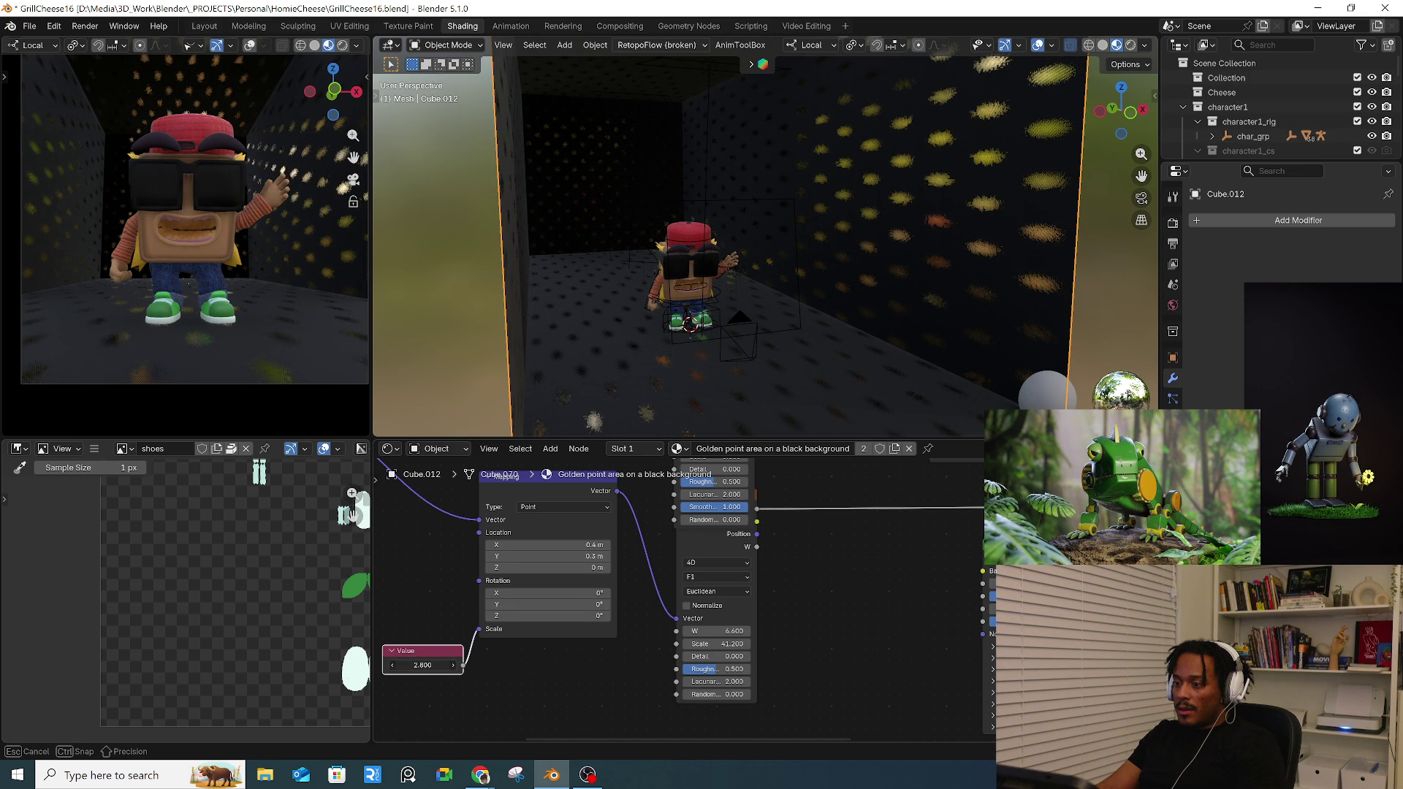
drag(422, 666, 449, 673)
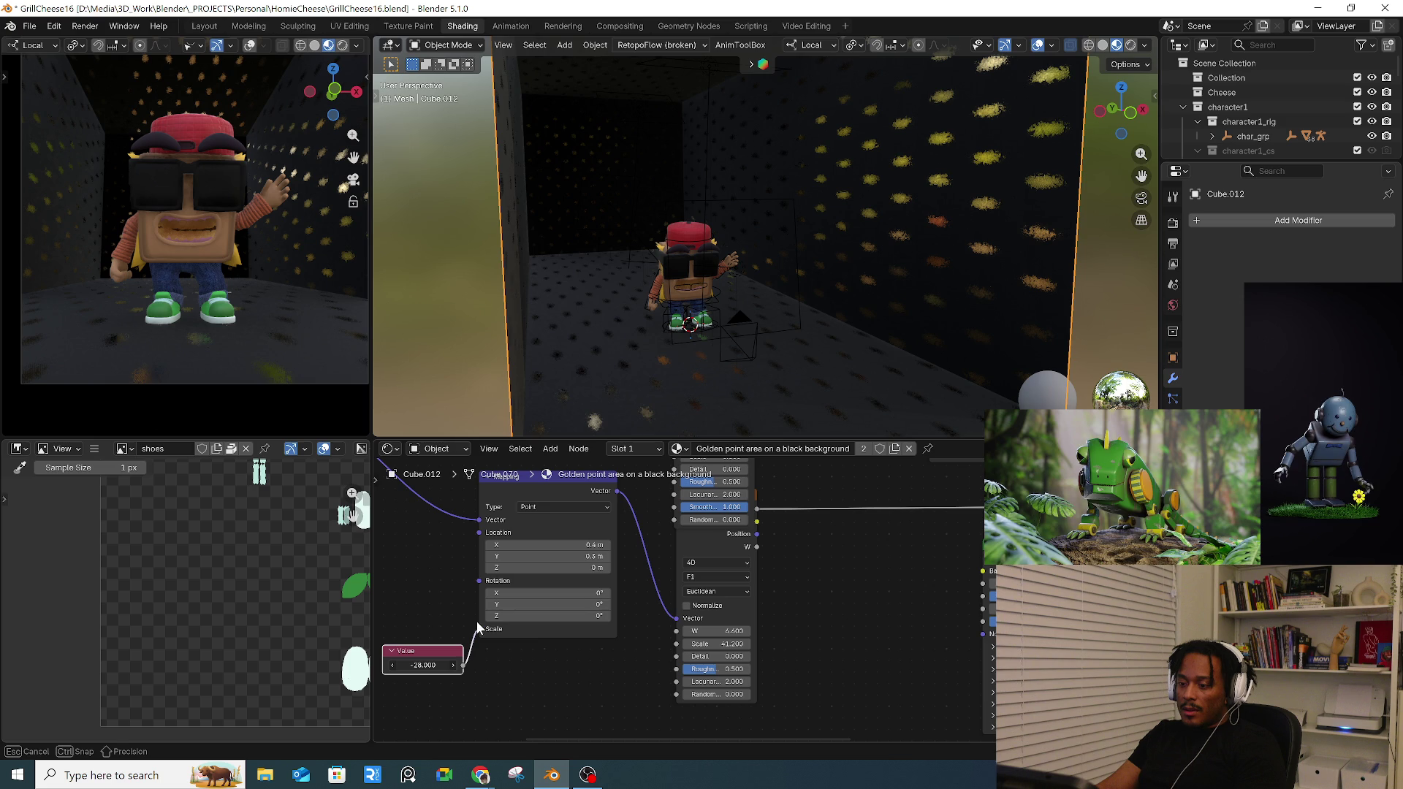
scroll(658, 602, down, 3)
- Link Generated texture coordinates into the Vector Rotate node
middle_drag(680, 625, 764, 671)
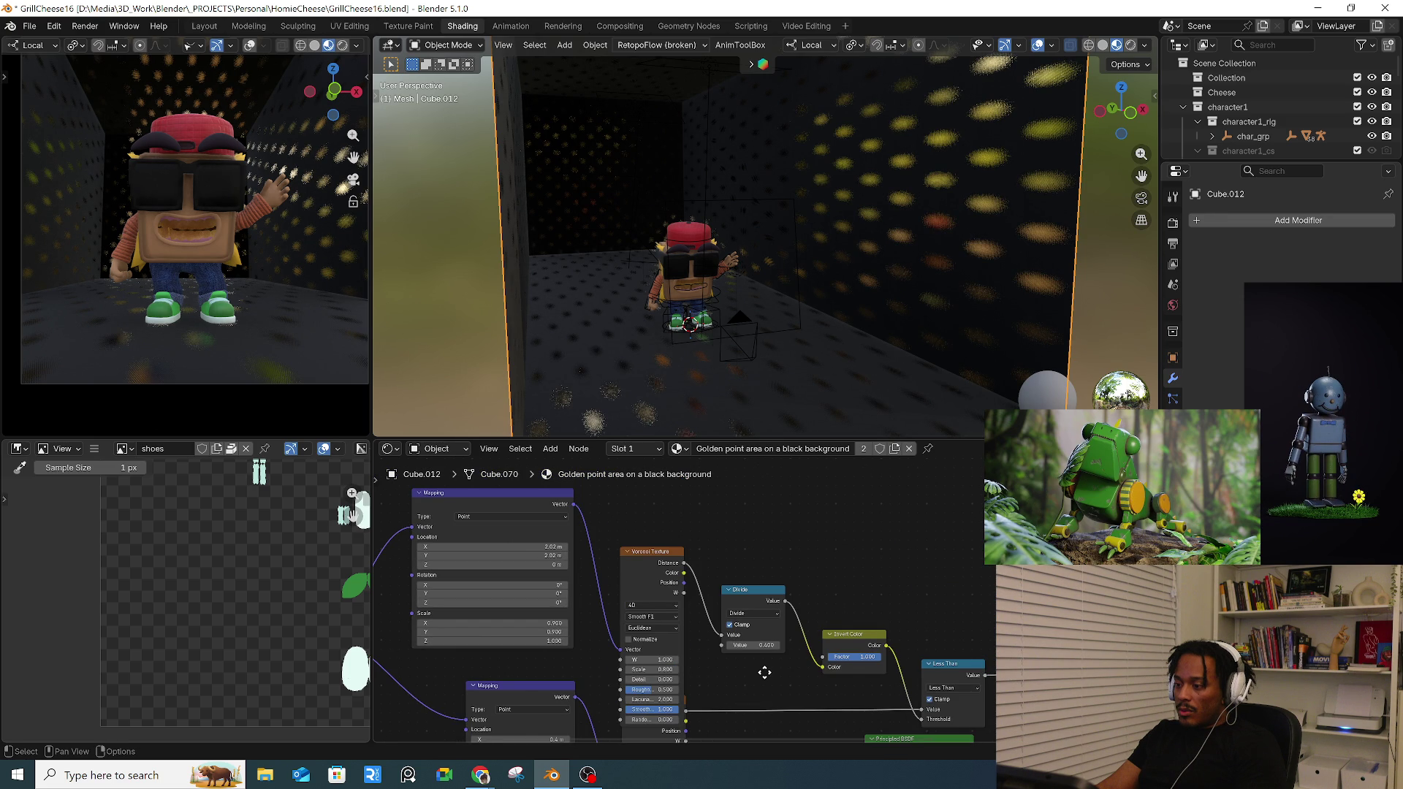
scroll(764, 672, up, 2)
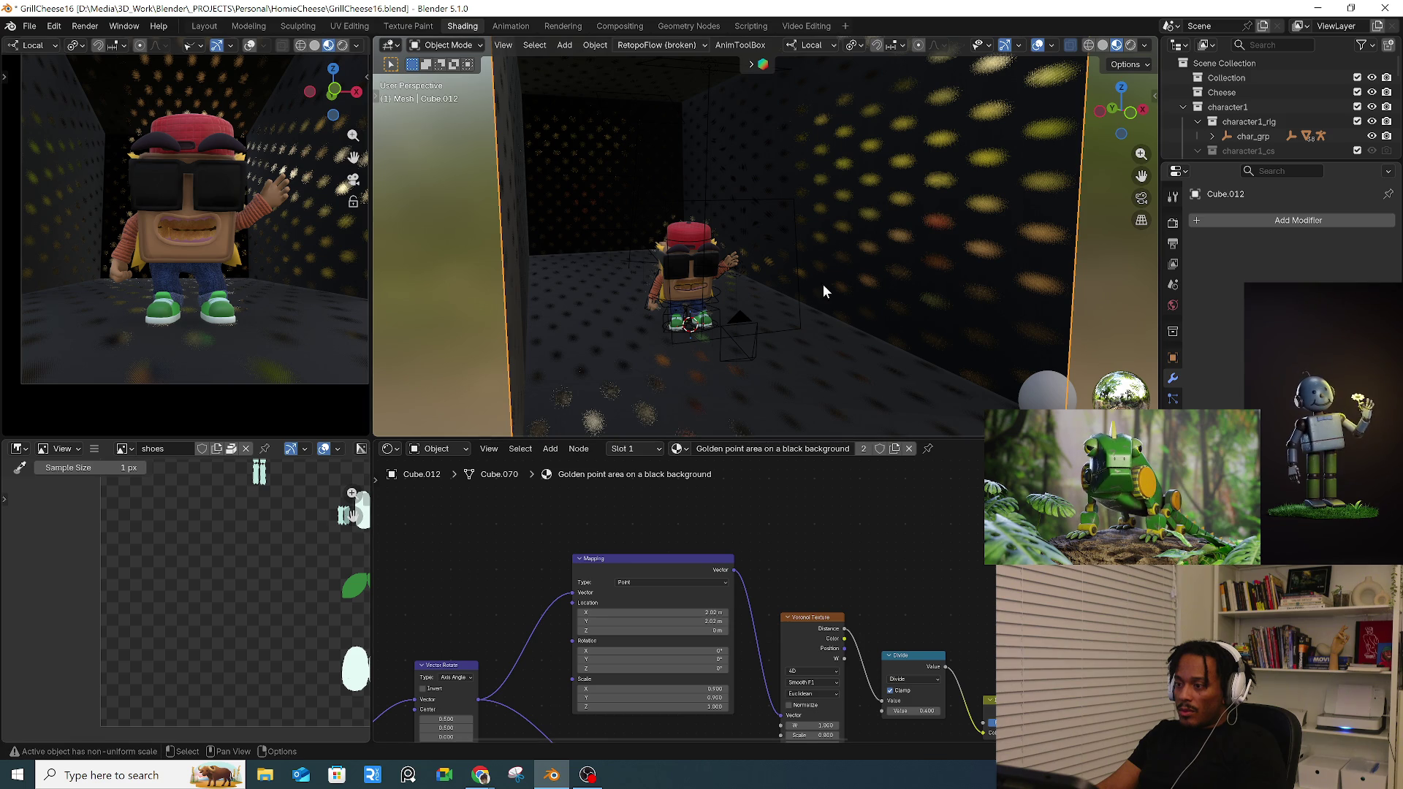
scroll(830, 307, down, 5)
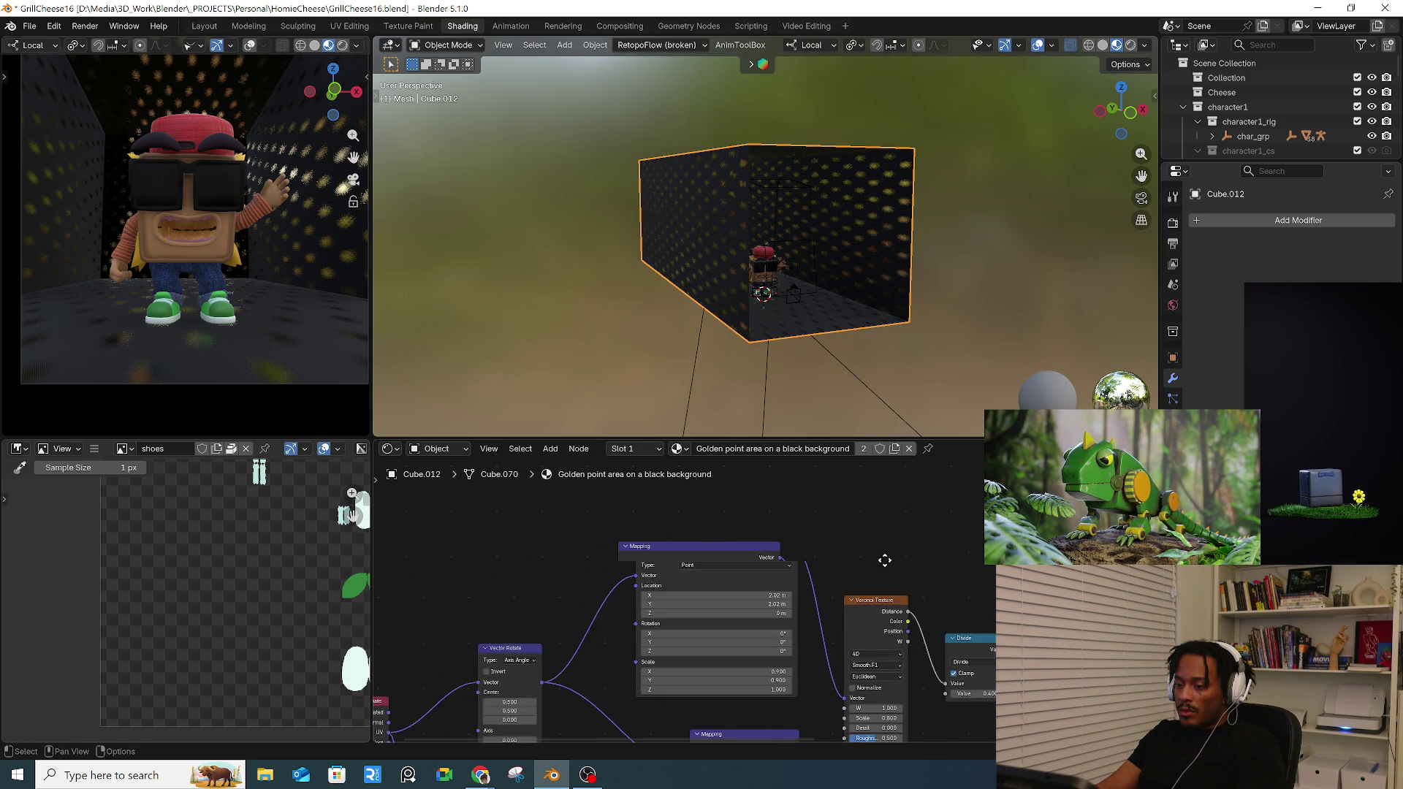
middle_drag(740, 520, 735, 584)
scroll(735, 592, up, 2)
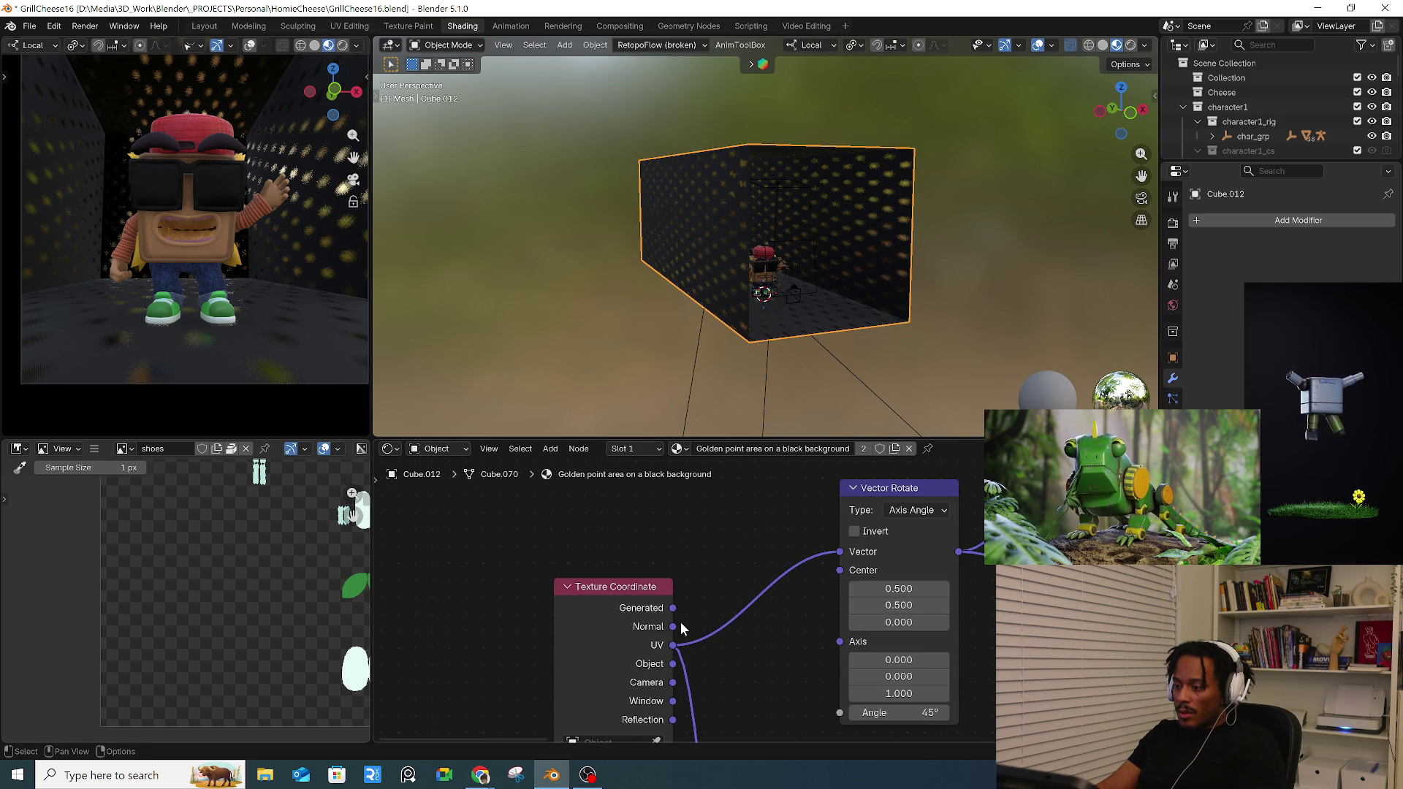
mouse_move(677, 609)
mouse_down()
mouse_move(748, 600)
mouse_move(840, 552)
mouse_up()
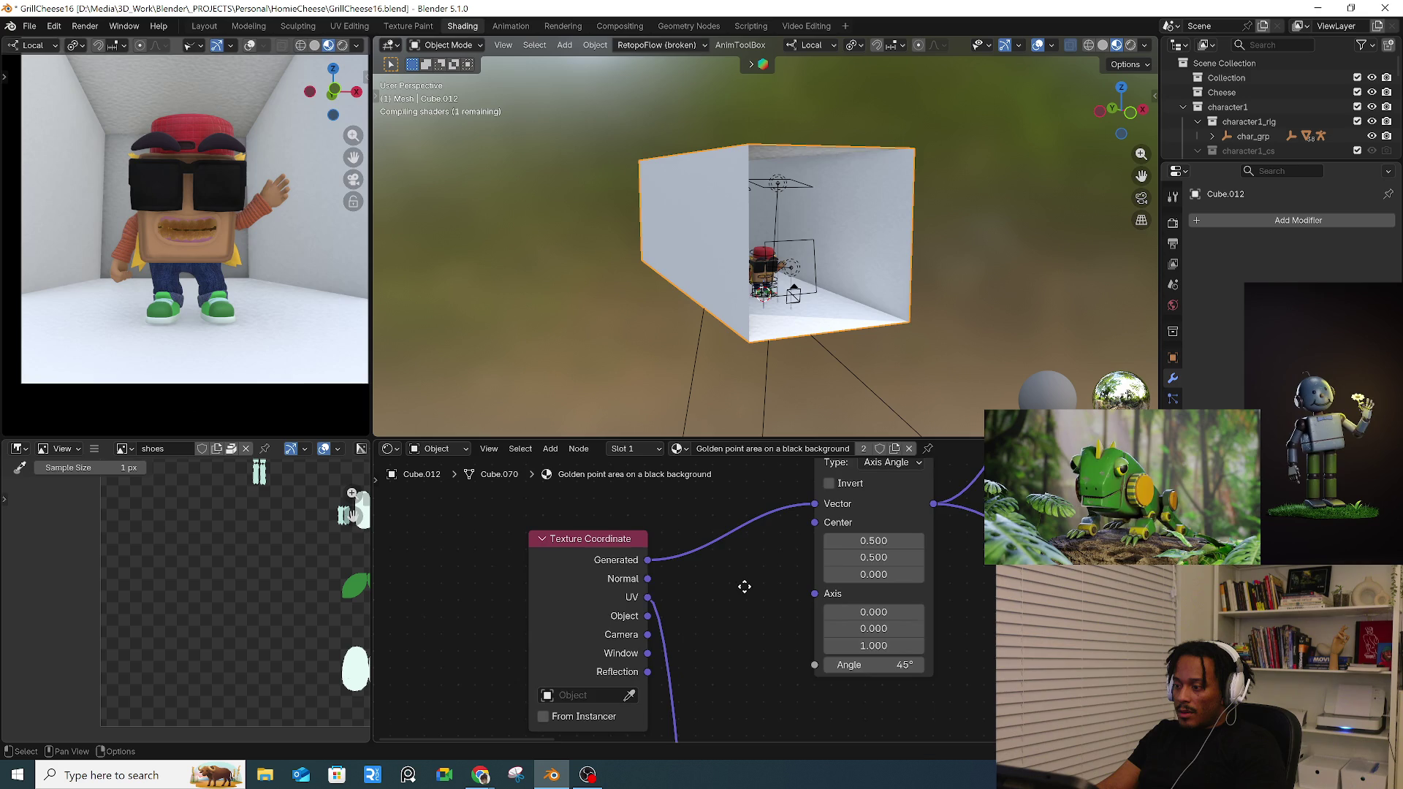
middle_drag(784, 656, 736, 569)
scroll(668, 498, down, 2)
scroll(673, 529, down, 1)
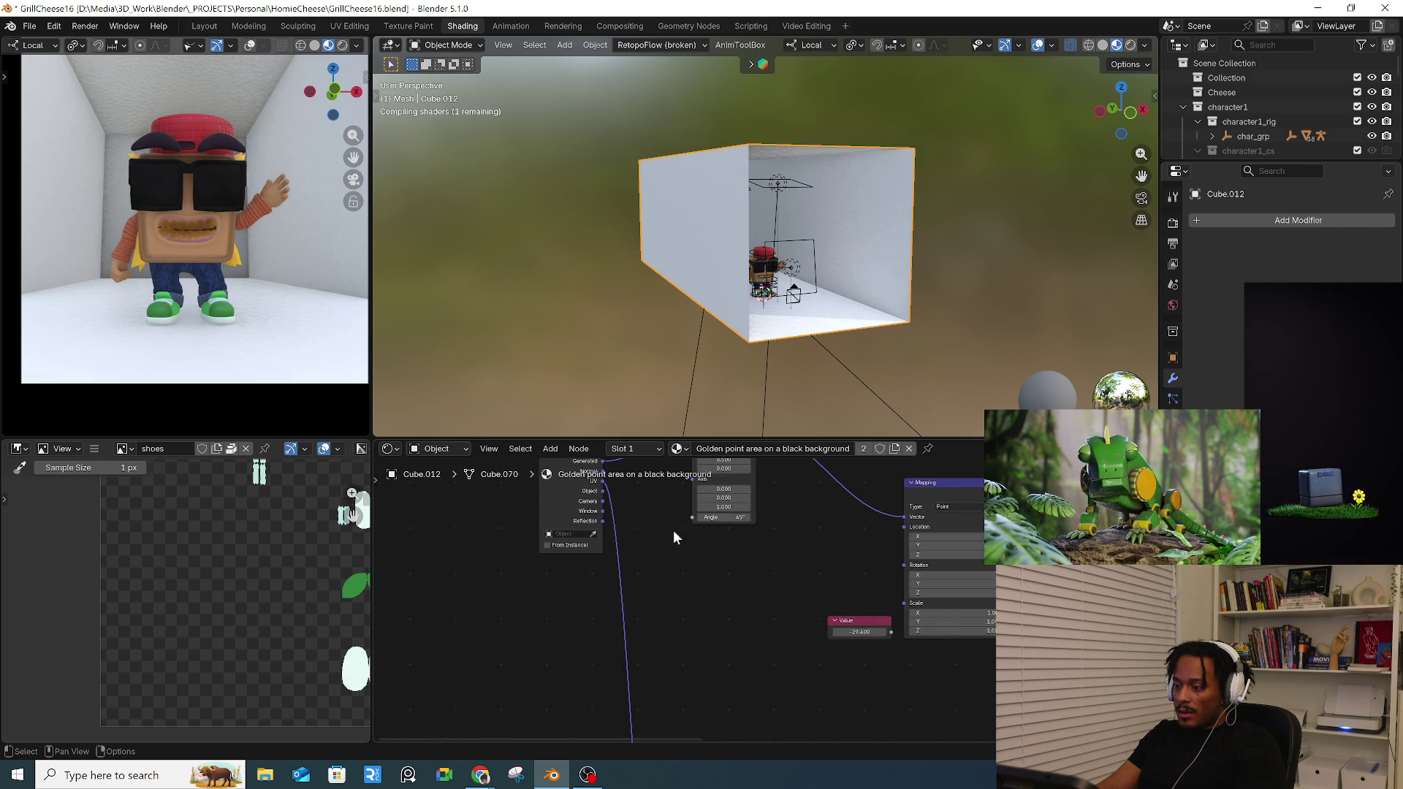
scroll(671, 531, down, 1)
scroll(657, 556, down, 1)
scroll(657, 565, down, 2)
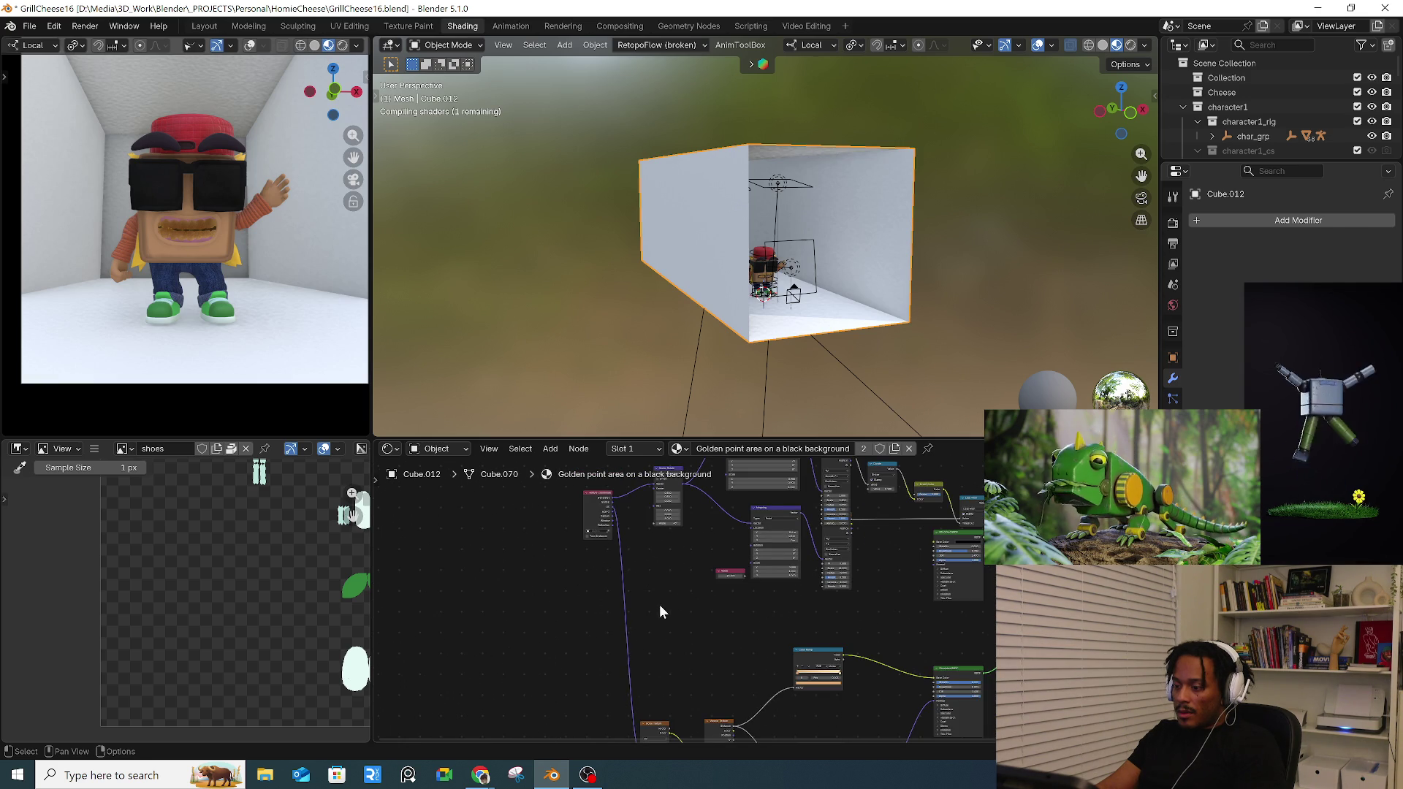
- Rewire from the Texture Coordinate node, then zoom the camera preview out to frame the whole character
middle_drag(658, 604, 646, 566)
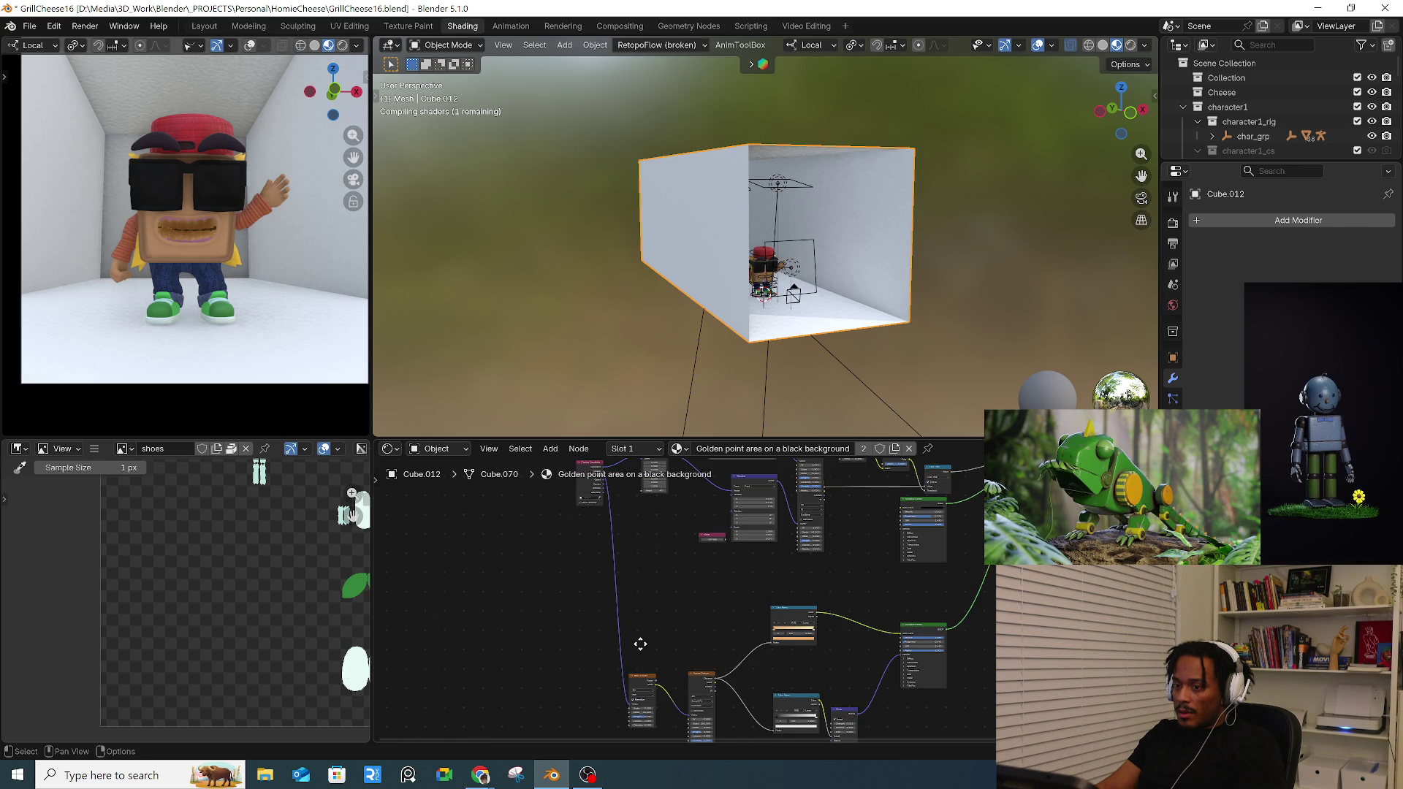
mouse_move(629, 515)
middle_down()
mouse_move(616, 526)
mouse_move(632, 540)
middle_up()
scroll(616, 526, up, 2)
scroll(612, 528, up, 2)
scroll(606, 530, up, 2)
mouse_move(584, 508)
mouse_down()
mouse_move(653, 604)
mouse_move(663, 701)
mouse_up()
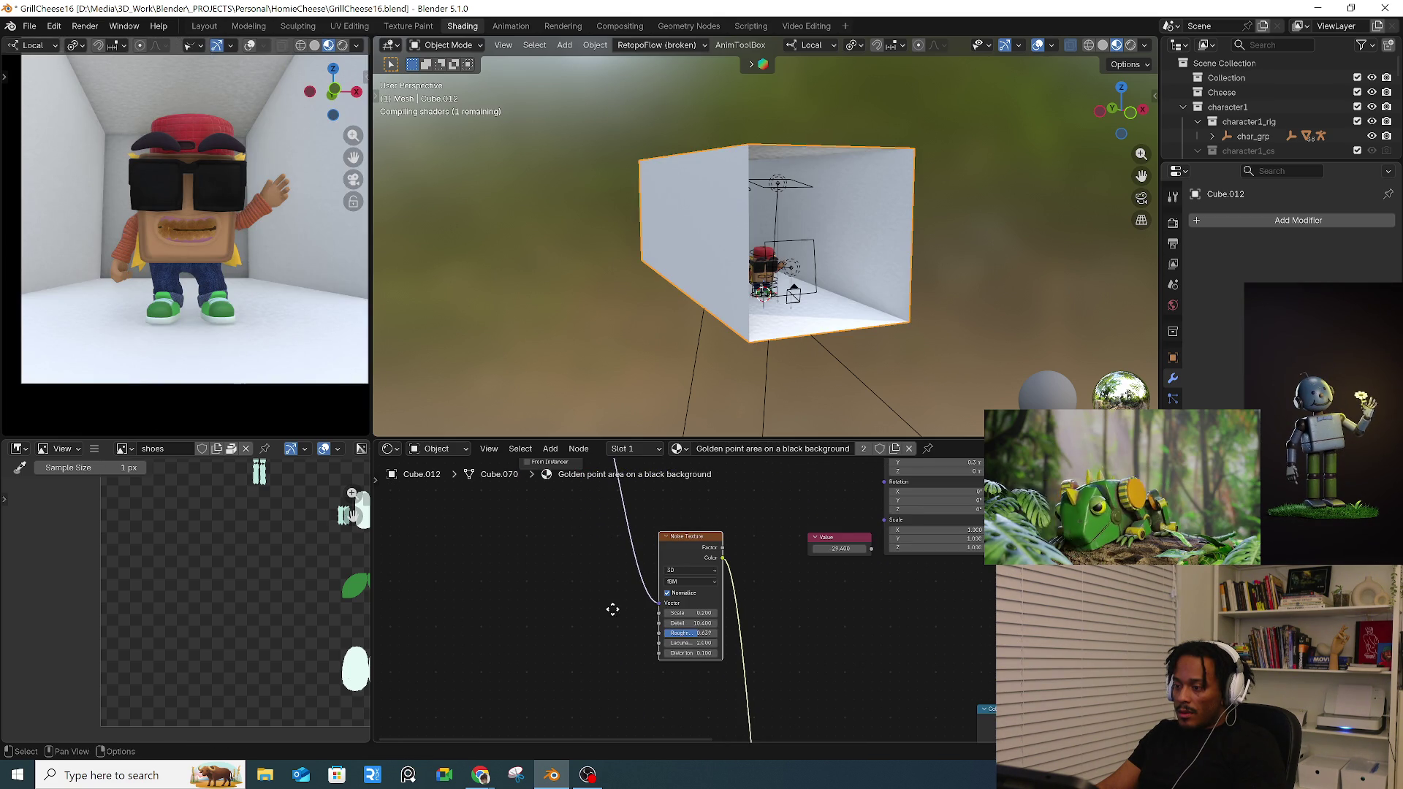
middle_drag(600, 536, 609, 639)
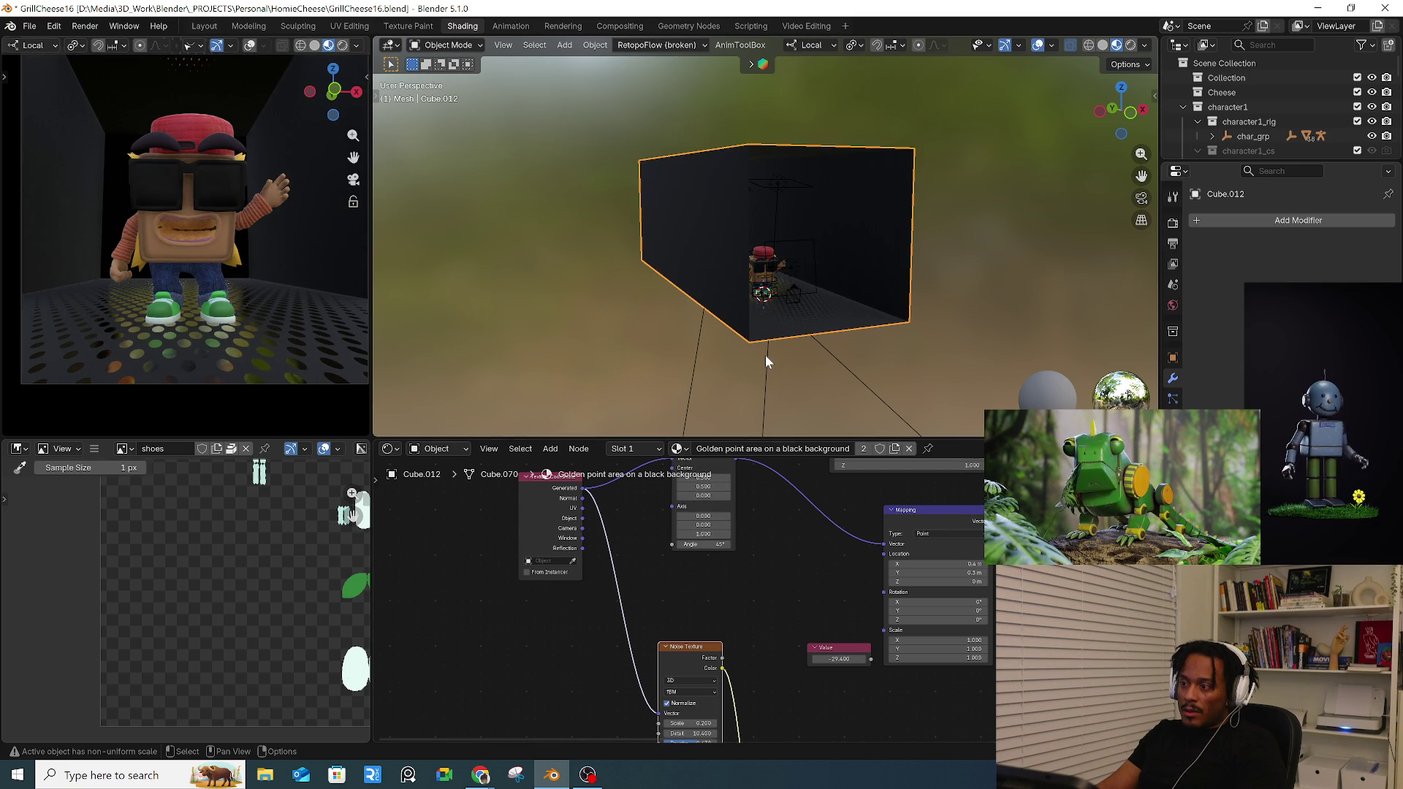
mouse_move(690, 331)
middle_down()
mouse_move(716, 336)
mouse_move(613, 329)
middle_up()
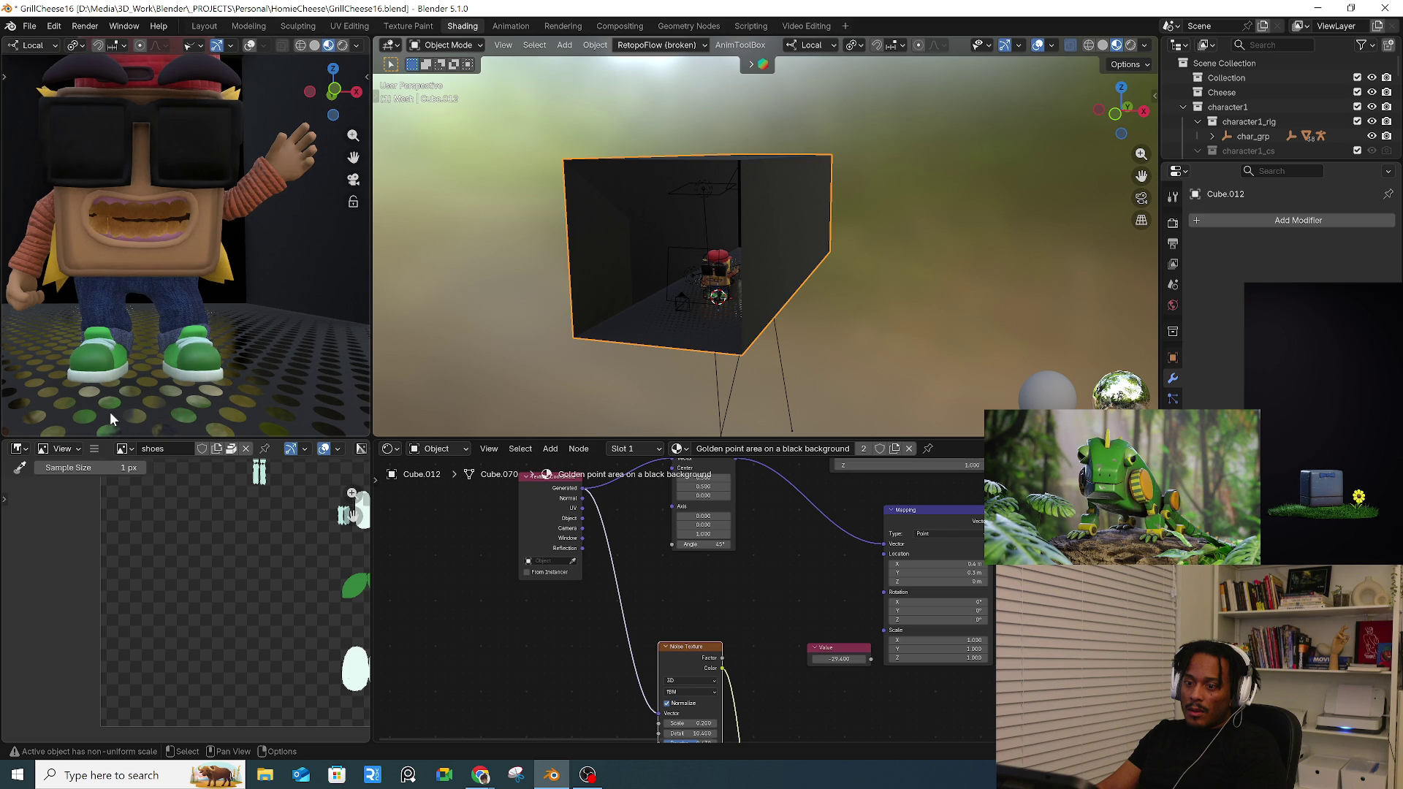
key(Home)
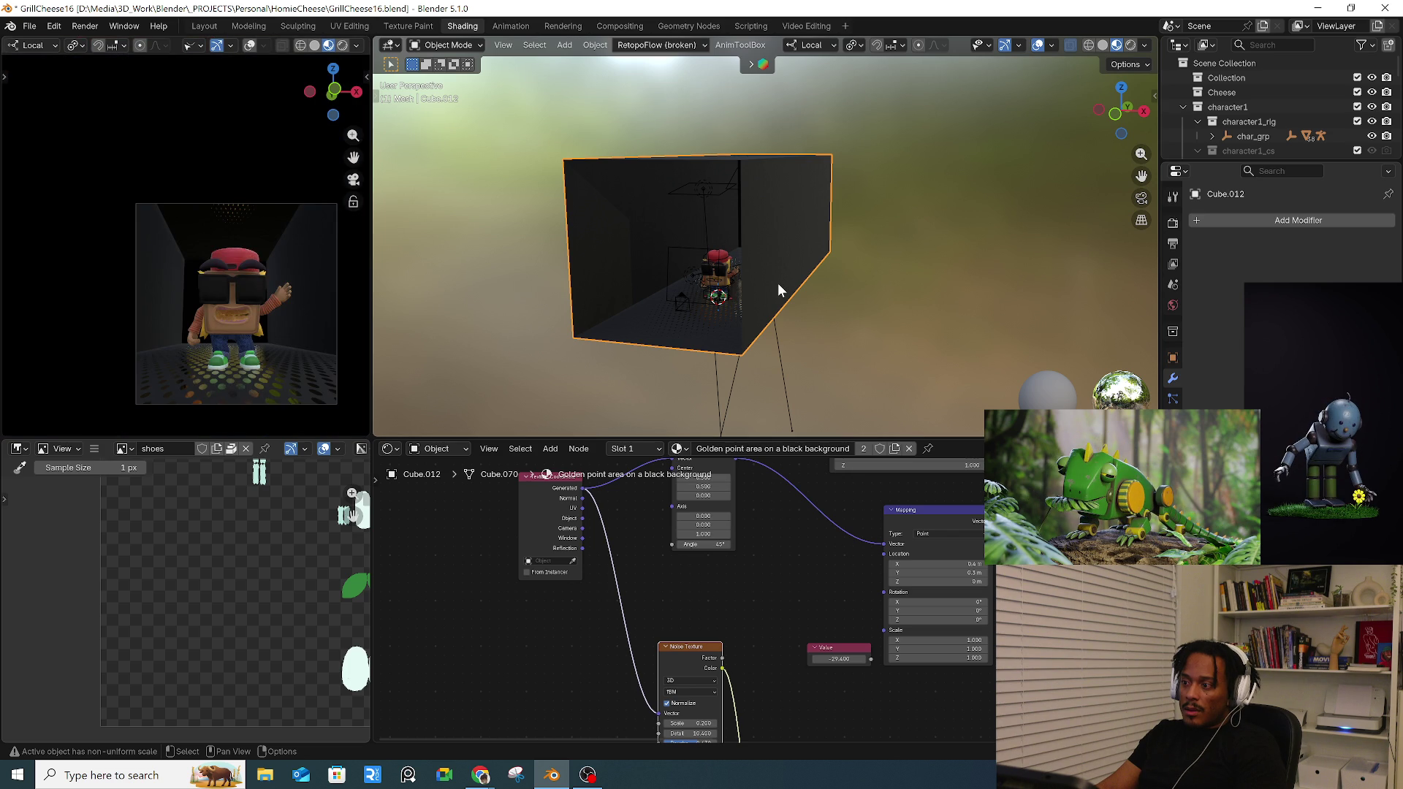
- Show the Face Orientation overlay and orbit to check which way the room's faces point
click(1051, 45)
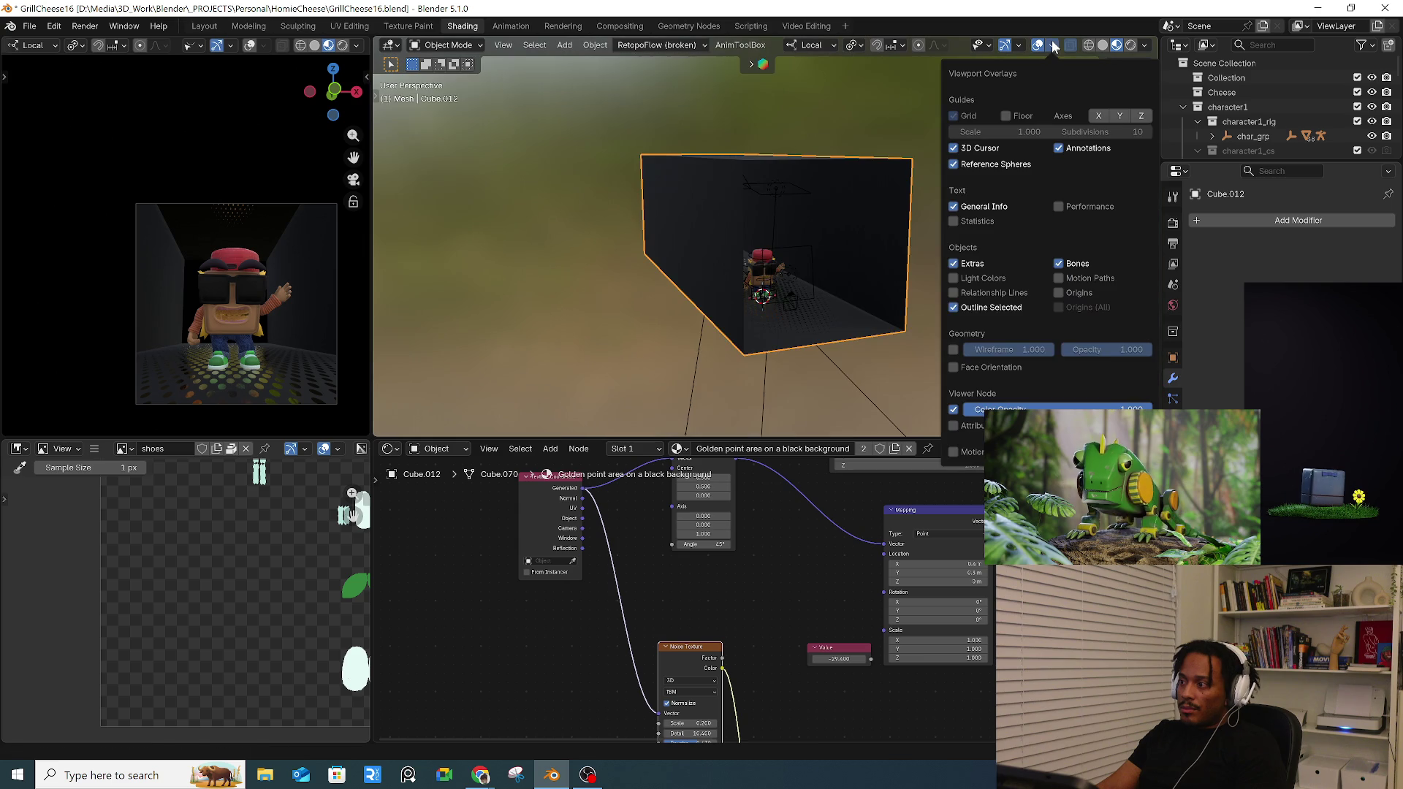
click(953, 367)
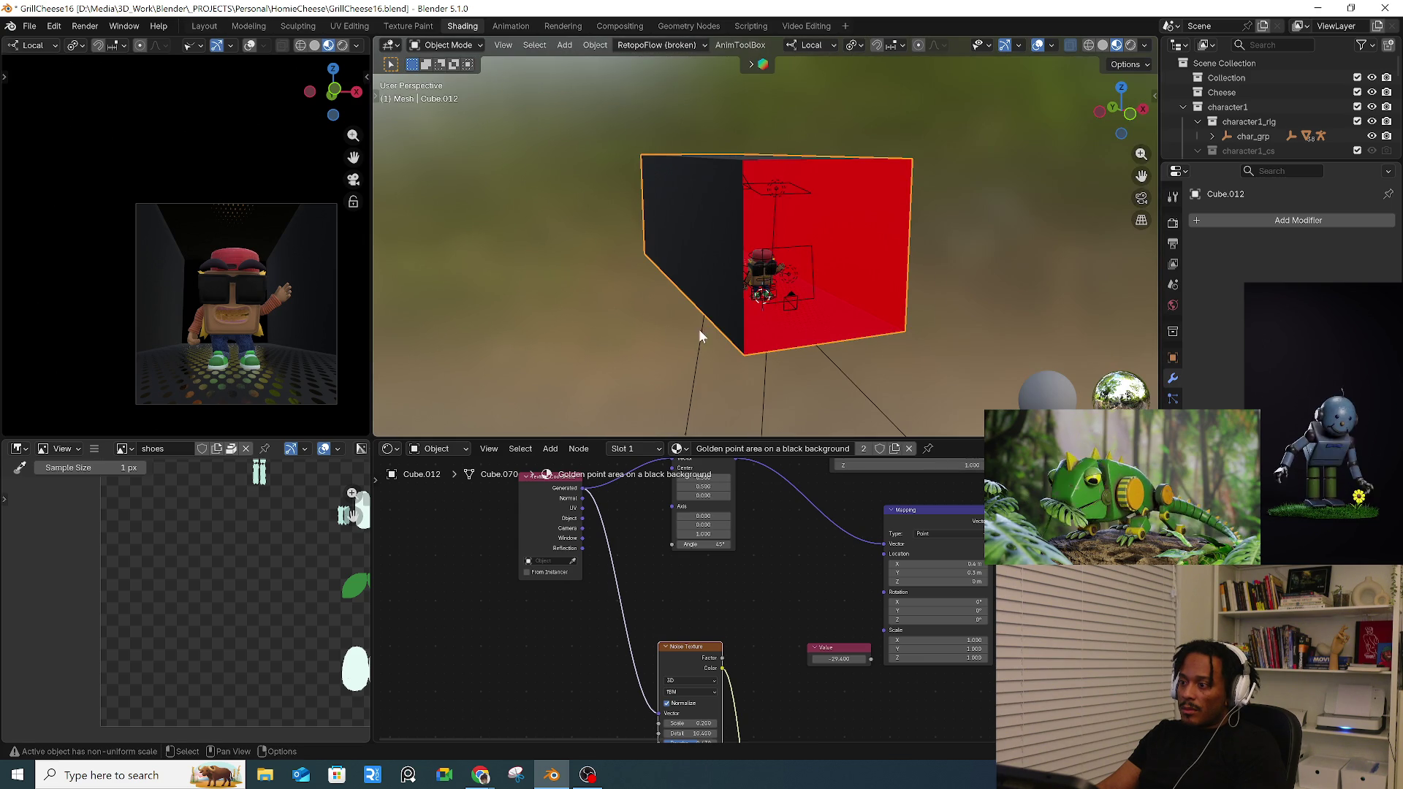
mouse_move(714, 344)
middle_down()
mouse_move(643, 332)
mouse_move(676, 260)
middle_up()
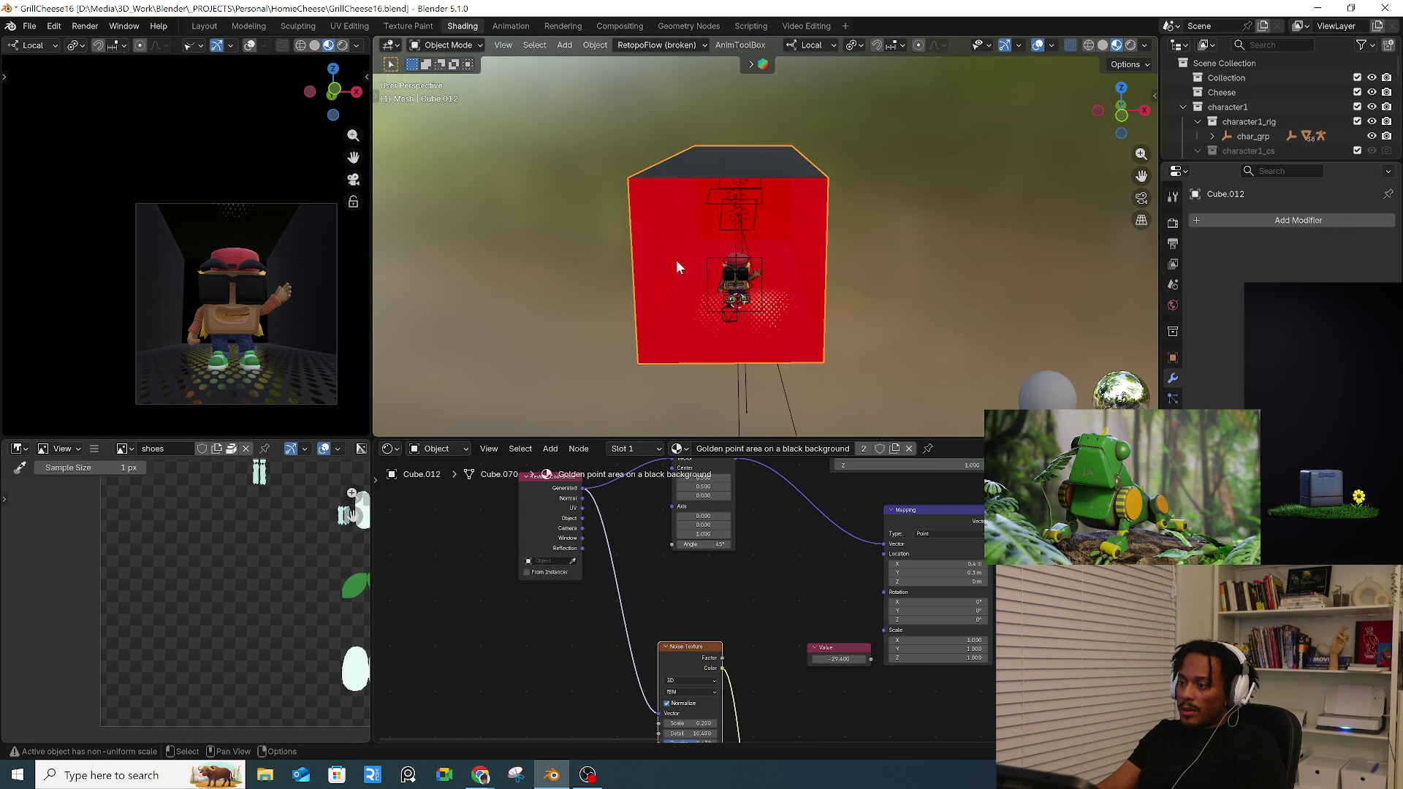
- Flip the normals of all the room box's faces so the walls face inward, then return to Object Mode
key(a)
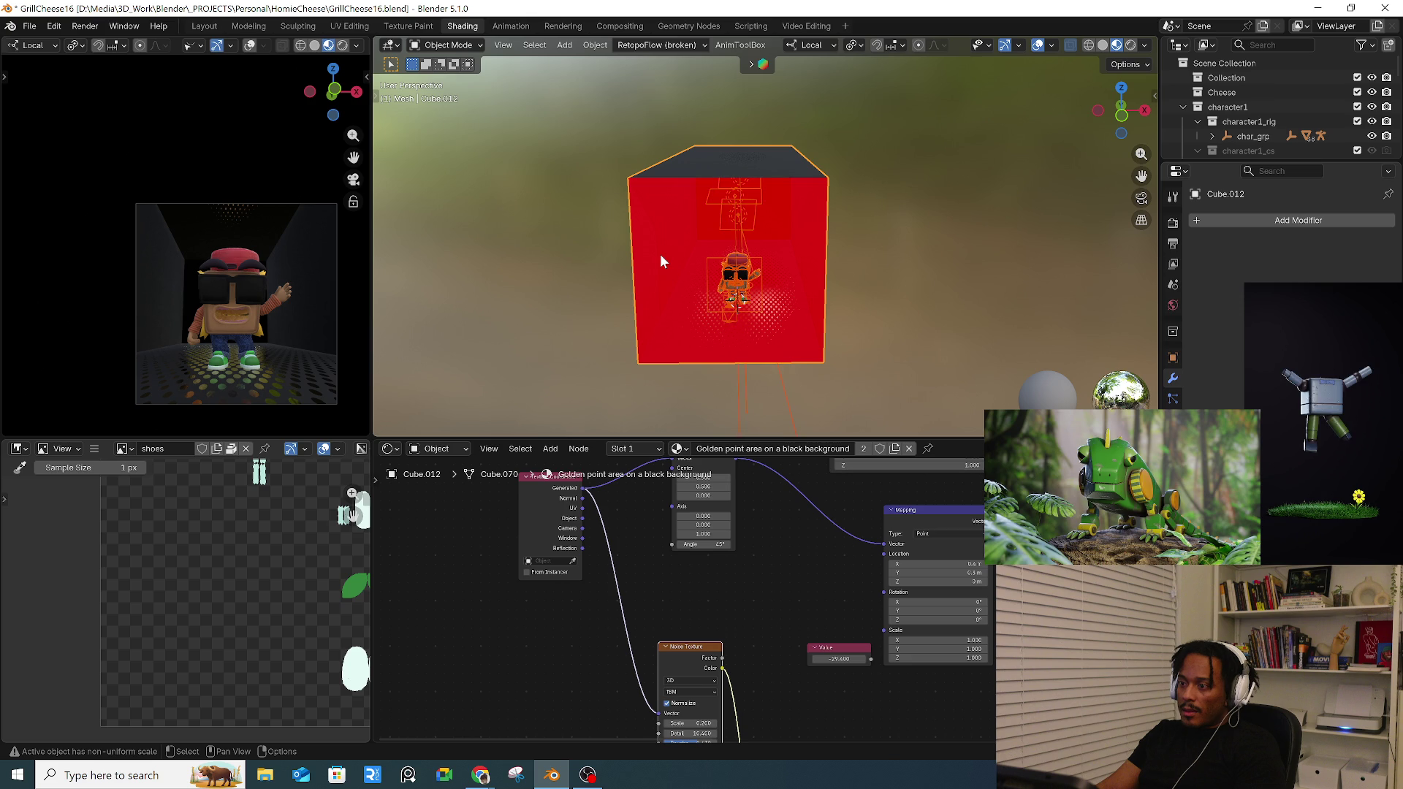
key(Tab)
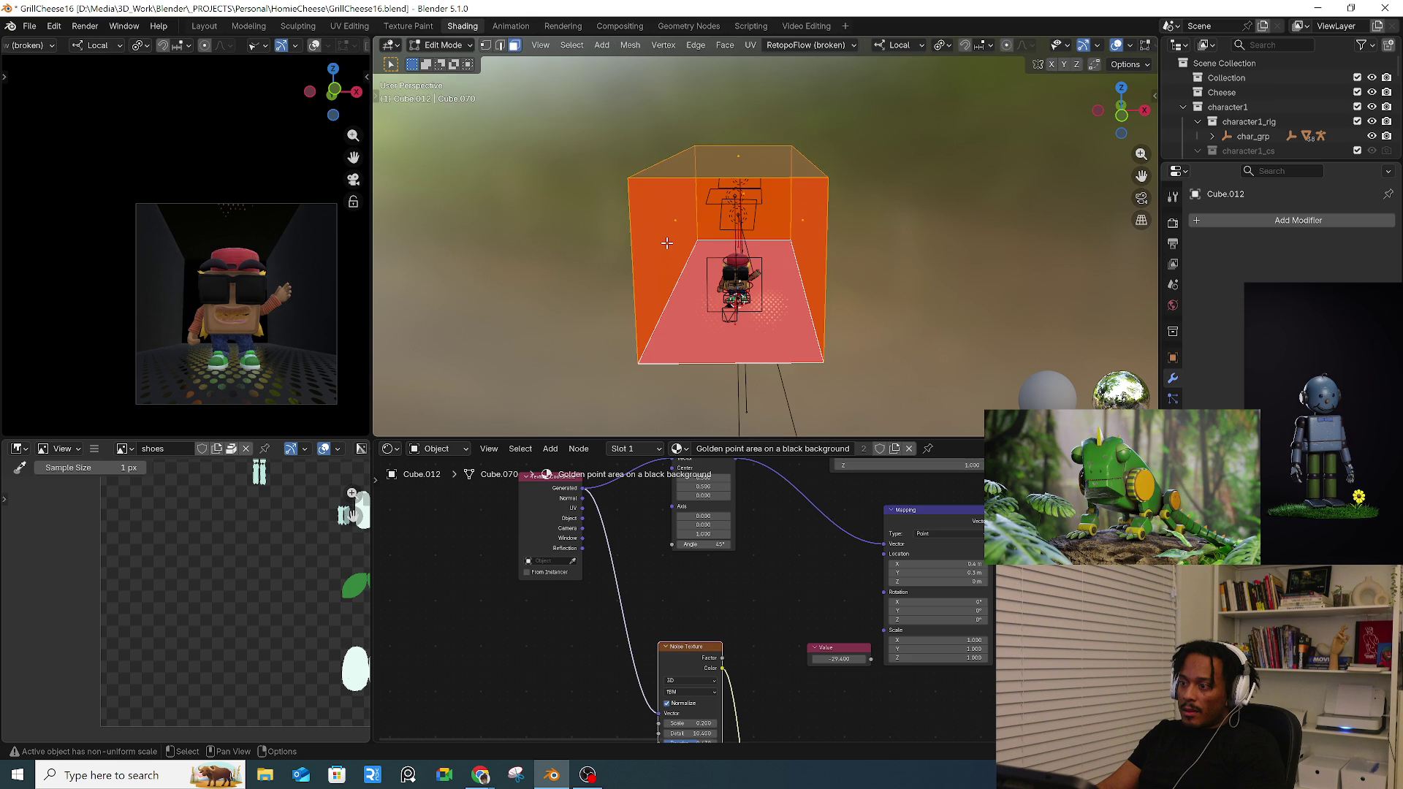
right_click(798, 247)
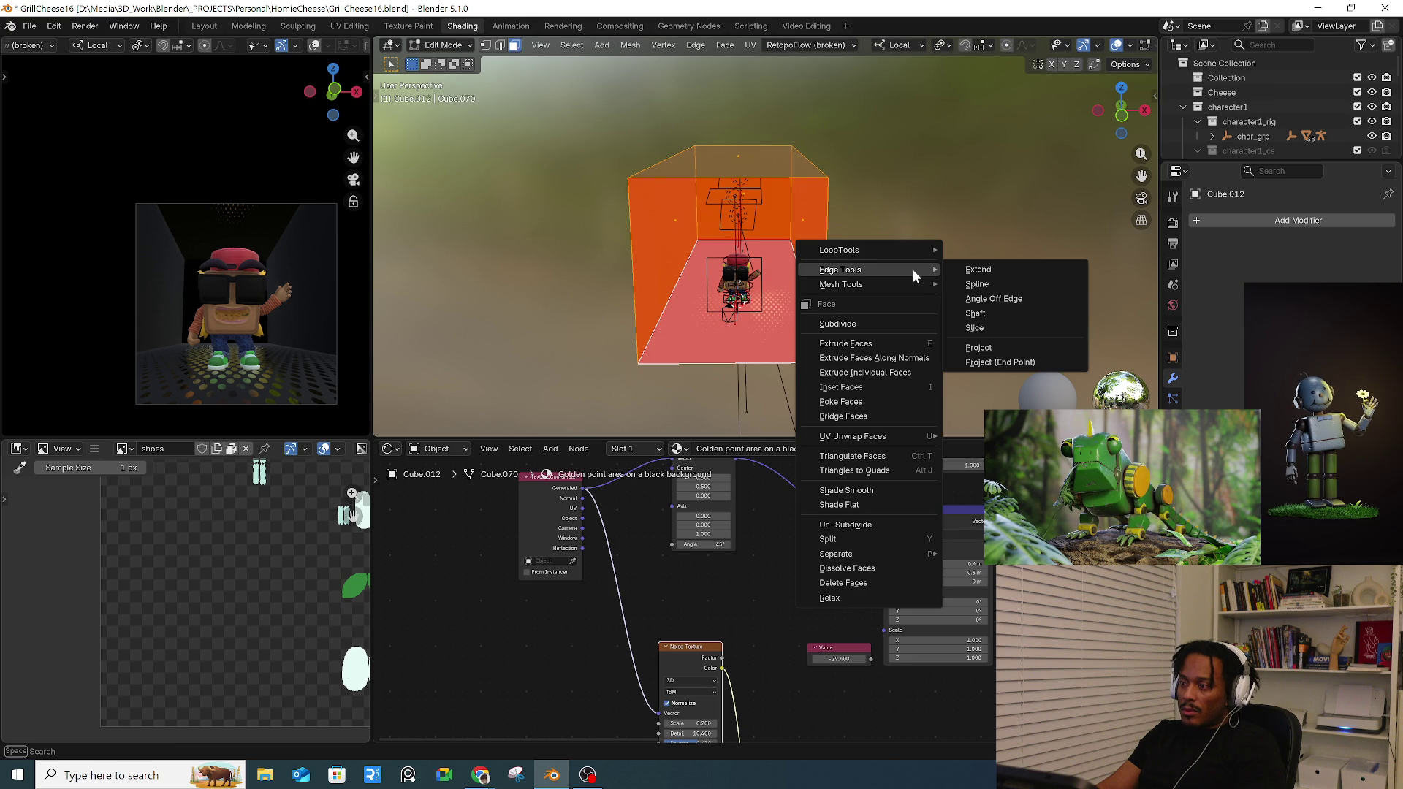
mouse_move(866, 284)
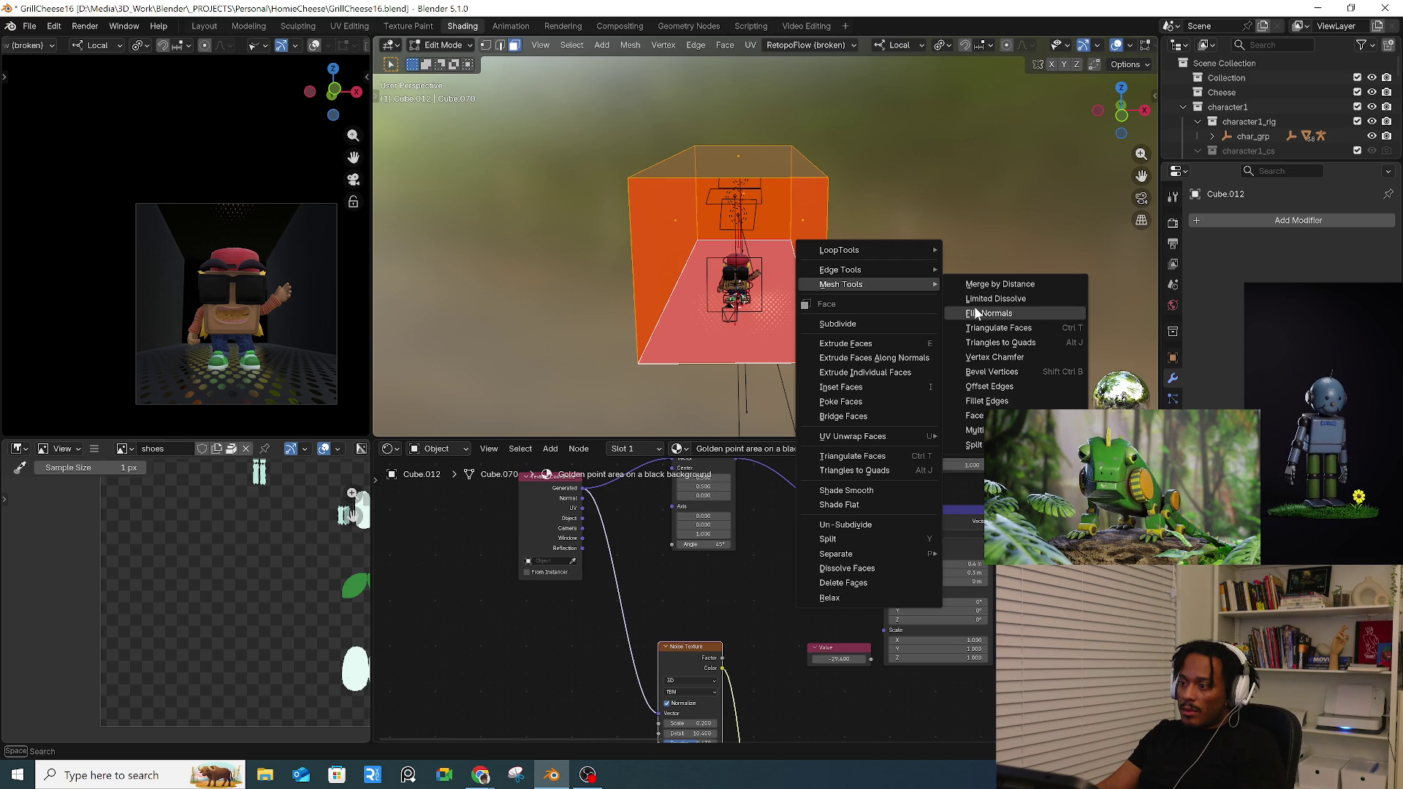
click(992, 313)
key(alt+a)
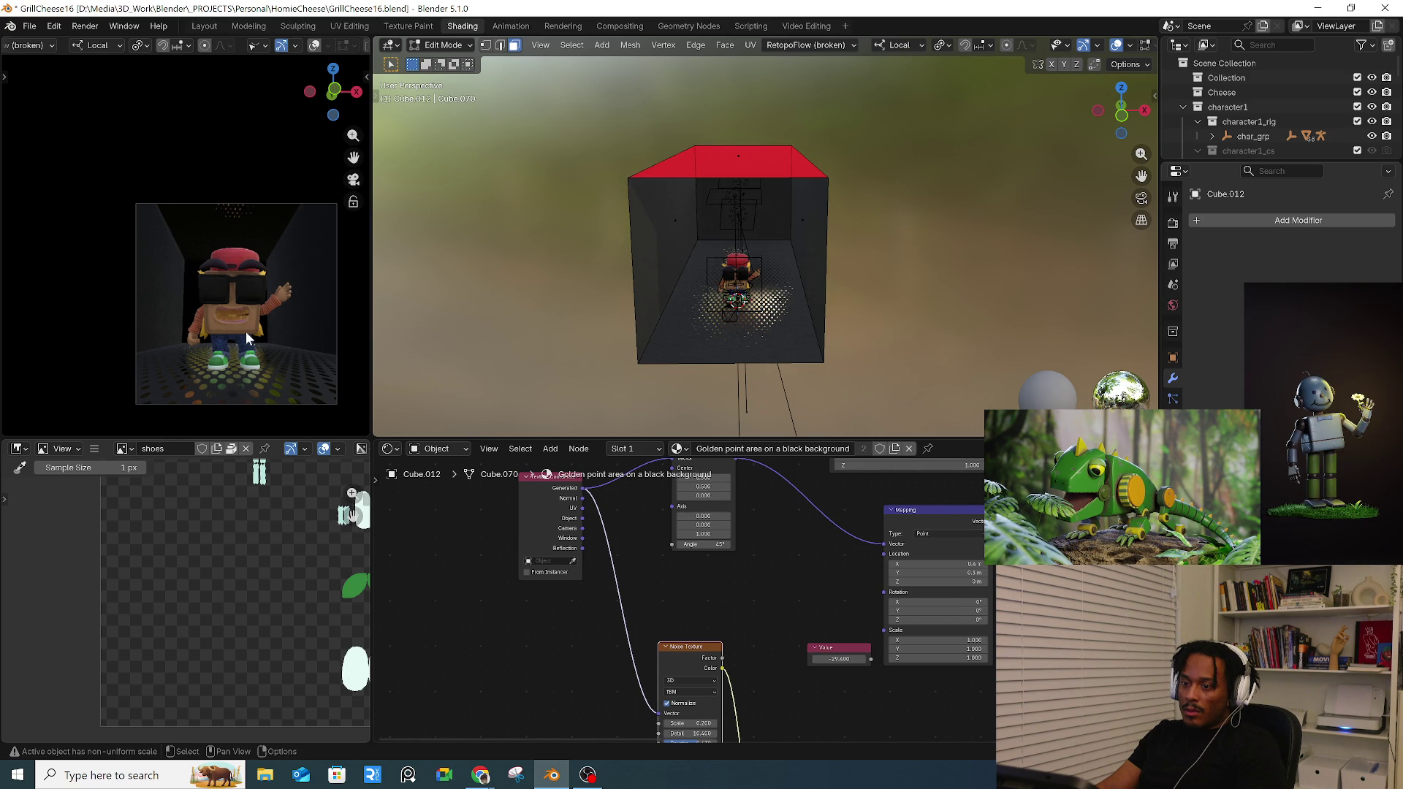
key(Tab)
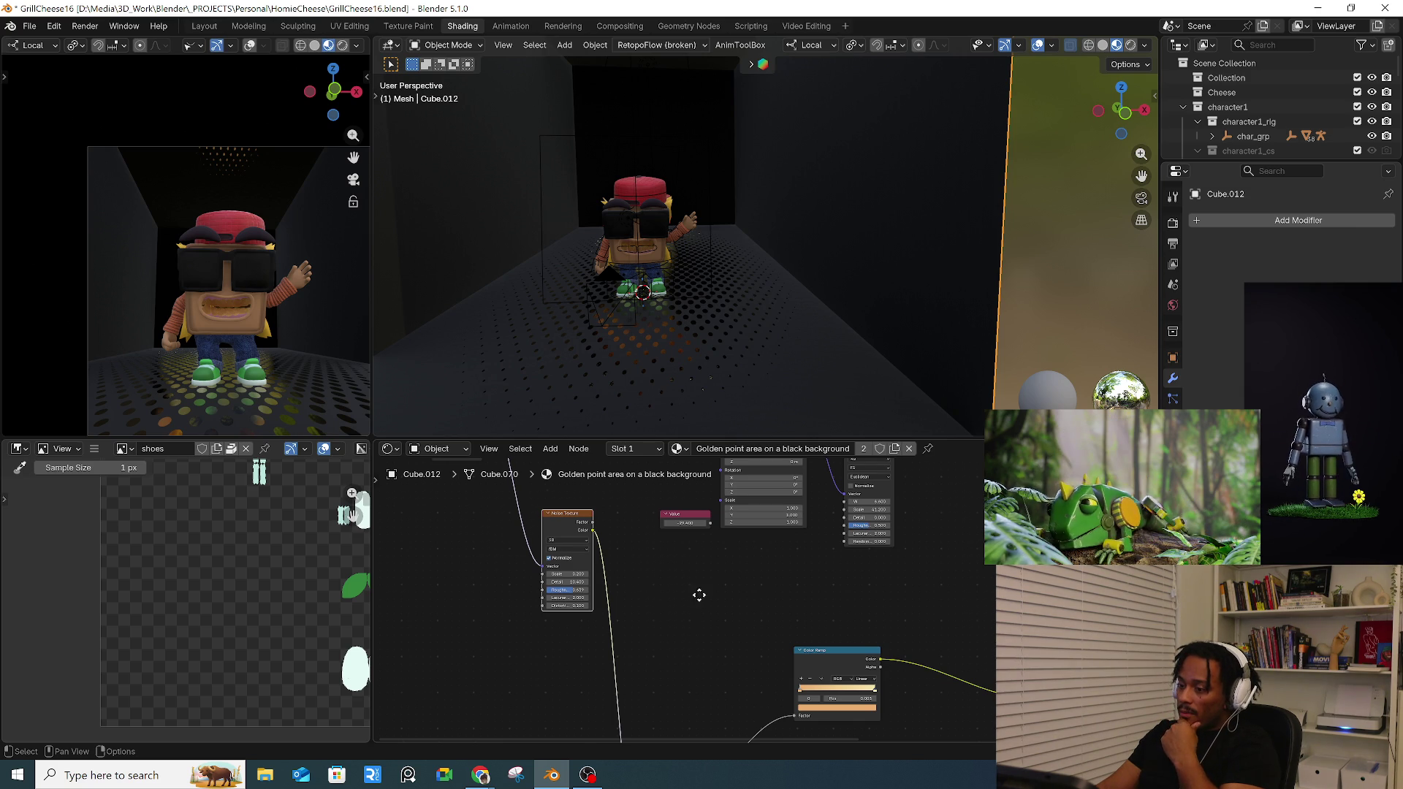
- Frame the texture part of the shader node tree and nudge a node into a clearer spot
middle_drag(700, 595, 703, 621)
scroll(696, 610, down, 2)
scroll(662, 662, down, 1)
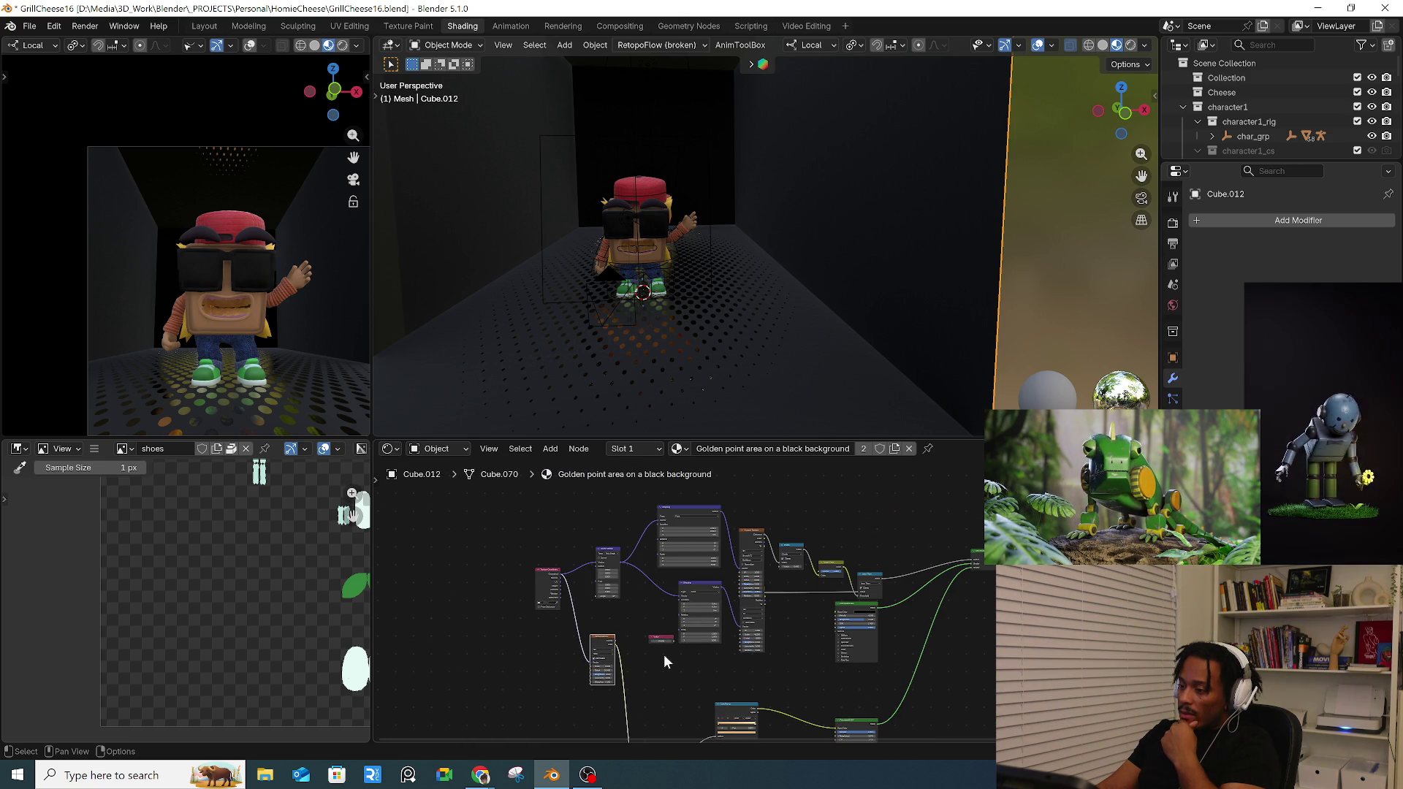
scroll(662, 661, down, 1)
middle_drag(798, 665, 657, 669)
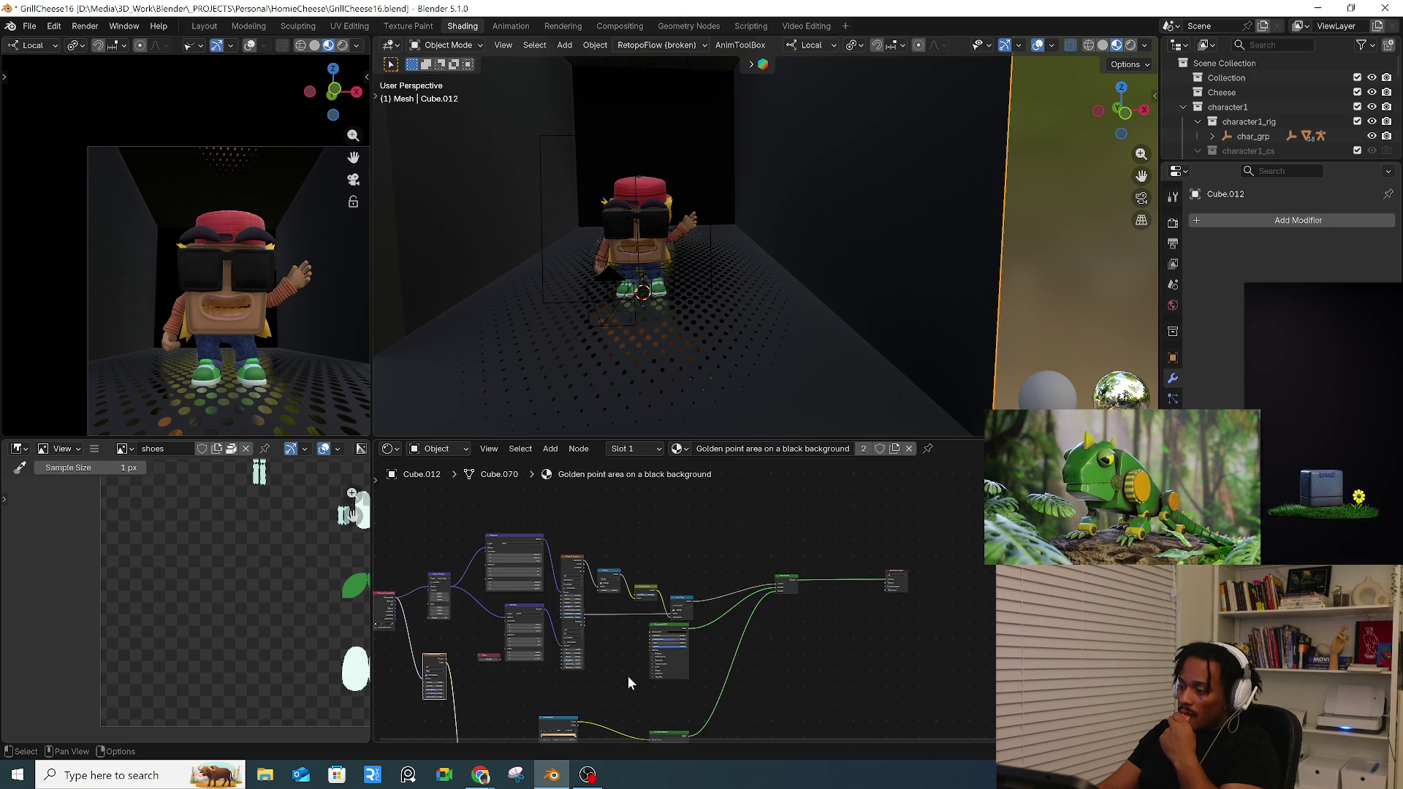
scroll(729, 605, up, 3)
scroll(677, 632, up, 3)
scroll(681, 634, up, 2)
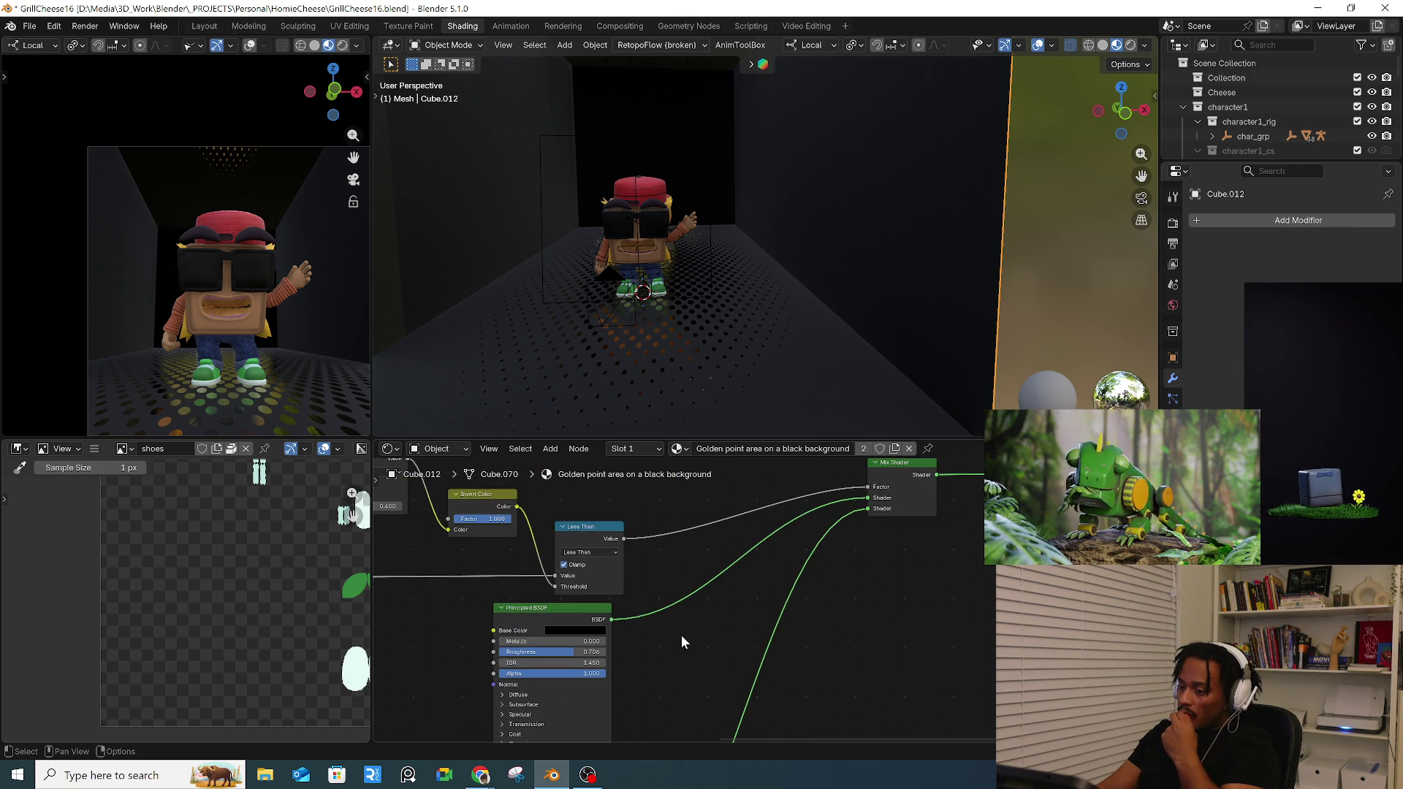
scroll(681, 633, down, 3)
scroll(681, 634, down, 3)
middle_drag(667, 674, 609, 692)
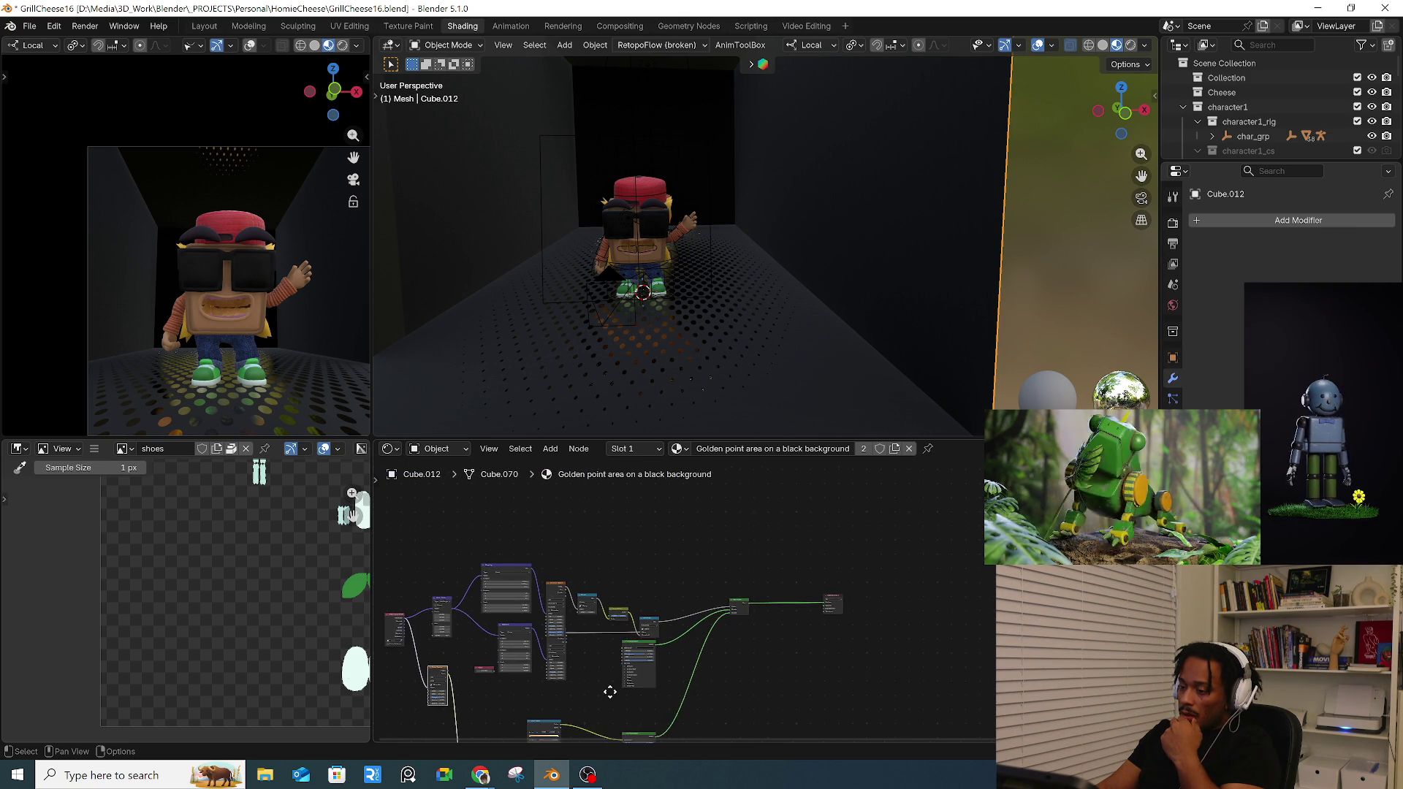
scroll(610, 680, up, 3)
scroll(620, 610, up, 3)
middle_drag(619, 610, 571, 633)
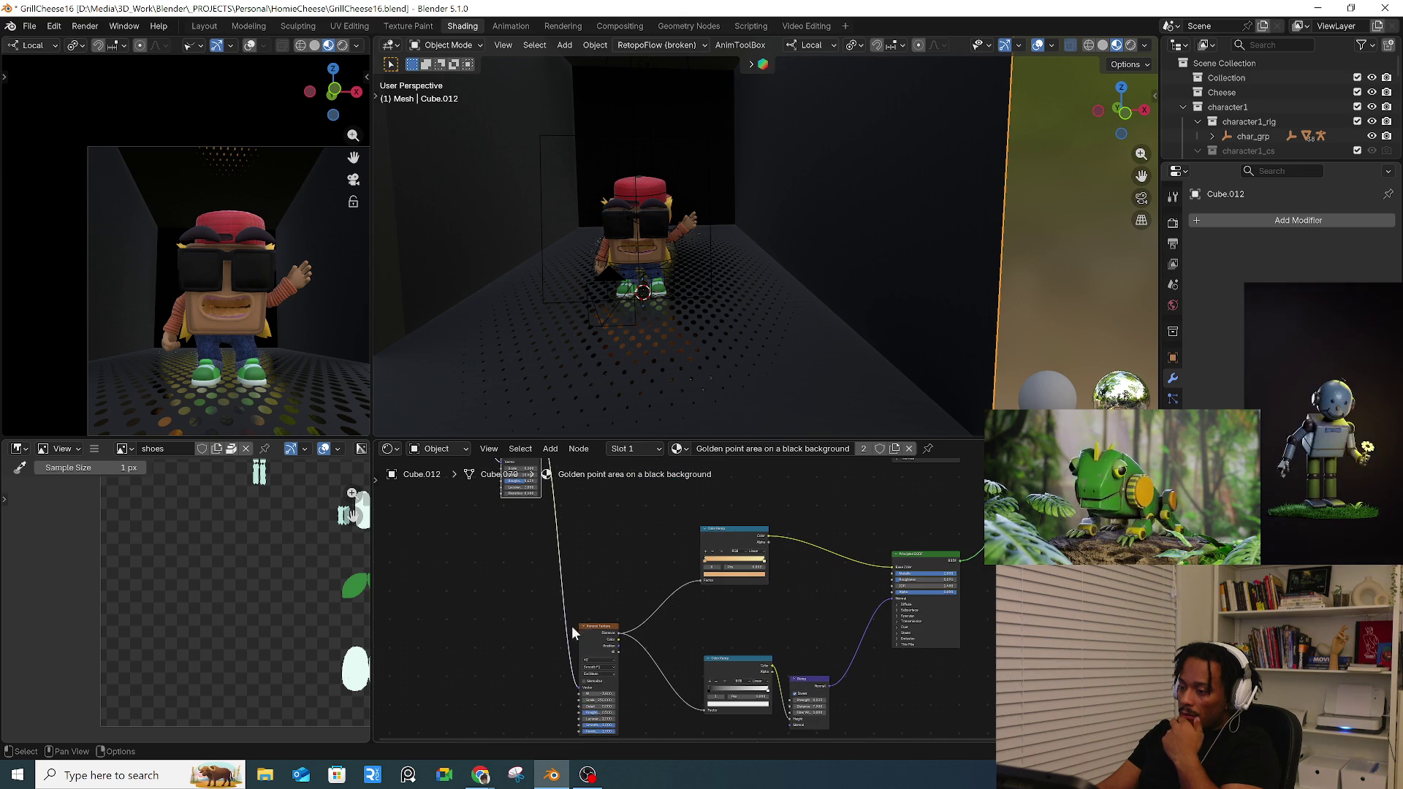
mouse_move(493, 655)
middle_down()
mouse_move(488, 583)
mouse_move(507, 603)
middle_up()
scroll(487, 583, down, 2)
scroll(504, 598, up, 2)
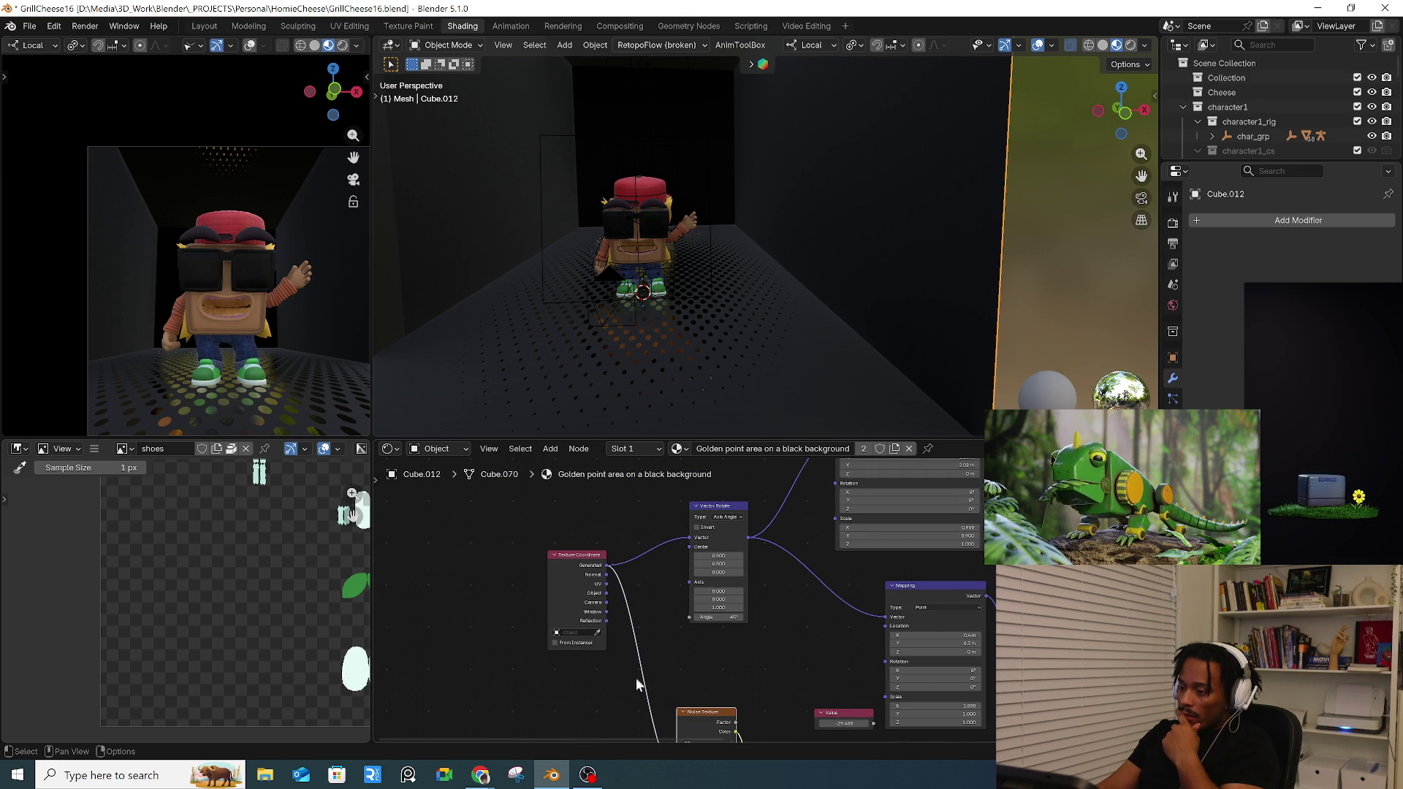
key(g)
click(706, 659)
mouse_move(658, 613)
middle_down()
mouse_move(629, 613)
mouse_move(620, 569)
middle_up()
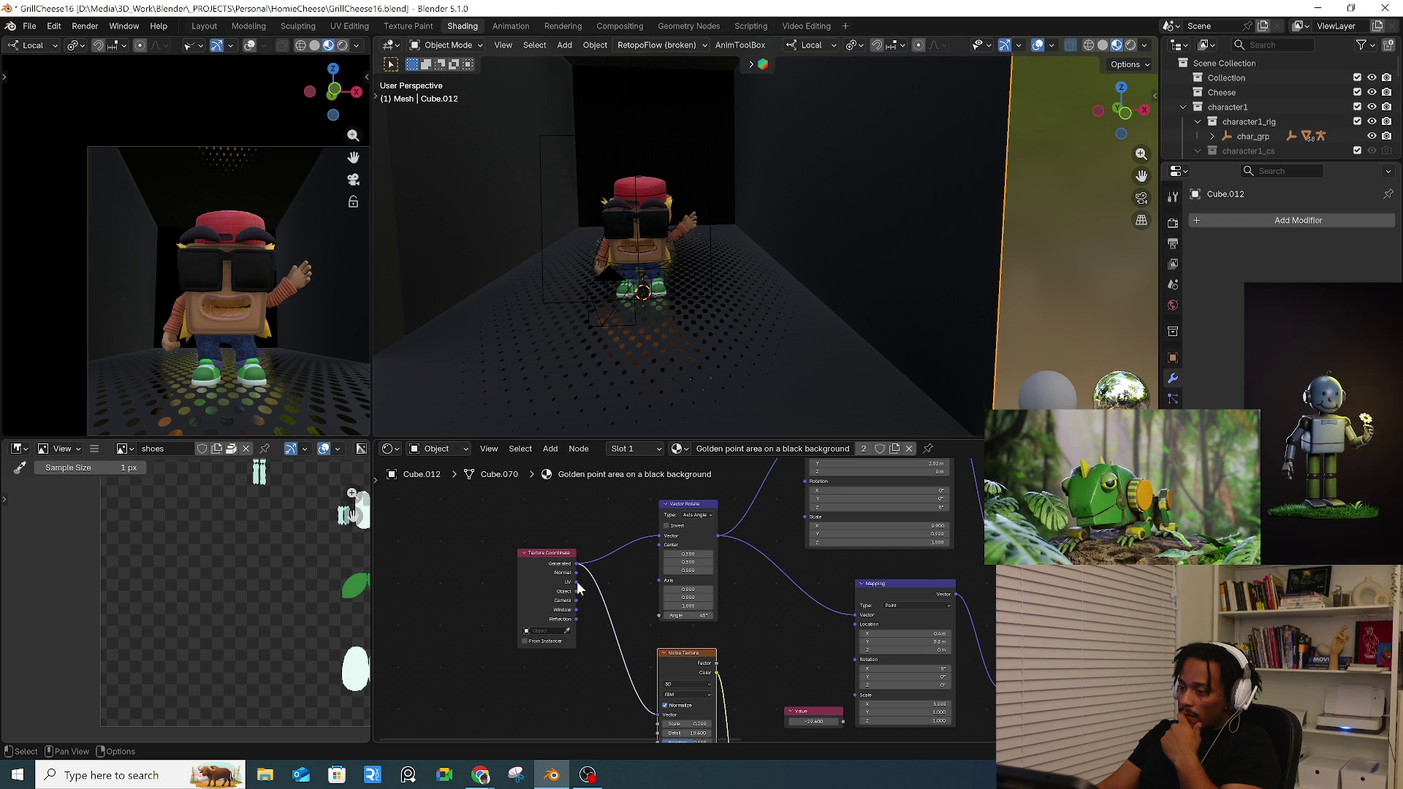
- Wire Texture Coordinate Object into Vector Rotate and the Noise Texture Vector so gold dots cover the room, then bring up the File menu
drag(578, 591, 655, 531)
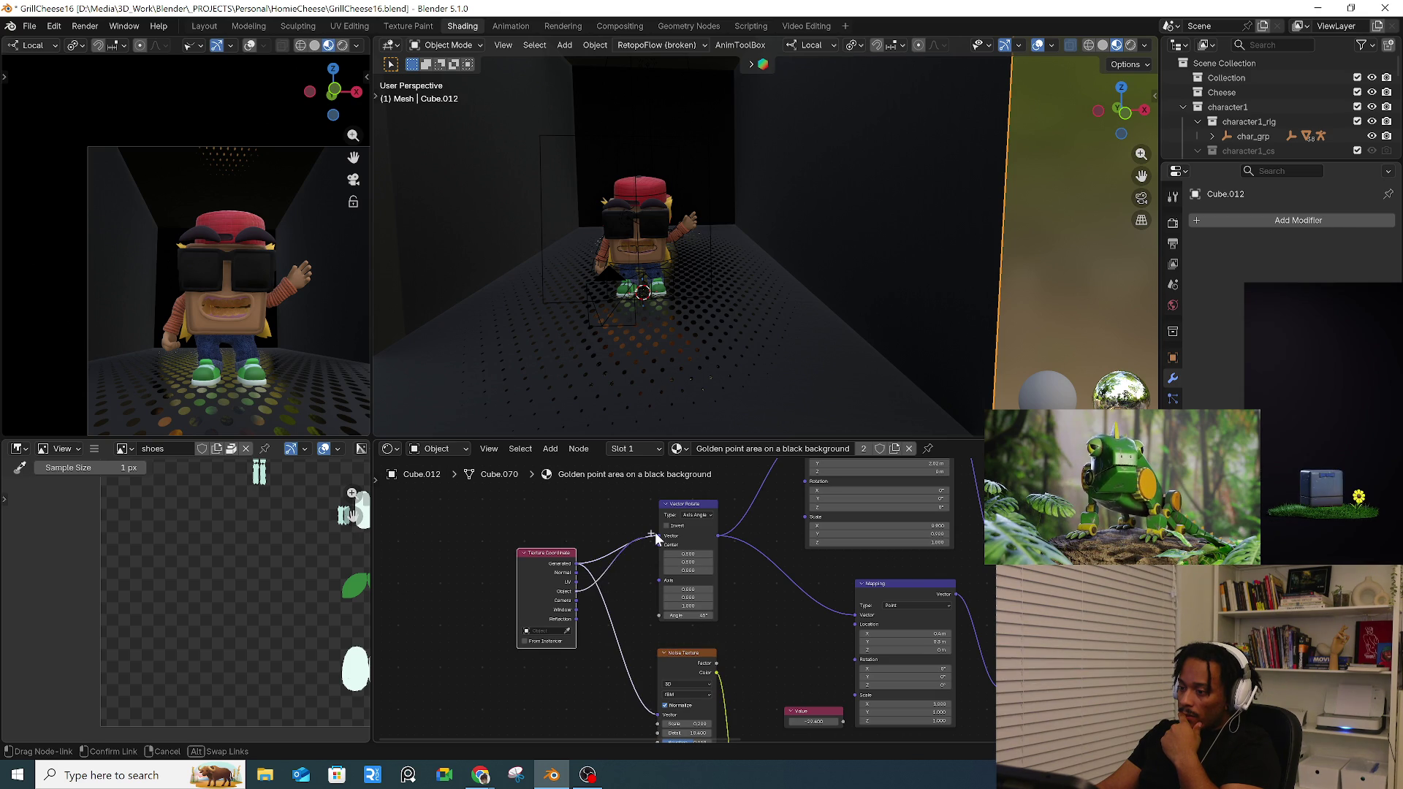
click(575, 592)
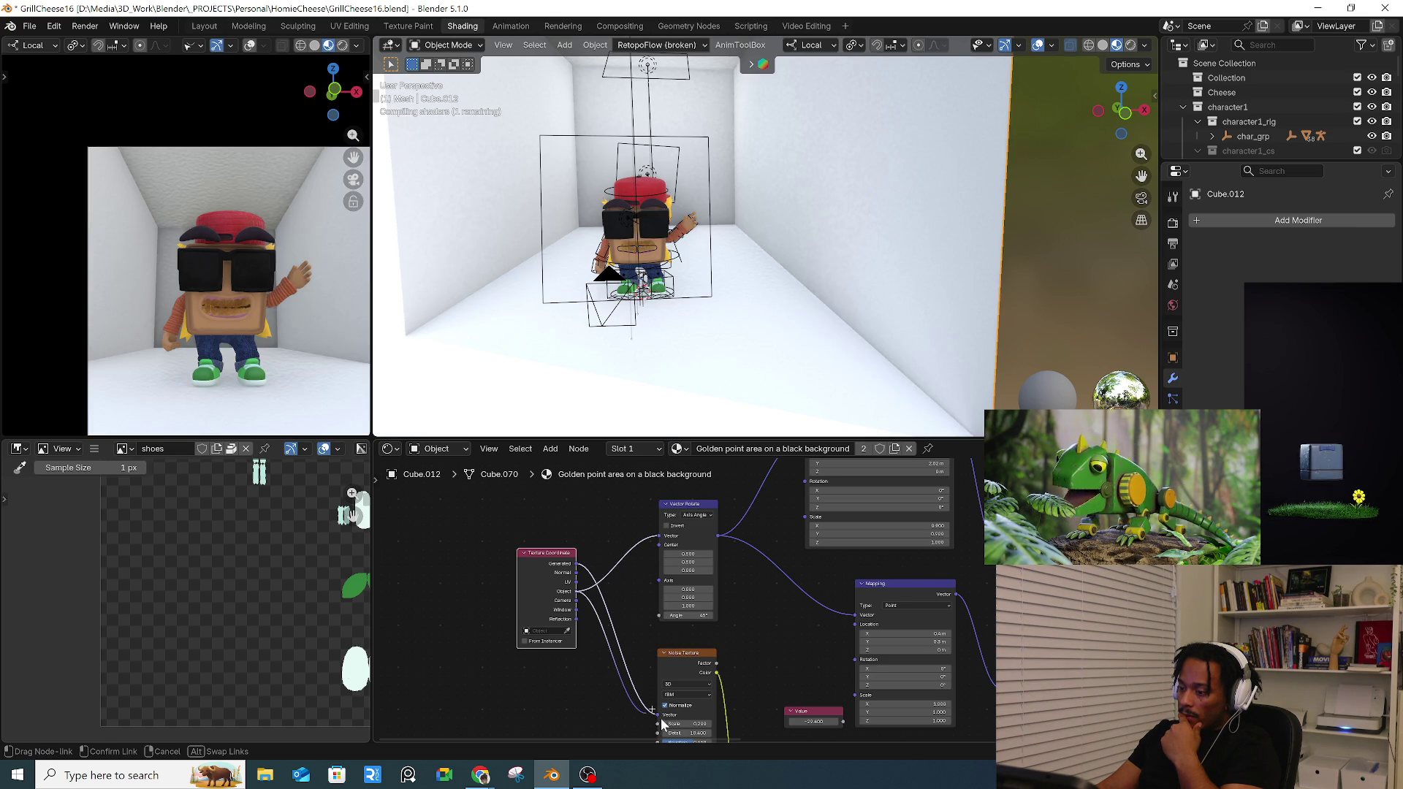
scroll(649, 698, down, 3)
drag(654, 658, 654, 659)
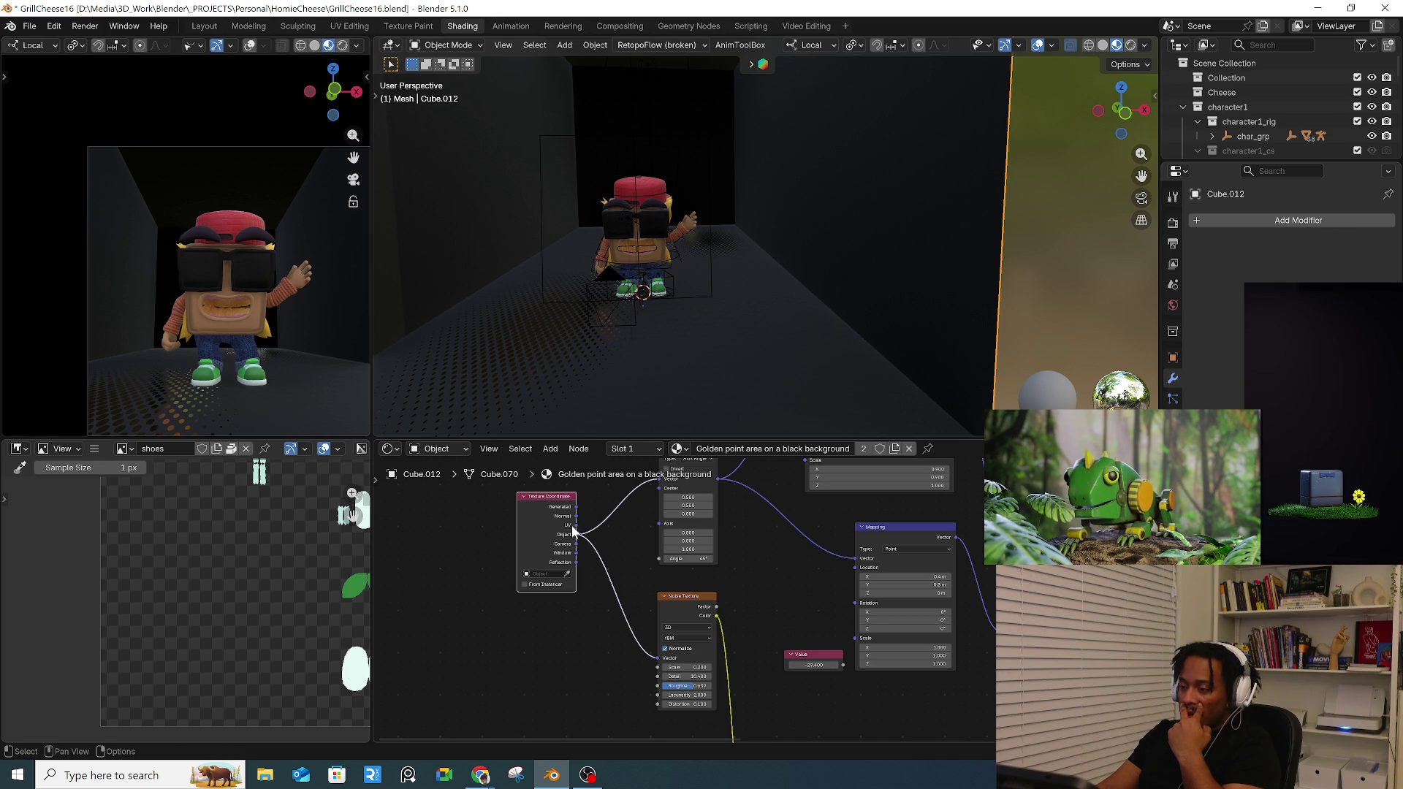
drag(662, 605, 660, 659)
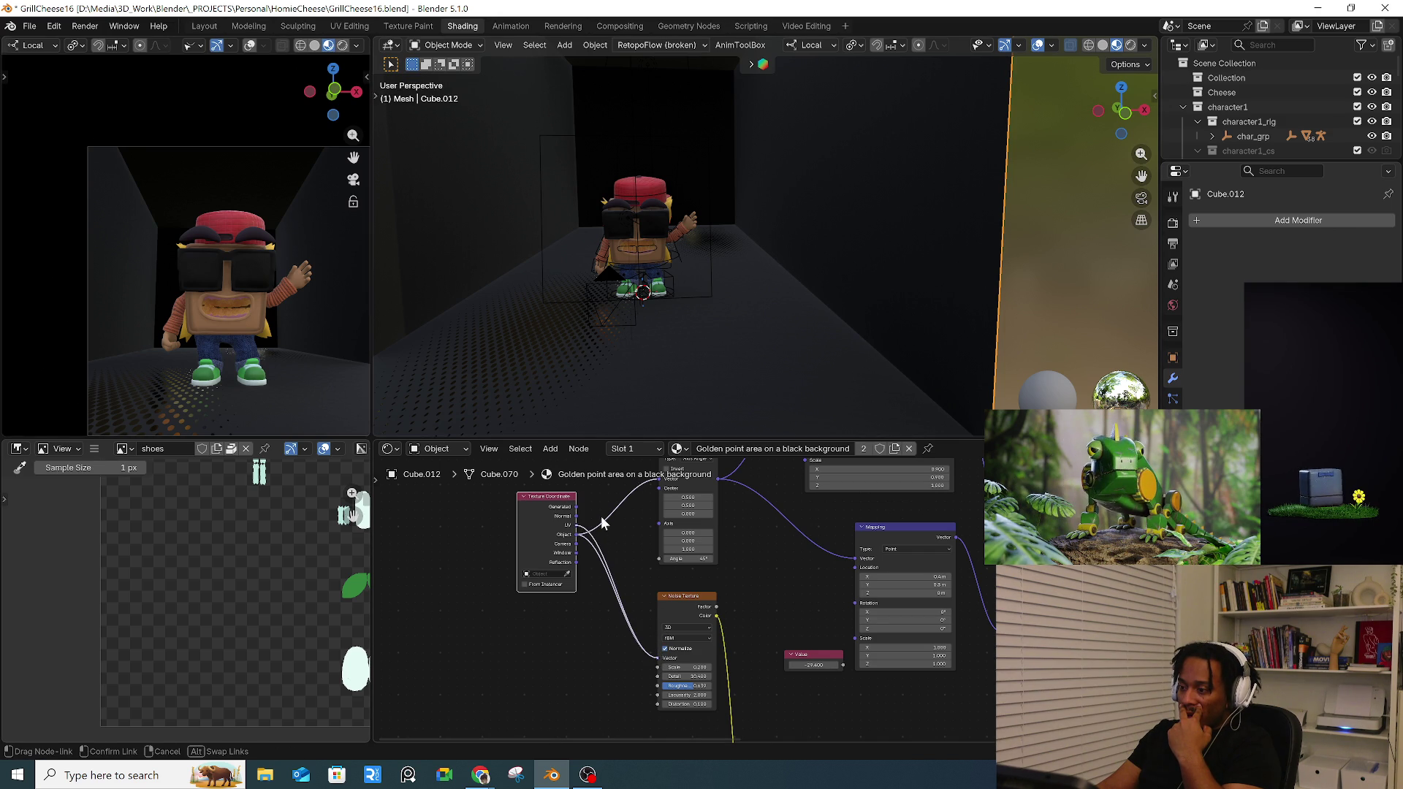
drag(603, 524, 585, 539)
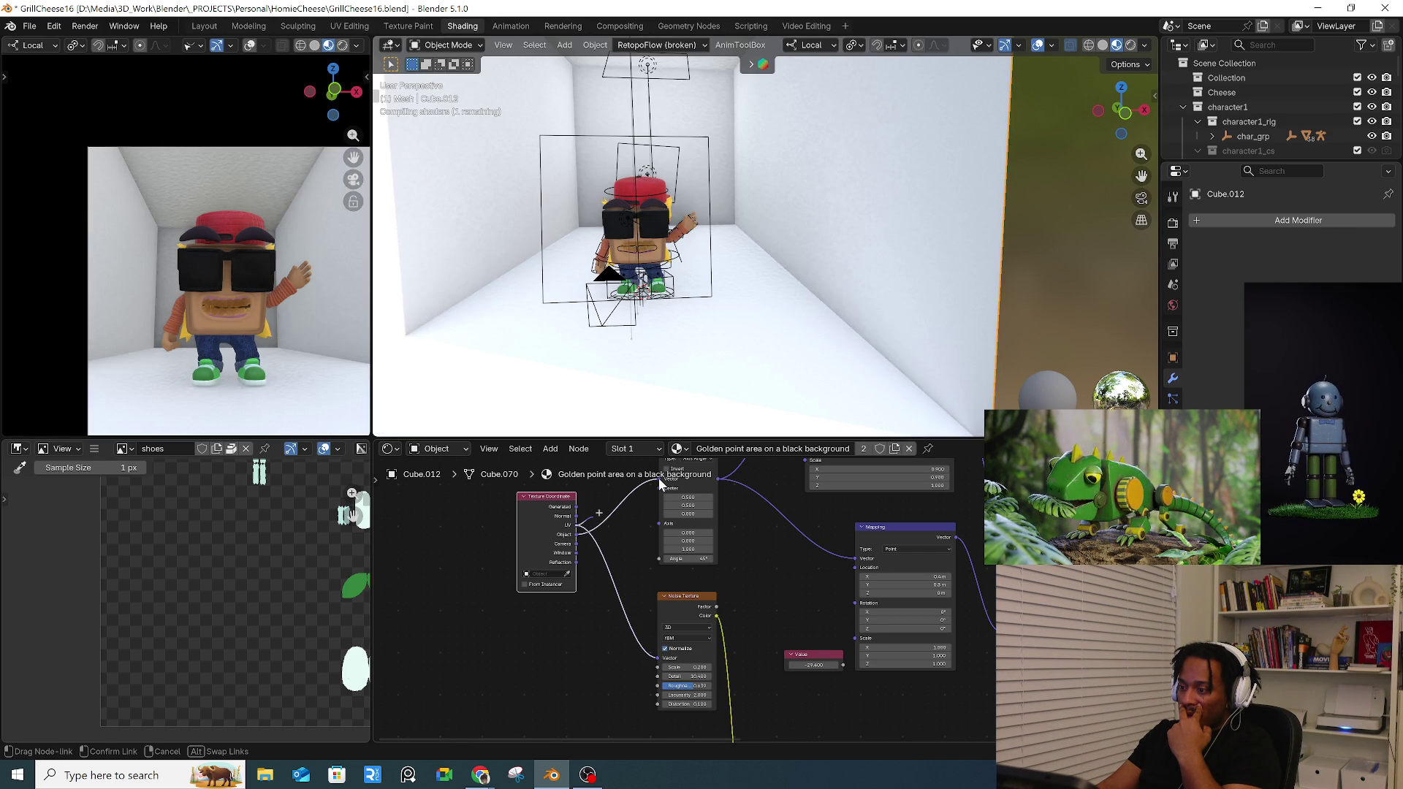
middle_drag(658, 482, 659, 576)
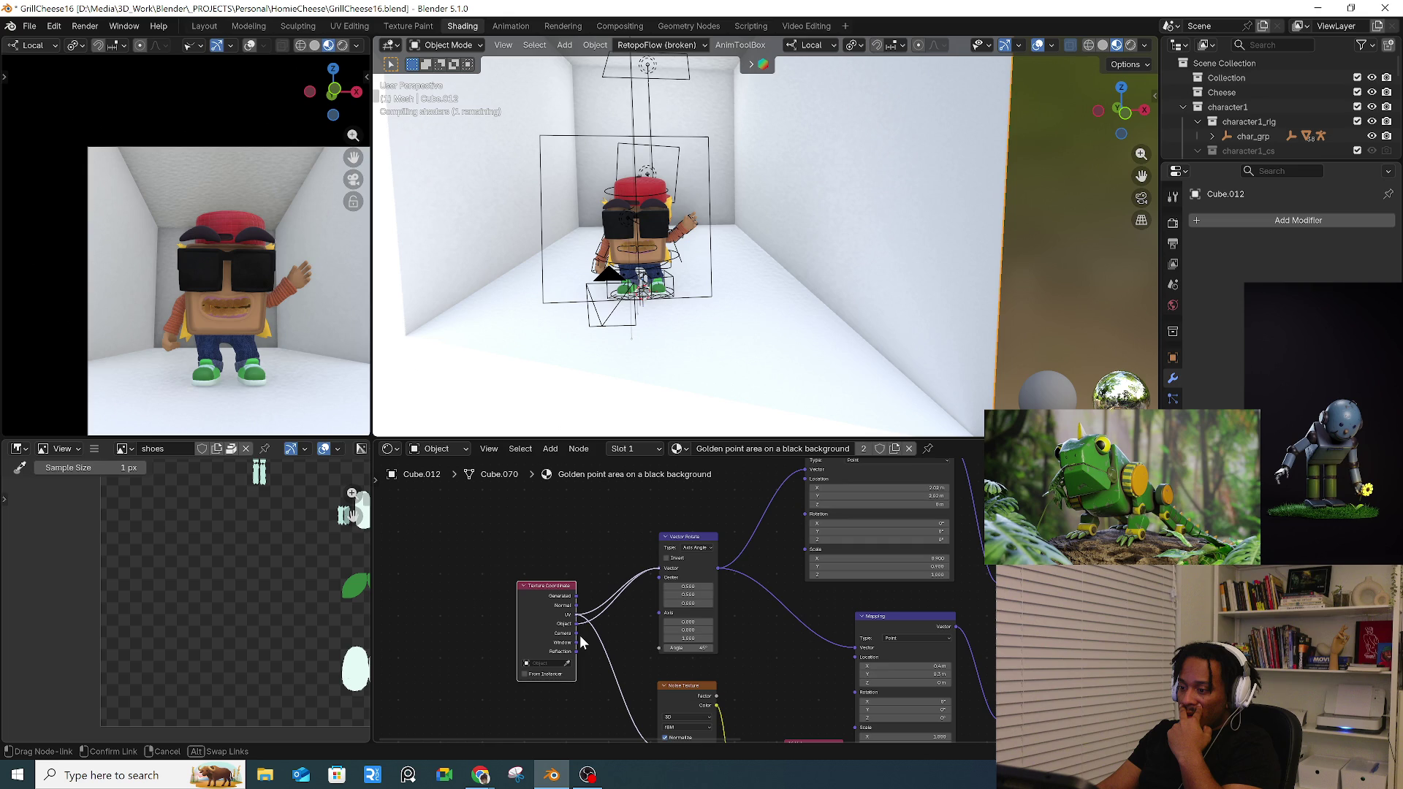
drag(579, 635, 577, 625)
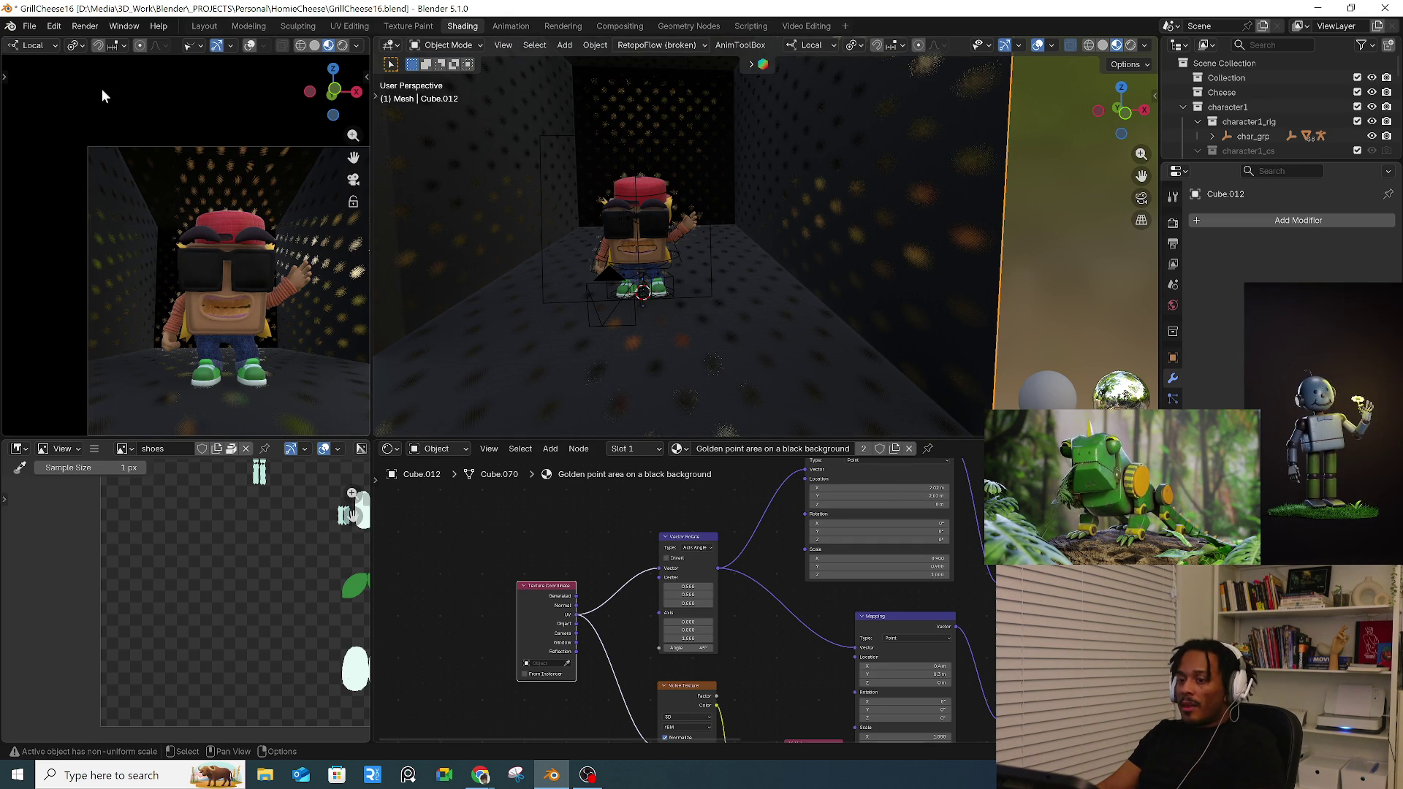
click(31, 26)
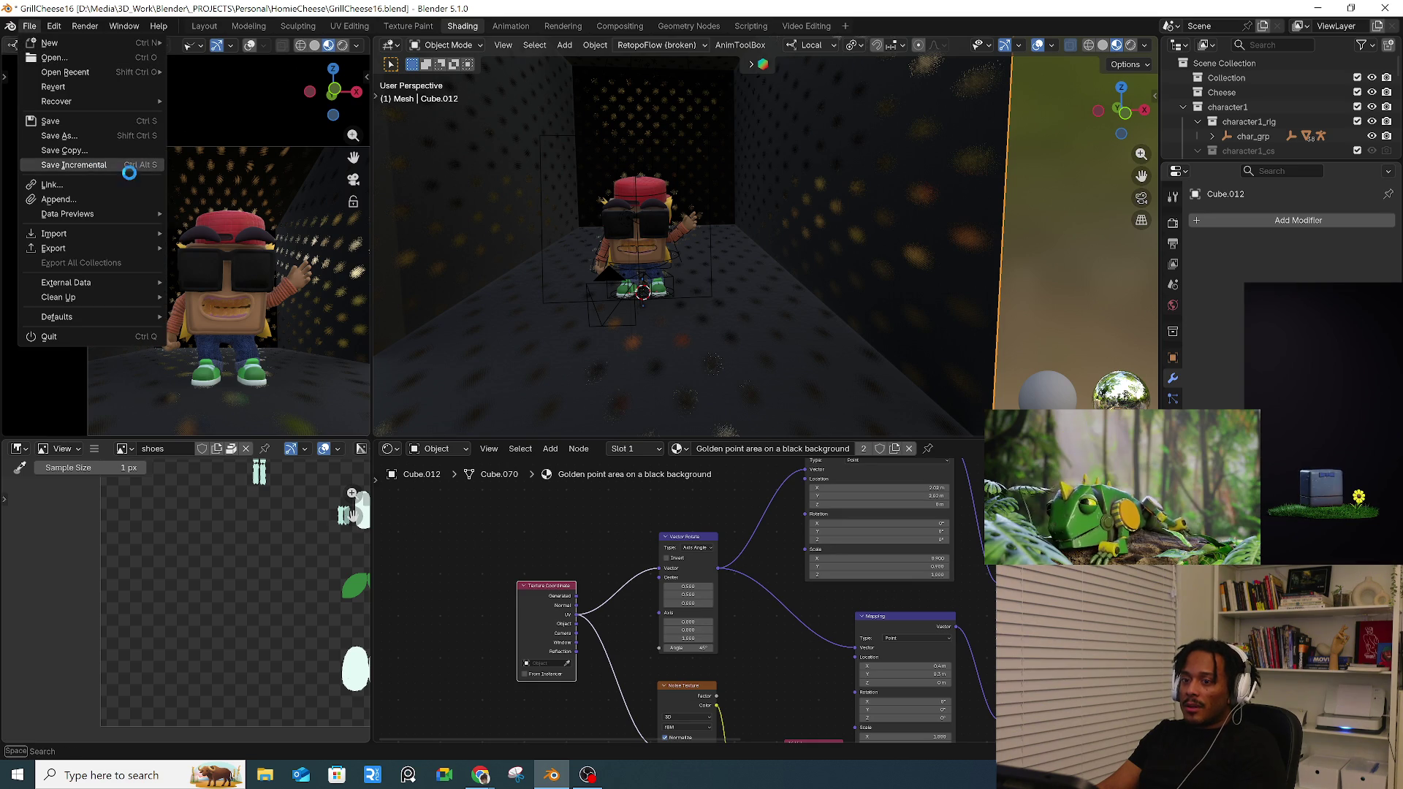